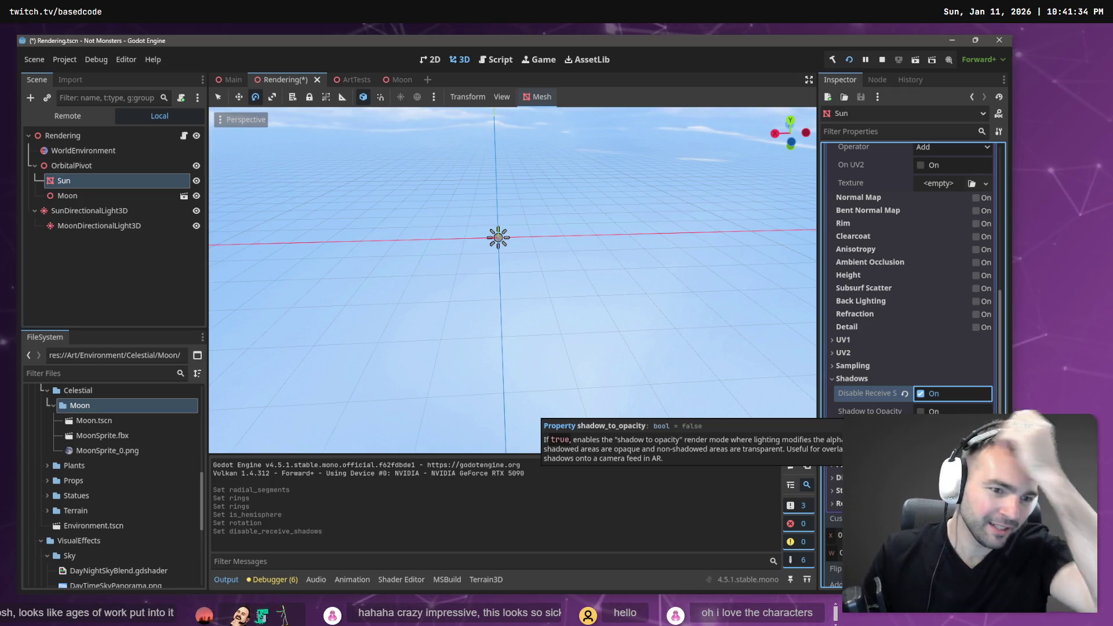
Save the Rendering scene, frame and orbit the Sun, and expand its material's Grow section.
{"action": "key", "text": "ctrl+s"}
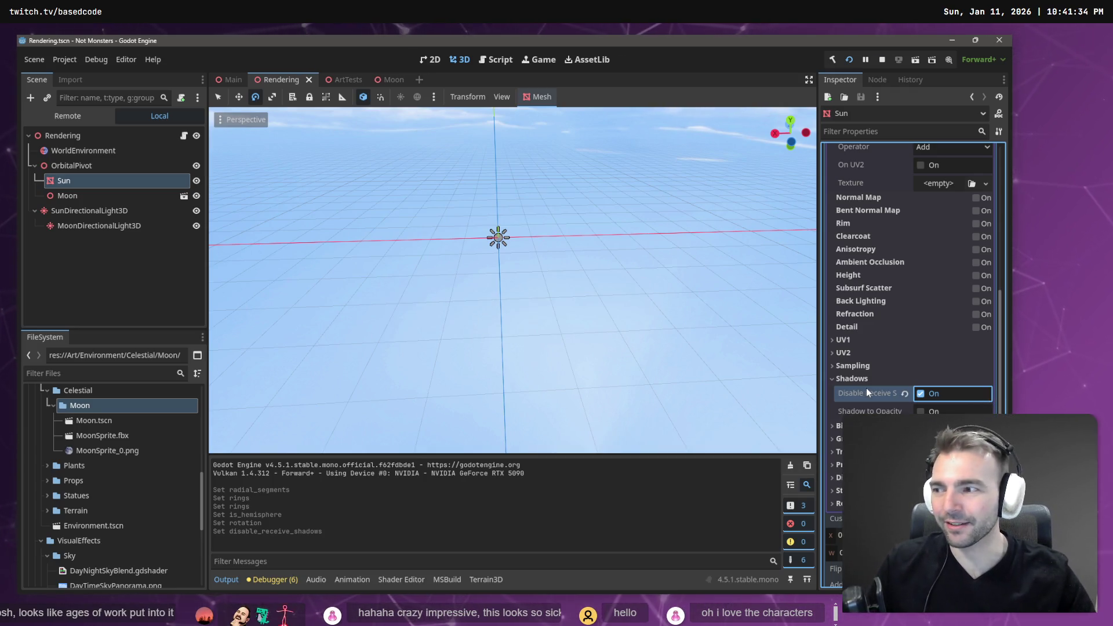
{"action": "key", "text": "f"}
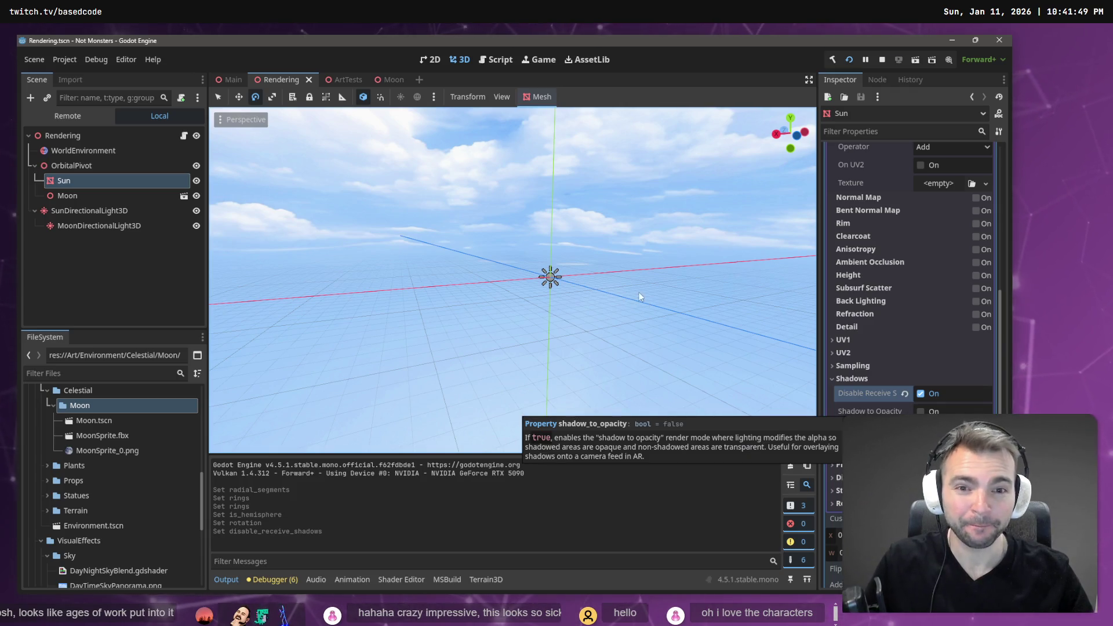
{"action": "left_click_drag", "start_coordinate": [640, 297], "coordinate": [609, 307]}
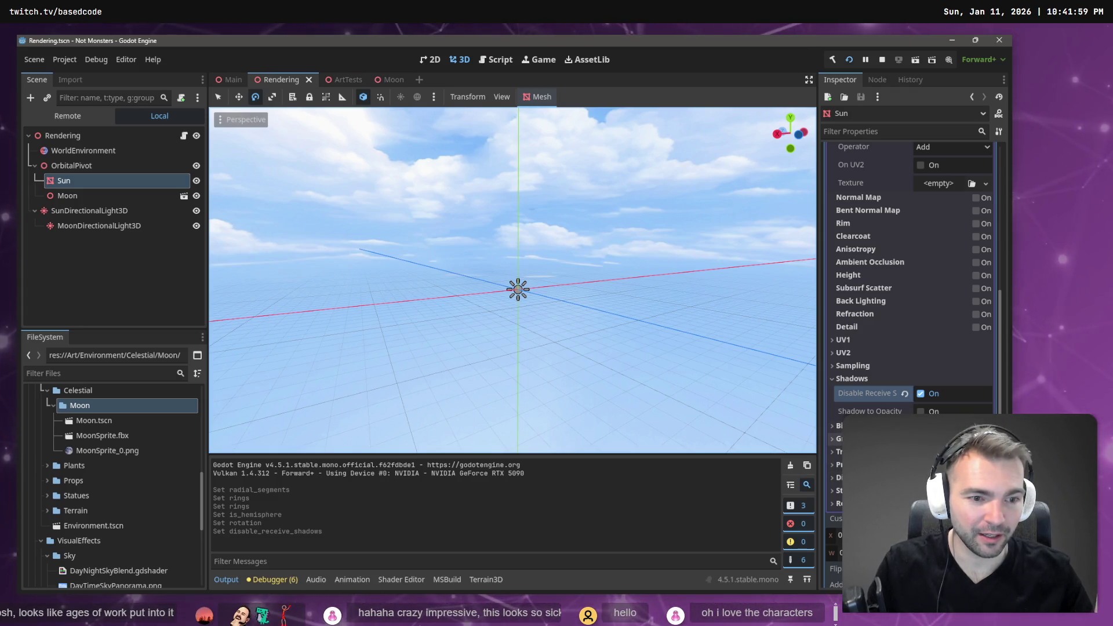
{"action": "left_click", "coordinate": [847, 439]}
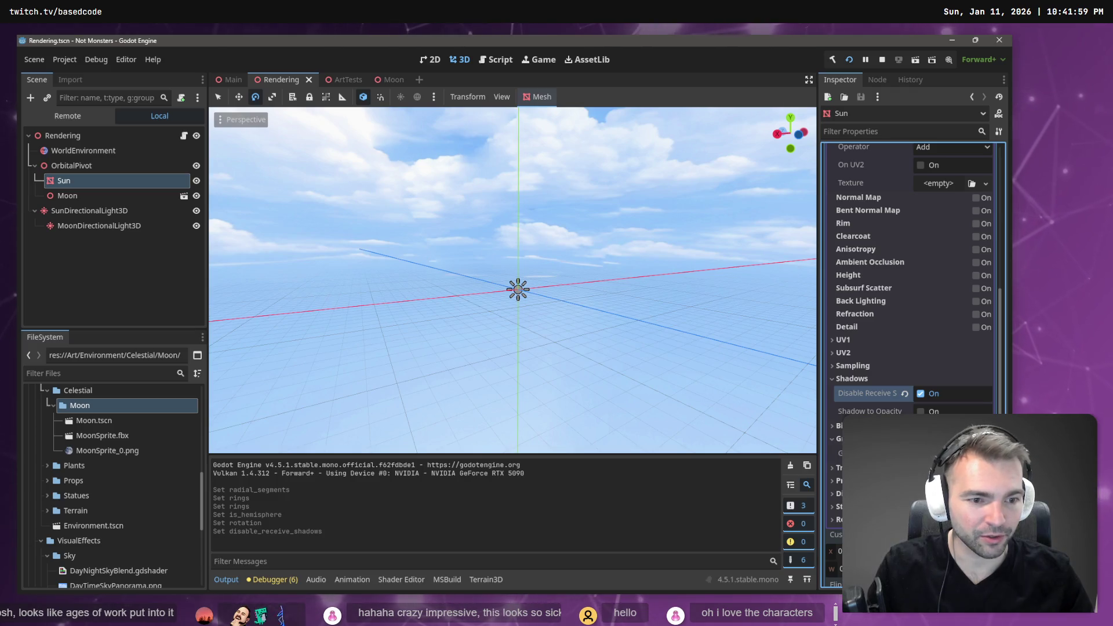
{"action": "mouse_move", "coordinate": [846, 453]}
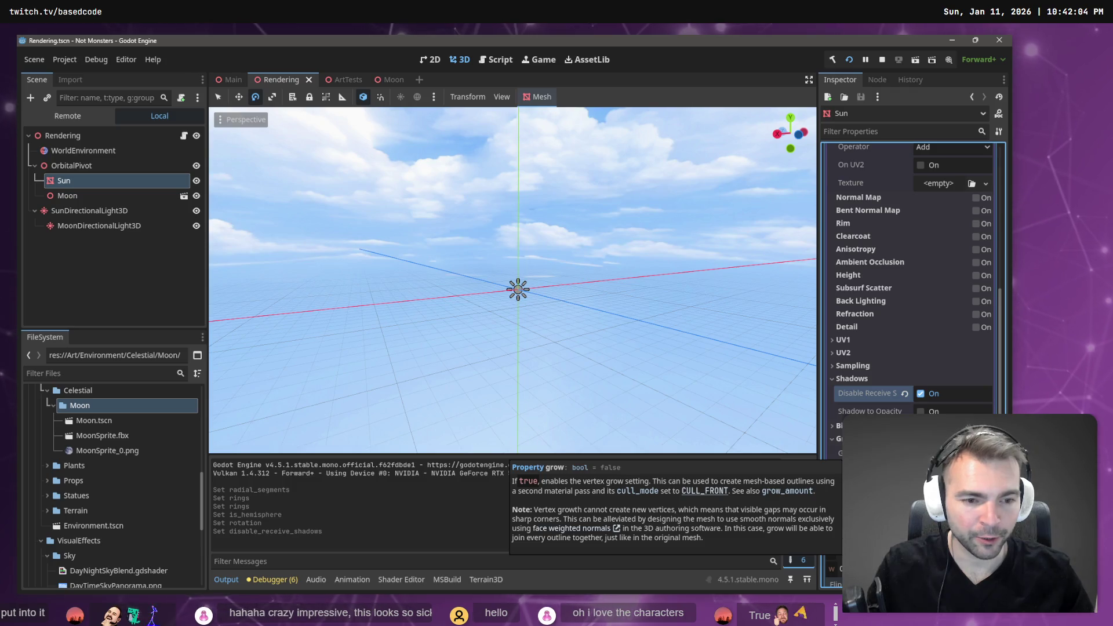
Run the medieval village game, close it after the test, and open a new browser tab.
{"action": "key", "text": "F5"}
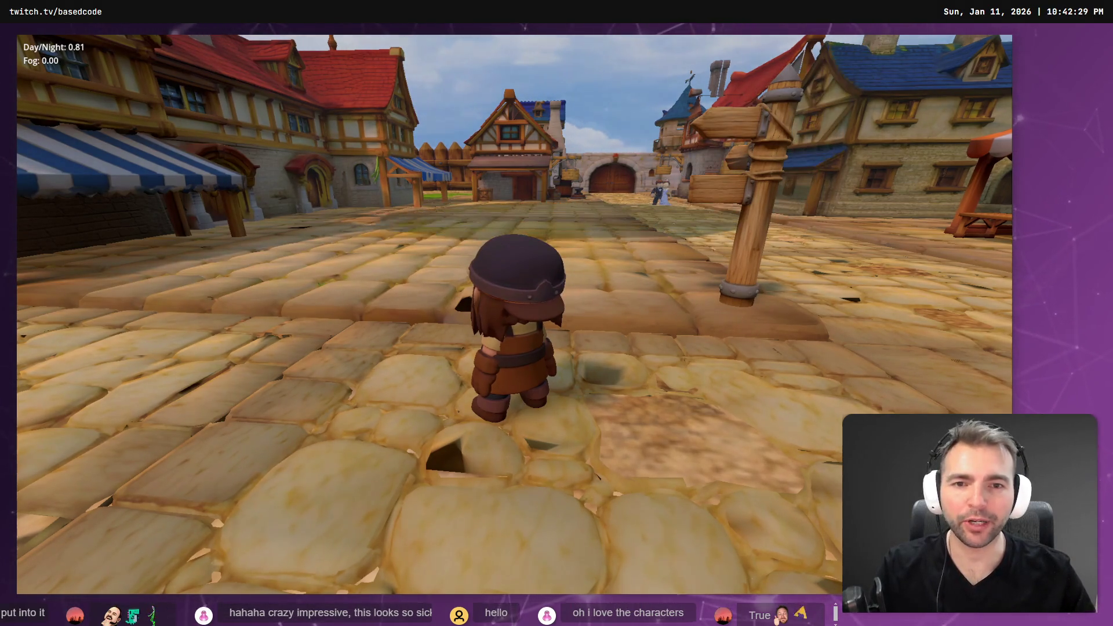
{"action": "key", "text": "F8"}
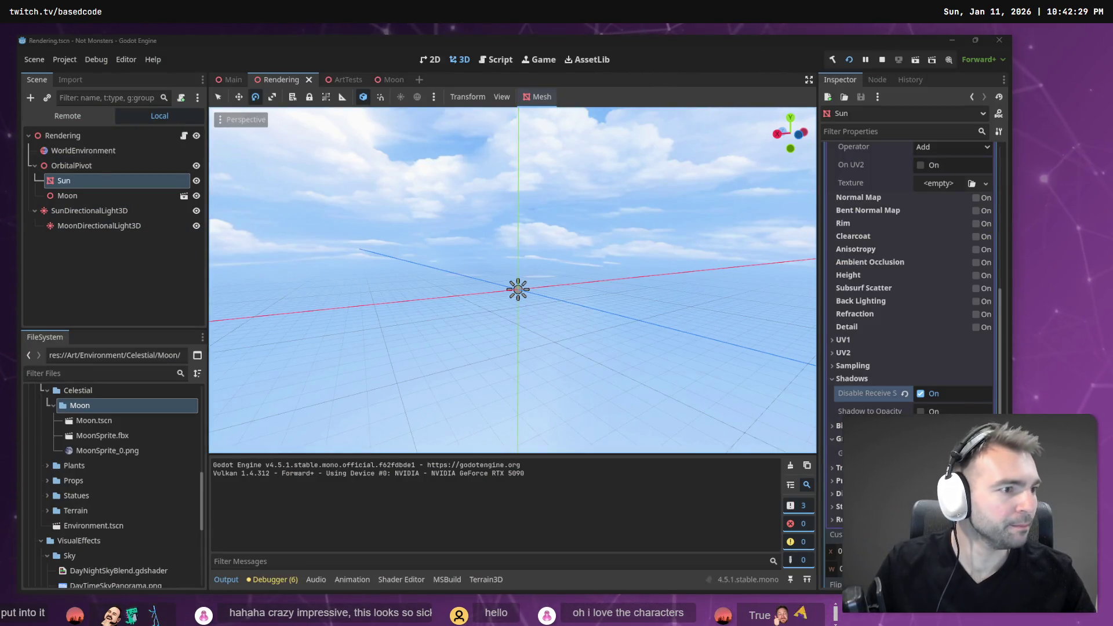
{"action": "key", "text": "ctrl+t"}
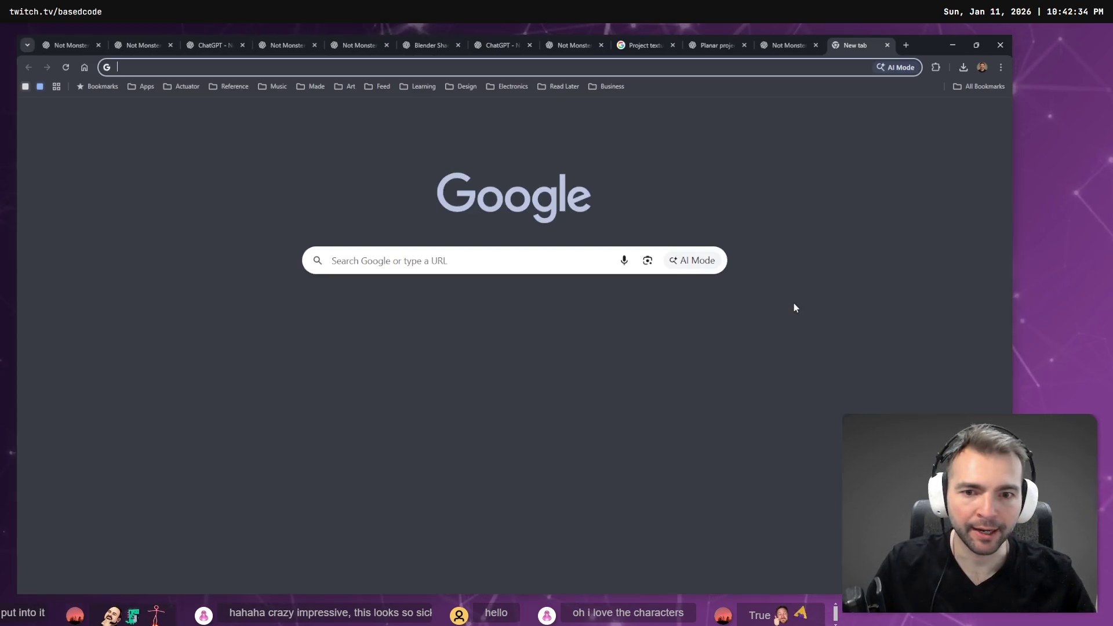
Load chat.openai.com and dictate the question about stopping an object casting shadows.
{"action": "type", "text": "chat.openai.com"}
{"action": "key", "text": "Return"}
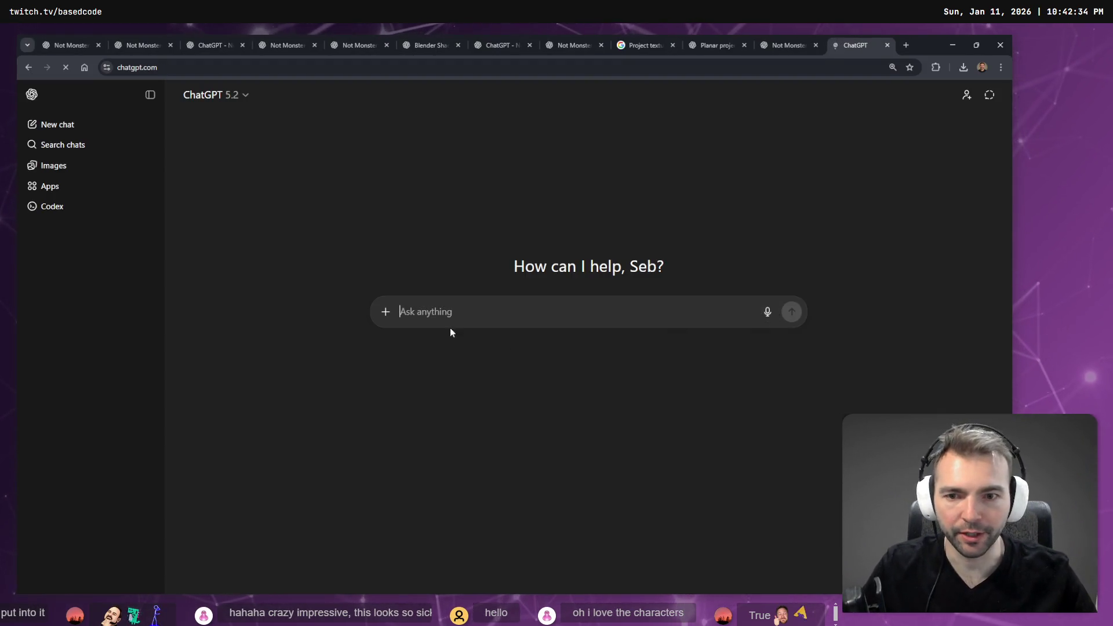
{"action": "key", "text": "ctrl+super"}
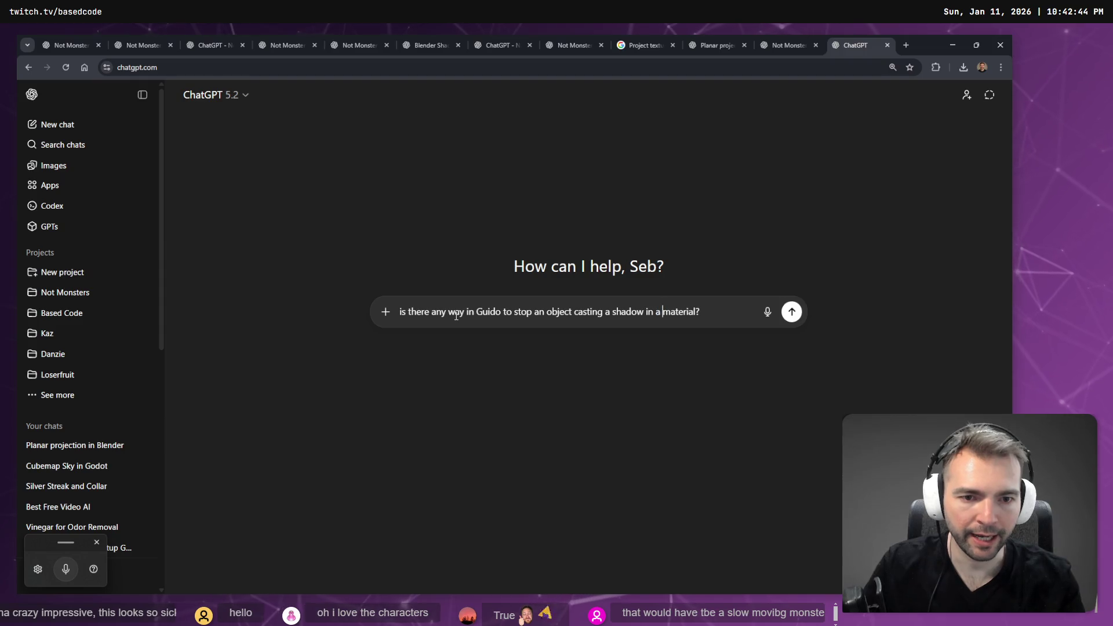
In Godot, check the Sun's material type dropdown options.
{"action": "key", "text": "alt+Tab"}
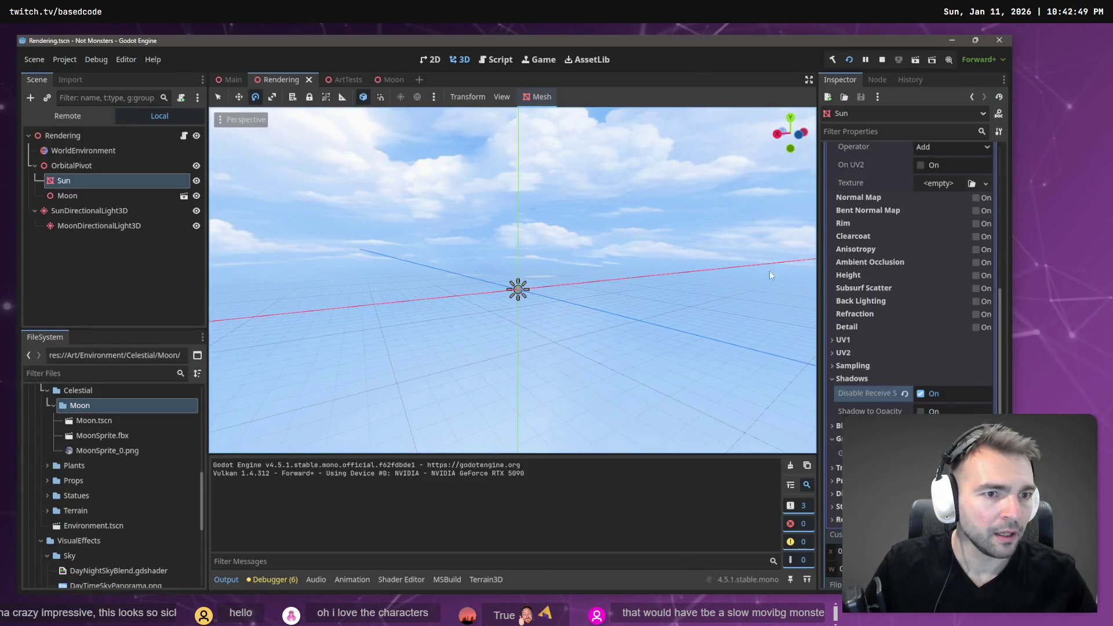
{"action": "scroll", "coordinate": [861, 262], "scroll_direction": "up", "scroll_amount": 10}
{"action": "scroll", "coordinate": [899, 336], "scroll_direction": "up", "scroll_amount": 3}
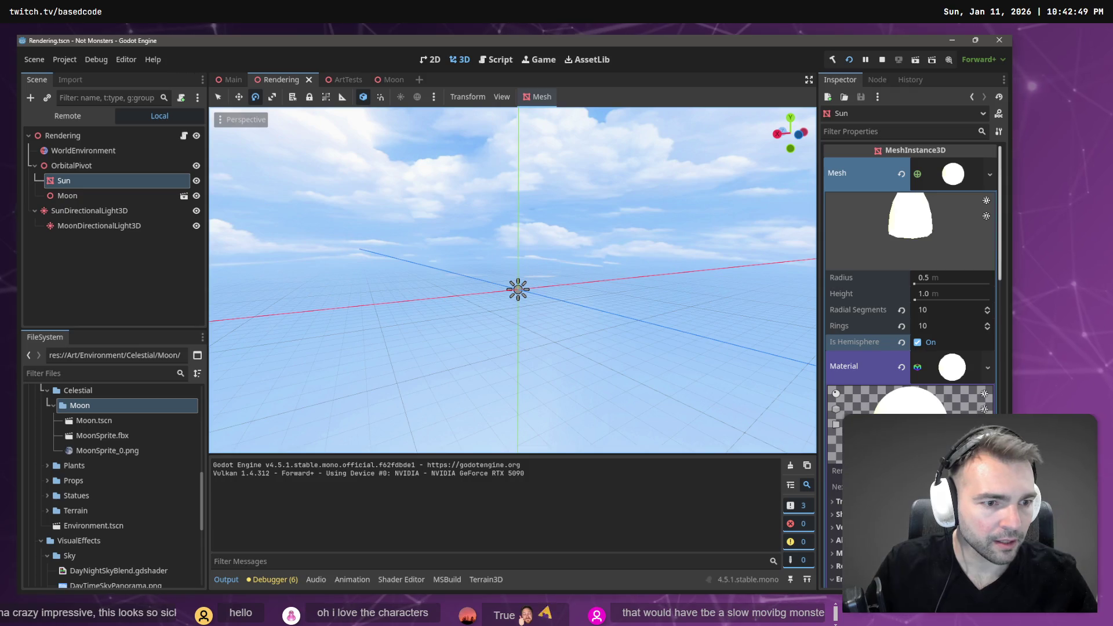
{"action": "left_click", "coordinate": [986, 369]}
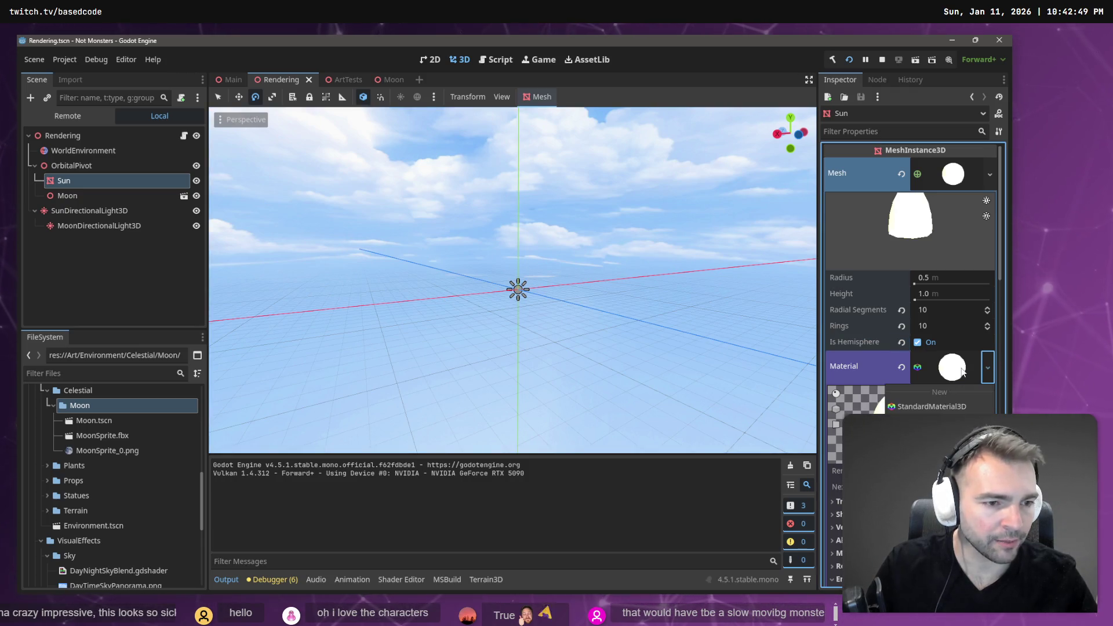
Finish the question with 'd material 3d', send it, and return to Godot.
{"action": "key", "text": "alt+Tab"}
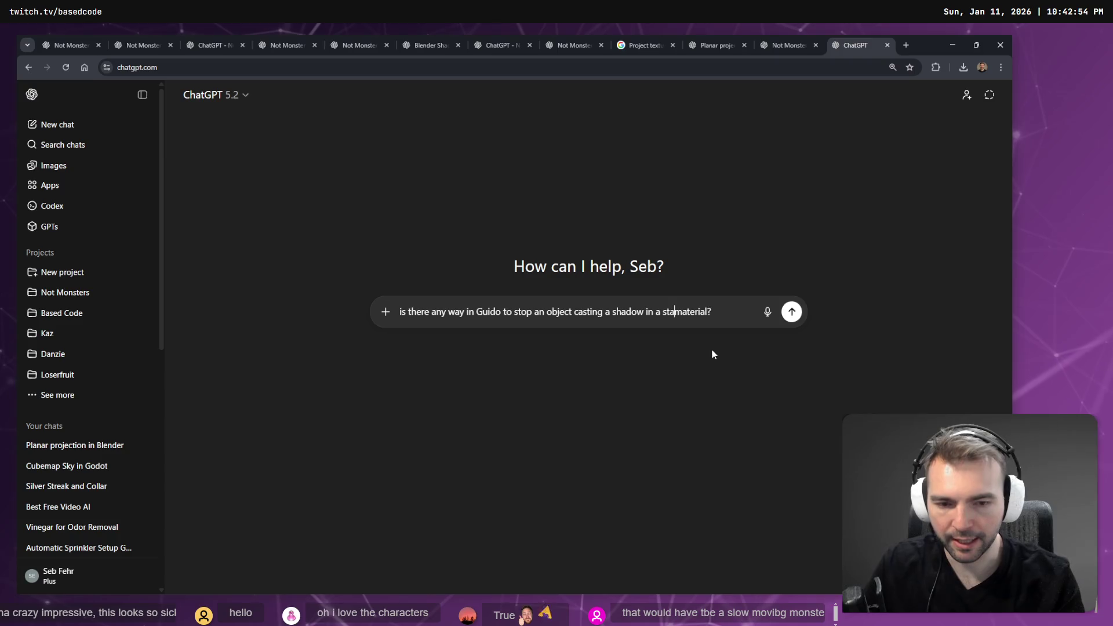
{"action": "type", "text": "d m"}
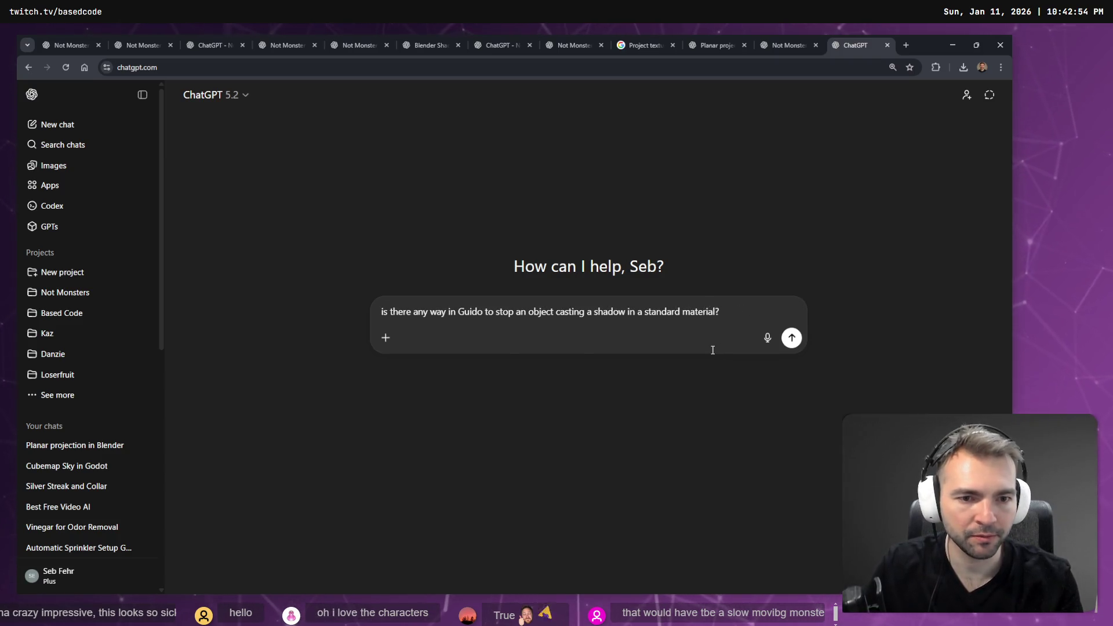
{"action": "type", "text": "aterial 3d"}
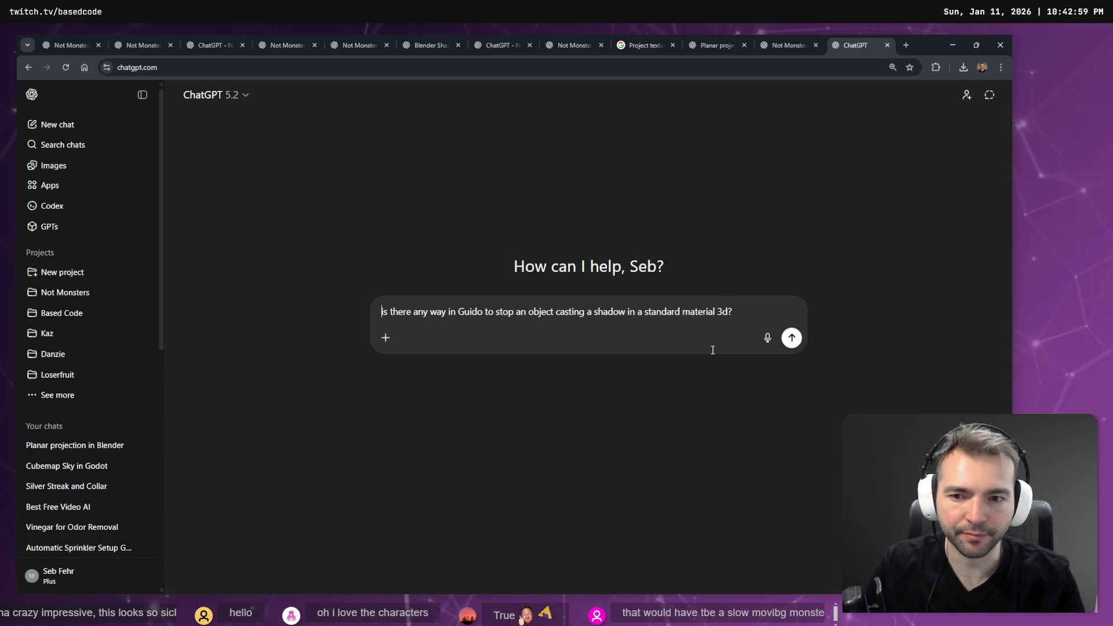
{"action": "key", "text": "Return"}
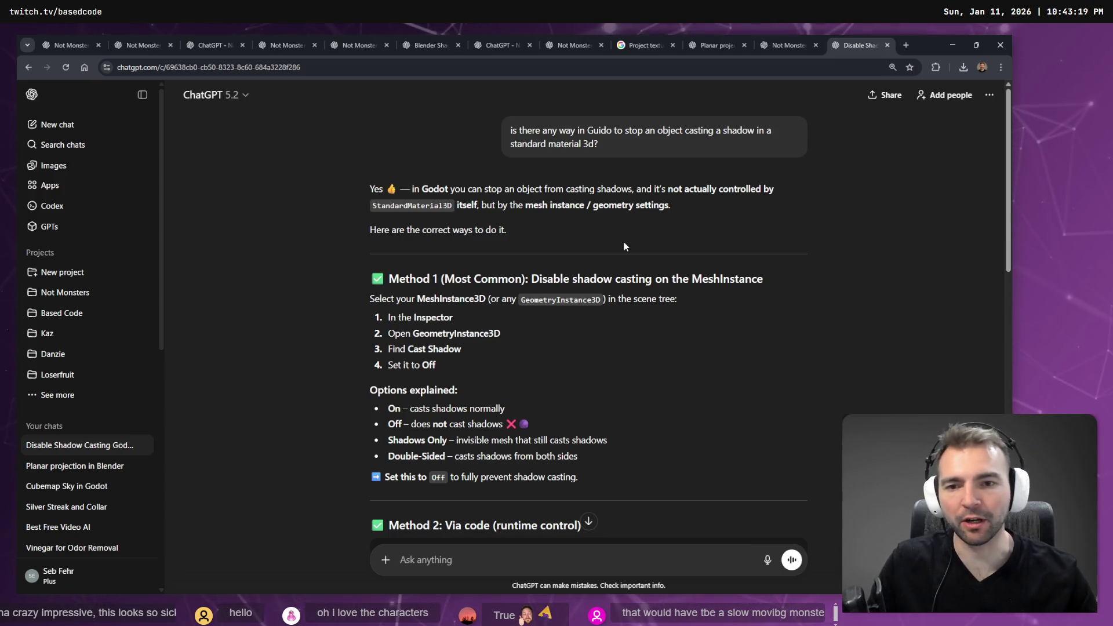
{"action": "key", "text": "alt+Tab"}
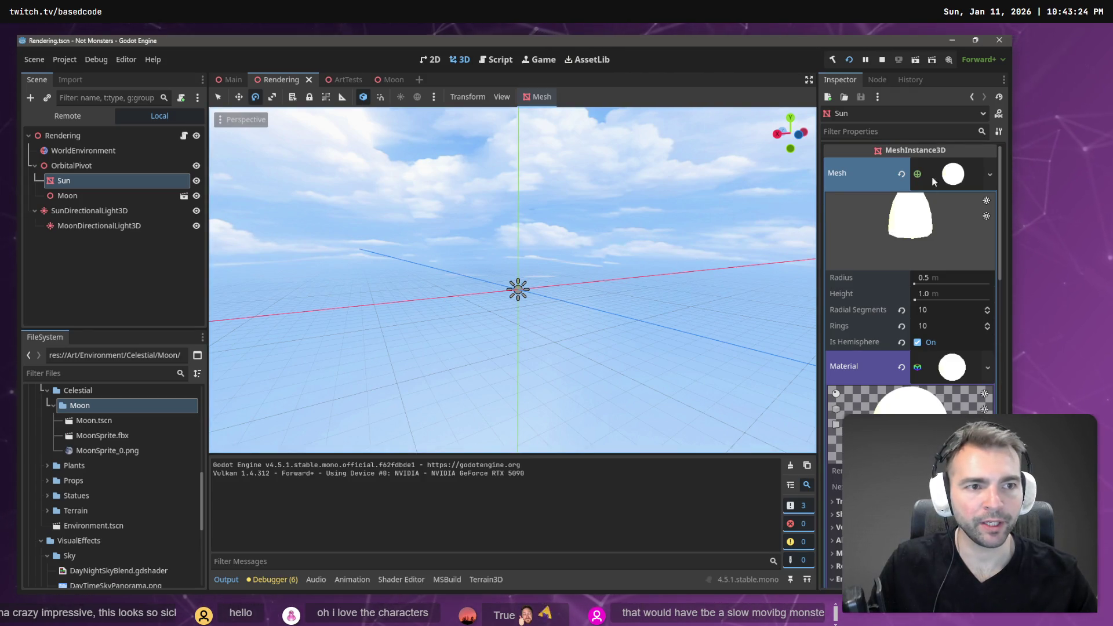
Reselect the Sun via the Moon node, scroll to its Material preview, and return to ChatGPT.
{"action": "left_click", "coordinate": [68, 195]}
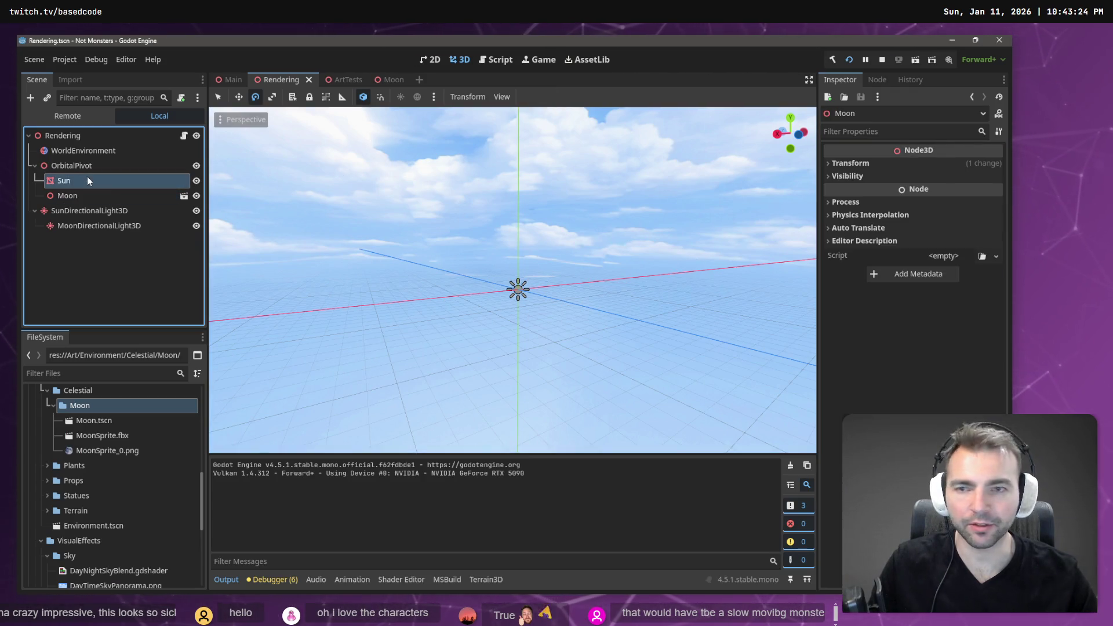
{"action": "left_click", "coordinate": [64, 181]}
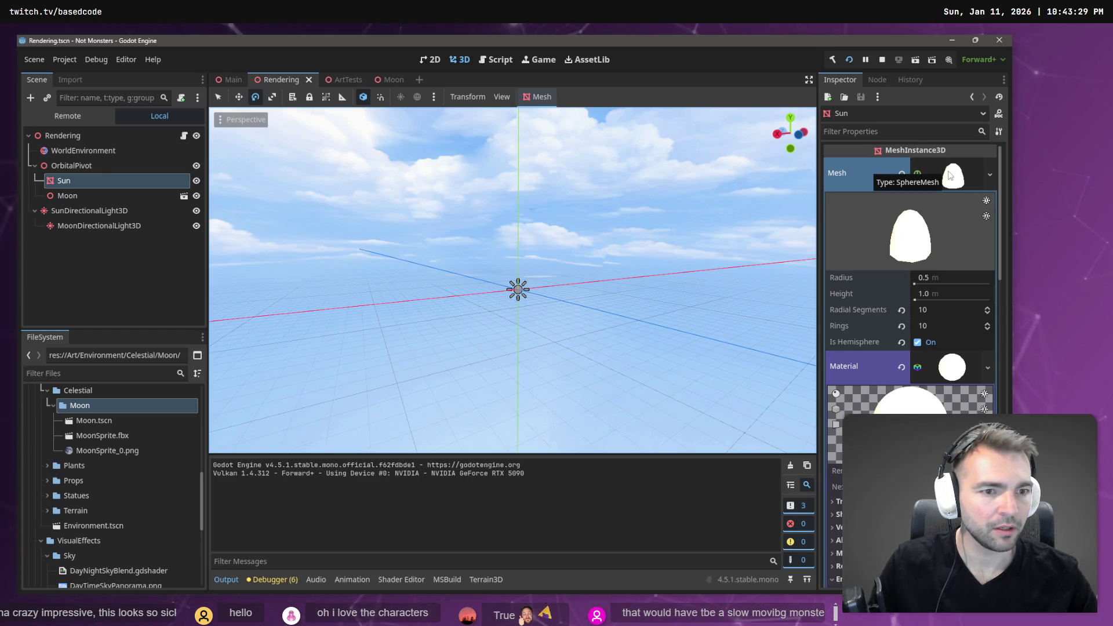
{"action": "scroll", "coordinate": [893, 322], "scroll_direction": "down", "scroll_amount": 2}
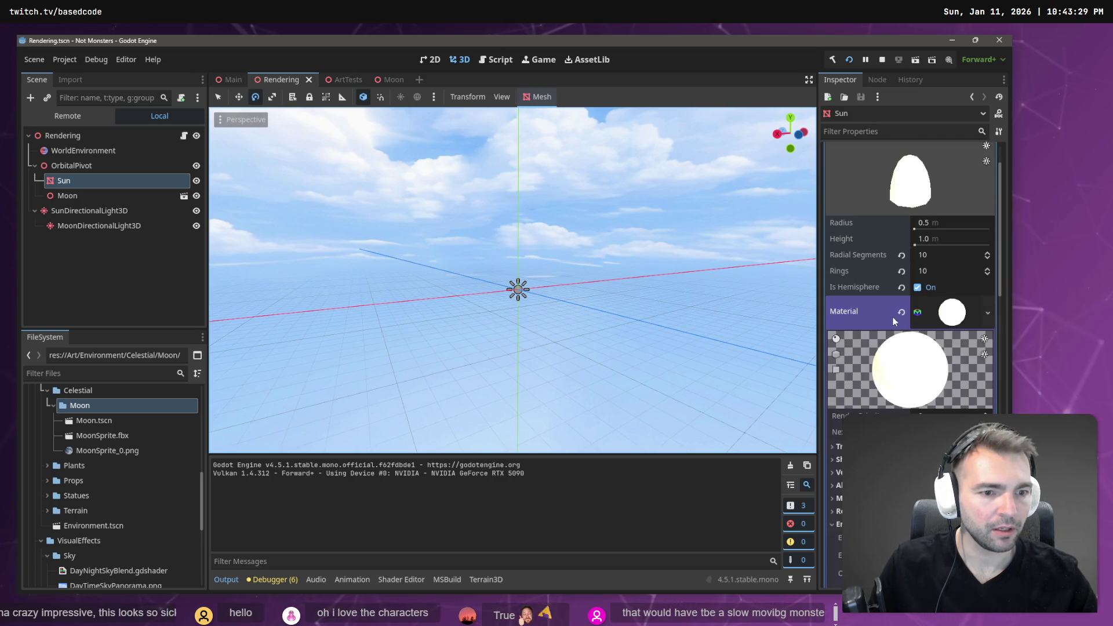
{"action": "scroll", "coordinate": [894, 322], "scroll_direction": "down", "scroll_amount": 2}
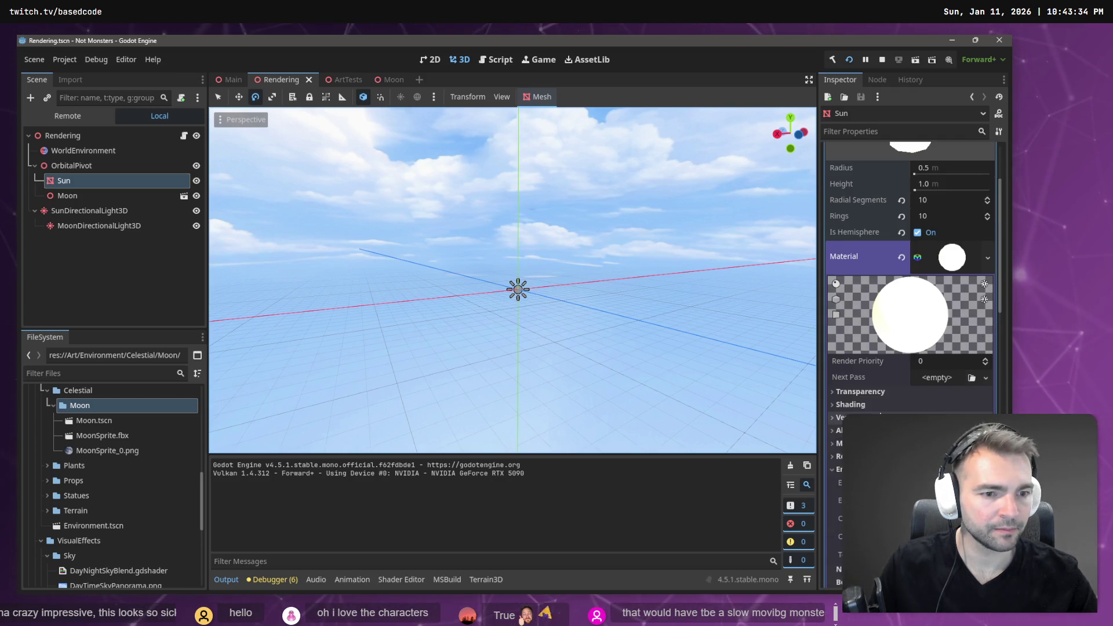
{"action": "key", "text": "alt+Tab"}
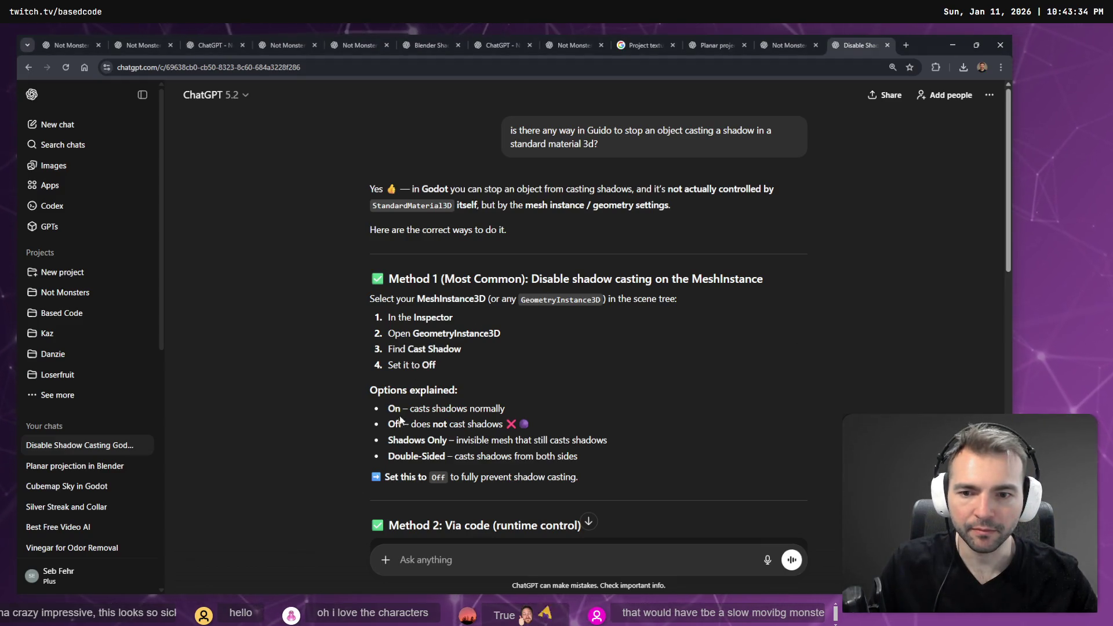
Dictate and send a follow-up saying the object is a Geometry instance, not a Mesh instance.
{"action": "scroll", "coordinate": [454, 414], "scroll_direction": "down", "scroll_amount": 3}
{"action": "scroll", "coordinate": [455, 411], "scroll_direction": "down", "scroll_amount": 1}
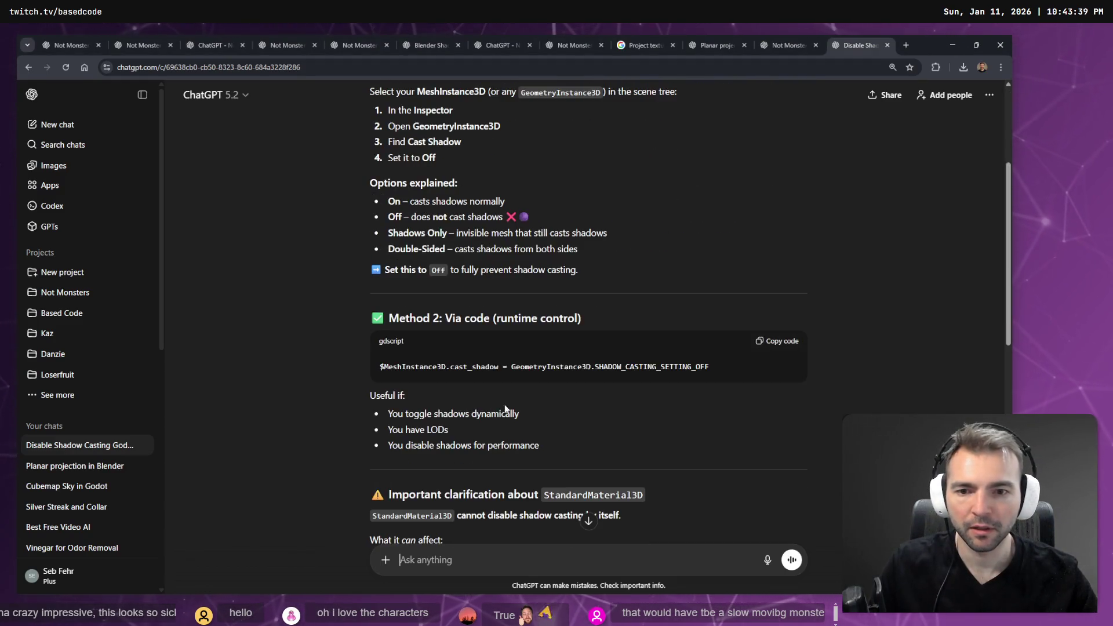
{"action": "left_click", "coordinate": [480, 558]}
{"action": "key", "text": "super+h"}
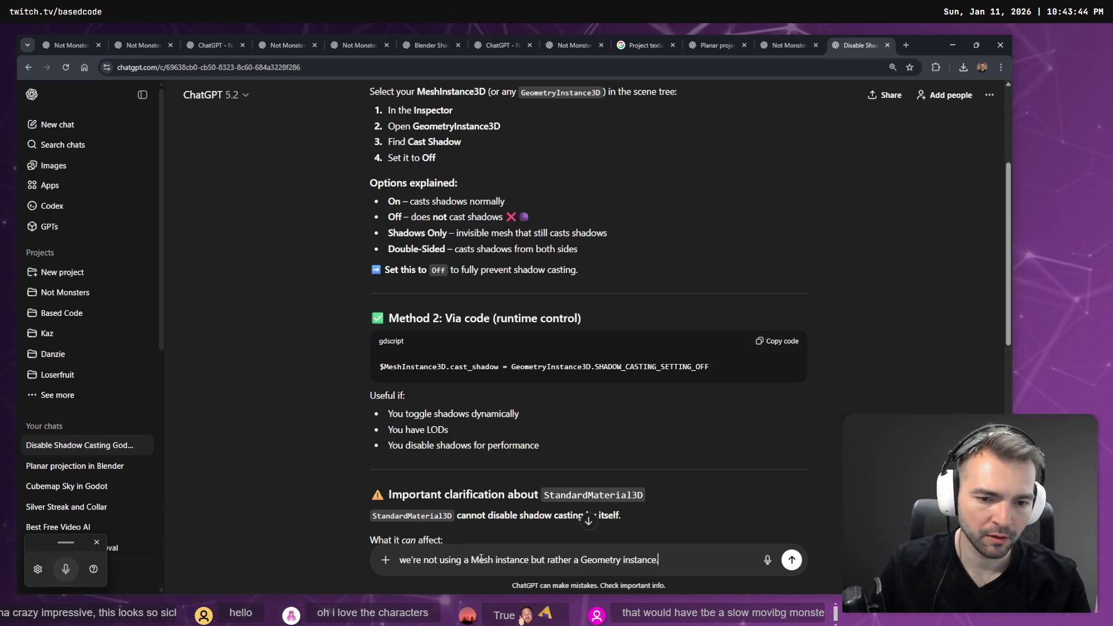
{"action": "key", "text": "Return"}
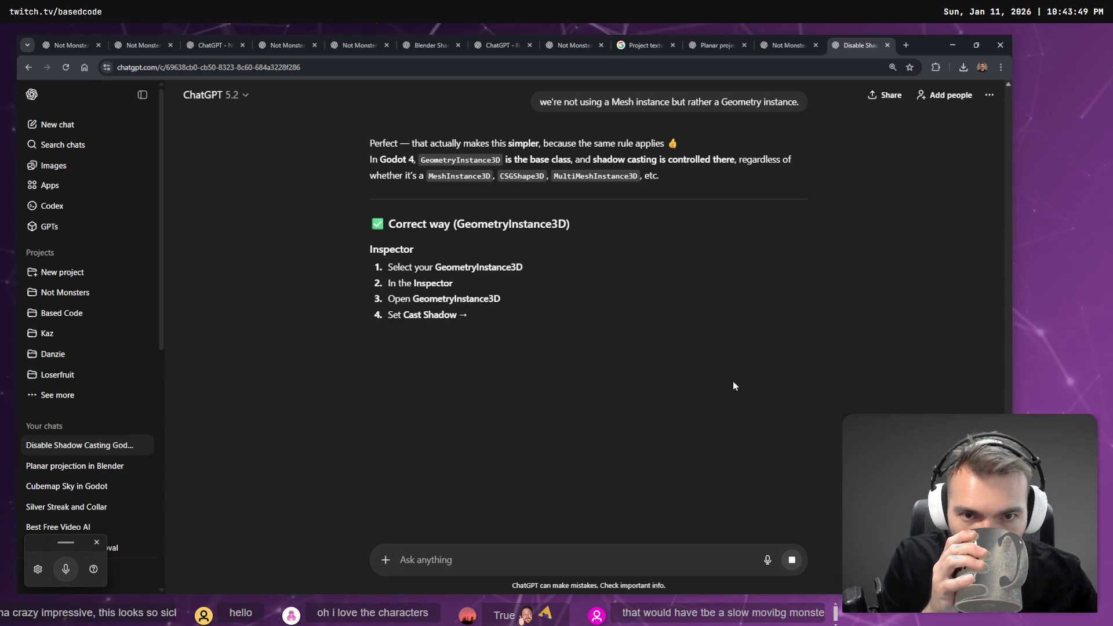
Highlight GeometryInstance3D and Inspector in the updated steps, then return to Godot.
{"action": "double_click", "coordinate": [468, 268]}
{"action": "double_click", "coordinate": [433, 283]}
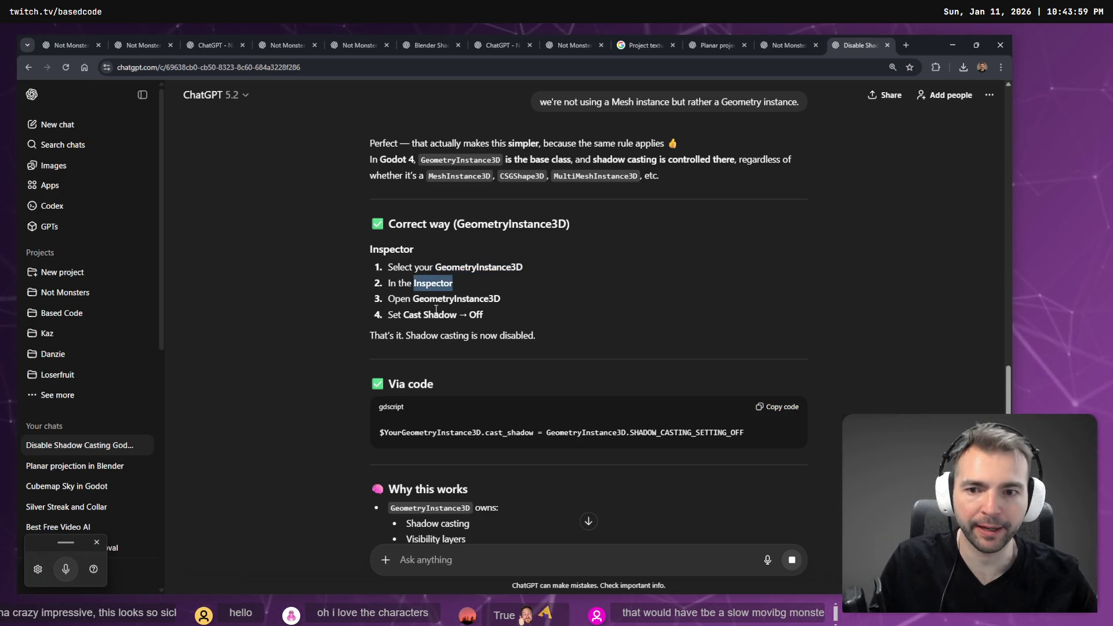
{"action": "double_click", "coordinate": [441, 299]}
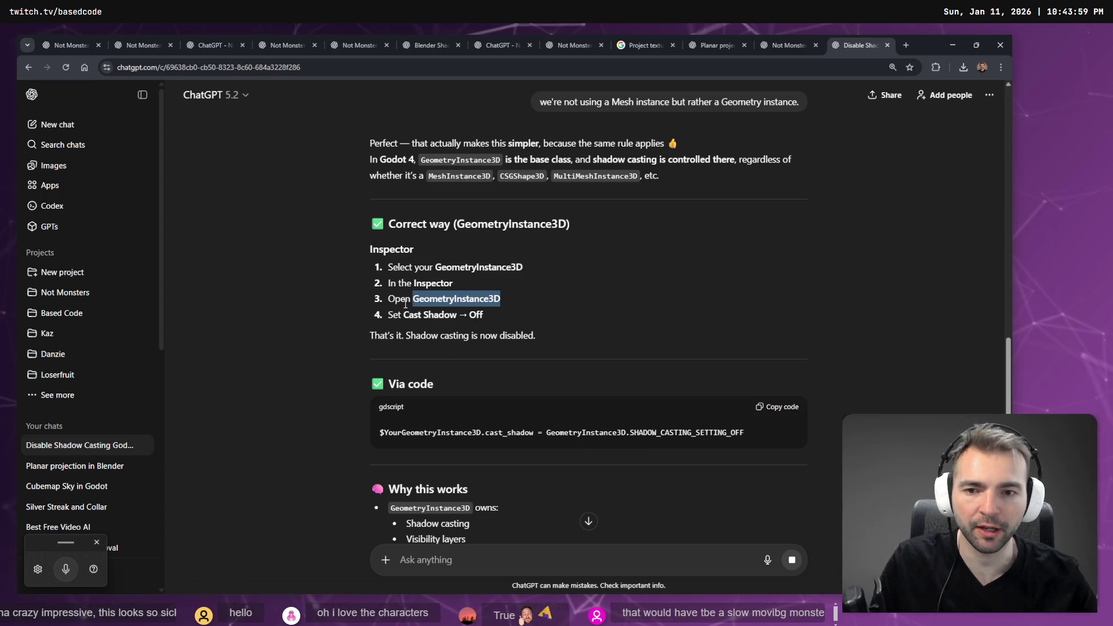
{"action": "key", "text": "alt+Tab"}
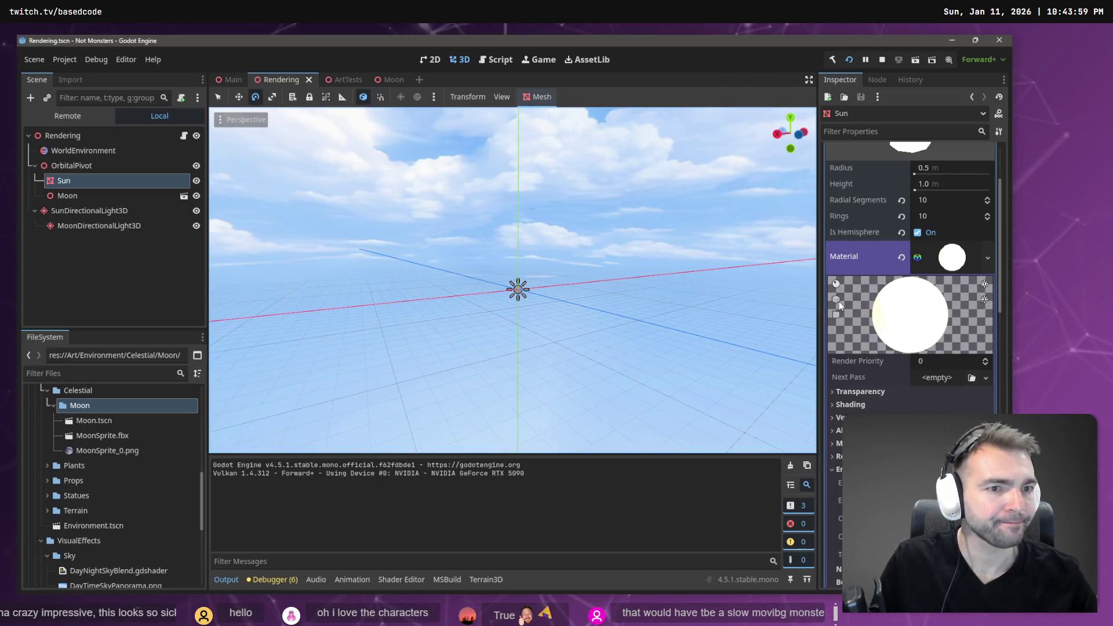
Reselect the Sun via the Moon node and glance at the ChatGPT answer.
{"action": "scroll", "coordinate": [876, 333], "scroll_direction": "down", "scroll_amount": 5}
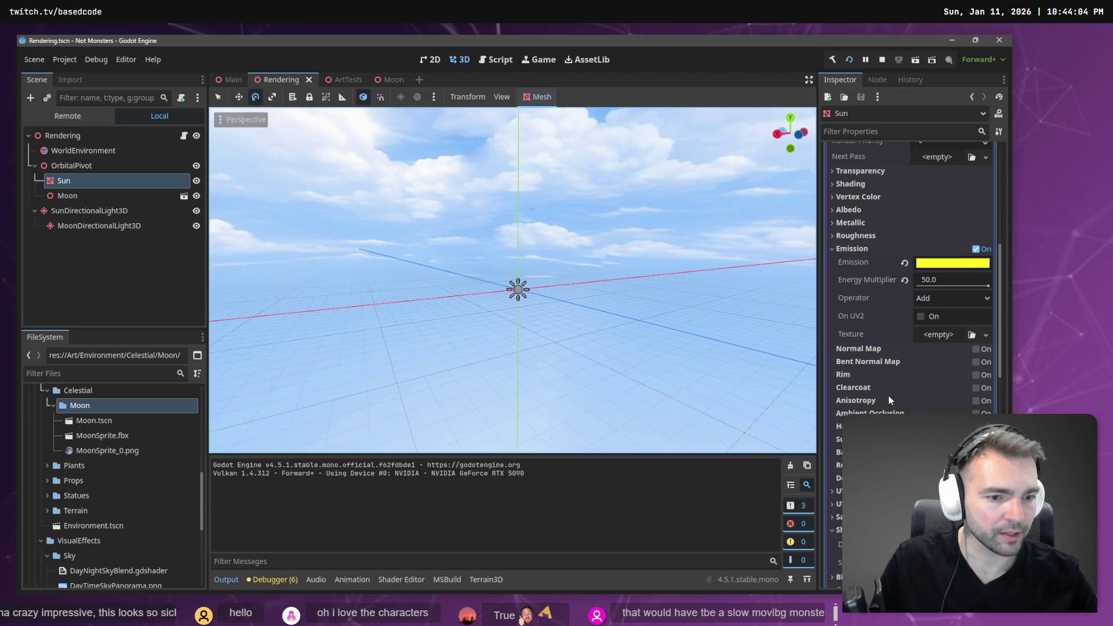
{"action": "scroll", "coordinate": [890, 399], "scroll_direction": "up", "scroll_amount": 10}
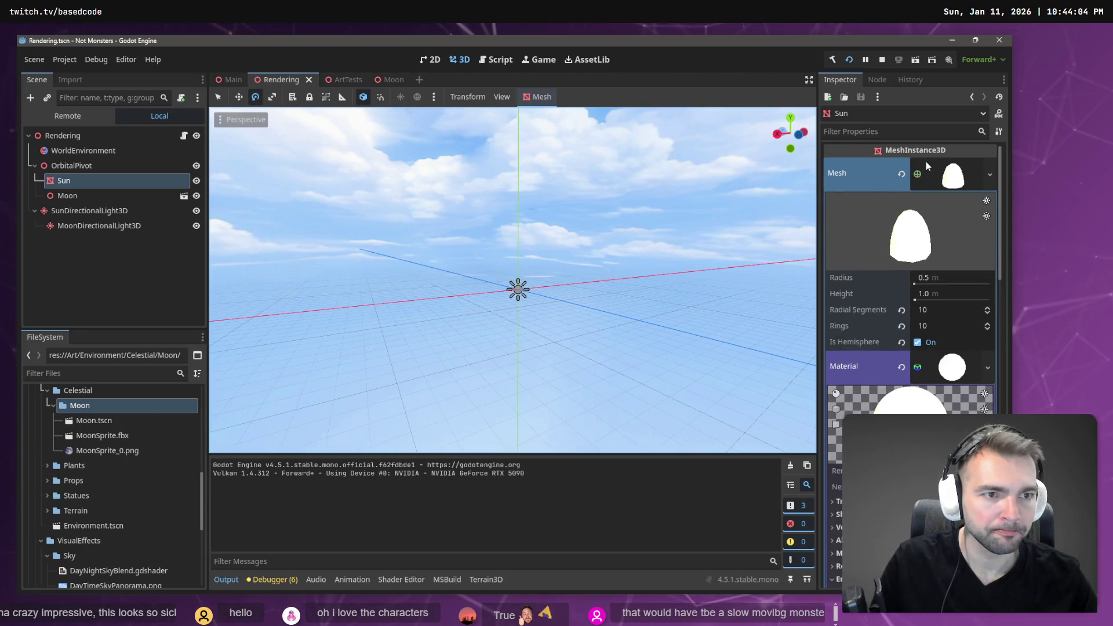
{"action": "left_click", "coordinate": [94, 196]}
{"action": "left_click", "coordinate": [98, 181]}
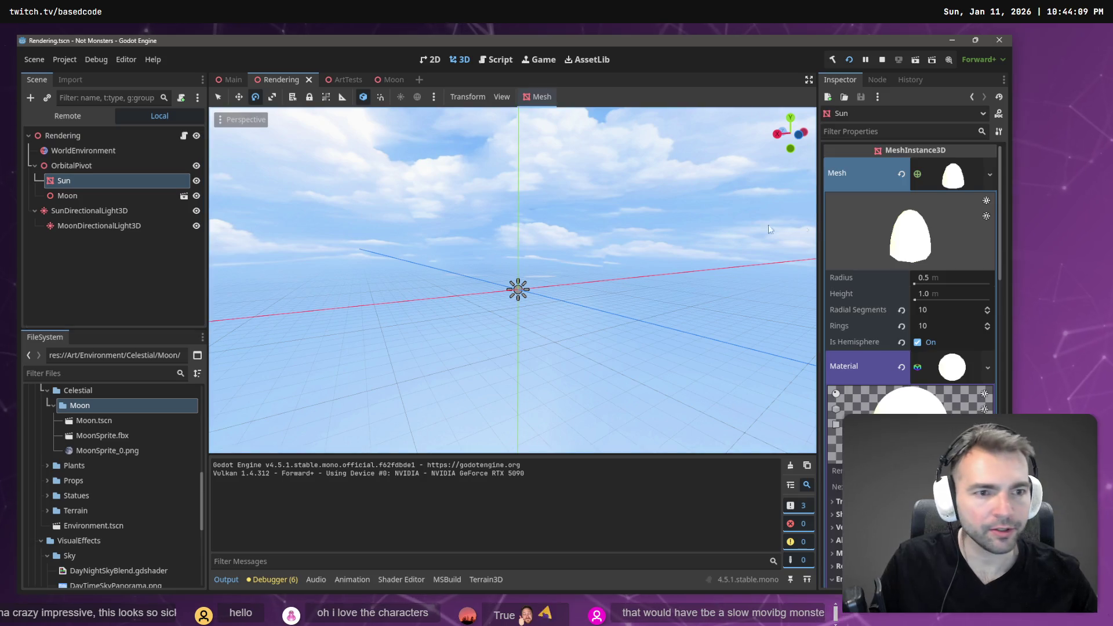
{"action": "key", "text": "alt+Tab"}
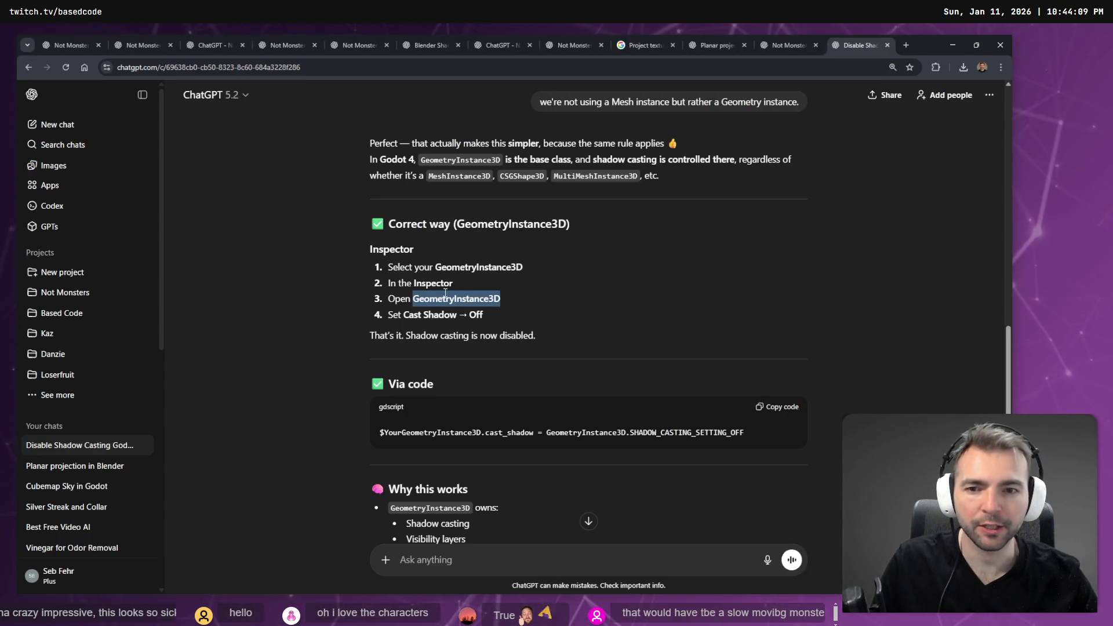
{"action": "key", "text": "alt+Tab"}
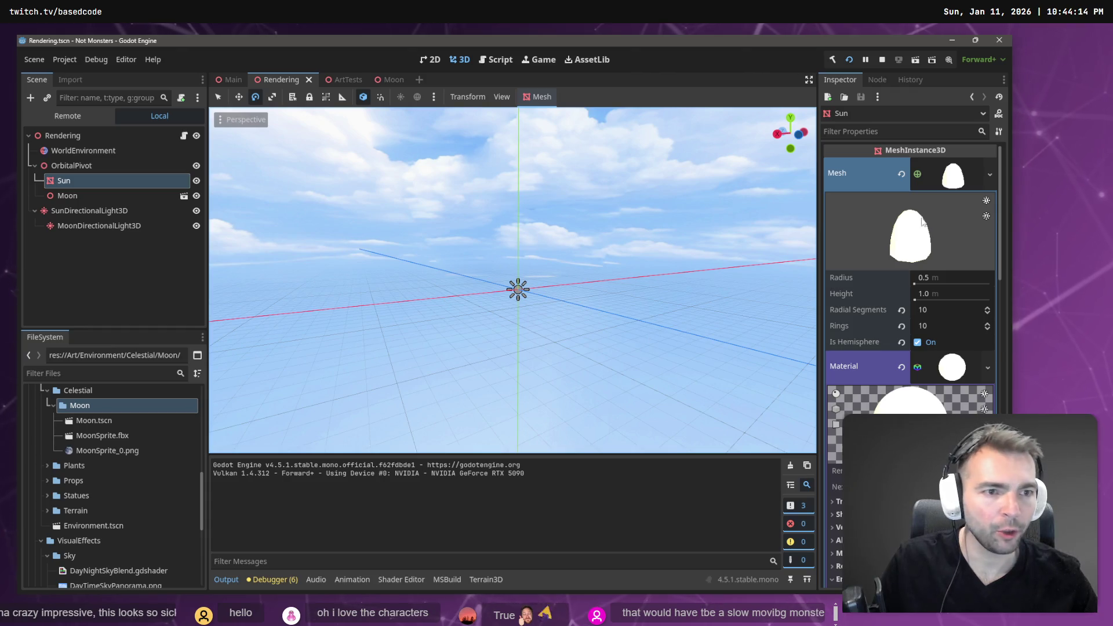
Collapse and re-expand the Sun's Mesh, collapse Emission, then clear the highlight in ChatGPT.
{"action": "left_click", "coordinate": [951, 181]}
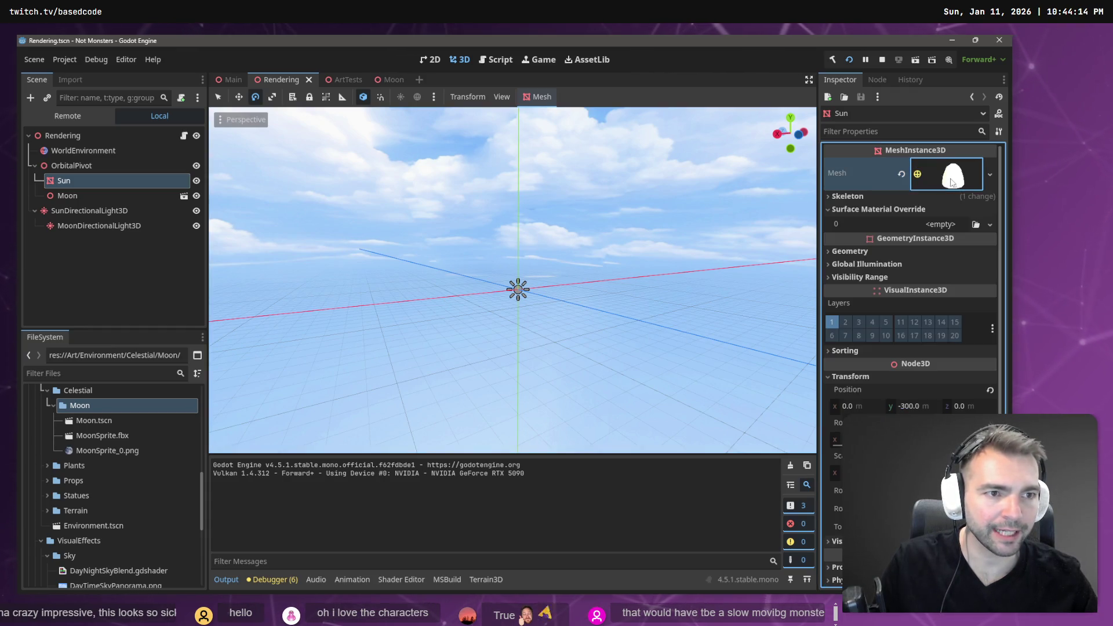
{"action": "left_click", "coordinate": [954, 183]}
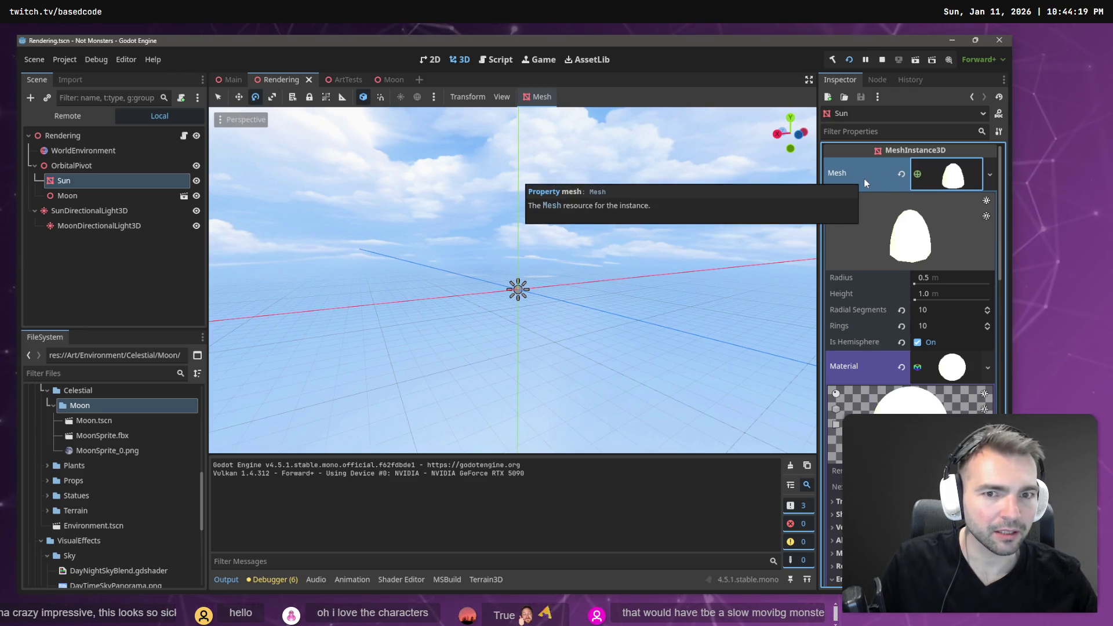
{"action": "scroll", "coordinate": [933, 280], "scroll_direction": "down", "scroll_amount": 8}
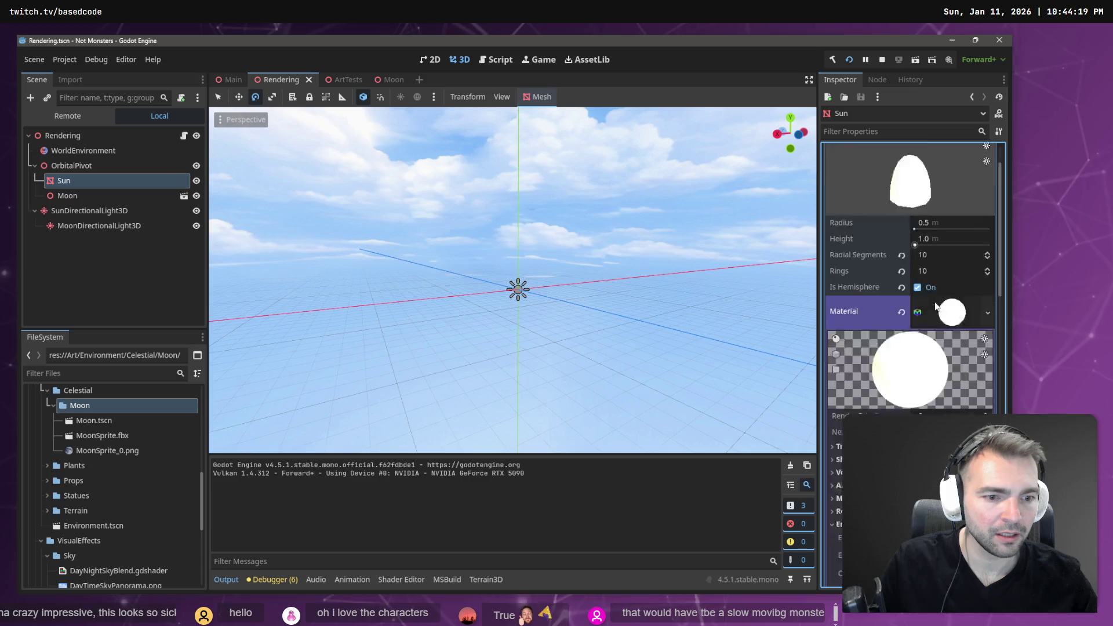
{"action": "left_click", "coordinate": [847, 250]}
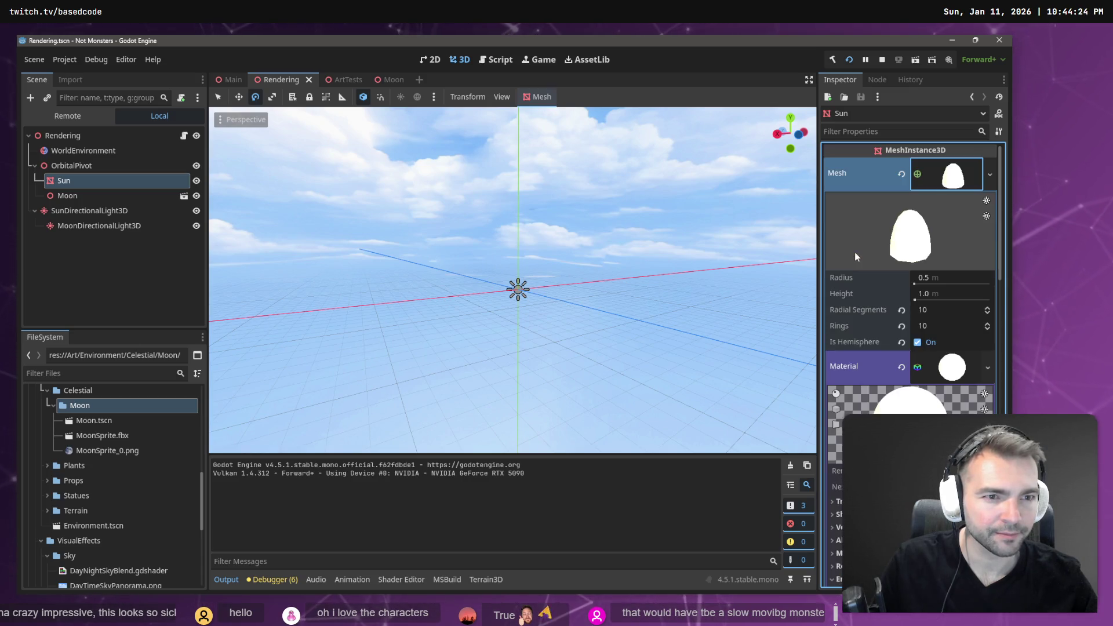
{"action": "key", "text": "alt+Tab"}
{"action": "left_click", "coordinate": [429, 273]}
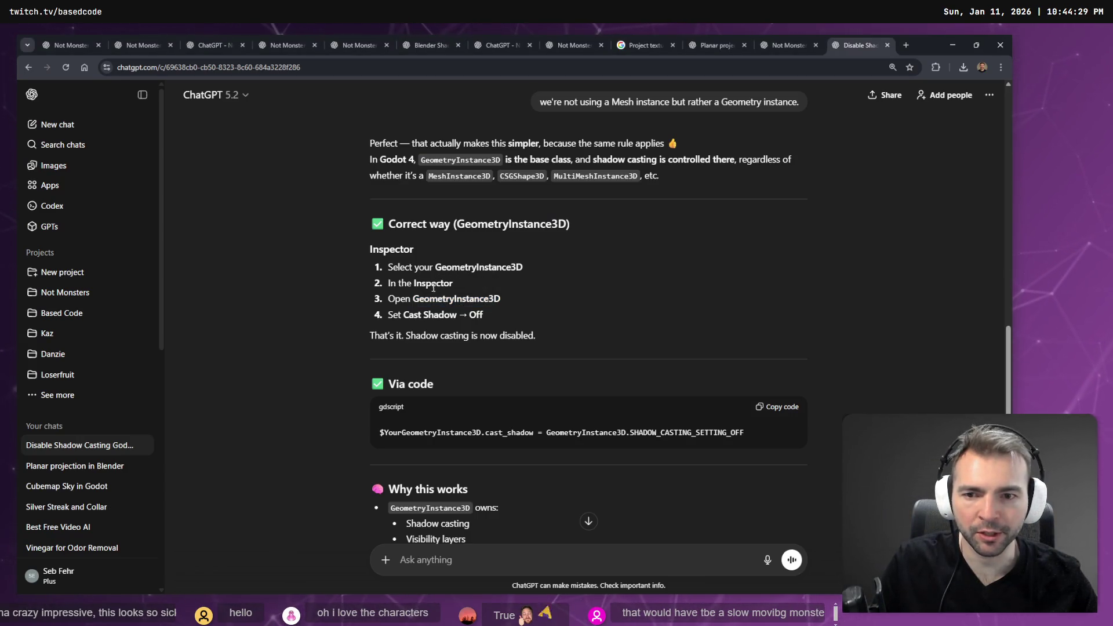
Highlight GeometryInstance3D, scroll the reply down to Common gotchas, and return to Godot.
{"action": "double_click", "coordinate": [424, 298]}
{"action": "left_click", "coordinate": [448, 318]}
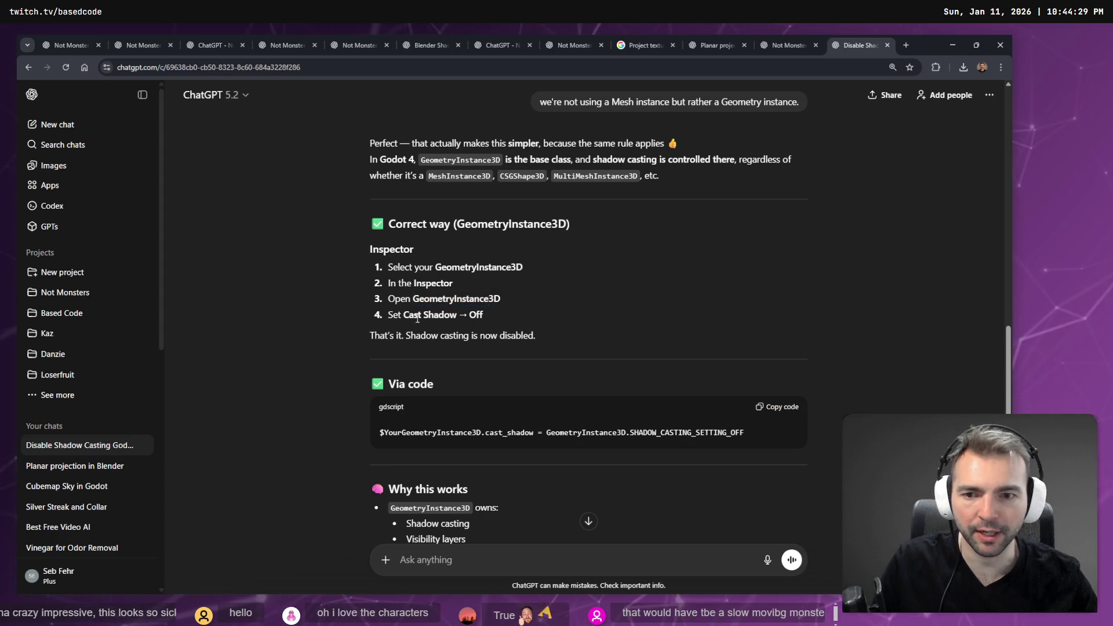
{"action": "scroll", "coordinate": [537, 311], "scroll_direction": "down", "scroll_amount": 5}
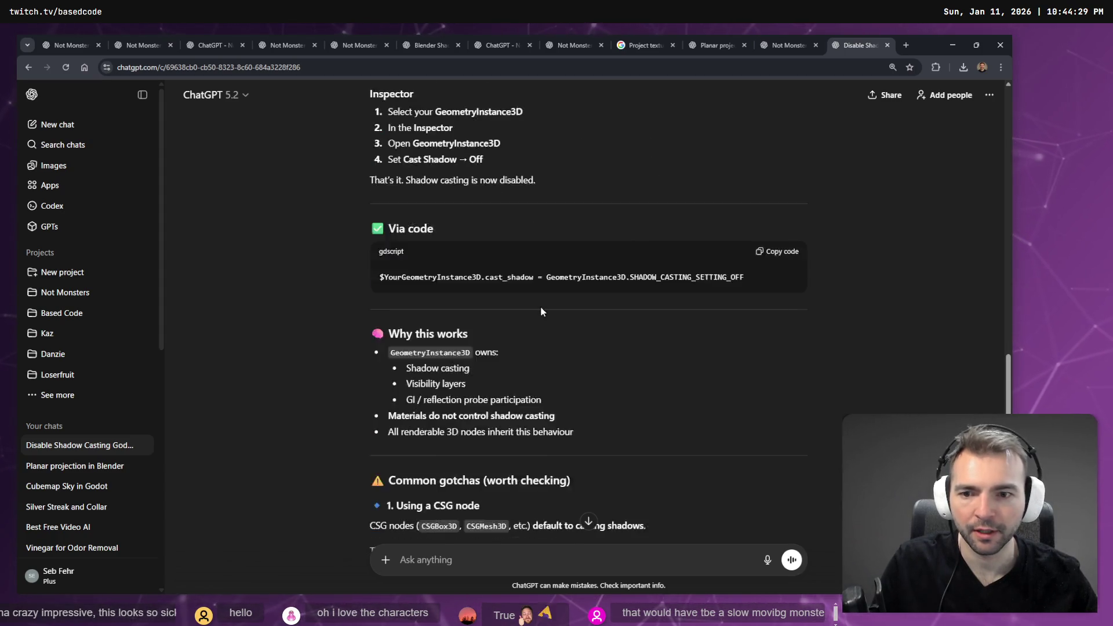
{"action": "scroll", "coordinate": [543, 309], "scroll_direction": "down", "scroll_amount": 2}
{"action": "scroll", "coordinate": [543, 313], "scroll_direction": "down", "scroll_amount": 2}
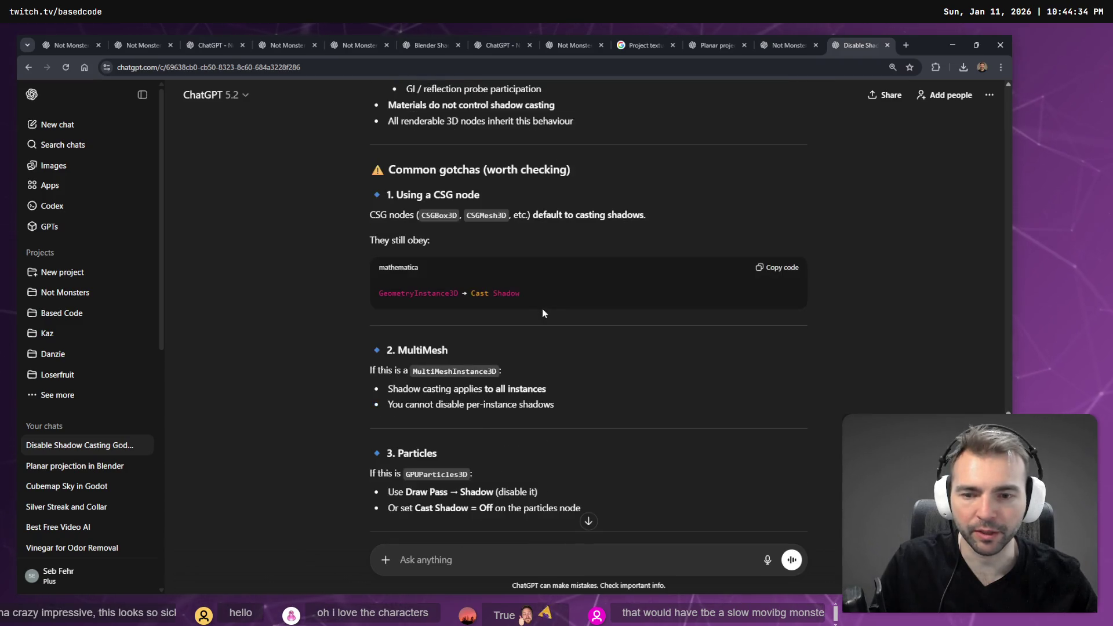
{"action": "key", "text": "alt+Tab"}
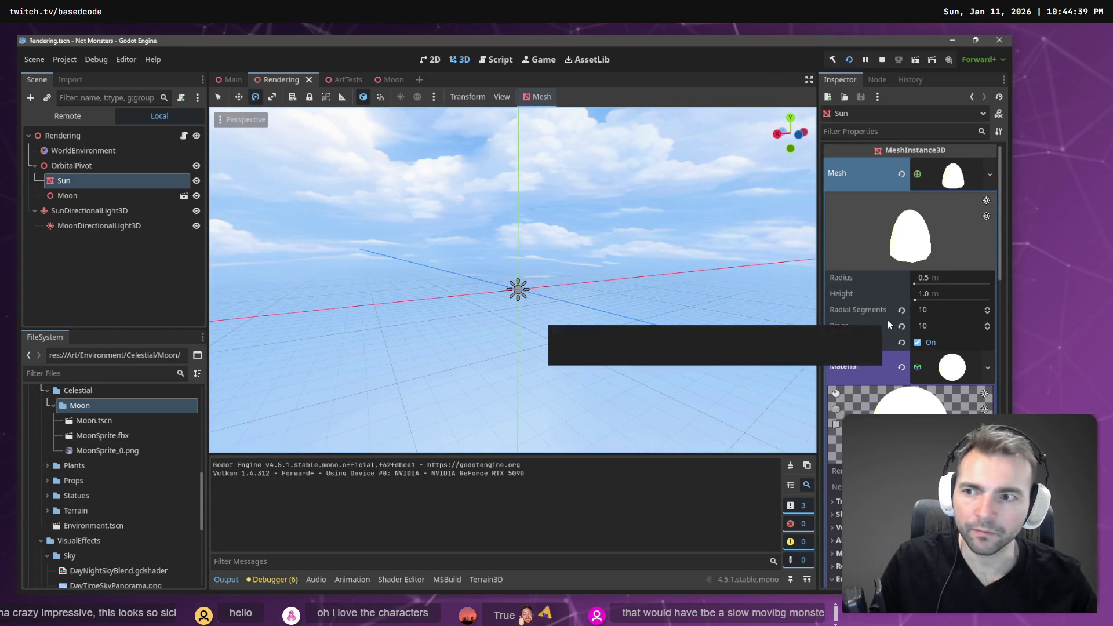
Scroll the Sun's material down to Shadows and back, toggle the Mesh, then minimize Godot.
{"action": "scroll", "coordinate": [938, 239], "scroll_direction": "down", "scroll_amount": 5}
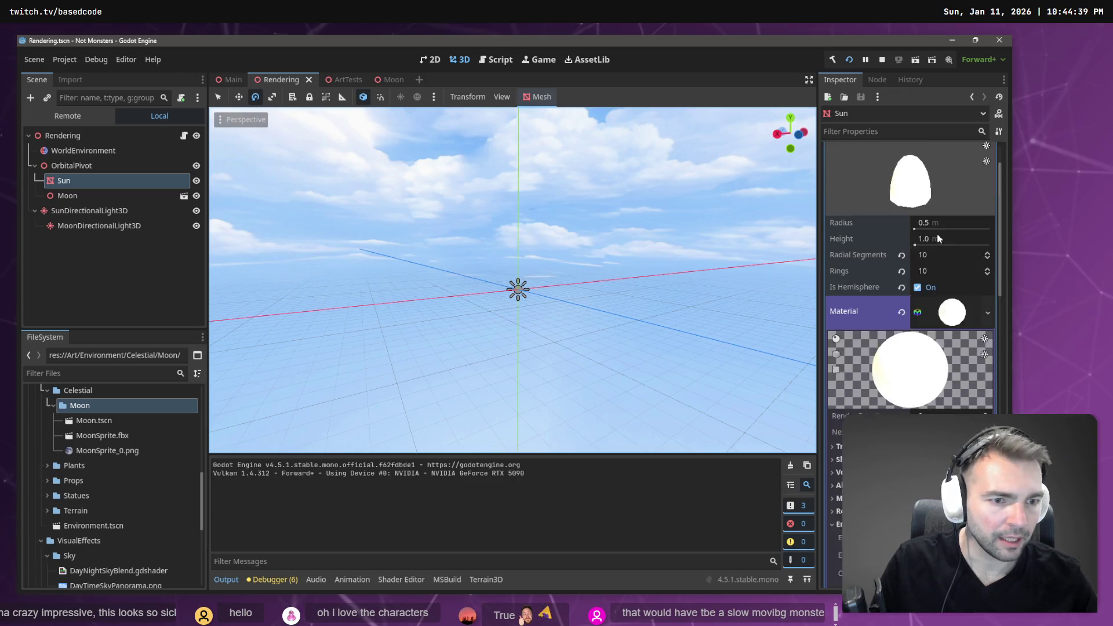
{"action": "scroll", "coordinate": [938, 237], "scroll_direction": "down", "scroll_amount": 2}
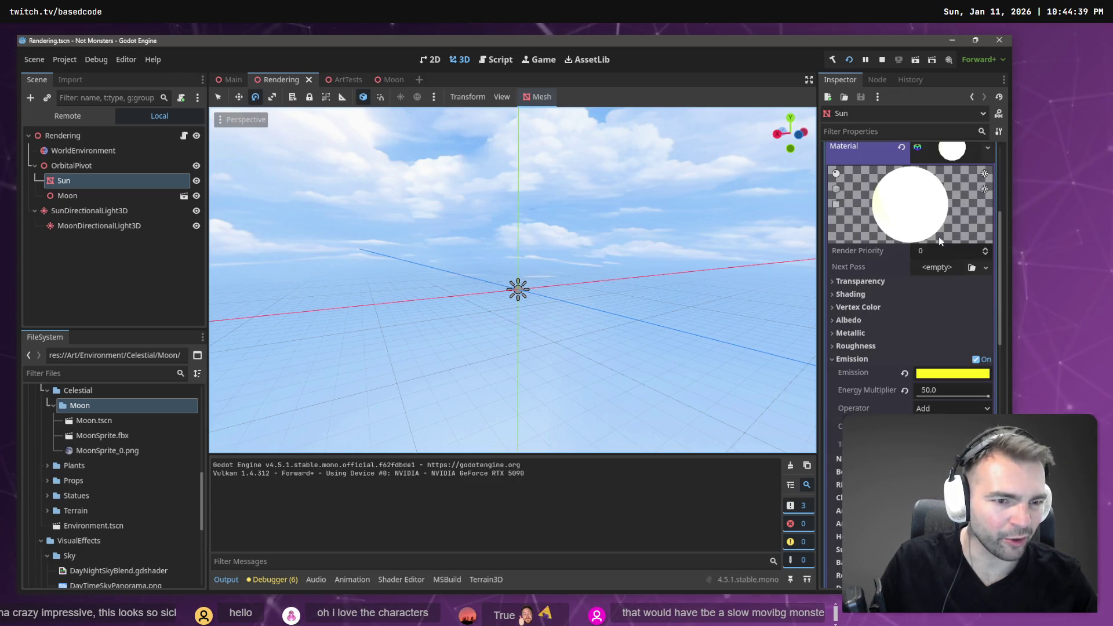
{"action": "scroll", "coordinate": [935, 243], "scroll_direction": "down", "scroll_amount": 3}
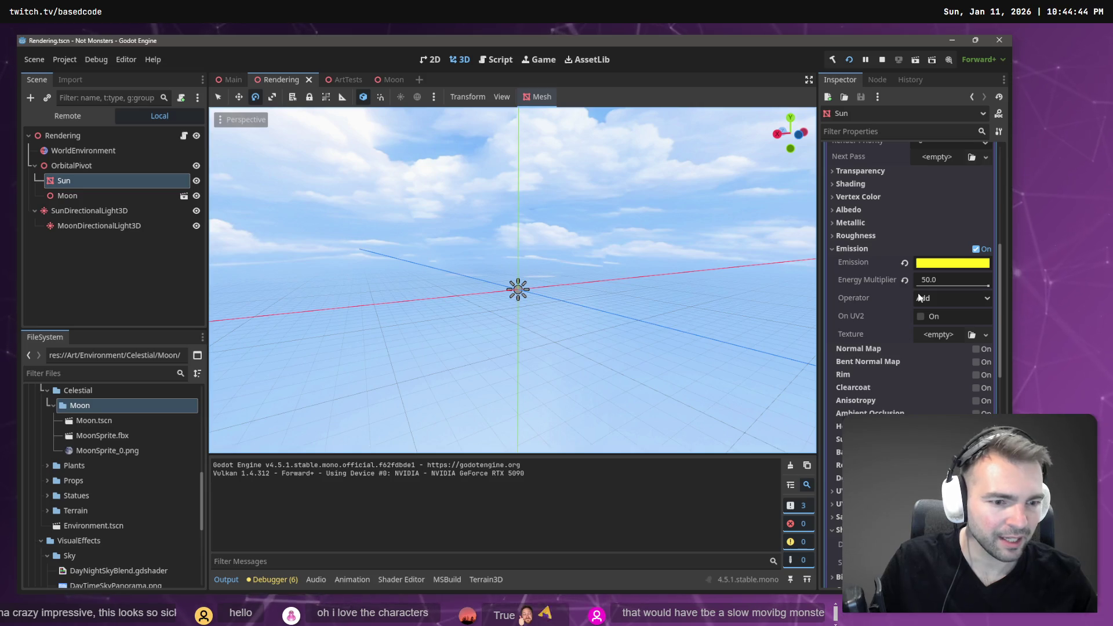
{"action": "scroll", "coordinate": [919, 297], "scroll_direction": "down", "scroll_amount": 4}
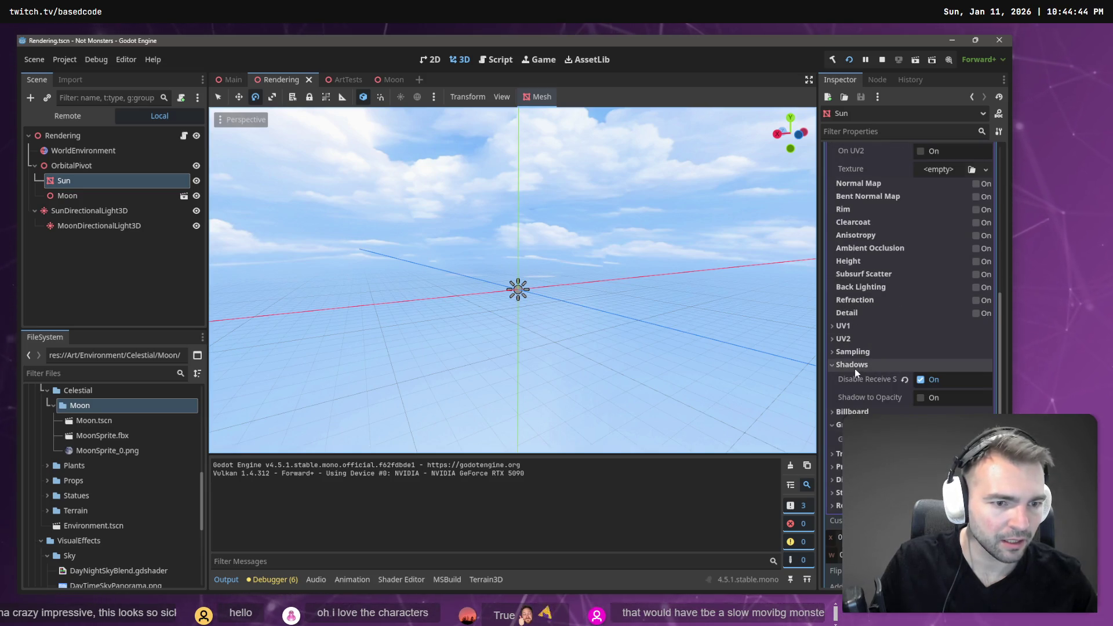
{"action": "scroll", "coordinate": [861, 367], "scroll_direction": "up", "scroll_amount": 15}
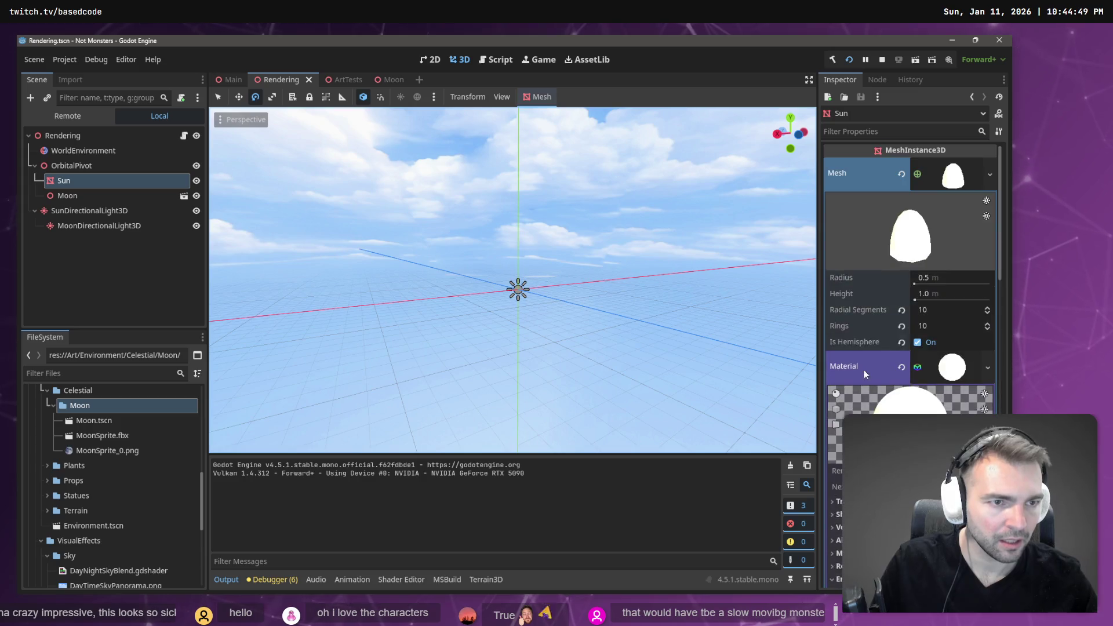
{"action": "left_click", "coordinate": [839, 180]}
{"action": "left_click", "coordinate": [840, 181]}
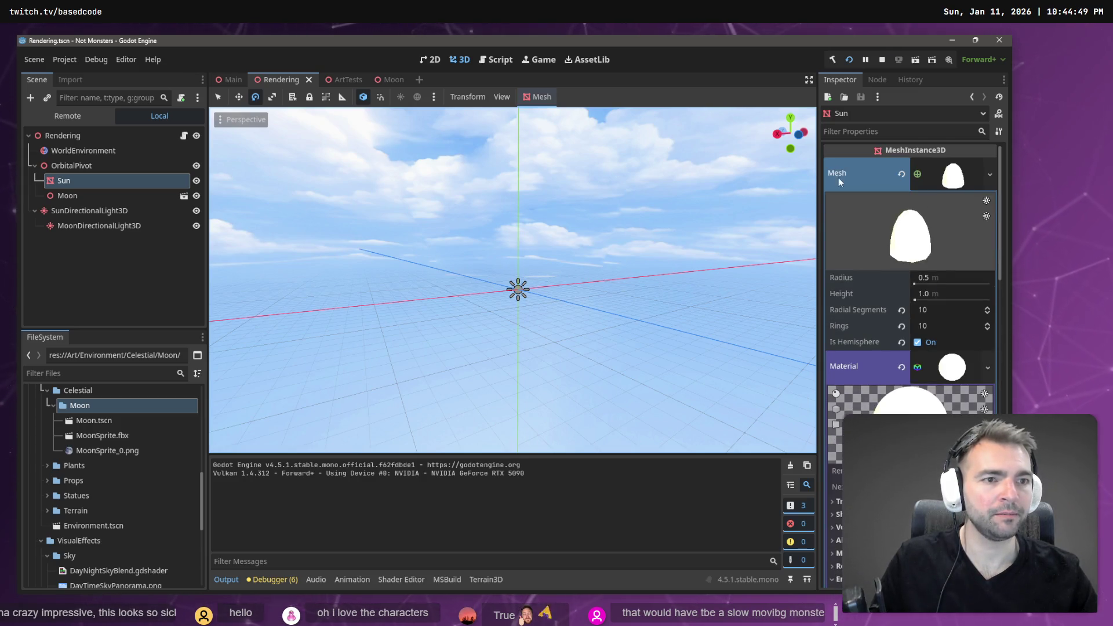
{"action": "left_click", "coordinate": [952, 40]}
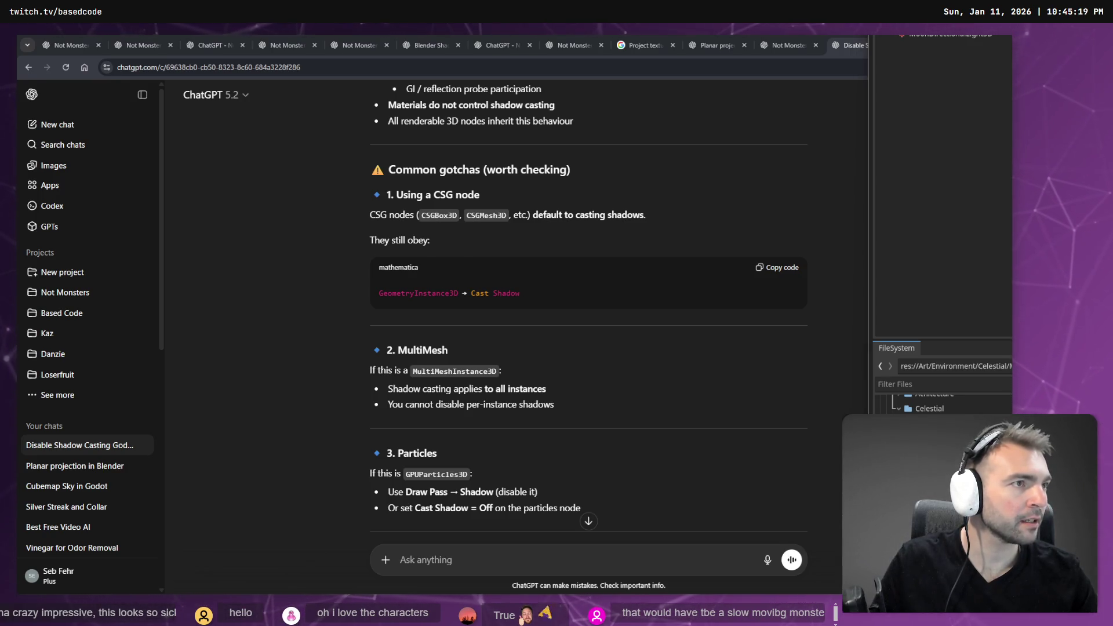
Capture a screenshot of the Sun's properties and paste it into the ChatGPT prompt.
{"action": "key", "text": "super+shift+s"}
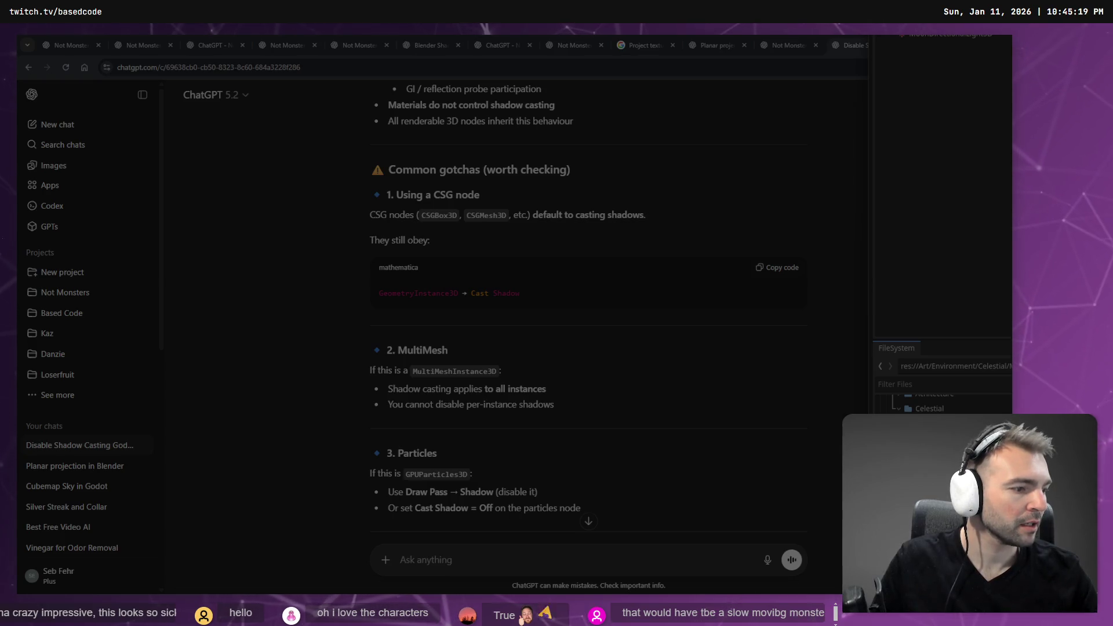
{"action": "key", "text": "Escape"}
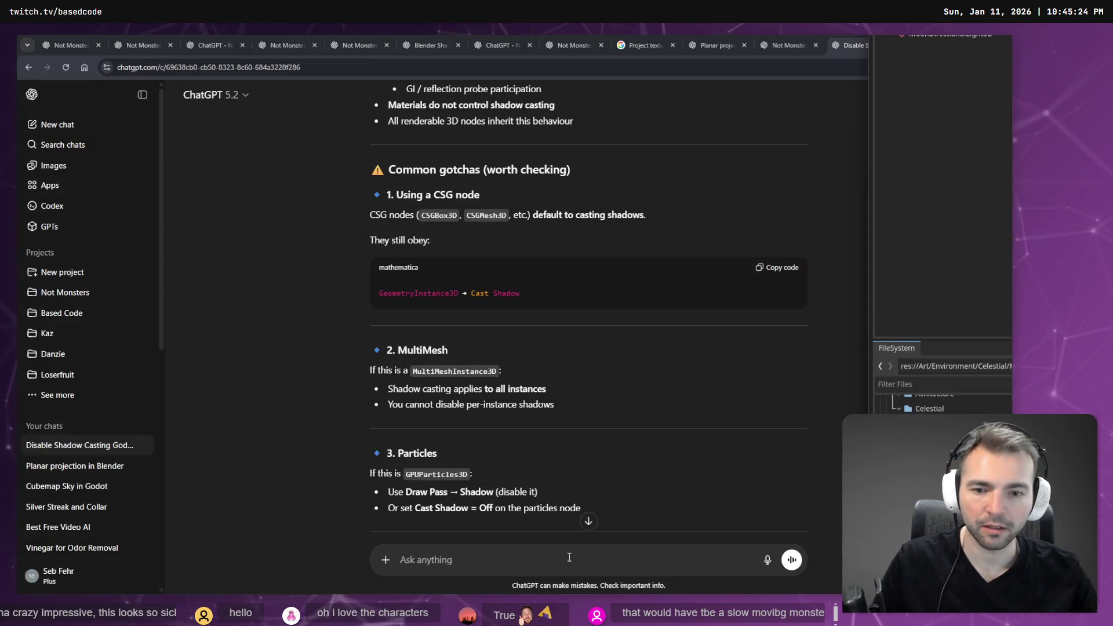
{"action": "left_click", "coordinate": [568, 559]}
{"action": "key", "text": "ctrl+v"}
Dictate that the cast-shadows checkbox is missing from the MeshInstance3D and send it.
{"action": "key", "text": "super+h"}
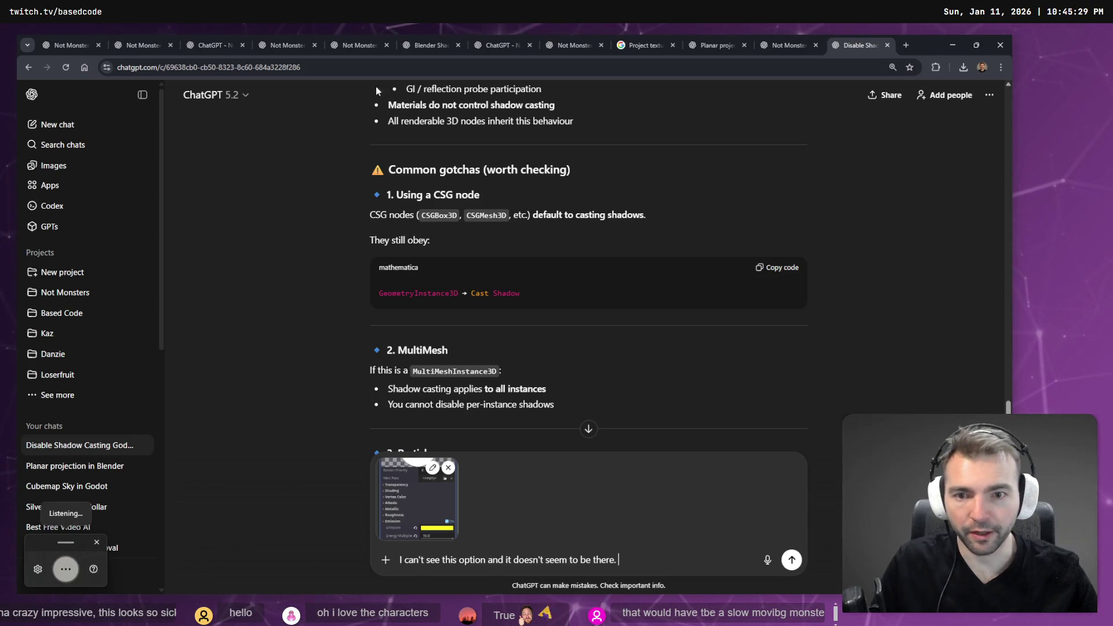
{"action": "scroll", "coordinate": [617, 240], "scroll_direction": "up", "scroll_amount": 5}
{"action": "scroll", "coordinate": [618, 241], "scroll_direction": "up", "scroll_amount": 5}
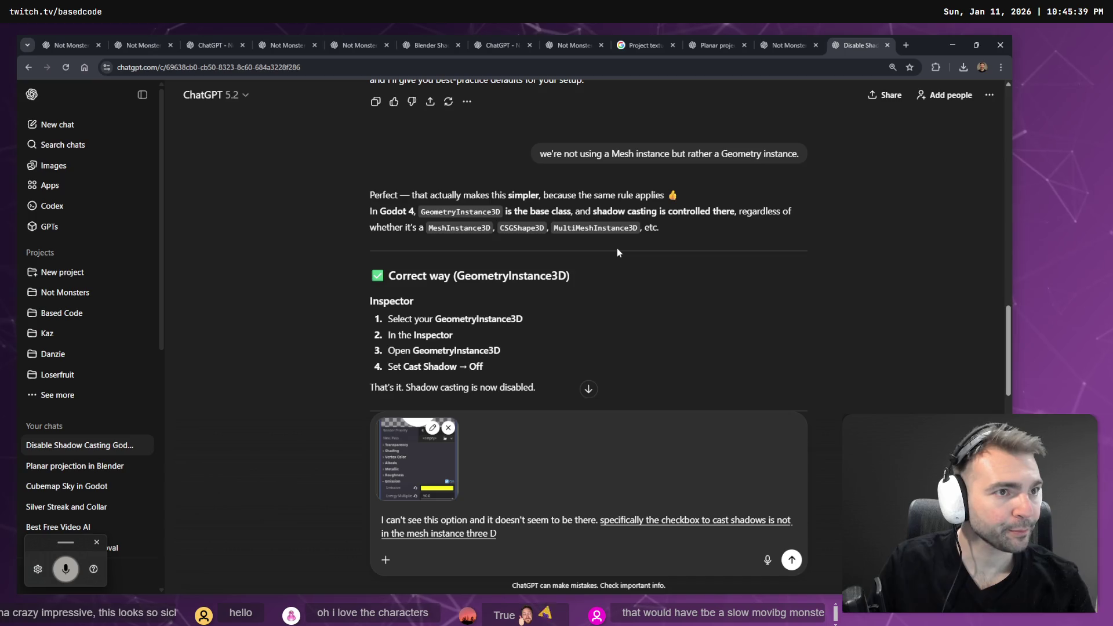
{"action": "key", "text": "Return"}
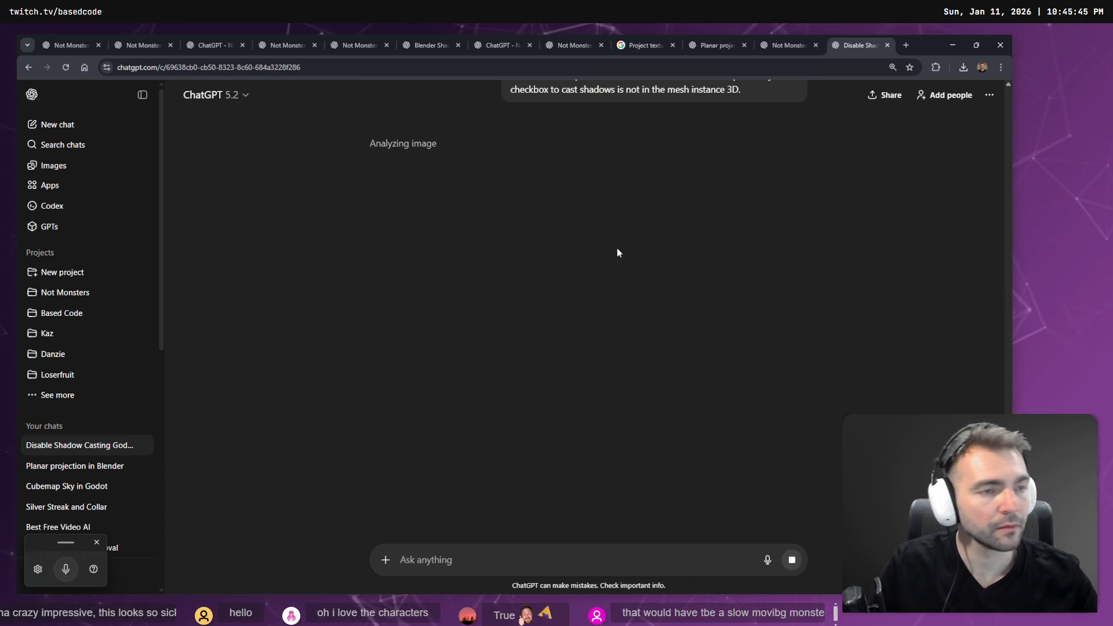
{"action": "key", "text": "alt+Tab"}
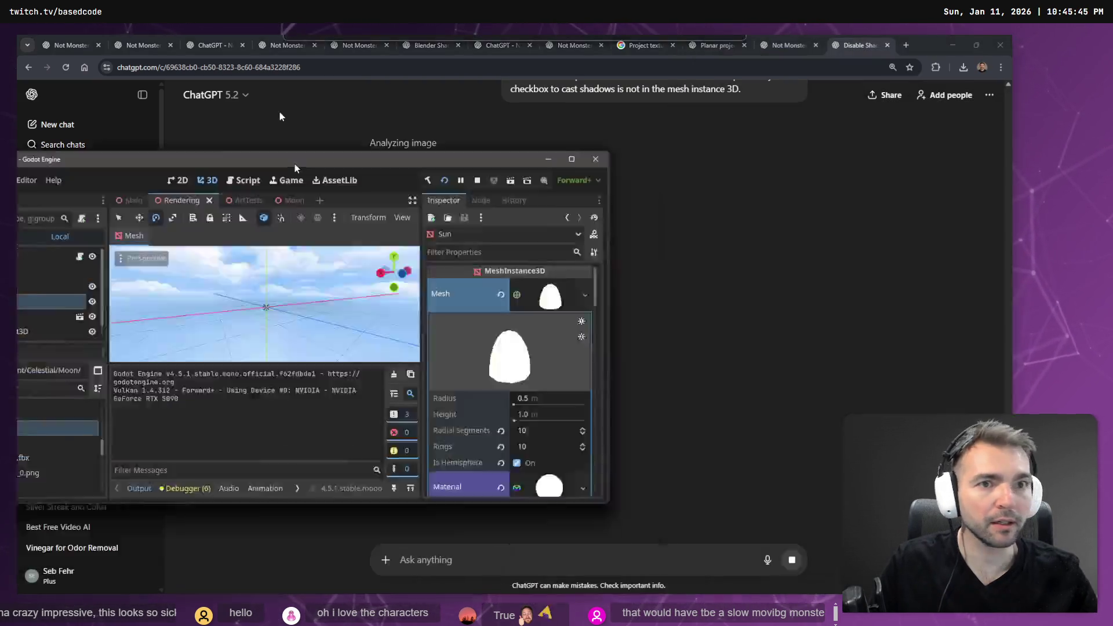
{"action": "key", "text": "alt+Tab"}
{"action": "scroll", "coordinate": [635, 320], "scroll_direction": "up", "scroll_amount": 3}
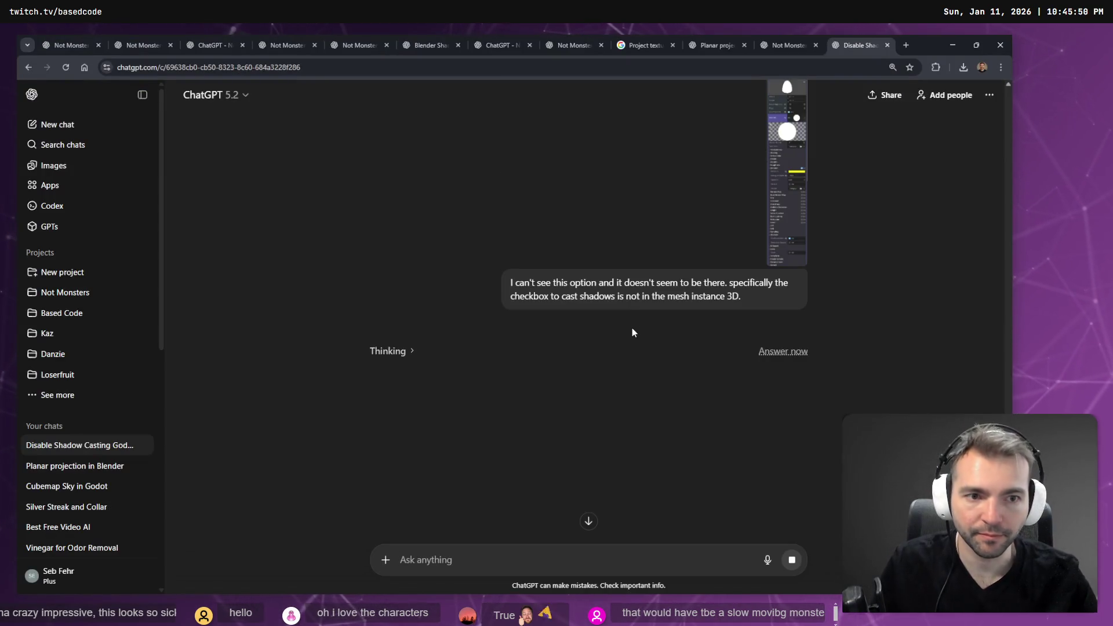
View the attached properties screenshot at full size, then close it.
{"action": "scroll", "coordinate": [632, 332], "scroll_direction": "up", "scroll_amount": 1}
{"action": "left_click", "coordinate": [787, 203]}
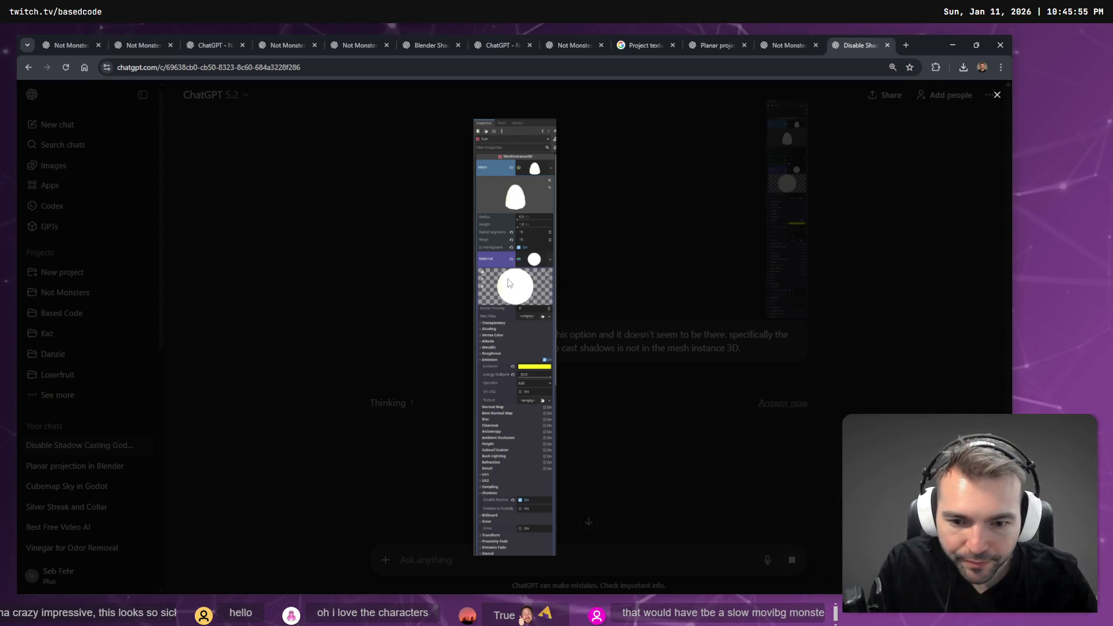
{"action": "left_click", "coordinate": [614, 451]}
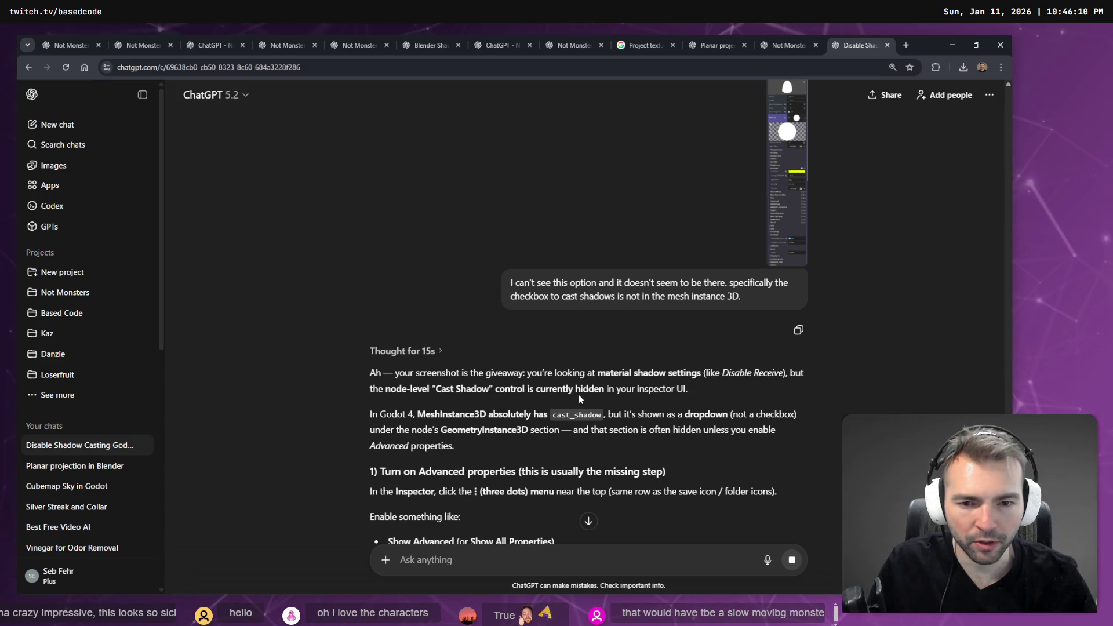
Read the Advanced-properties answer, marking MeshInstance3D and GeometryInstance3D, then return to Godot.
{"action": "scroll", "coordinate": [479, 323], "scroll_direction": "down", "scroll_amount": 2}
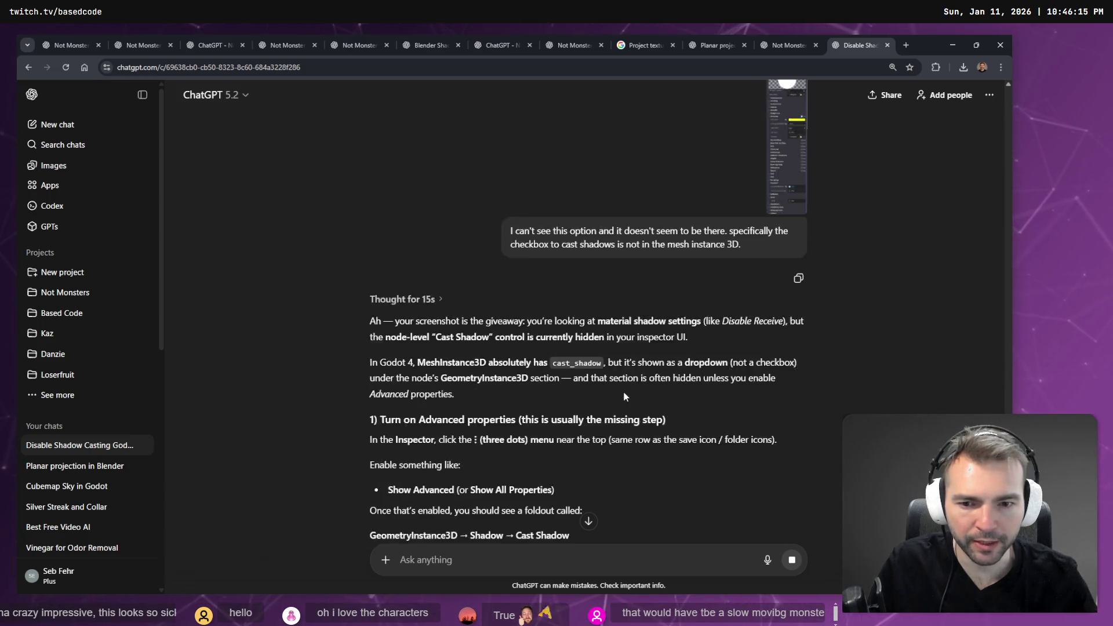
{"action": "double_click", "coordinate": [456, 312]}
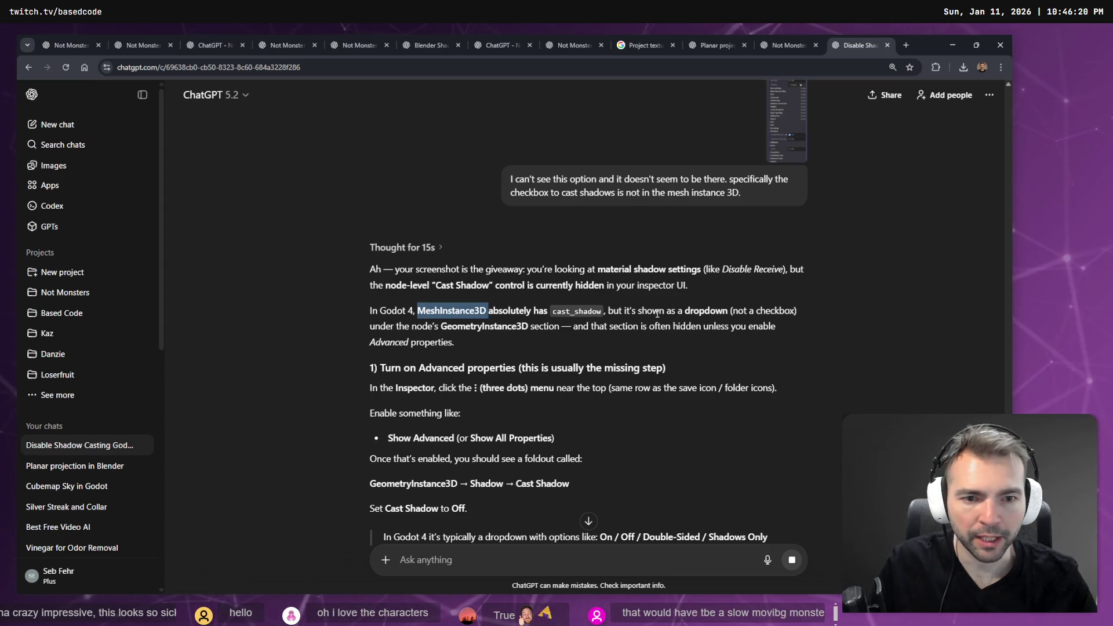
{"action": "left_click", "coordinate": [474, 328]}
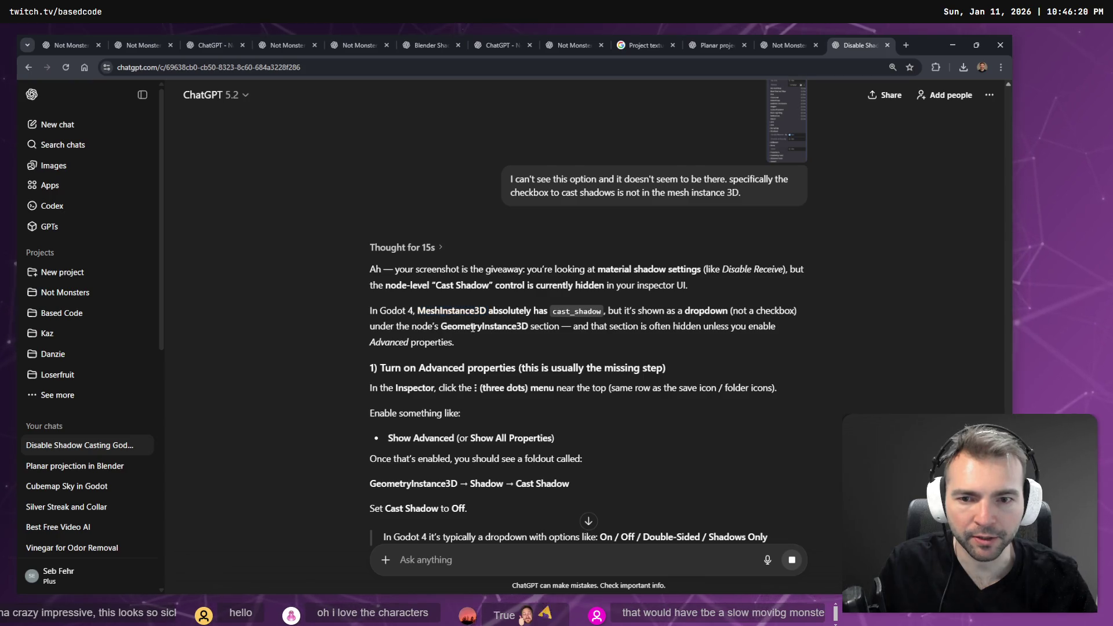
{"action": "double_click", "coordinate": [473, 328]}
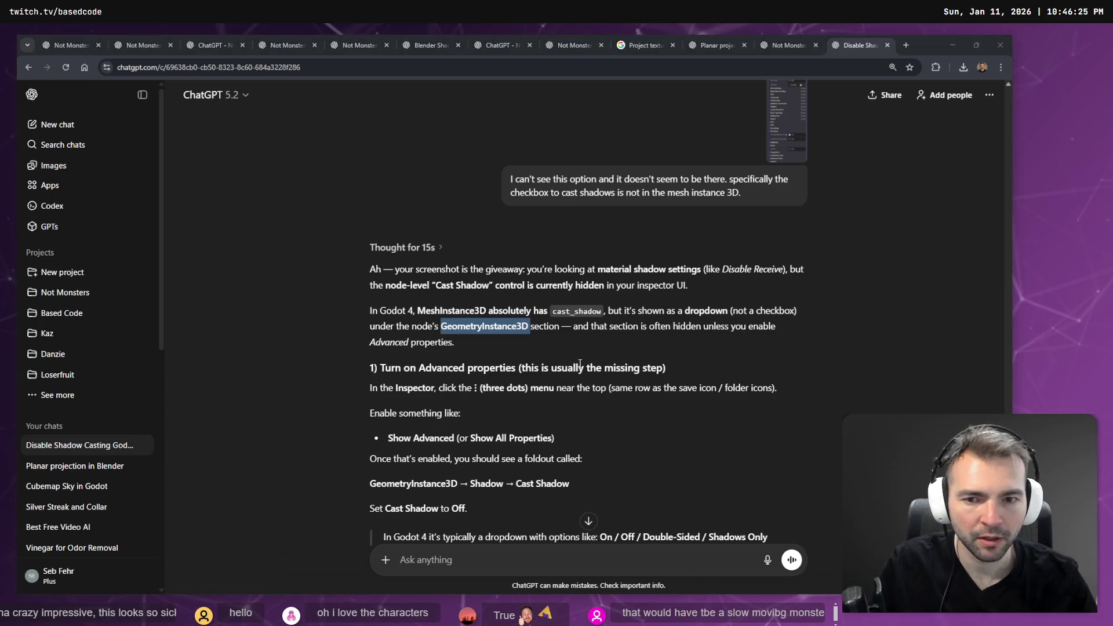
{"action": "key", "text": "alt+Tab"}
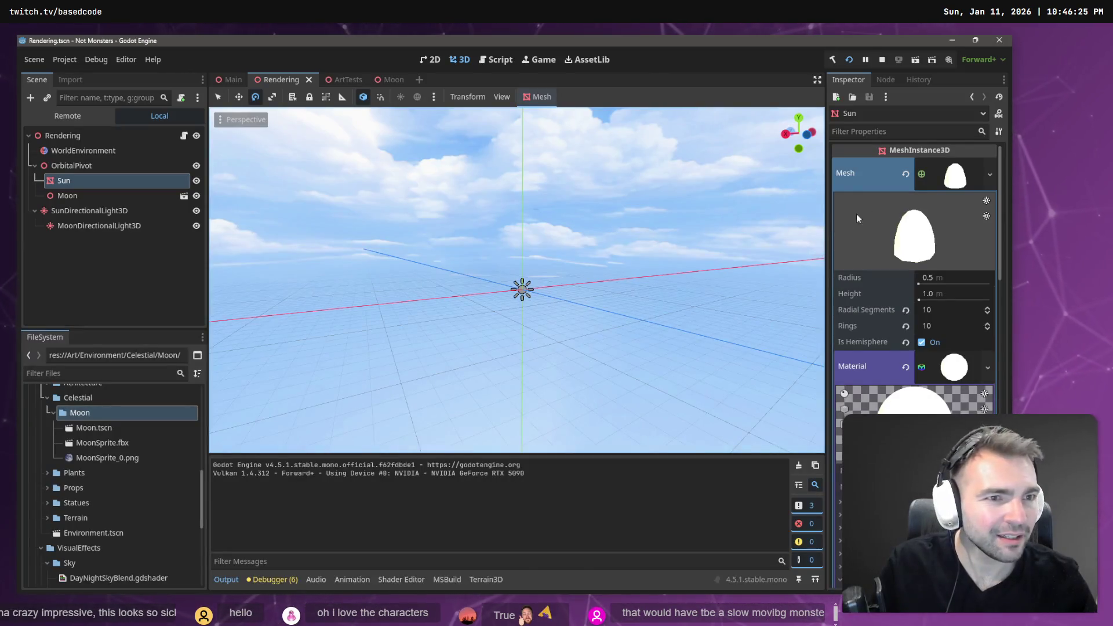
Scroll through the Sun's Mesh and Material properties looking for a shadow option.
{"action": "scroll", "coordinate": [914, 187], "scroll_direction": "down", "scroll_amount": 10}
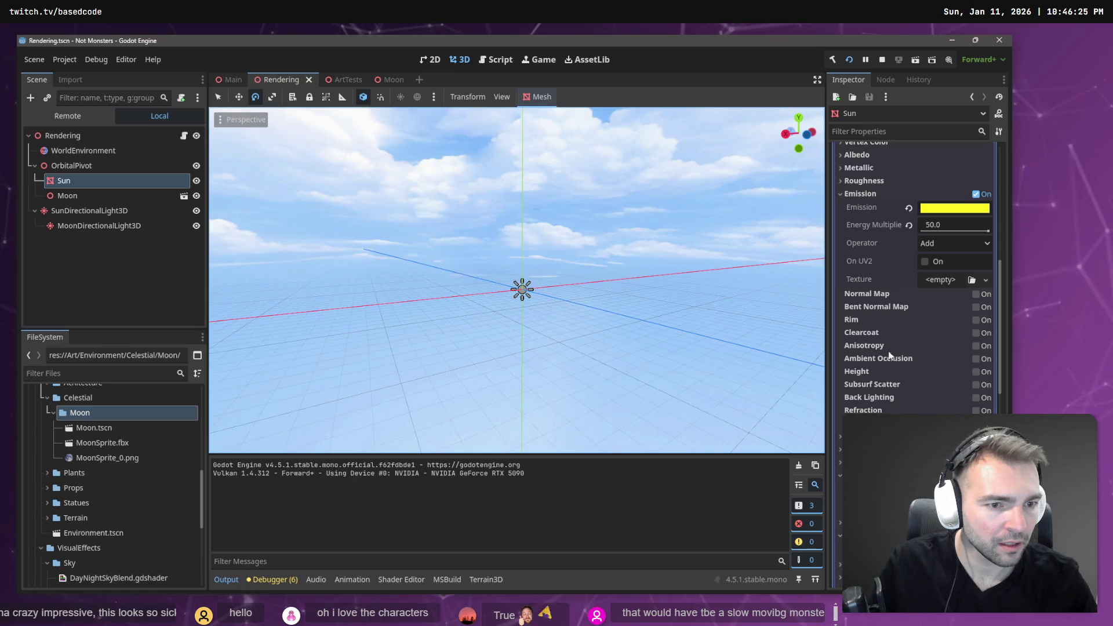
{"action": "scroll", "coordinate": [891, 374], "scroll_direction": "down", "scroll_amount": 6}
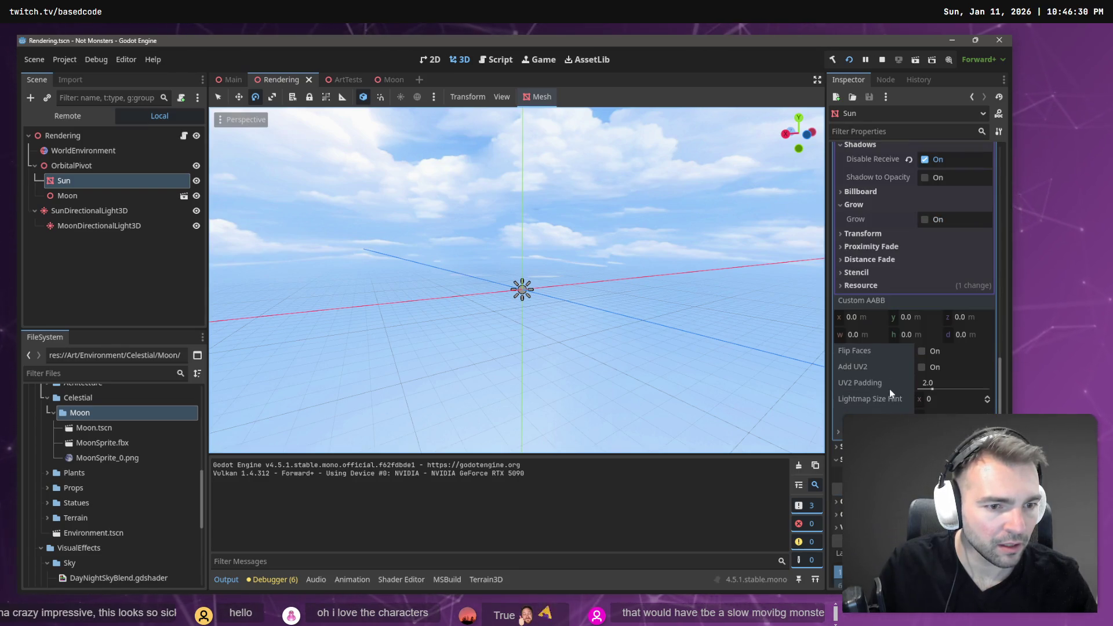
{"action": "scroll", "coordinate": [889, 389], "scroll_direction": "up", "scroll_amount": 8}
{"action": "scroll", "coordinate": [871, 375], "scroll_direction": "up", "scroll_amount": 10}
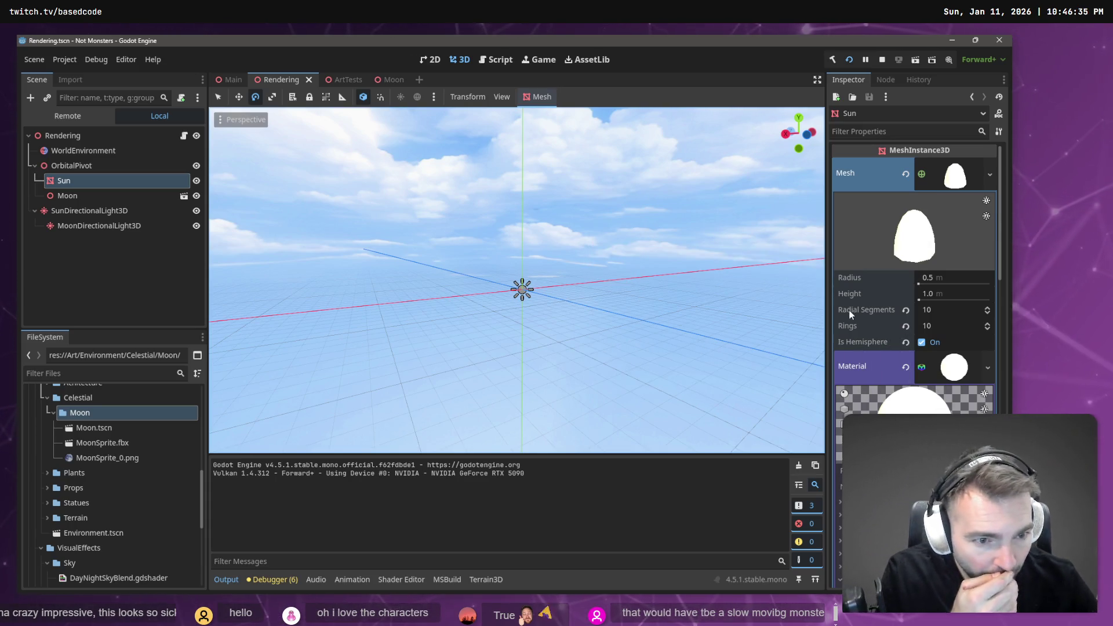
{"action": "scroll", "coordinate": [913, 364], "scroll_direction": "down", "scroll_amount": 1}
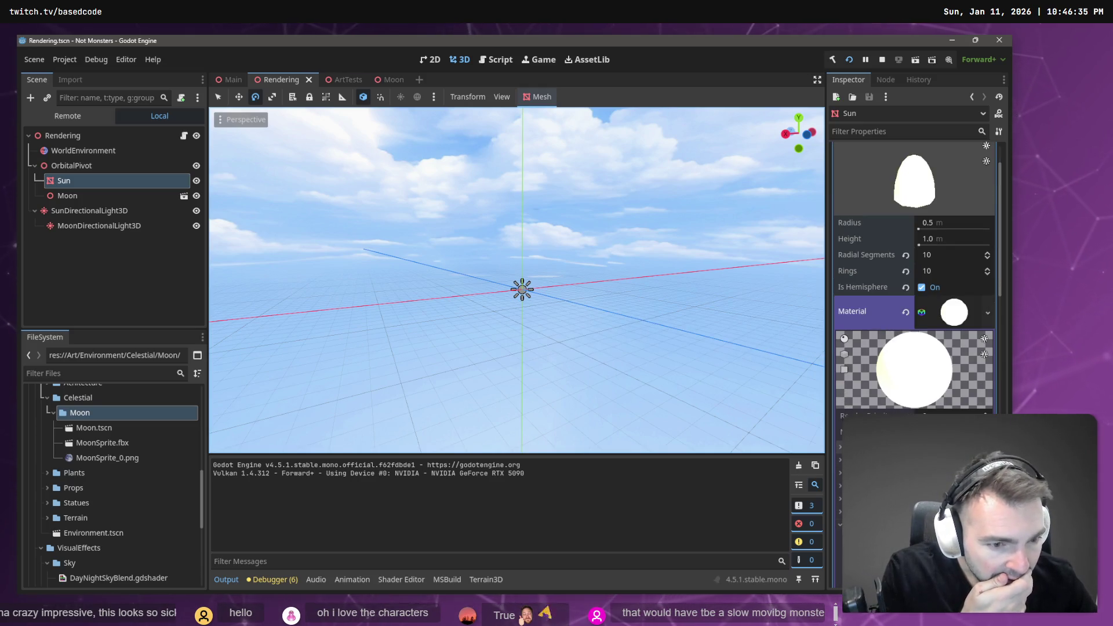
{"action": "scroll", "coordinate": [881, 413], "scroll_direction": "down", "scroll_amount": 2}
Collapse the material's Emission section, check the Shadows settings, then return to ChatGPT.
{"action": "left_click", "coordinate": [870, 413]}
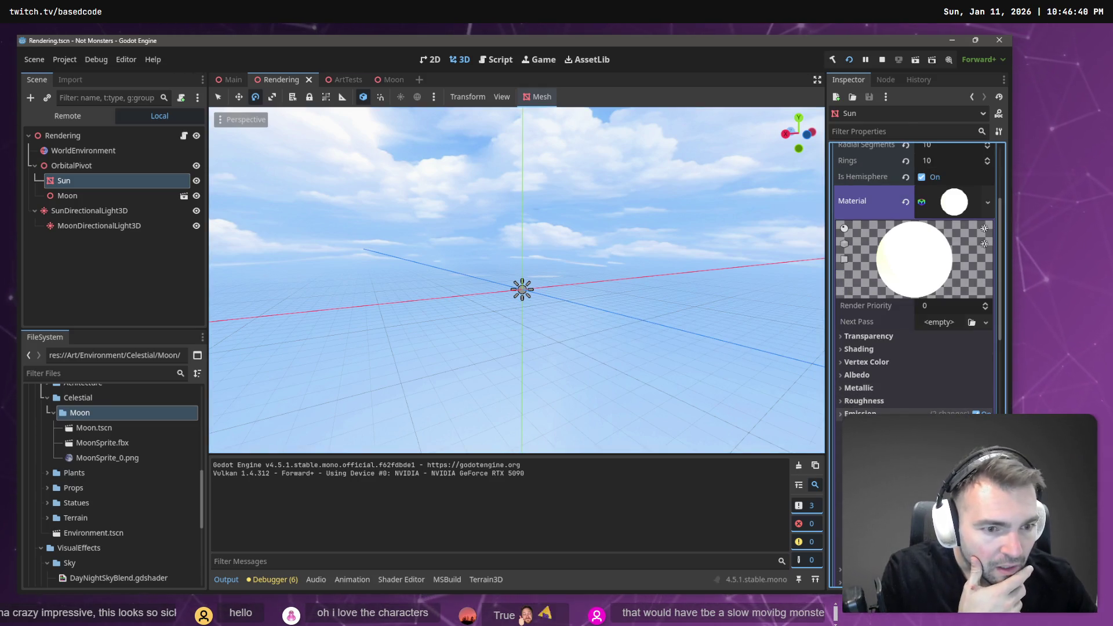
{"action": "scroll", "coordinate": [880, 392], "scroll_direction": "down", "scroll_amount": 1}
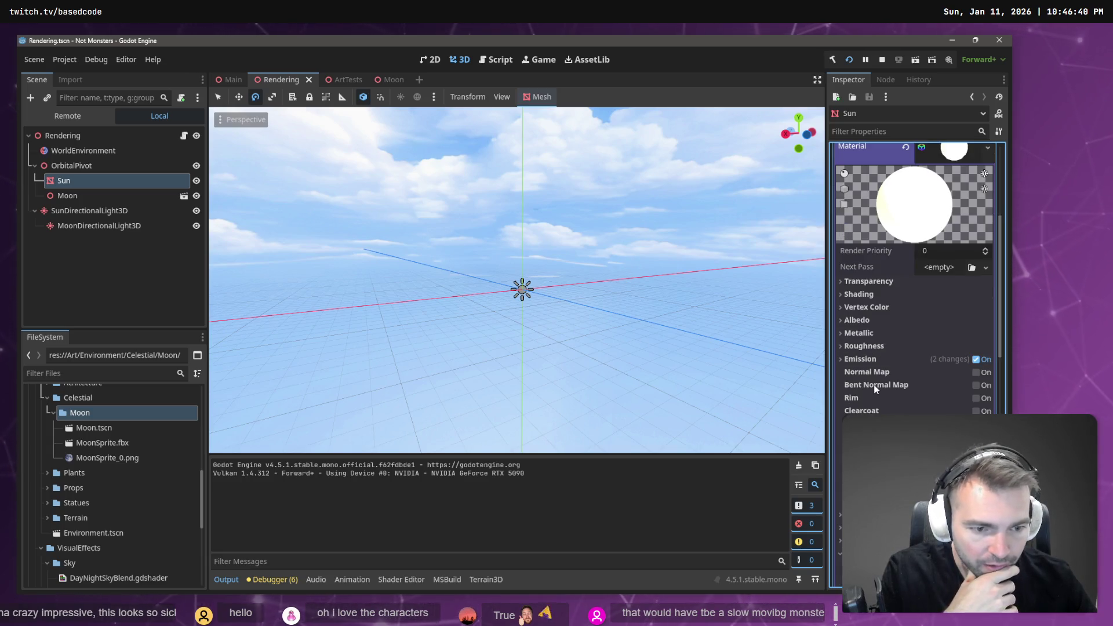
{"action": "scroll", "coordinate": [880, 392], "scroll_direction": "down", "scroll_amount": 1}
{"action": "scroll", "coordinate": [913, 290], "scroll_direction": "down", "scroll_amount": 1}
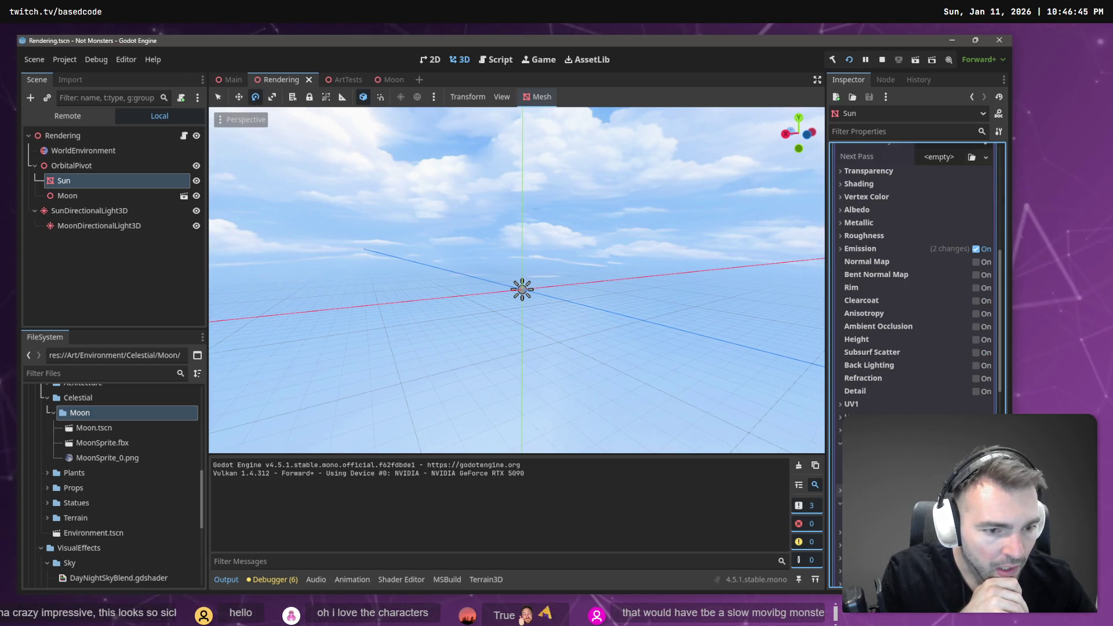
{"action": "scroll", "coordinate": [913, 278], "scroll_direction": "down", "scroll_amount": 1}
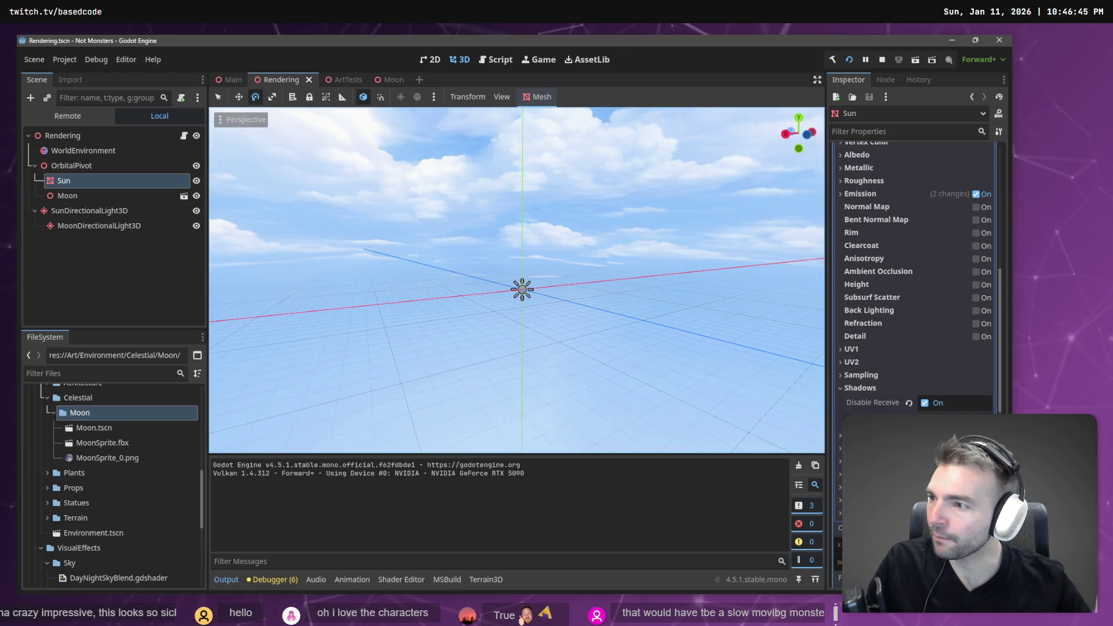
{"action": "key", "text": "alt+Tab"}
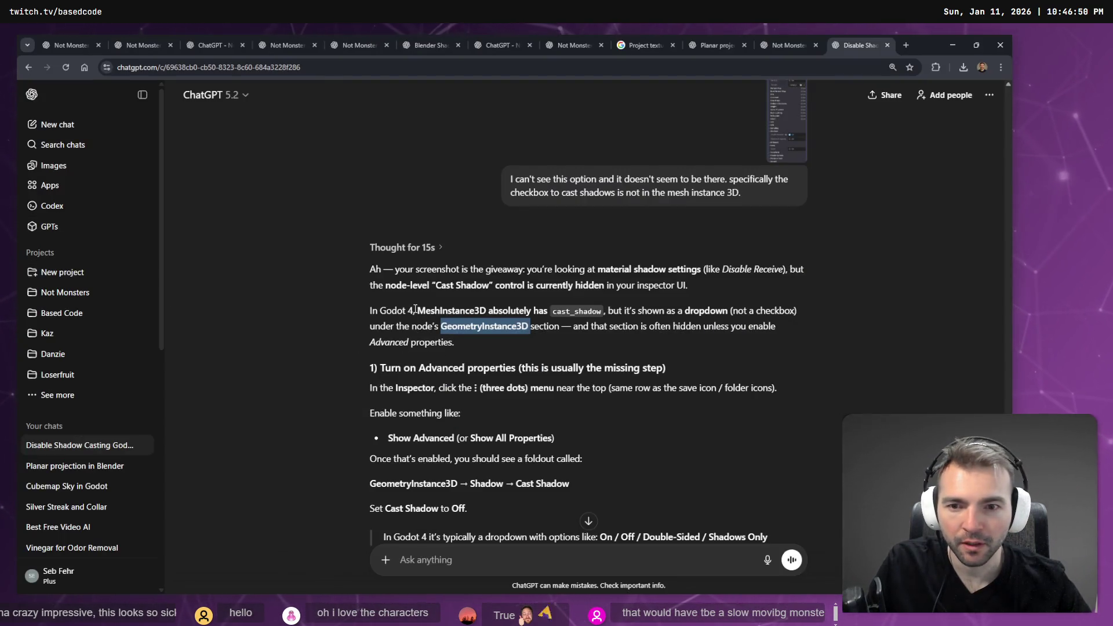
Reread the reply's 'dropdown' and 'GeometryInstance3D' wording for Cast Shadow, then return to Godot.
{"action": "left_click_drag", "start_coordinate": [416, 309], "coordinate": [533, 313]}
{"action": "left_click", "coordinate": [502, 319]}
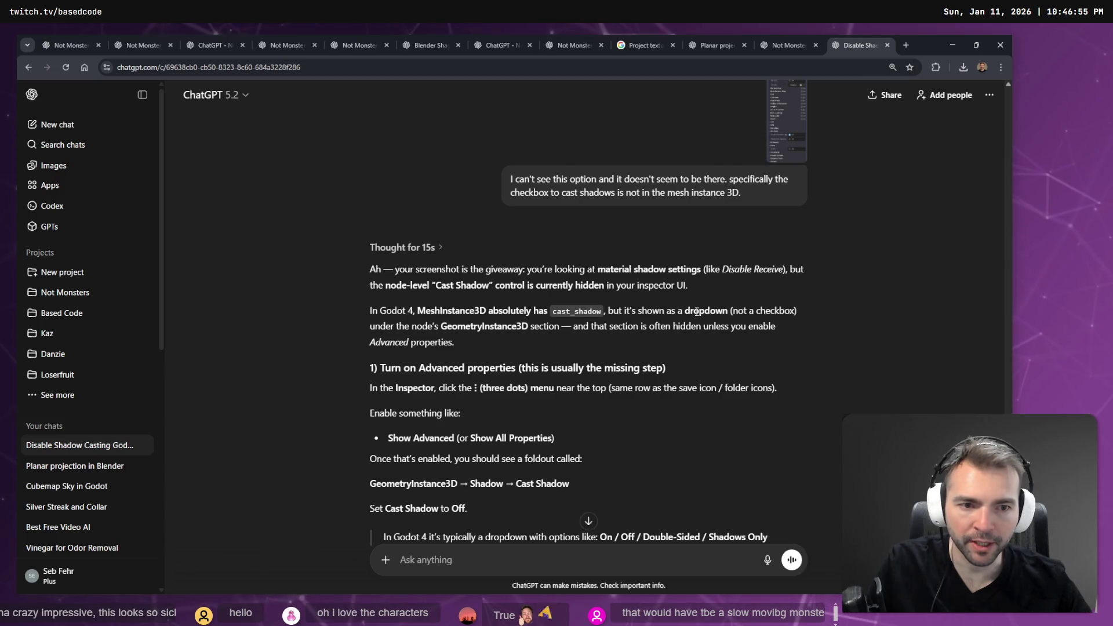
{"action": "double_click", "coordinate": [696, 311]}
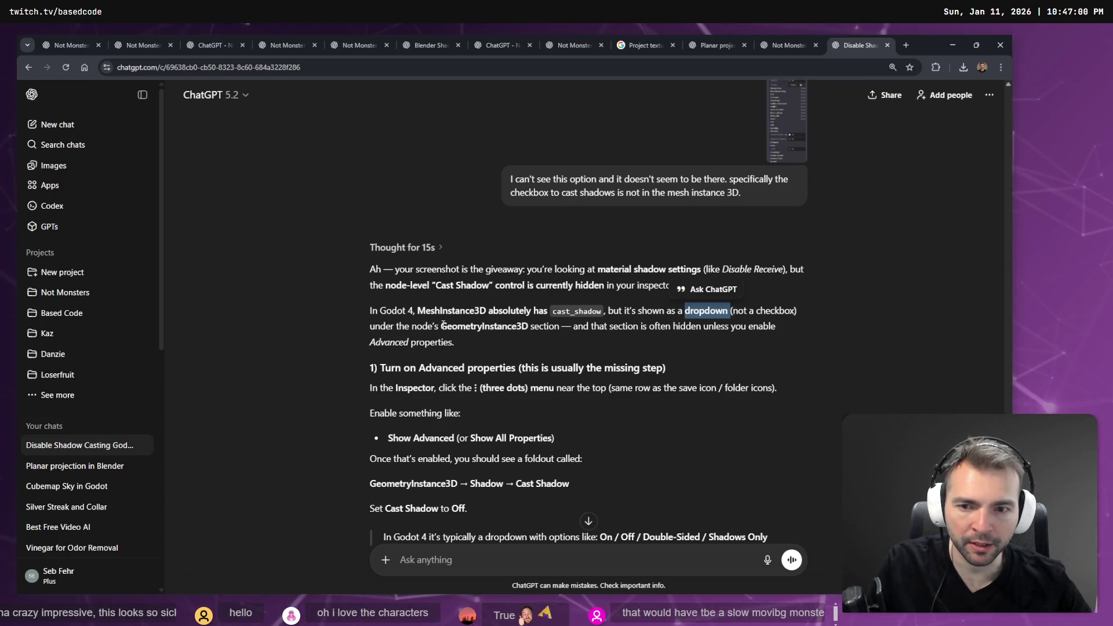
{"action": "left_click_drag", "start_coordinate": [441, 327], "coordinate": [533, 327]}
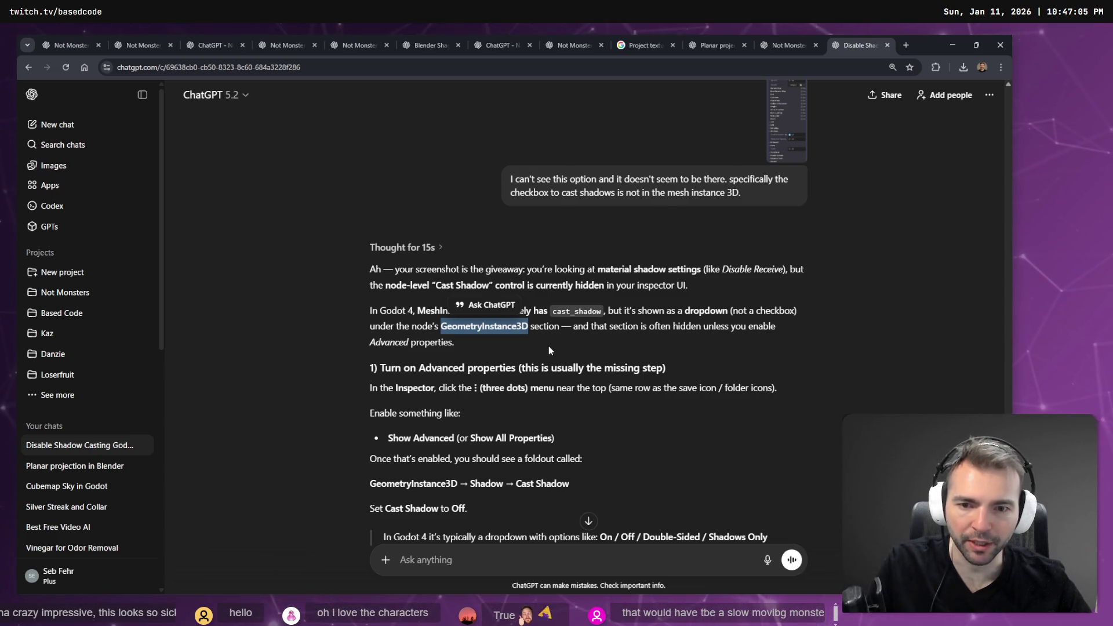
{"action": "scroll", "coordinate": [548, 347], "scroll_direction": "down", "scroll_amount": 1}
{"action": "left_click", "coordinate": [415, 334]}
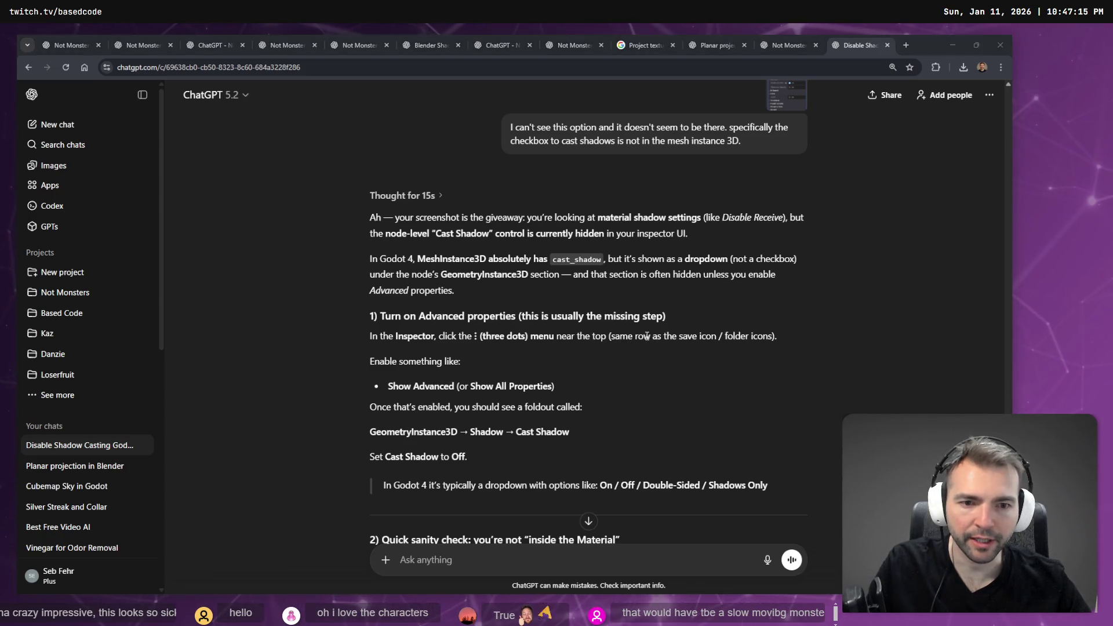
{"action": "key", "text": "alt+Tab"}
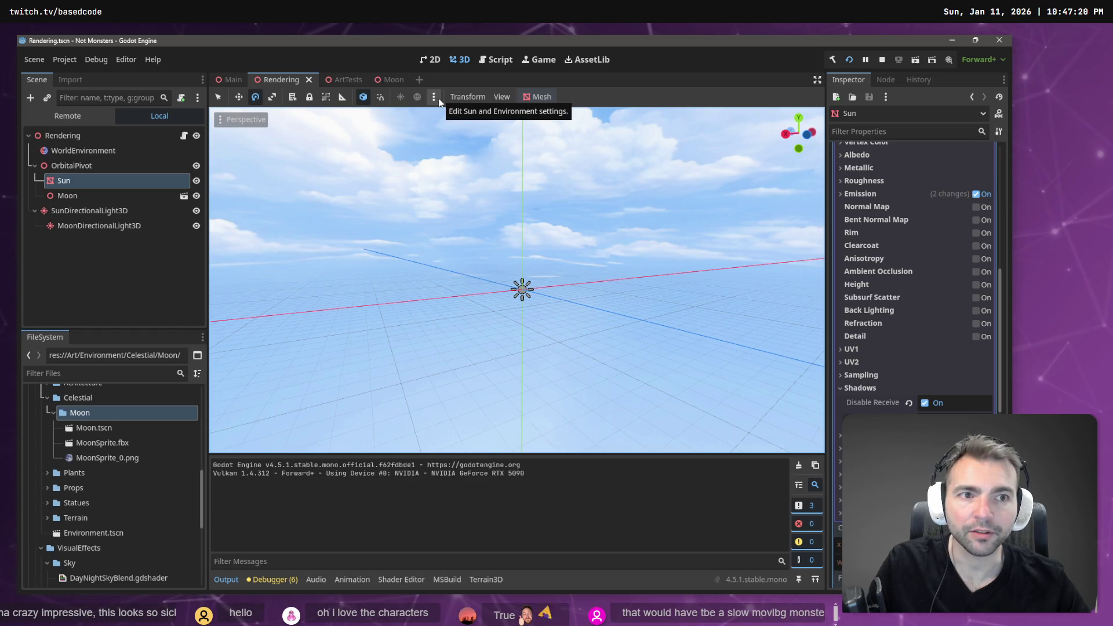
Snip the Inspector with the Sun's resource options menu open and paste it into ChatGPT.
{"action": "left_click", "coordinate": [885, 97]}
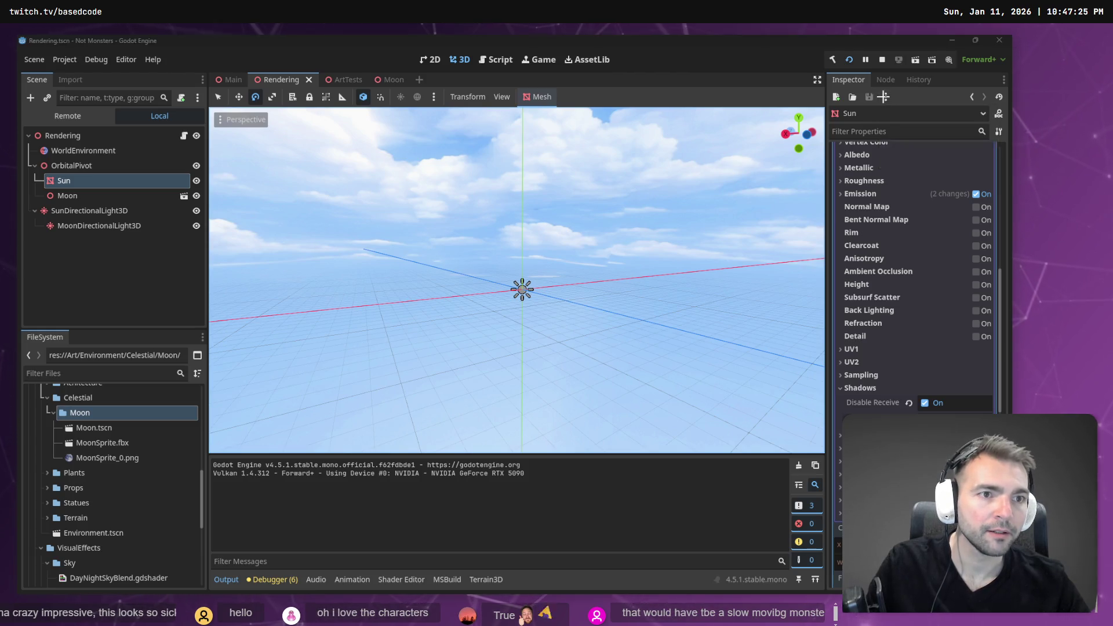
{"action": "key", "text": "super+shift+s"}
{"action": "mouse_move", "coordinate": [826, 73]}
{"action": "left_mouse_down"}
{"action": "mouse_move", "coordinate": [945, 166]}
{"action": "mouse_move", "coordinate": [1003, 174]}
{"action": "left_mouse_up"}
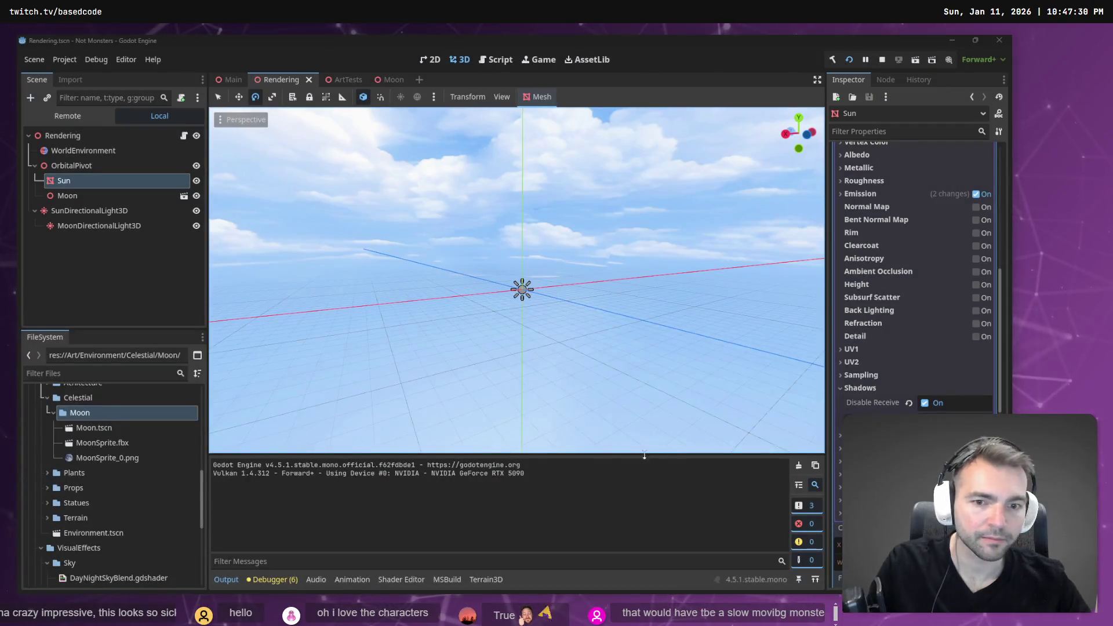
{"action": "key", "text": "alt+Tab"}
{"action": "key", "text": "ctrl+v"}
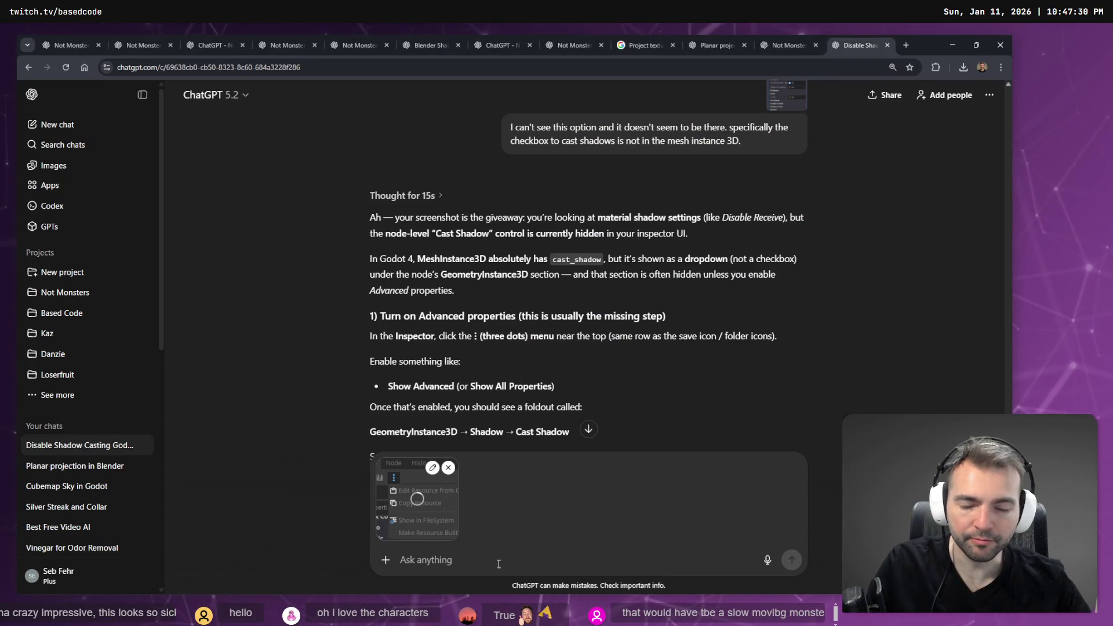
Send the screenshot with a dictated note that no advanced properties appear, then return to Godot.
{"action": "key", "text": "super+h"}
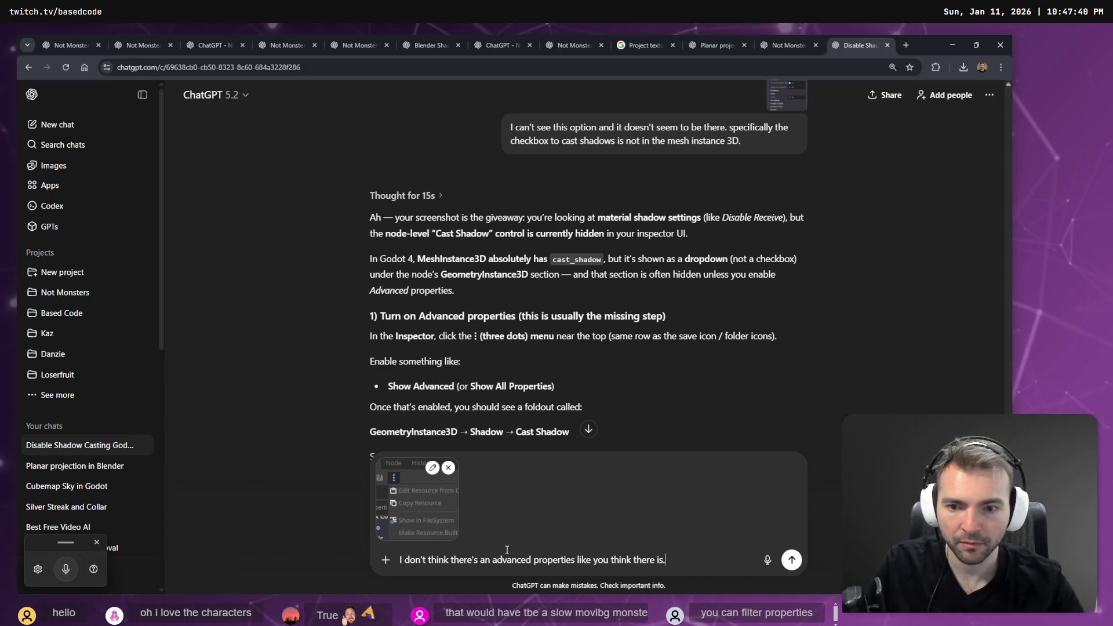
{"action": "key", "text": "Return"}
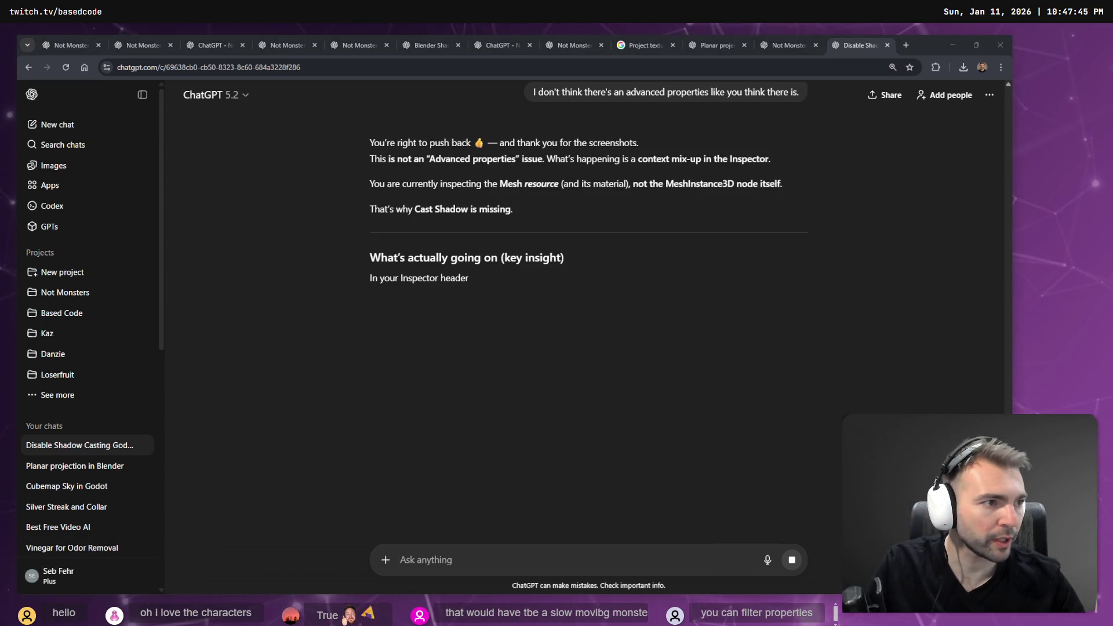
{"action": "key", "text": "alt+Tab"}
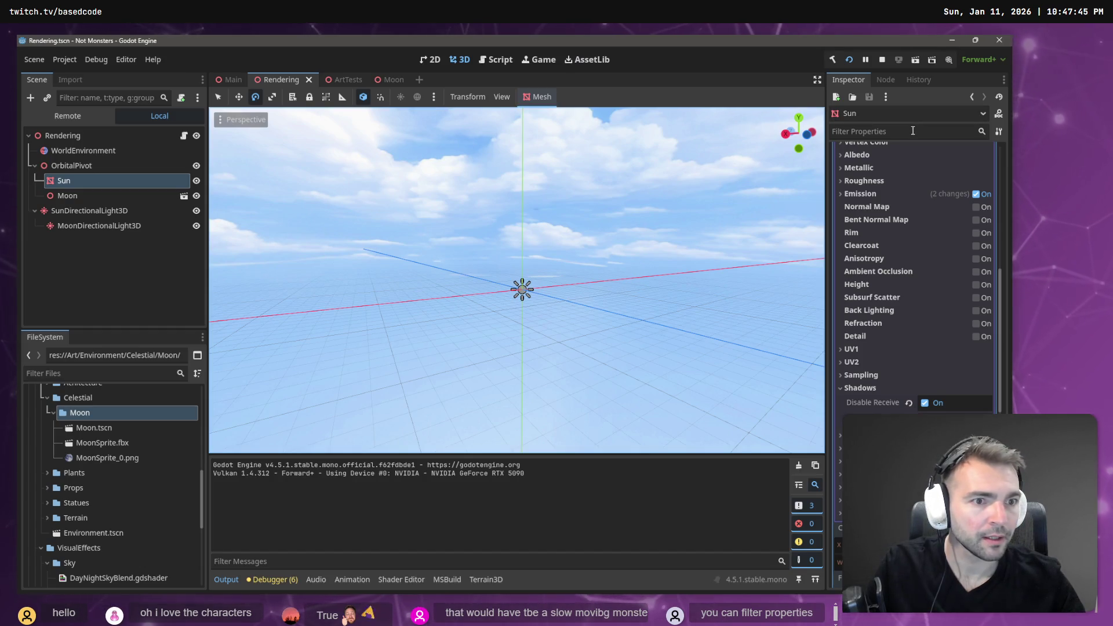
Filter the Sun's Inspector properties by 'Shadow', then switch back to ChatGPT.
{"action": "left_click", "coordinate": [912, 131]}
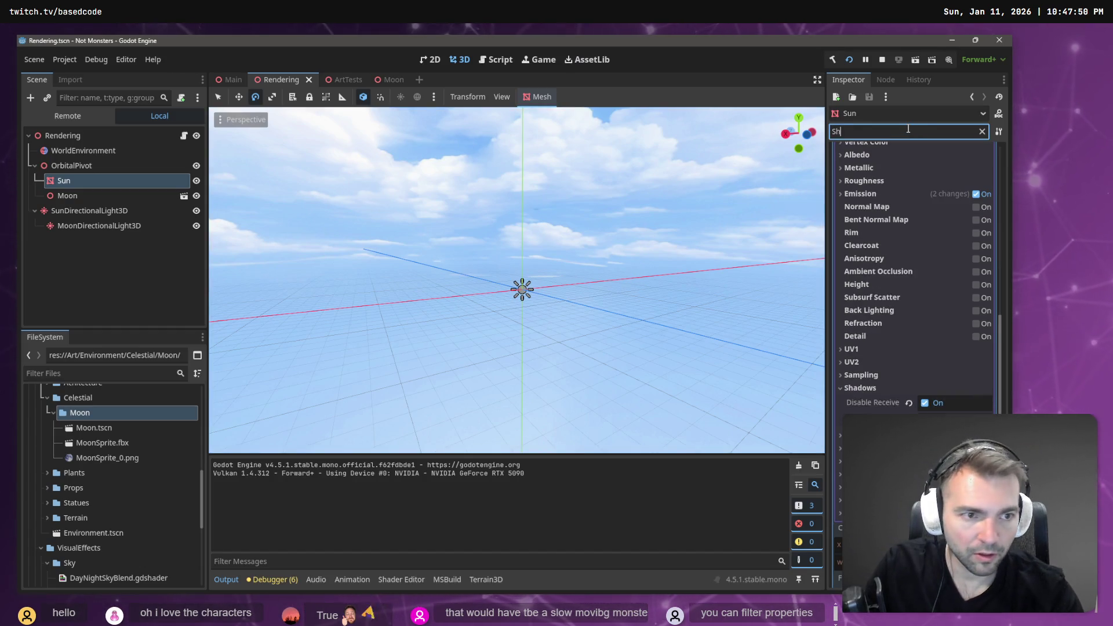
{"action": "type", "text": "Shadow"}
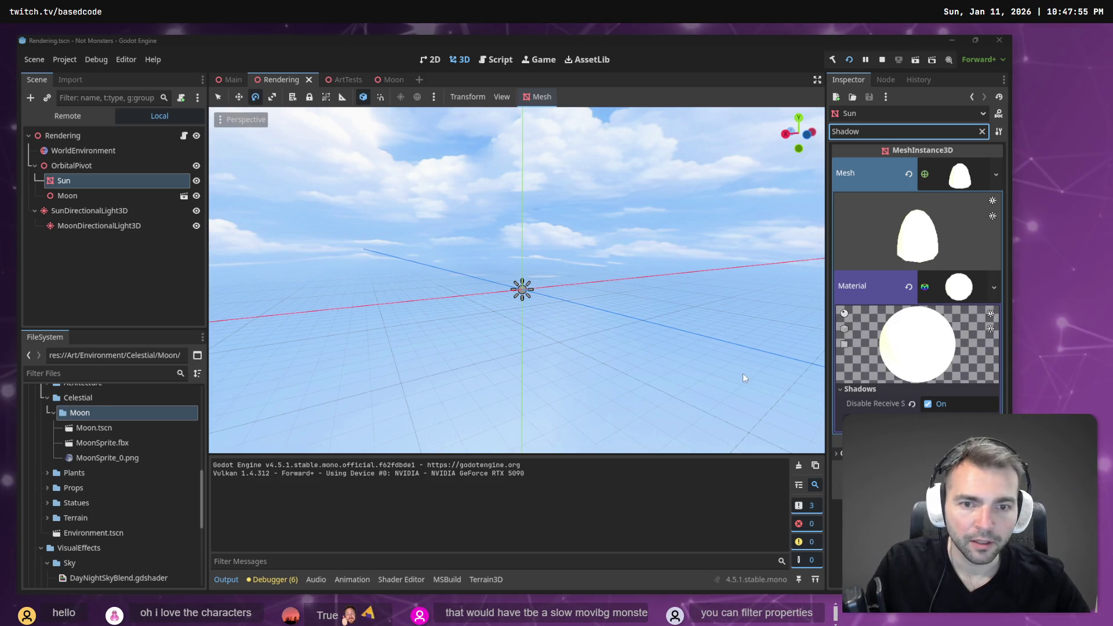
{"action": "key", "text": "alt+Tab"}
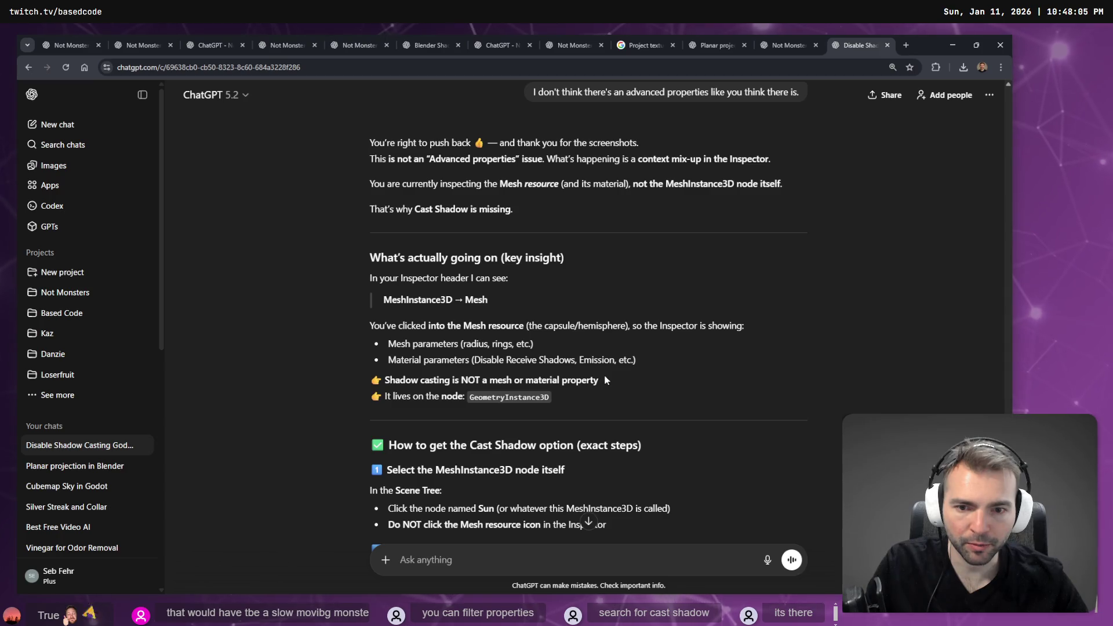
Note GeometryInstance3D in the new reply, then collapse the Sun's mesh preview in Godot.
{"action": "left_click_drag", "start_coordinate": [469, 398], "coordinate": [557, 397]}
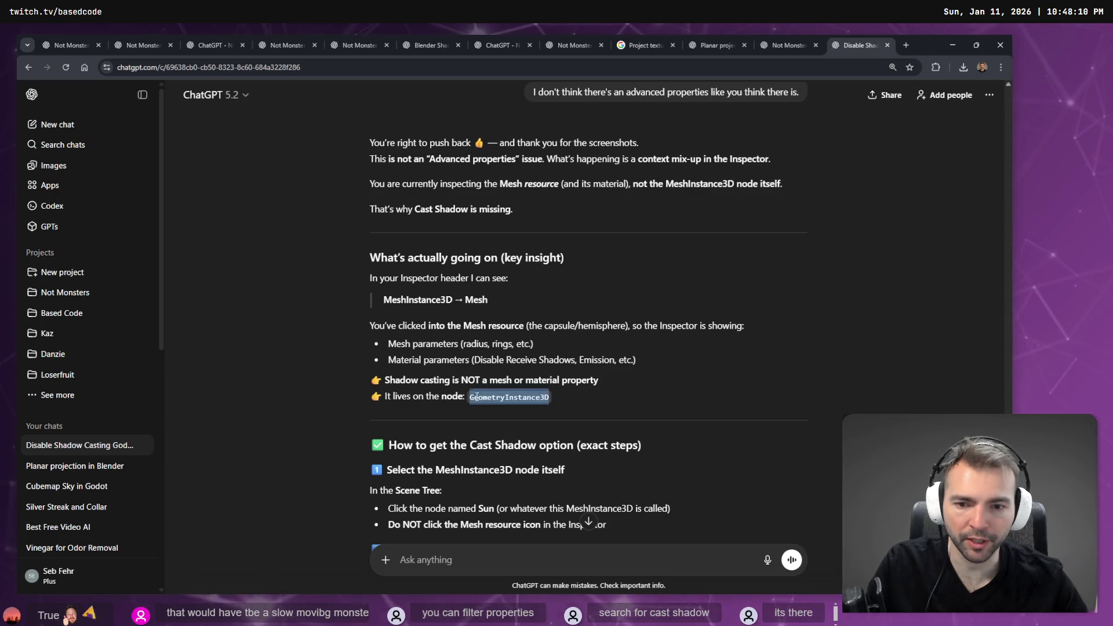
{"action": "scroll", "coordinate": [559, 385], "scroll_direction": "down", "scroll_amount": 1}
{"action": "key", "text": "alt+Tab"}
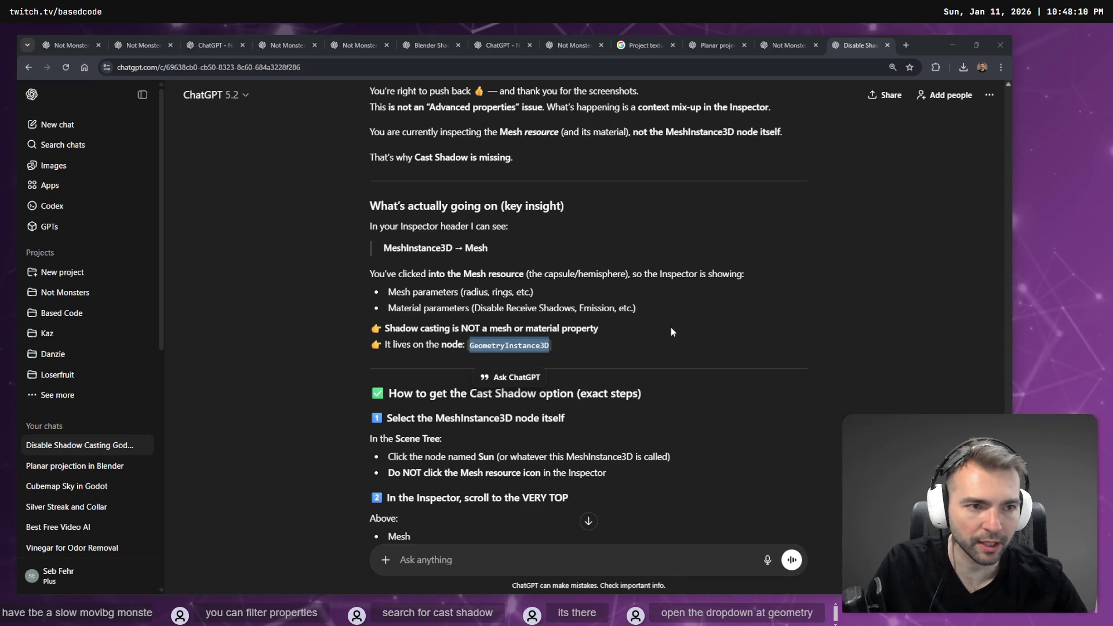
{"action": "left_click", "coordinate": [959, 174]}
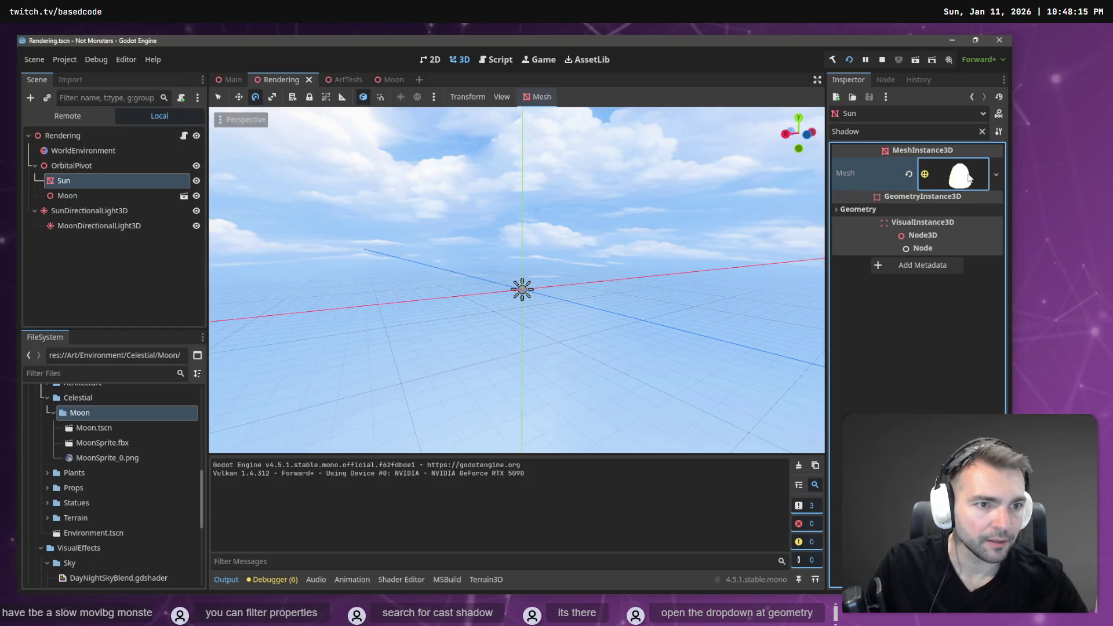
Clear the filter, set the Sun's Geometry Cast Shadow to Off, and run the game.
{"action": "left_click", "coordinate": [982, 131]}
{"action": "left_click", "coordinate": [857, 251]}
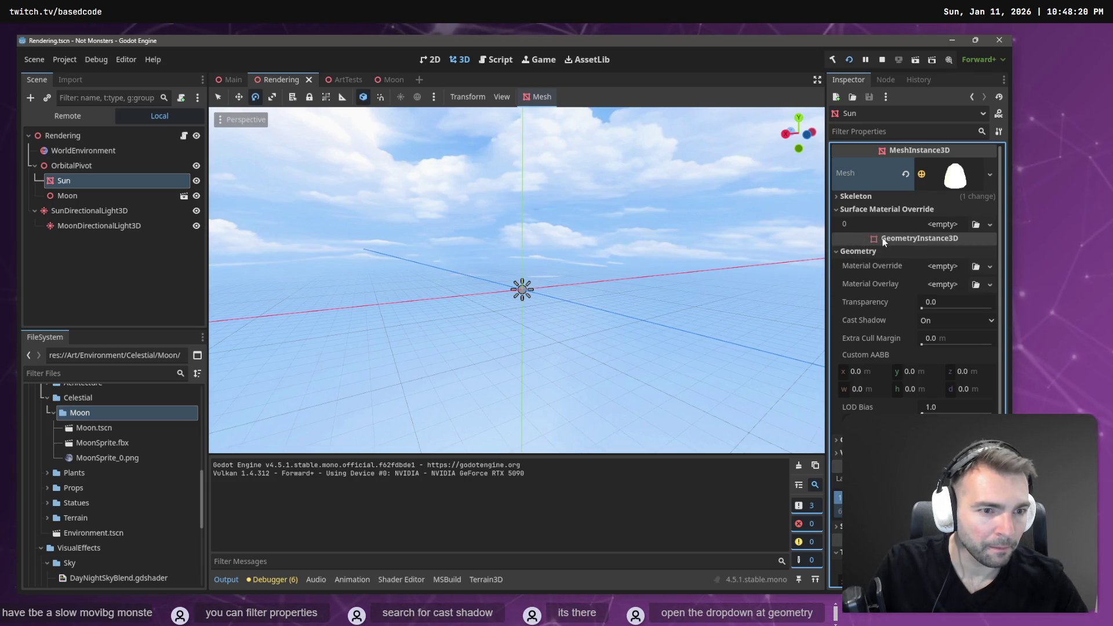
{"action": "left_click", "coordinate": [945, 318]}
{"action": "left_click", "coordinate": [951, 340]}
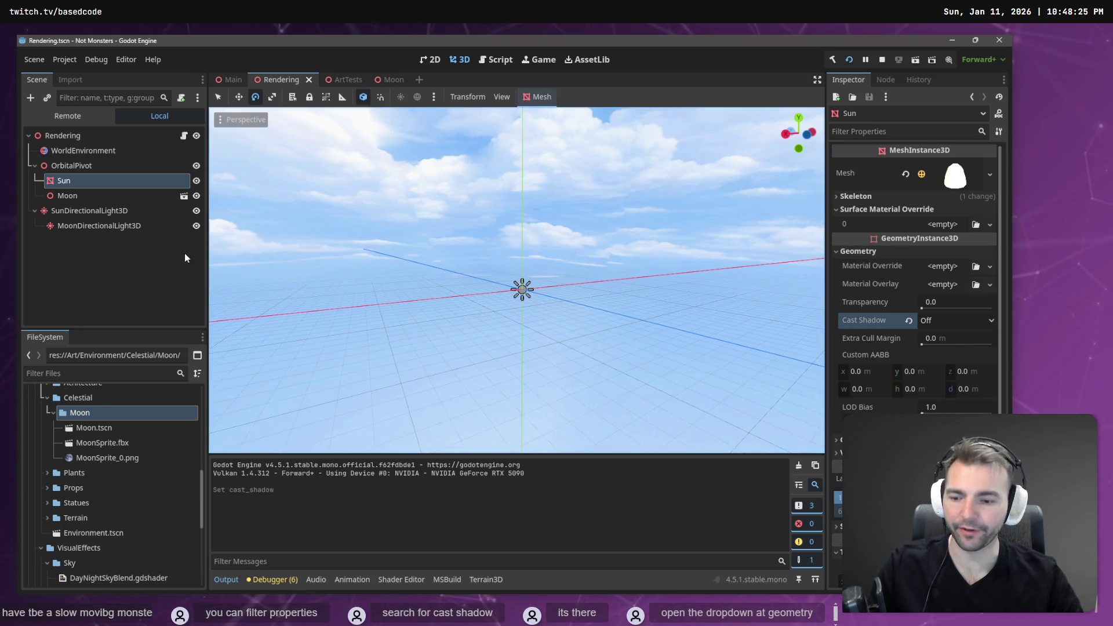
{"action": "key", "text": "F5"}
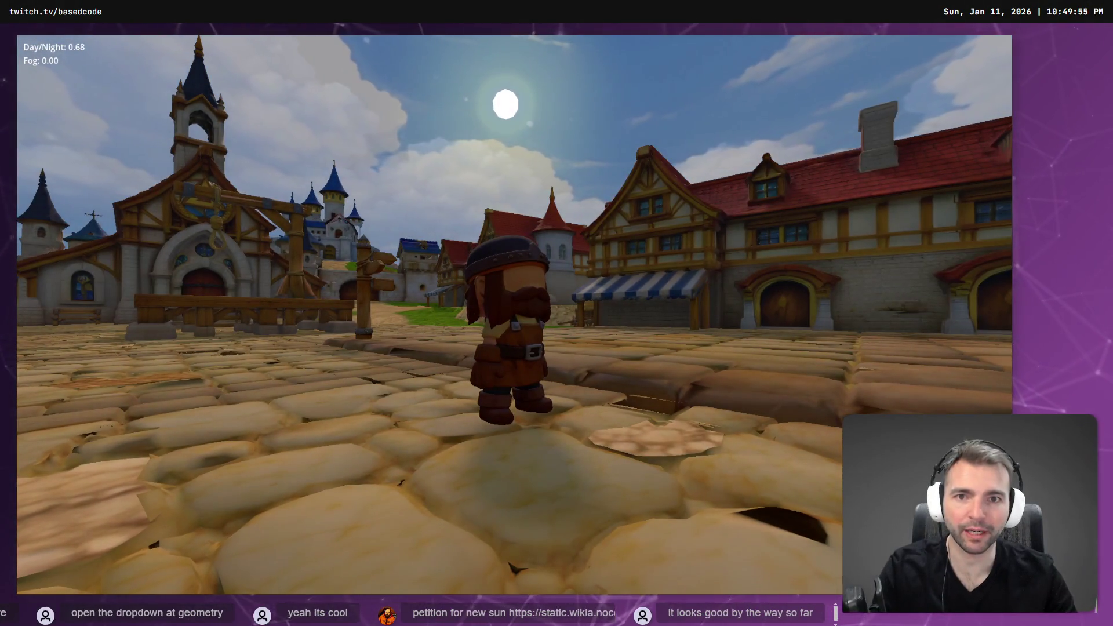
End the village playtest and review the Sun's Inspector with Cast Shadow at Off.
{"action": "key", "text": "Escape"}
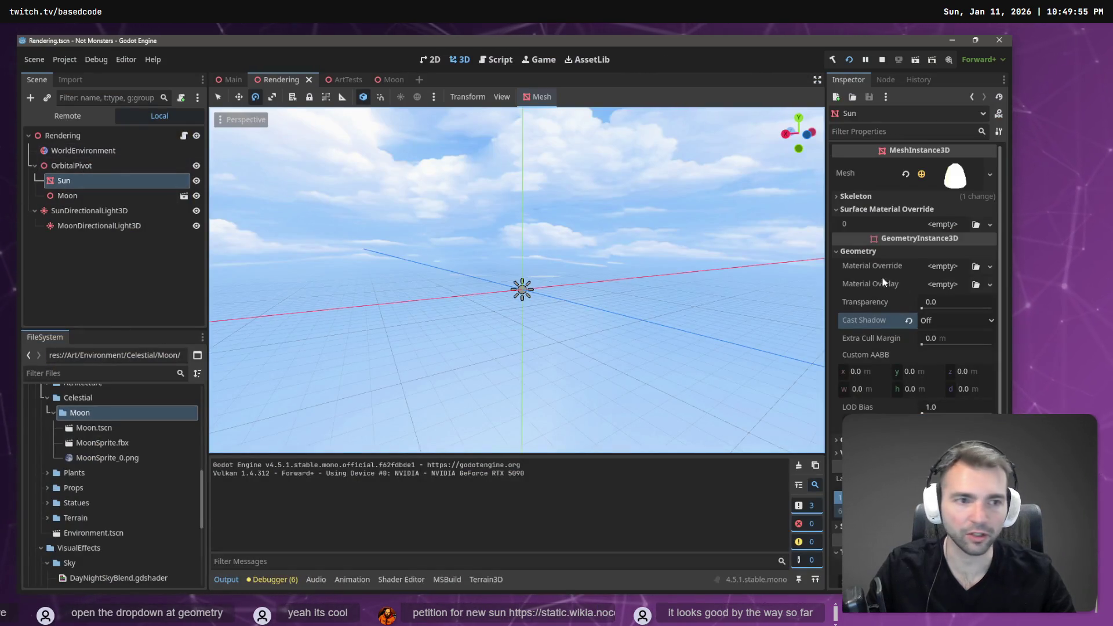
{"action": "scroll", "coordinate": [965, 362], "scroll_direction": "down", "scroll_amount": 5}
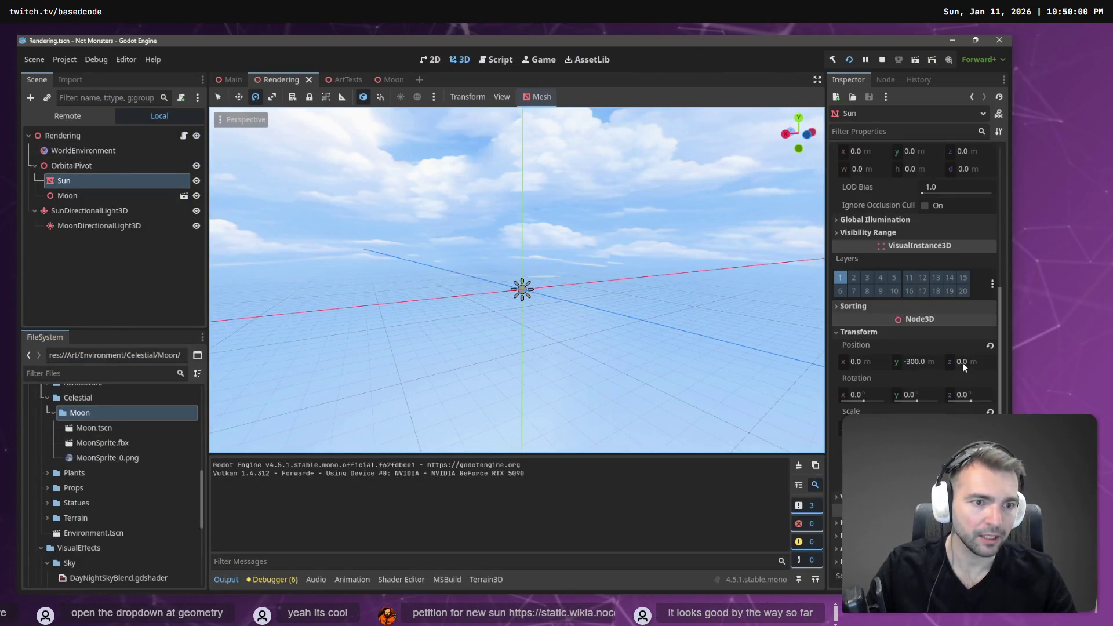
{"action": "scroll", "coordinate": [954, 377], "scroll_direction": "up", "scroll_amount": 8}
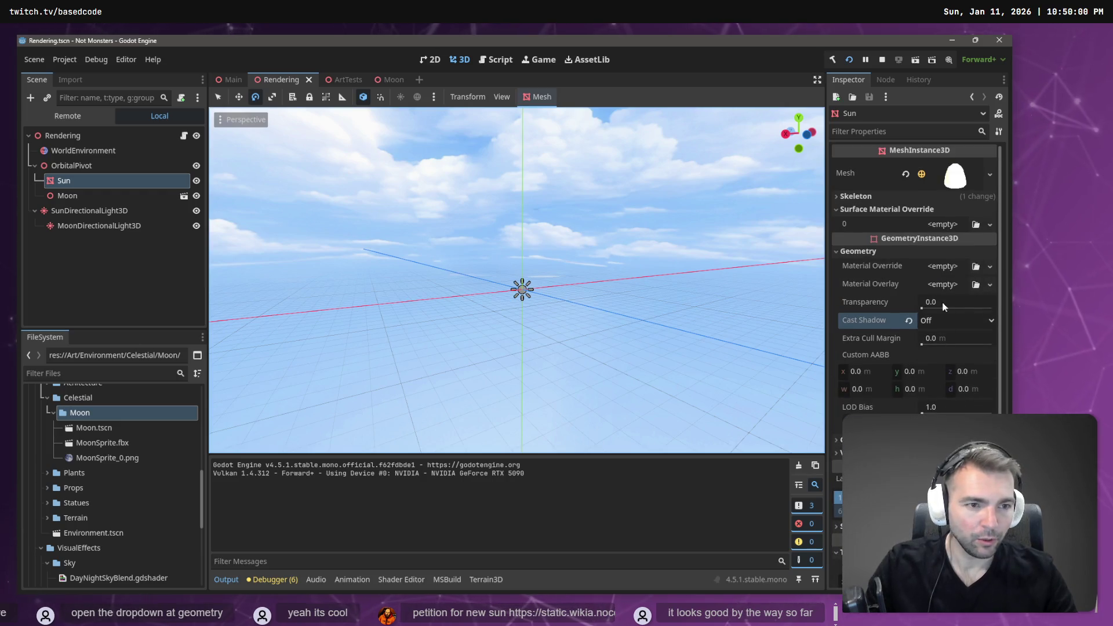
Set the Sun mesh's Radial Segments to 20 and run the village game again.
{"action": "left_click", "coordinate": [964, 172]}
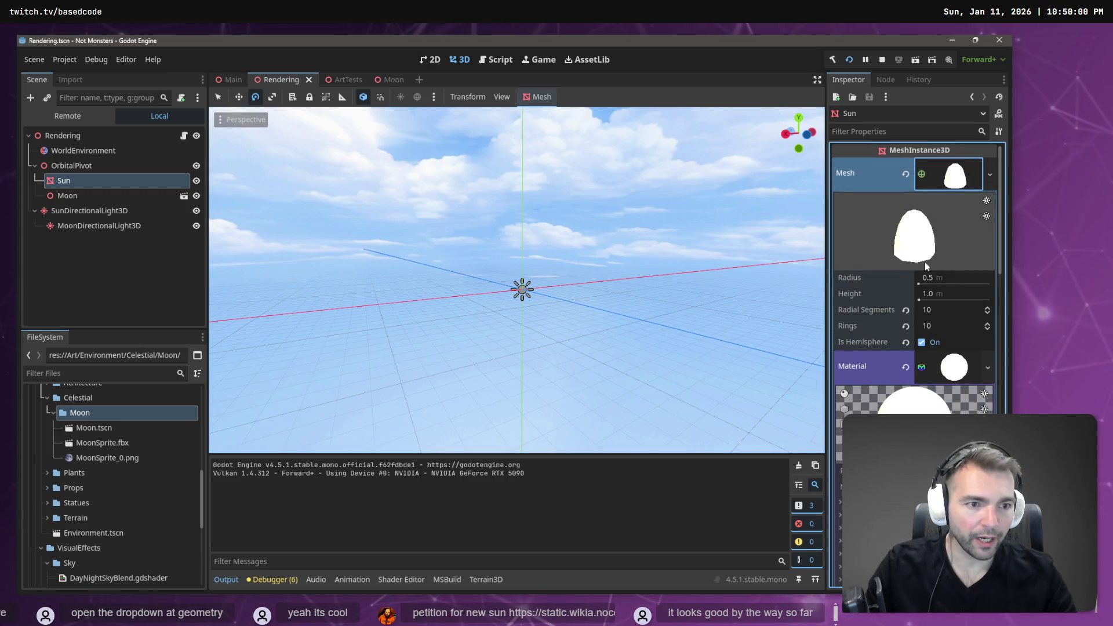
{"action": "left_click", "coordinate": [948, 325]}
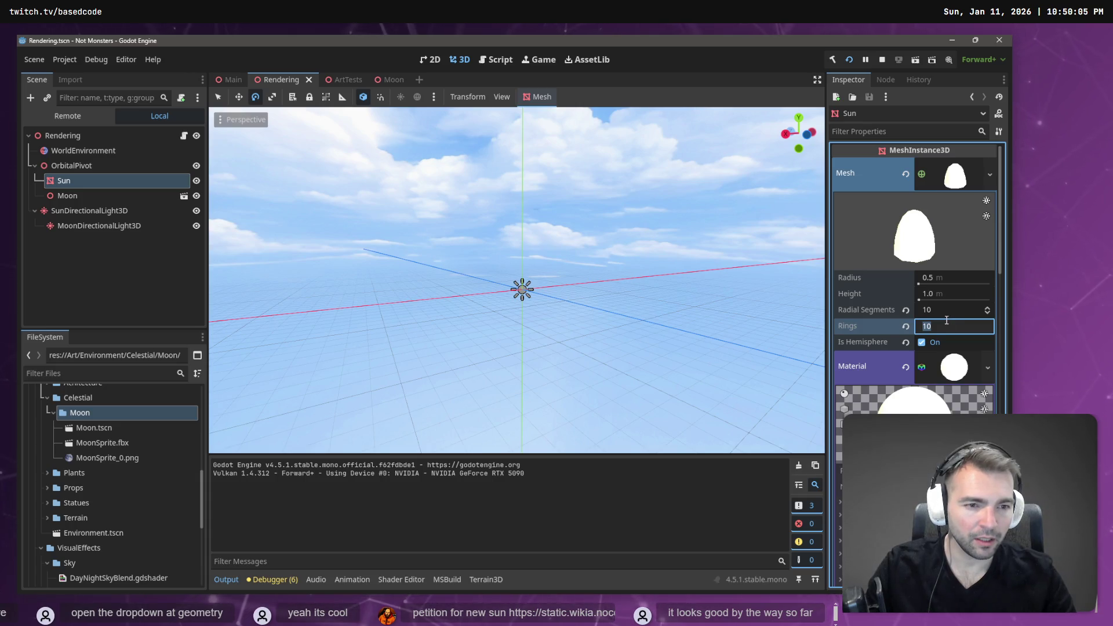
{"action": "left_click", "coordinate": [942, 310]}
{"action": "type", "text": "20"}
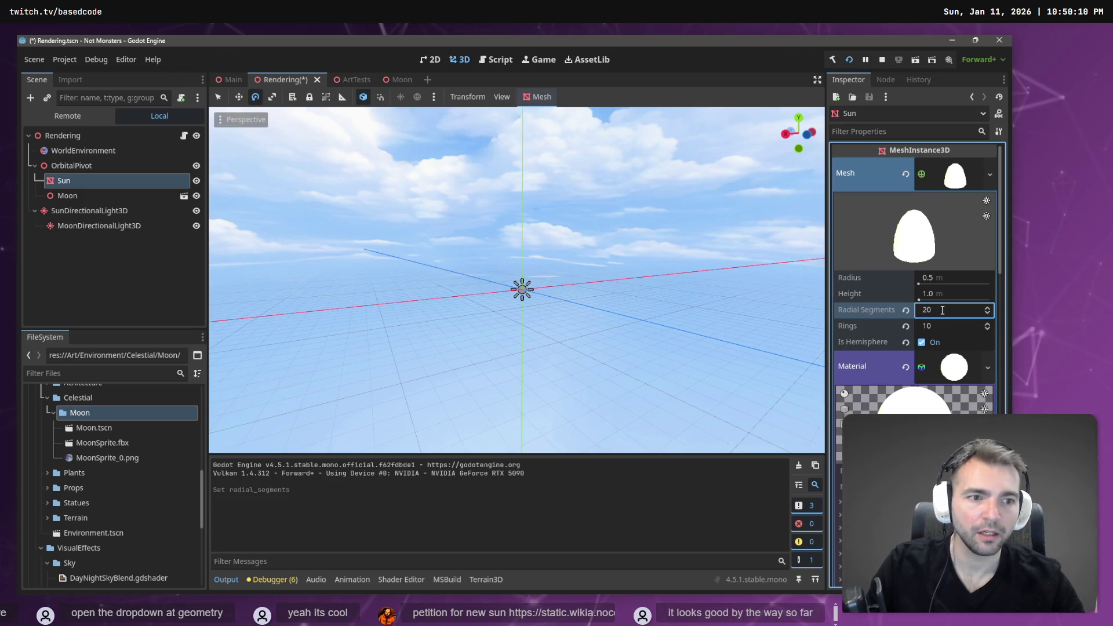
{"action": "key", "text": "Return"}
{"action": "key", "text": "F5"}
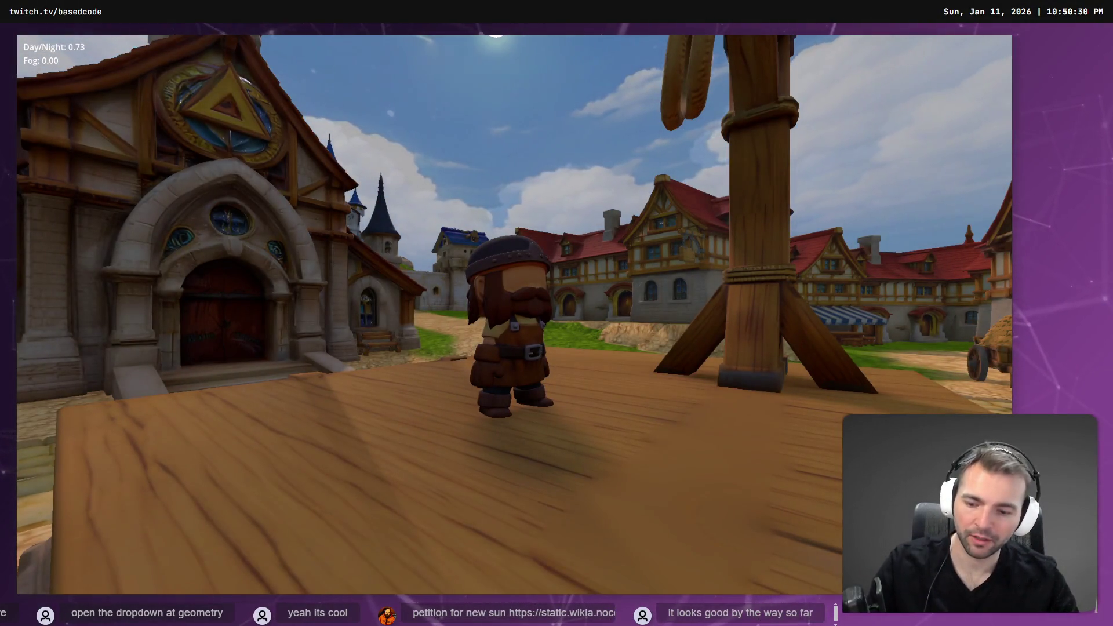
End the village test run with Escape.
{"action": "key", "text": "Escape"}
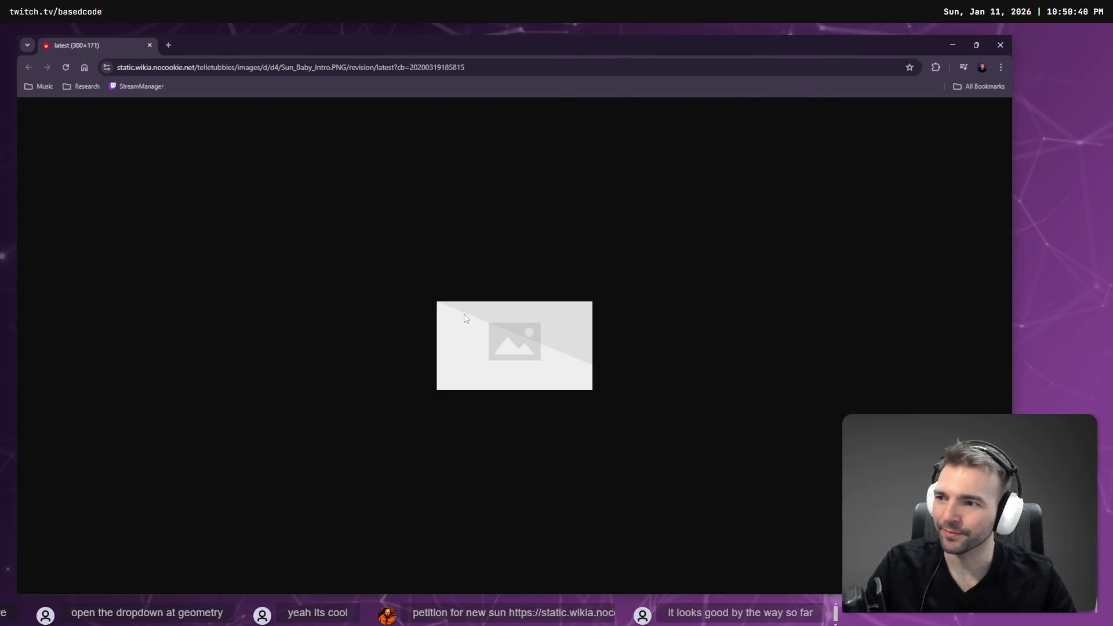
Strip the revision suffix from the image address to load the full-size Sun Baby image.
{"action": "left_click", "coordinate": [353, 68]}
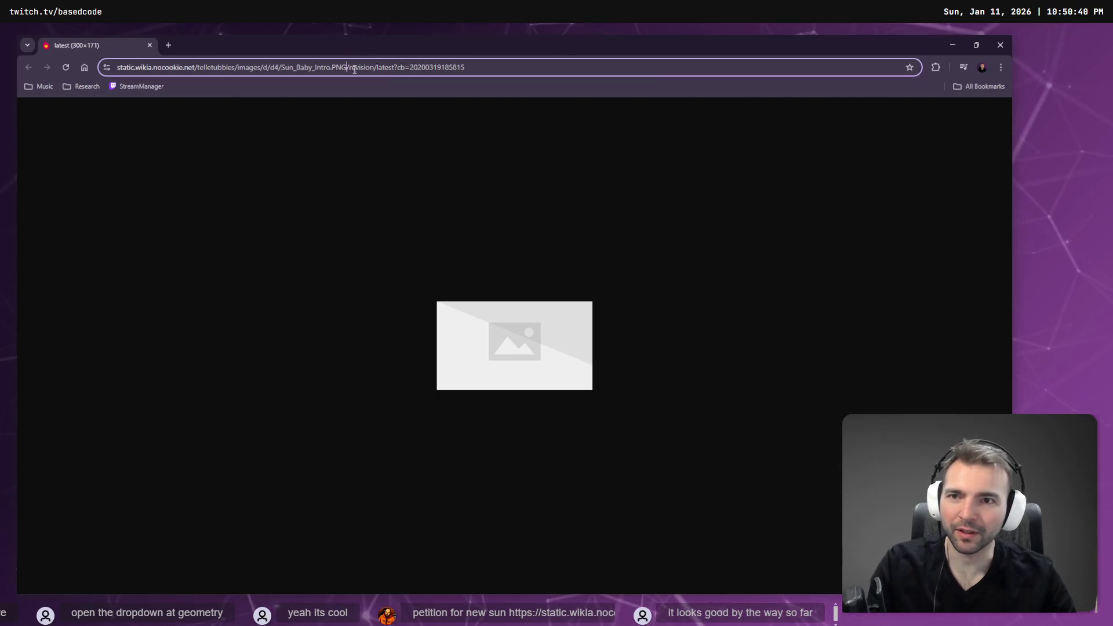
{"action": "left_click_drag", "start_coordinate": [347, 68], "coordinate": [672, 70]}
{"action": "key", "text": "BackSpace"}
{"action": "key", "text": "Return"}
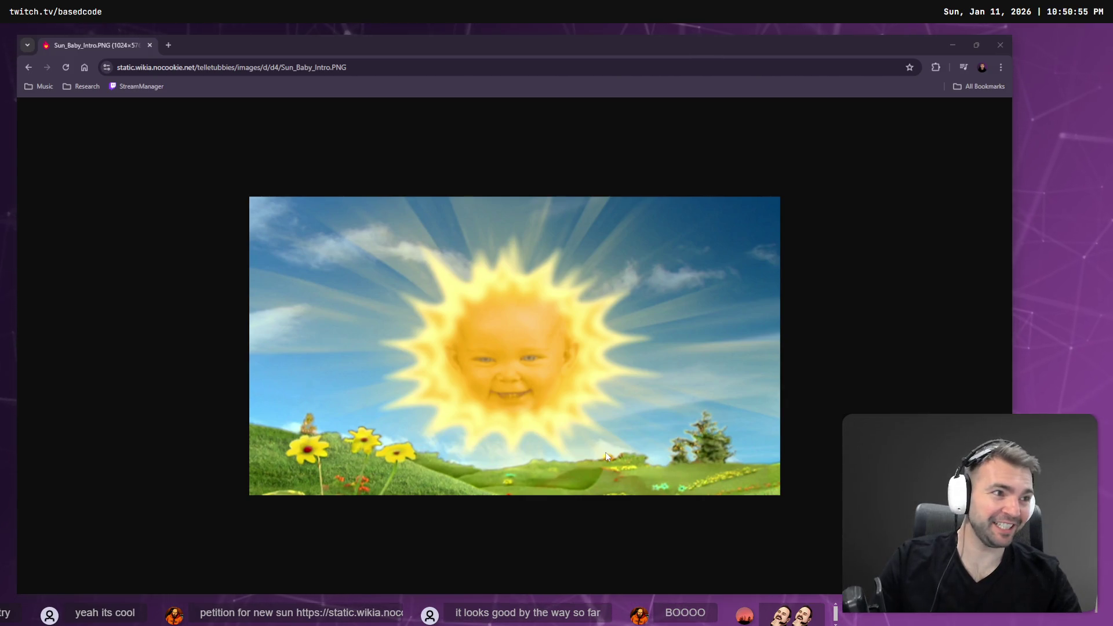
Back in Godot, orbit the viewport up toward the sky and frame the Sun.
{"action": "key", "text": "alt+Tab"}
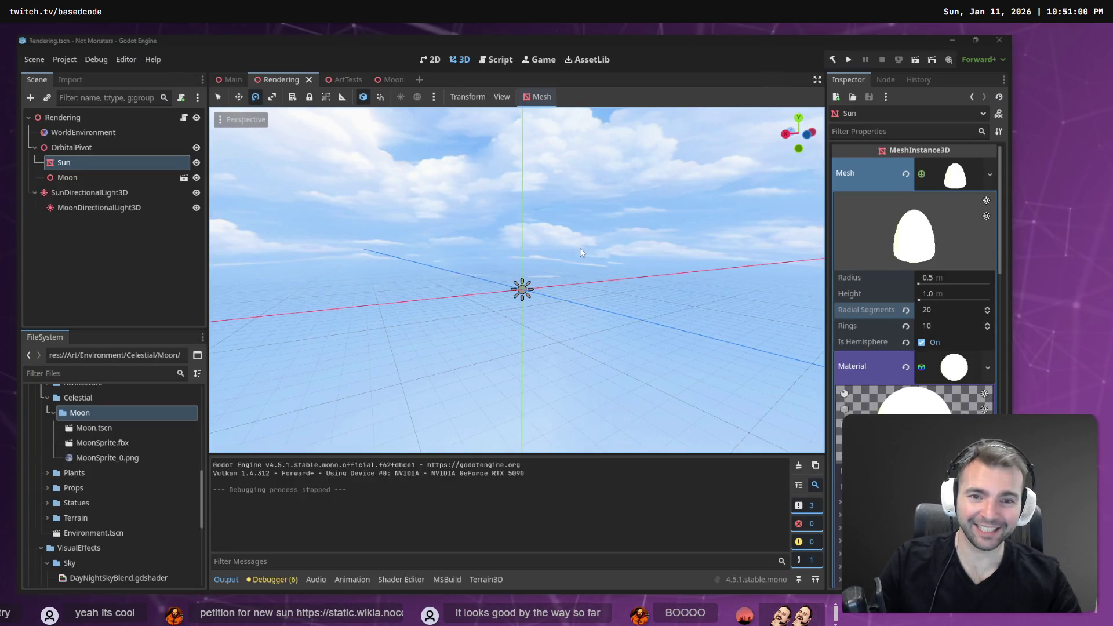
{"action": "key", "text": "alt+Tab"}
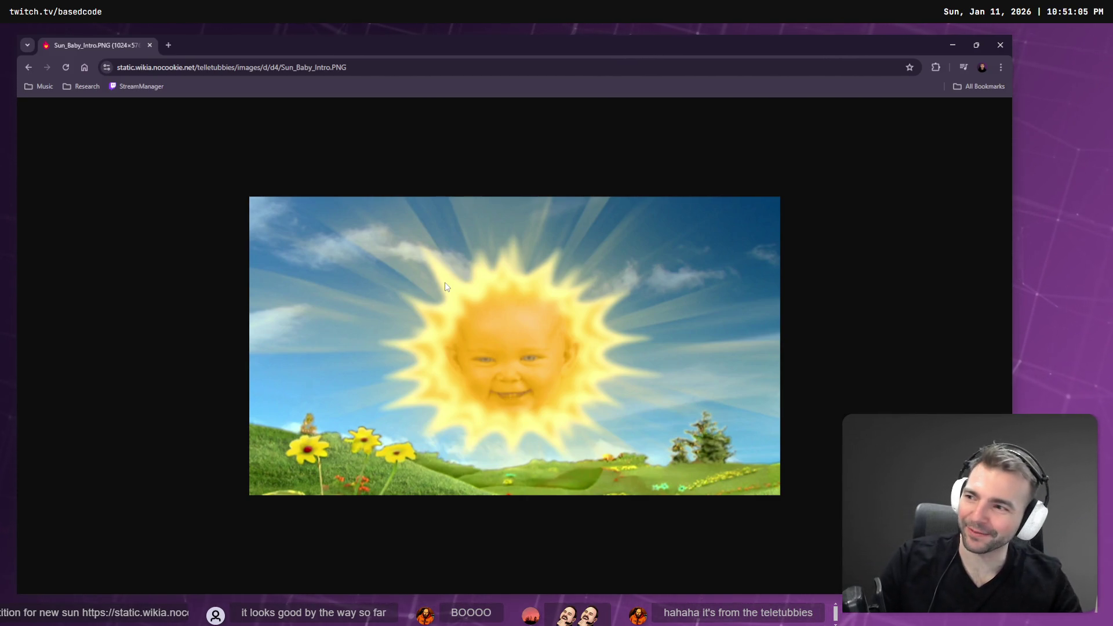
{"action": "key", "text": "alt+Tab"}
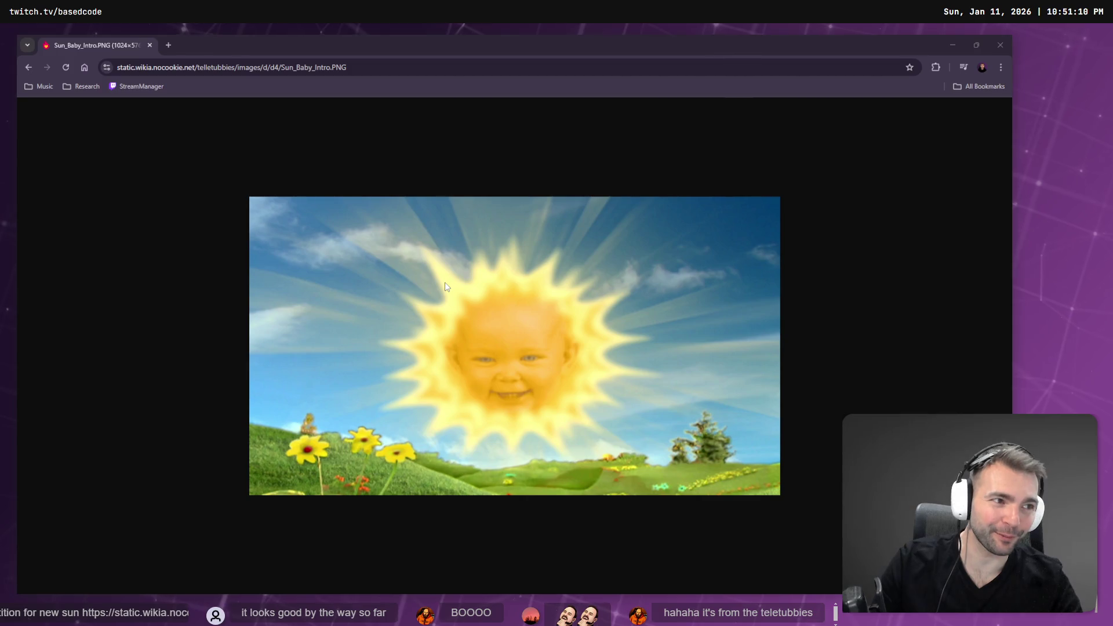
{"action": "key", "text": "alt+Tab"}
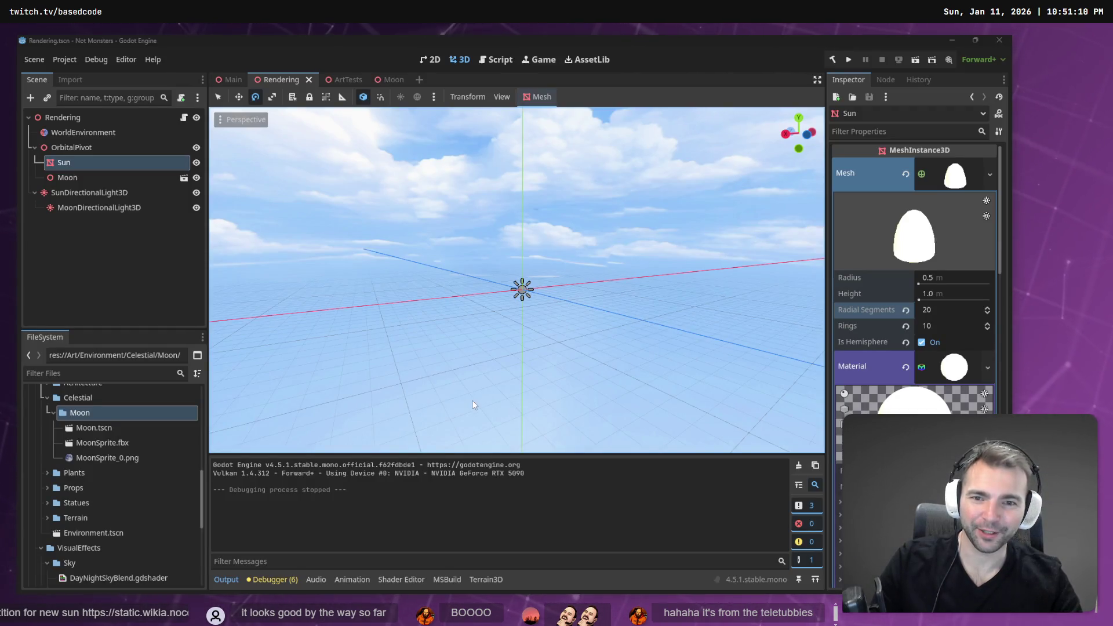
{"action": "key", "text": "alt+Tab"}
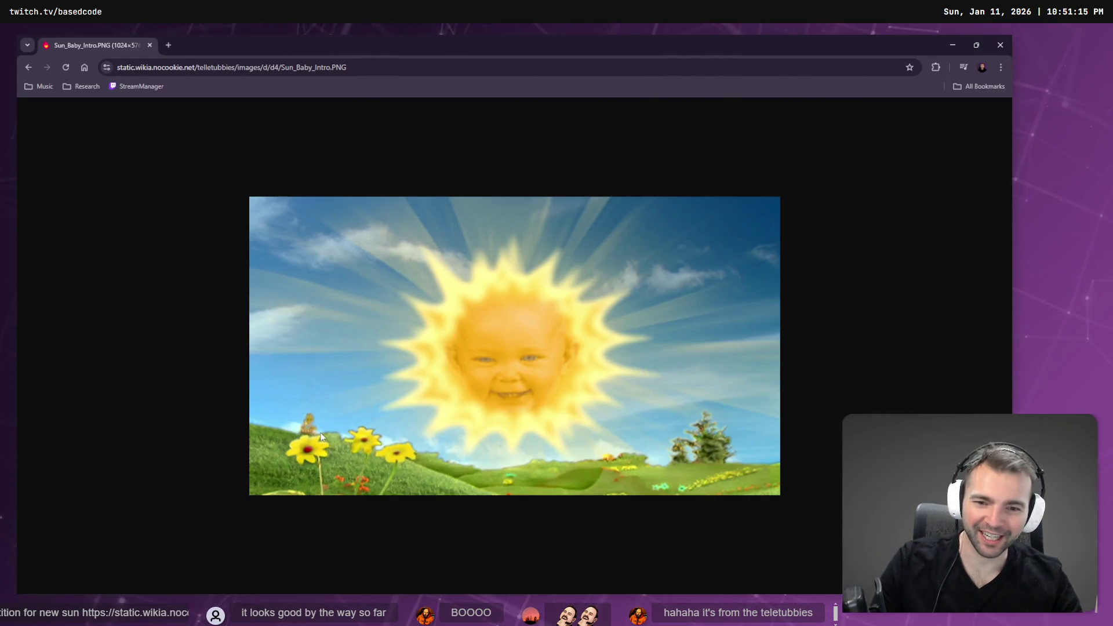
{"action": "key", "text": "alt+Tab"}
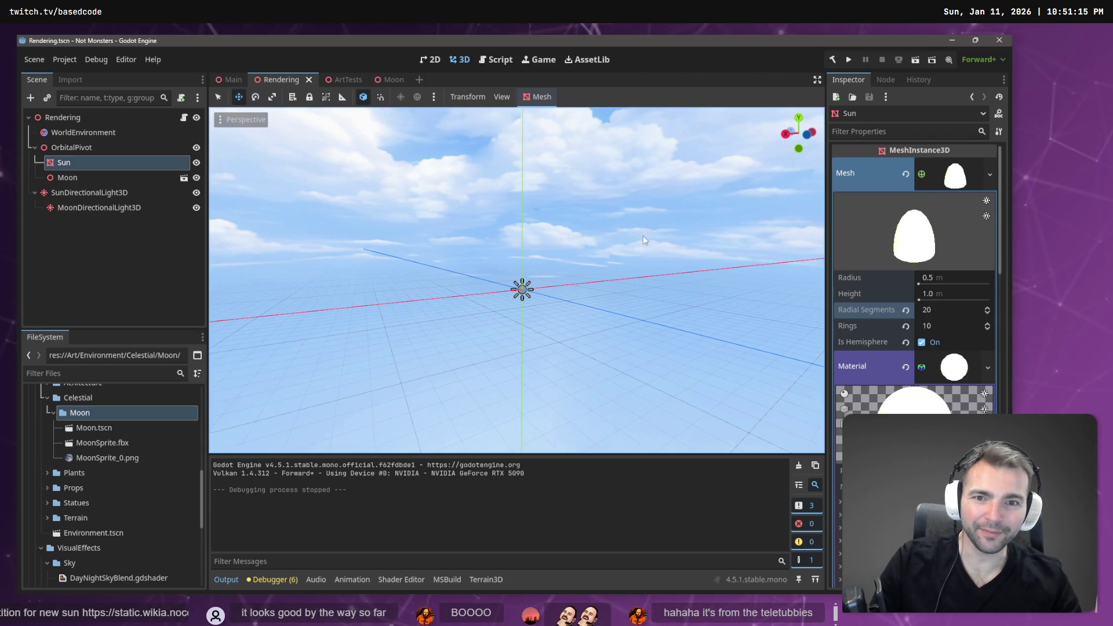
{"action": "left_click_drag", "start_coordinate": [643, 235], "coordinate": [695, 191]}
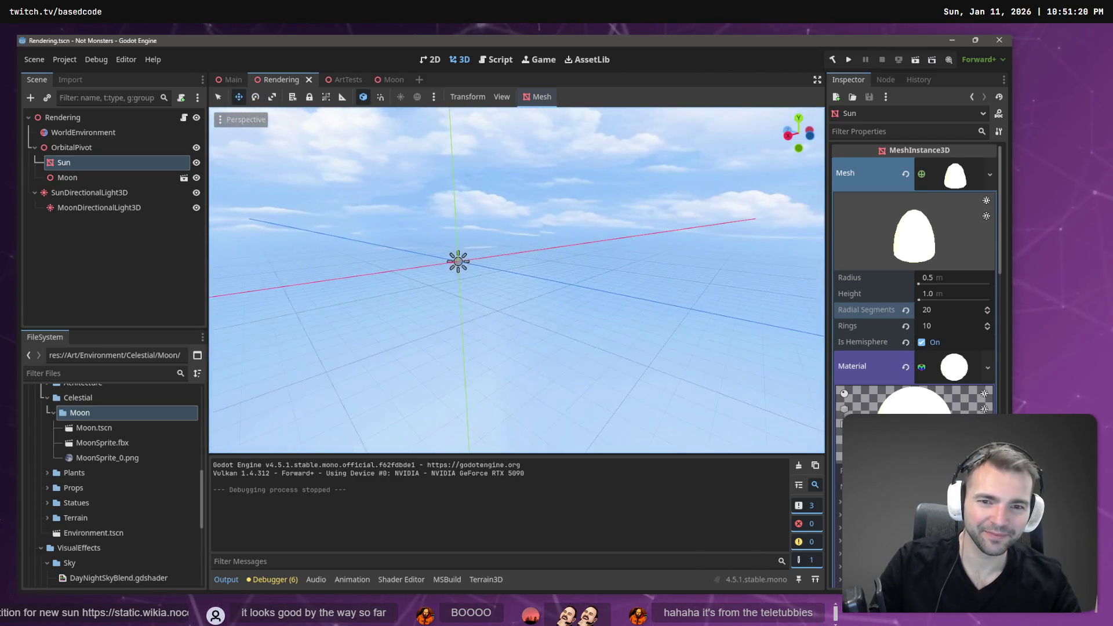
{"action": "key", "text": "f"}
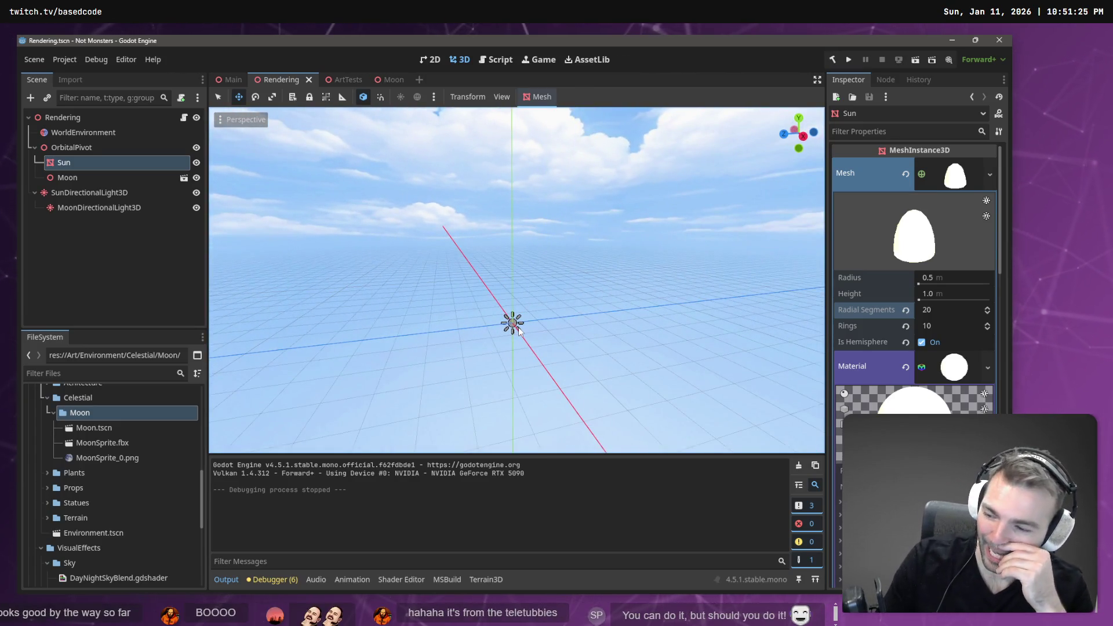
Build and run the village game from Godot with F5.
{"action": "key", "text": "F5"}
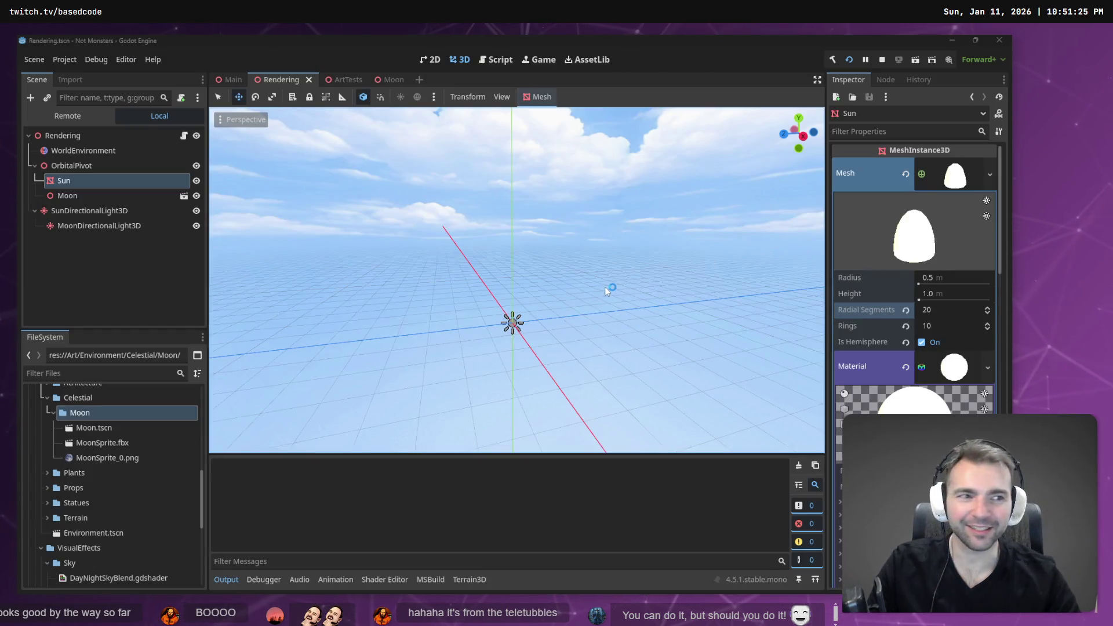
{"action": "key", "text": "alt+Tab"}
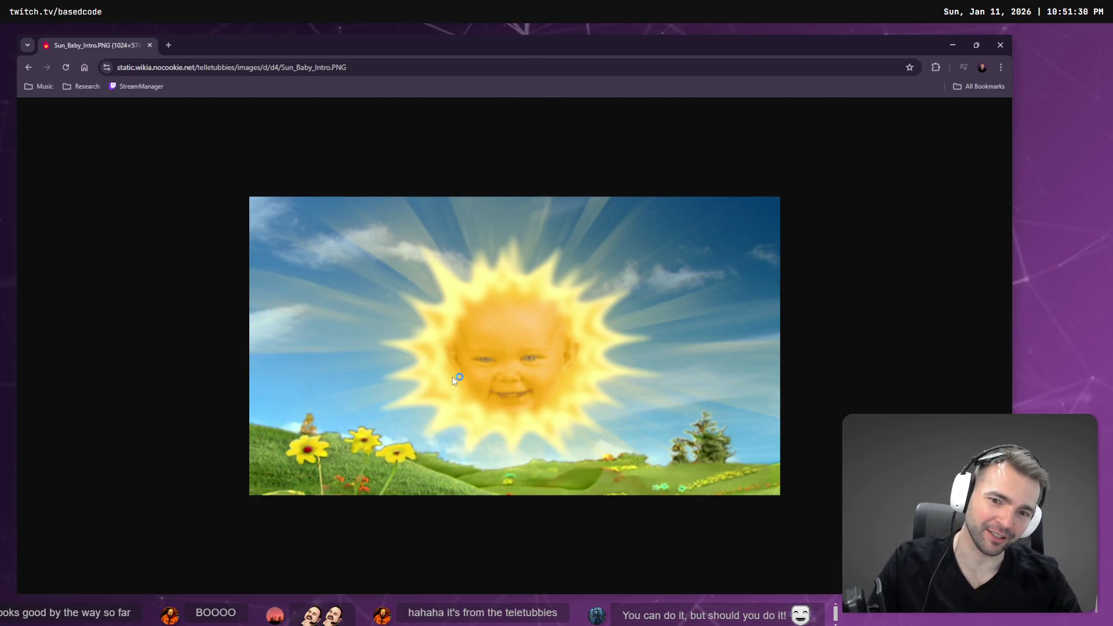
{"action": "key", "text": "alt+Tab"}
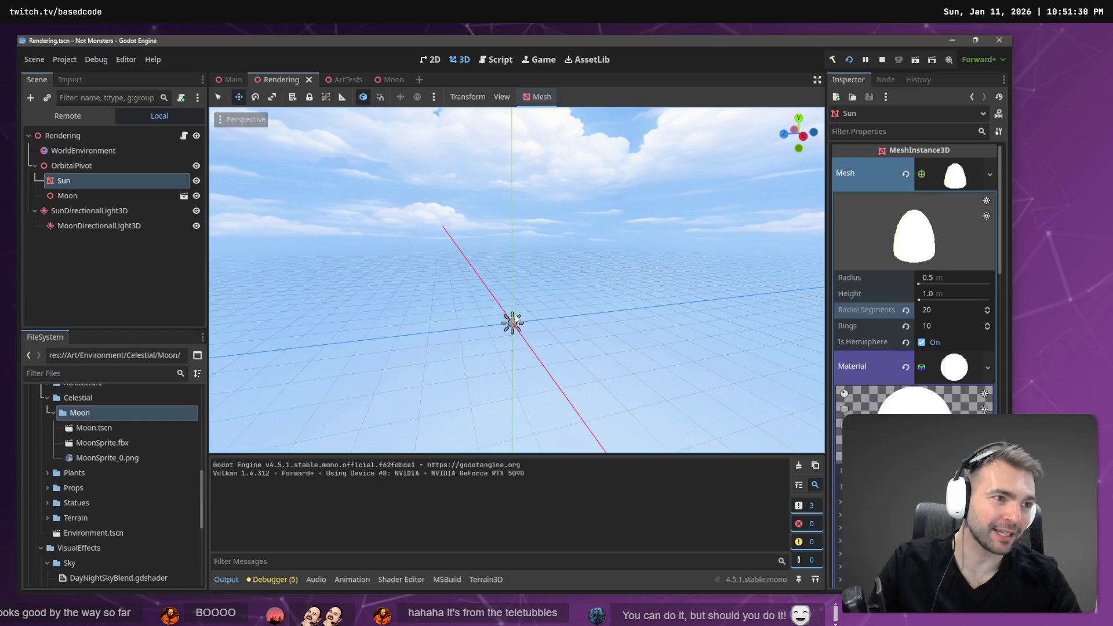
{"action": "left_click", "coordinate": [587, 204]}
{"action": "key", "text": "F5"}
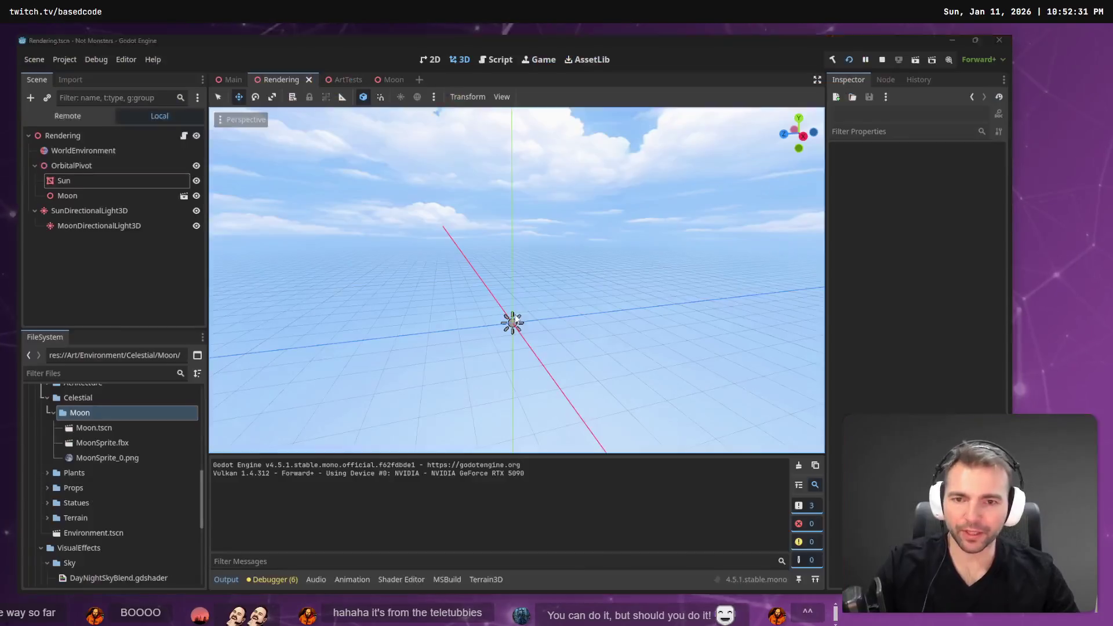
Stop the running village game with F8.
{"action": "key", "text": "F8"}
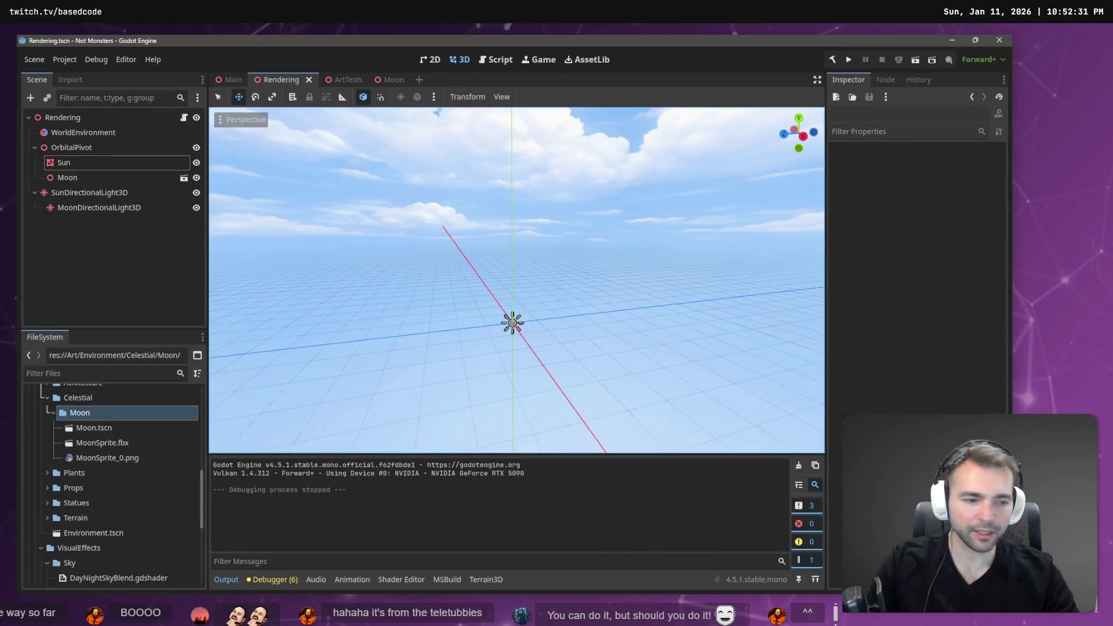
Discard the two stray MoonSprite files in Fork, then view the Moon.tscn diff.
{"action": "key", "text": "alt+Tab"}
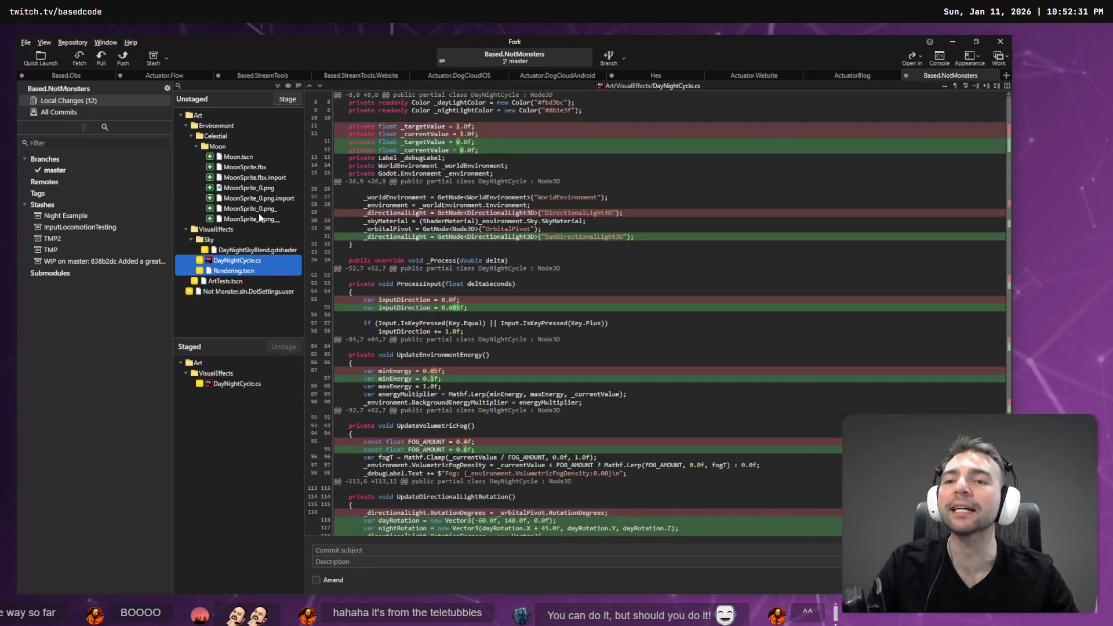
{"action": "left_click", "coordinate": [259, 211]}
{"action": "right_click", "coordinate": [264, 228]}
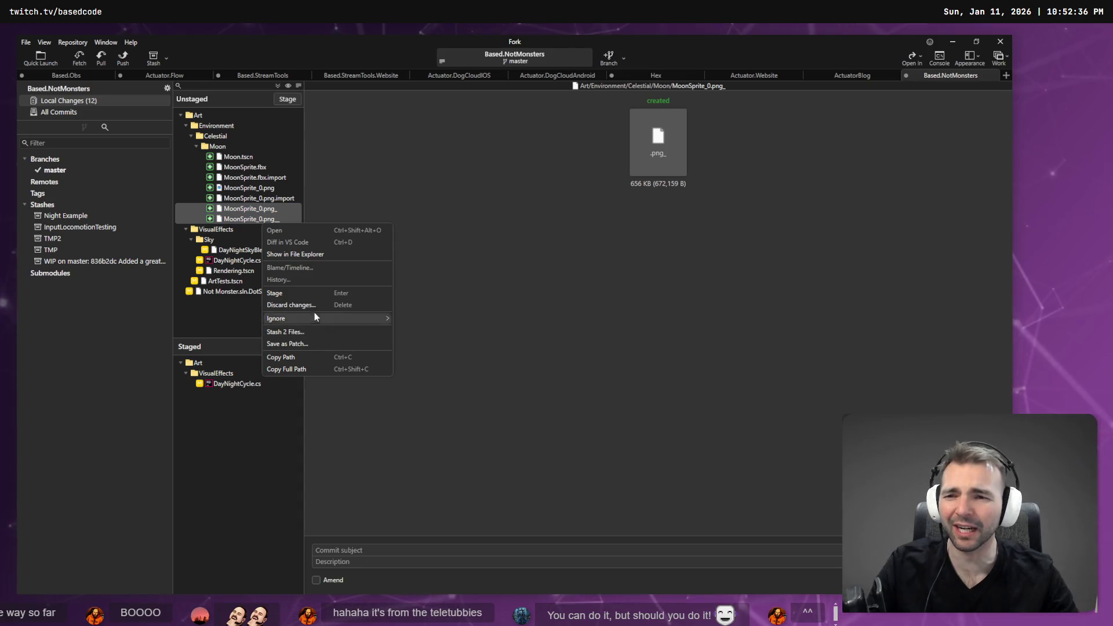
{"action": "left_click", "coordinate": [291, 305]}
{"action": "left_click", "coordinate": [565, 323]}
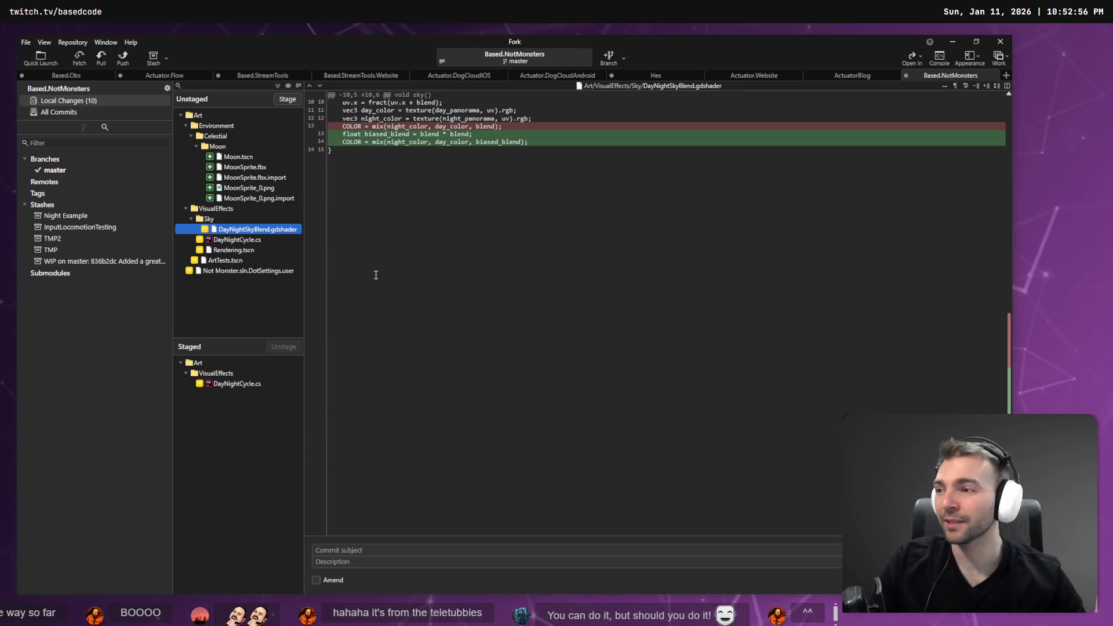
{"action": "left_click", "coordinate": [253, 156]}
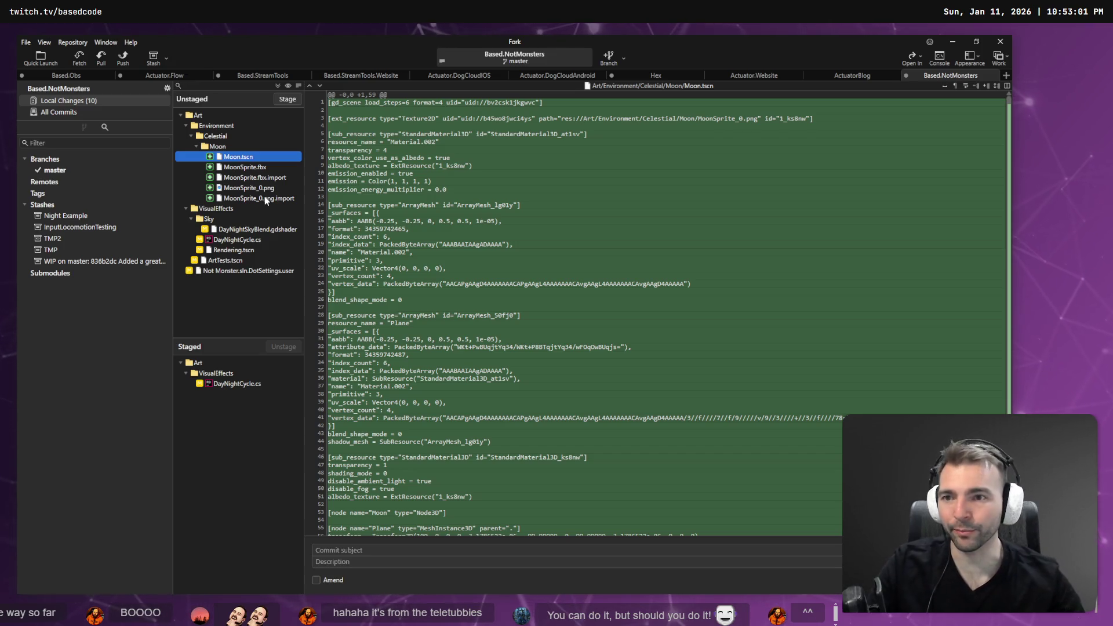
Stage the five Moon files plus the shader, DayNightCycle.cs, Rendering.tscn and ArtTests.tscn changes.
{"action": "left_click", "coordinate": [246, 201], "text": "shift"}
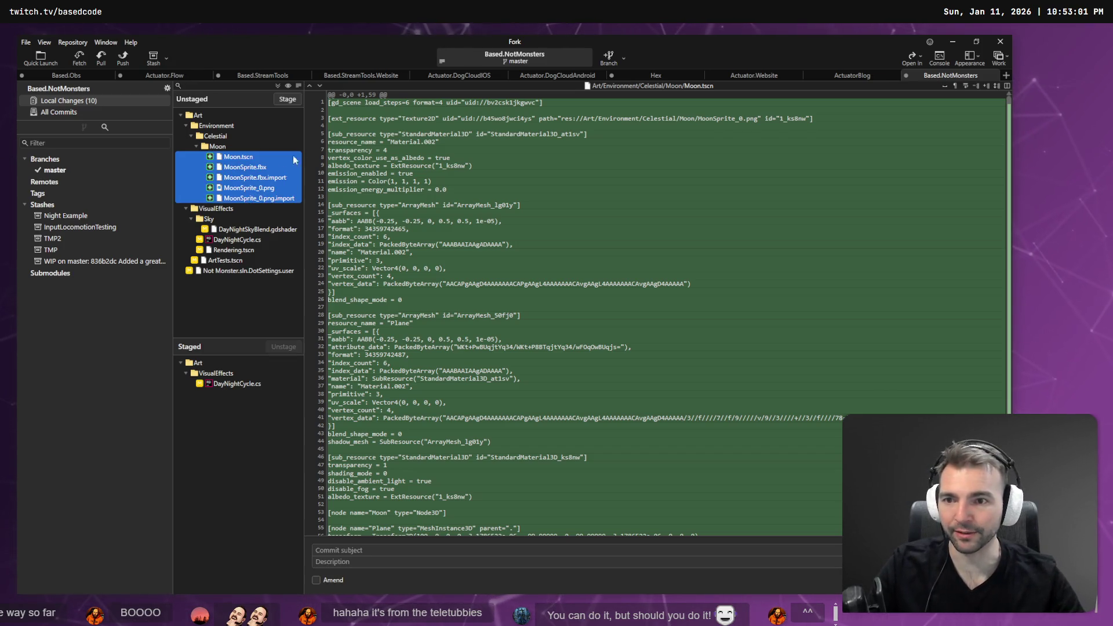
{"action": "left_click", "coordinate": [298, 102]}
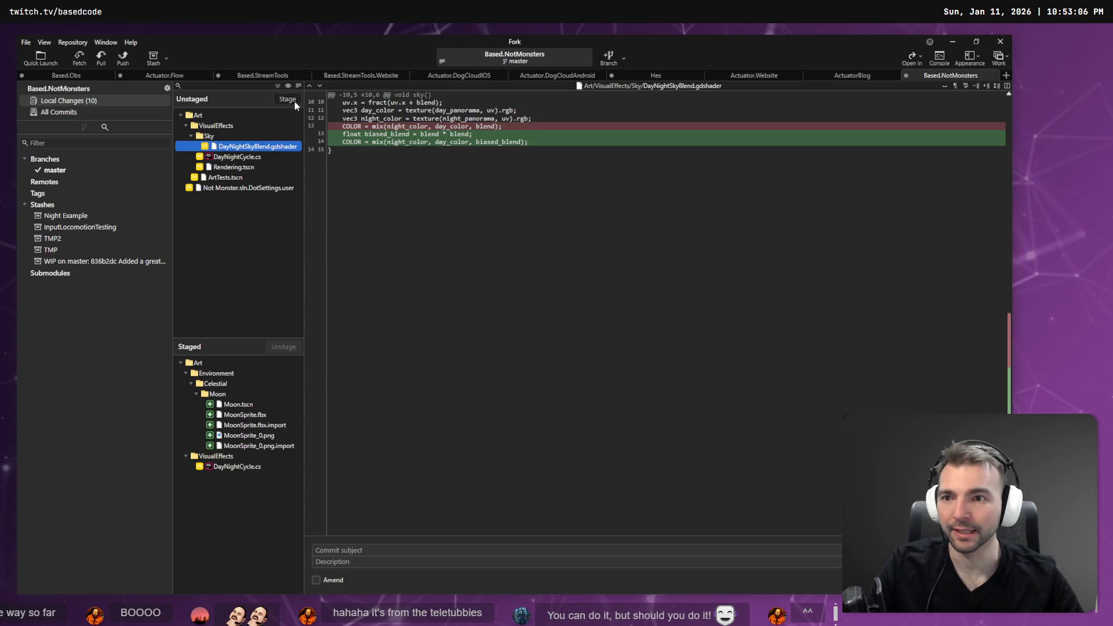
{"action": "left_click", "coordinate": [295, 102]}
{"action": "left_click", "coordinate": [286, 101]}
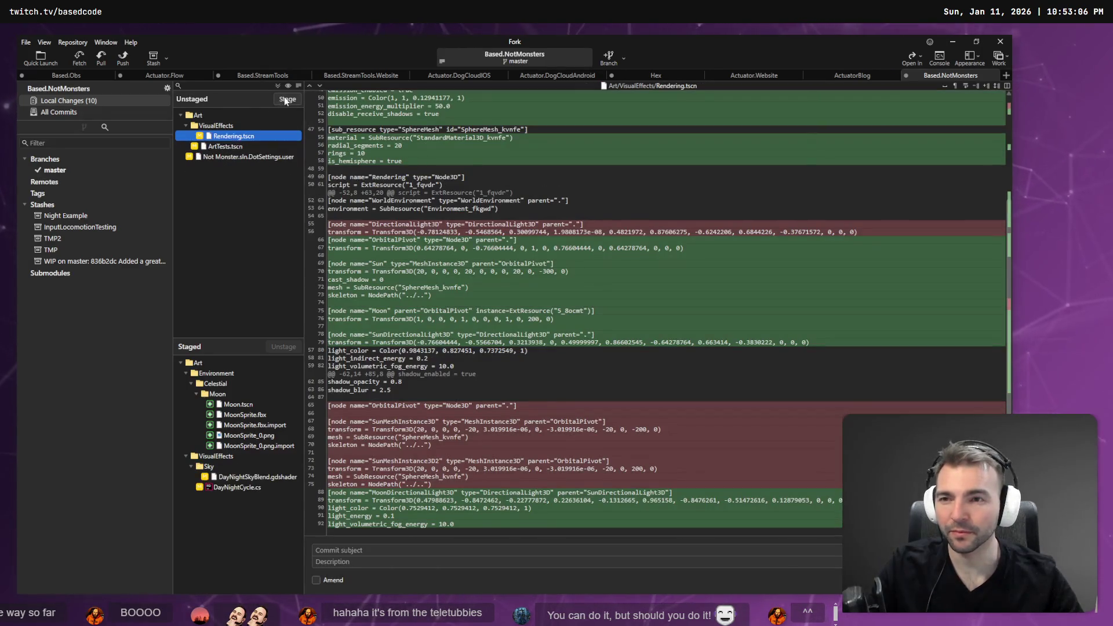
{"action": "left_click", "coordinate": [288, 100]}
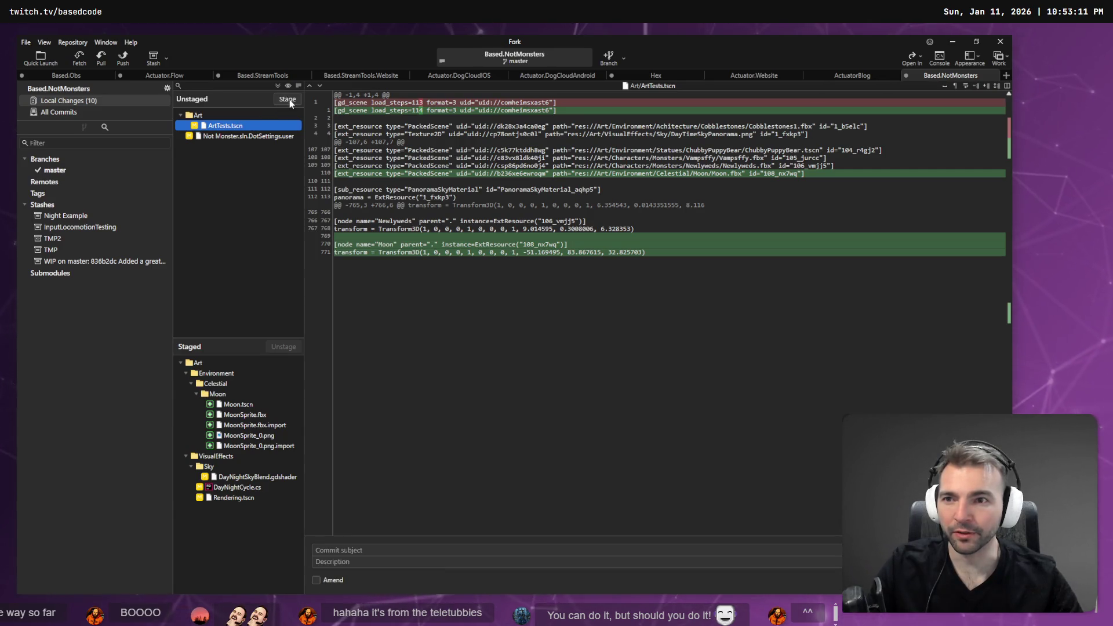
{"action": "left_click", "coordinate": [288, 100]}
Commit the staged changes as 'Added sun and moon.' and view the master history.
{"action": "left_click", "coordinate": [362, 552]}
{"action": "key", "text": "super+h"}
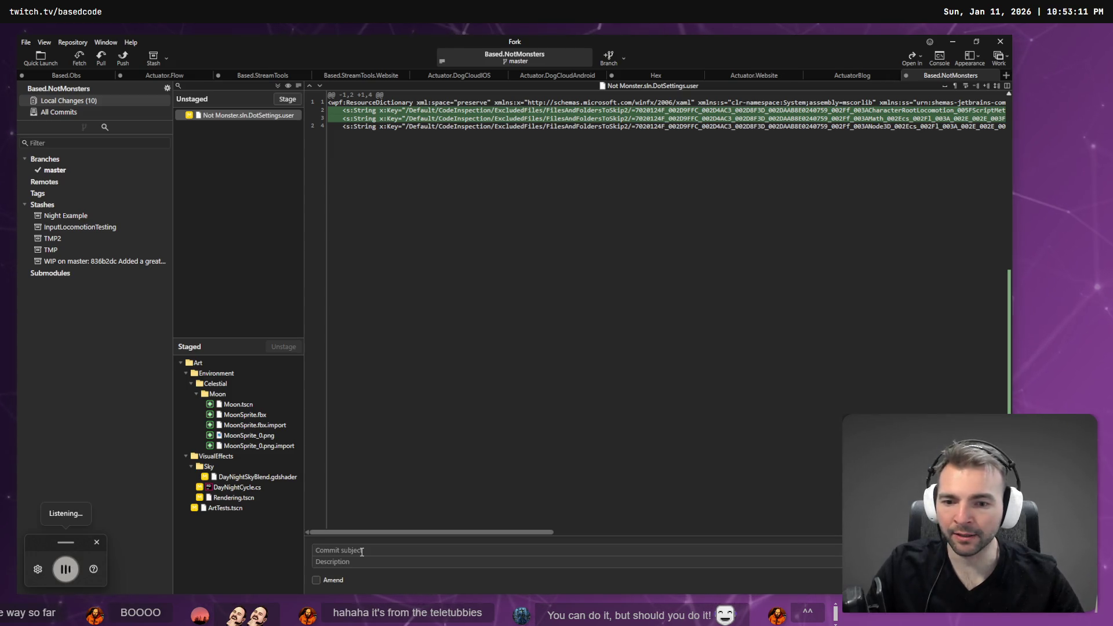
{"action": "type", "text": "added sun and moon."}
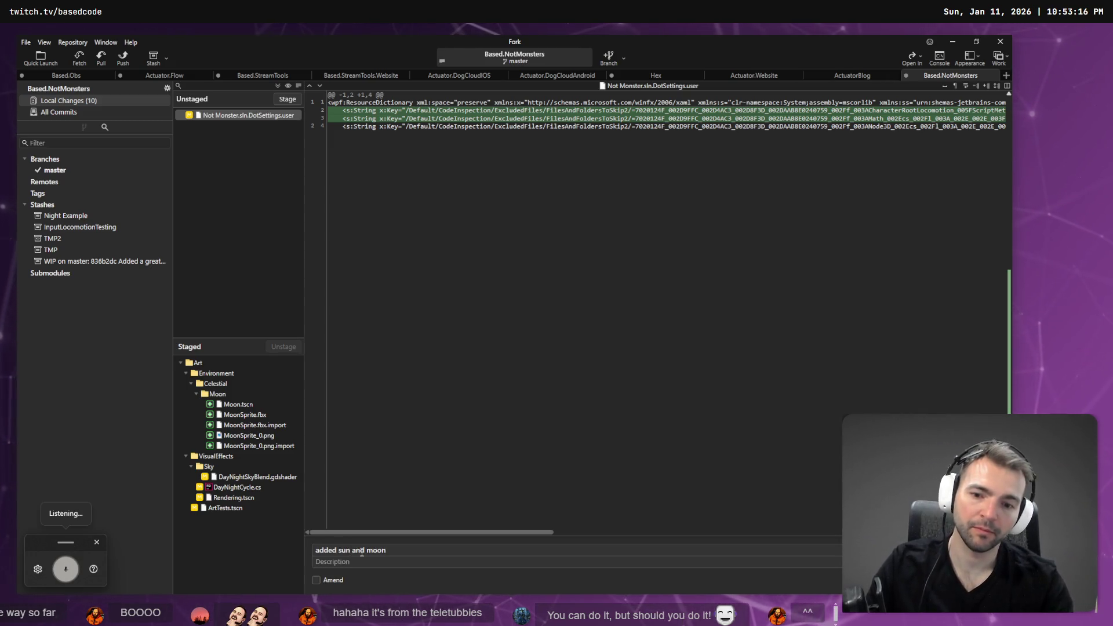
{"action": "key", "text": "Home"}
{"action": "key", "text": "Delete"}
{"action": "type", "text": "A"}
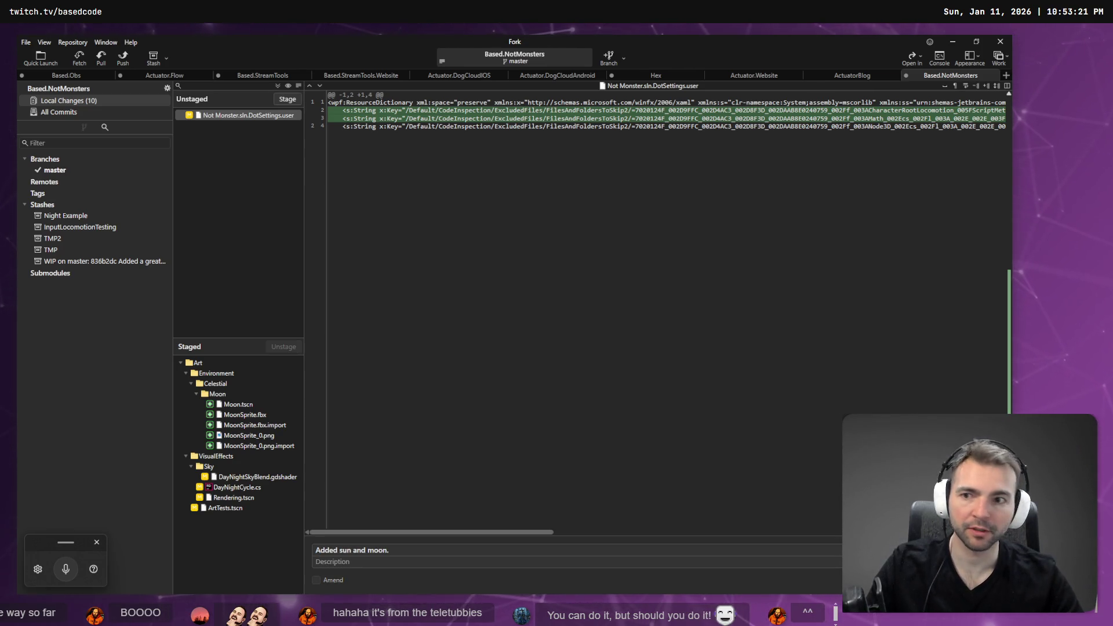
{"action": "key", "text": "ctrl+Return"}
{"action": "left_click", "coordinate": [57, 173]}
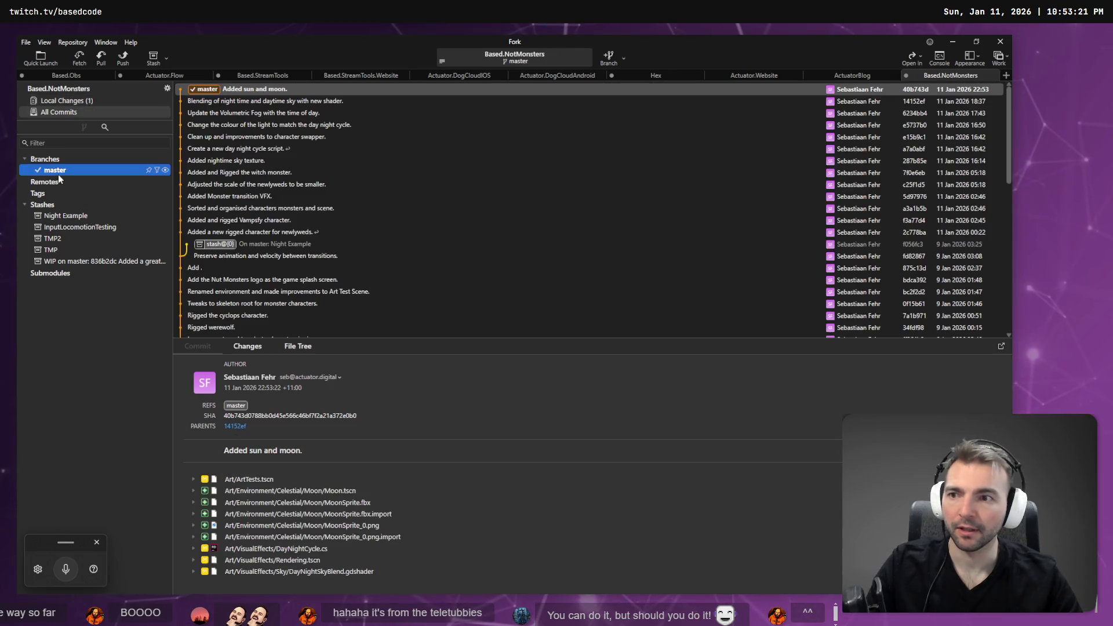
Cycle through the Godot, Fork and browser windows.
{"action": "key", "text": "alt+Tab"}
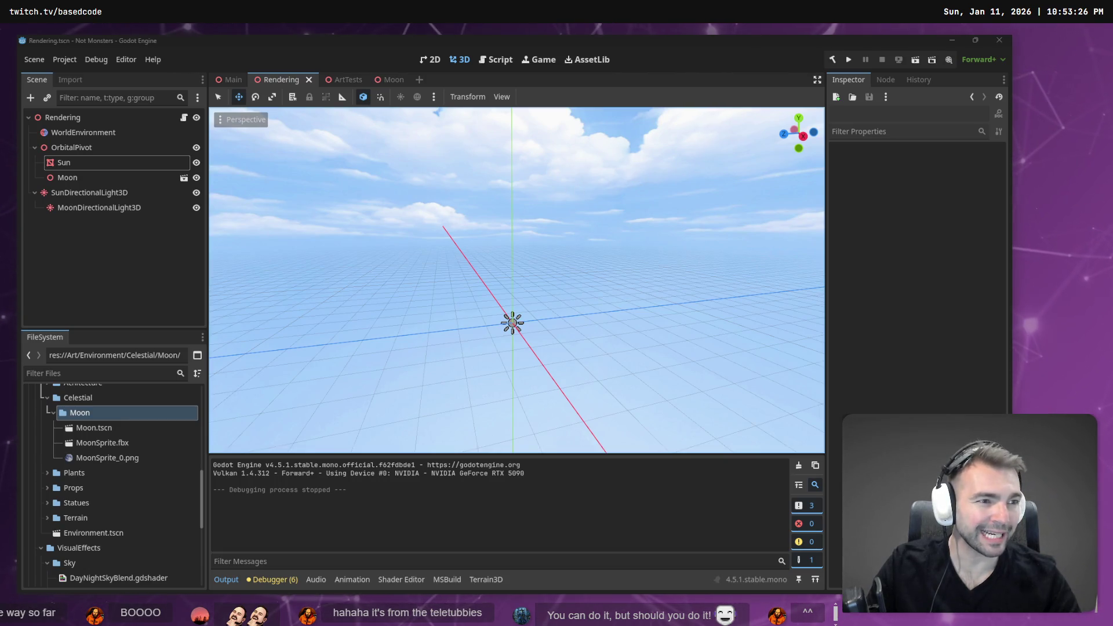
{"action": "key", "text": "alt+Tab"}
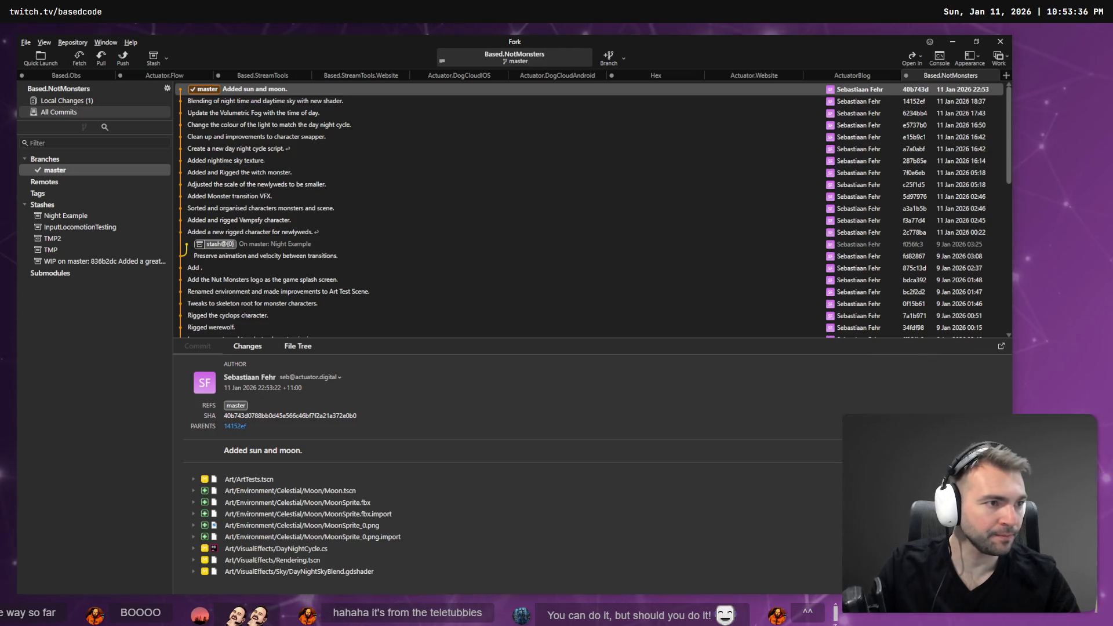
{"action": "key", "text": "alt+Tab"}
{"action": "key", "text": "alt+Tab"}
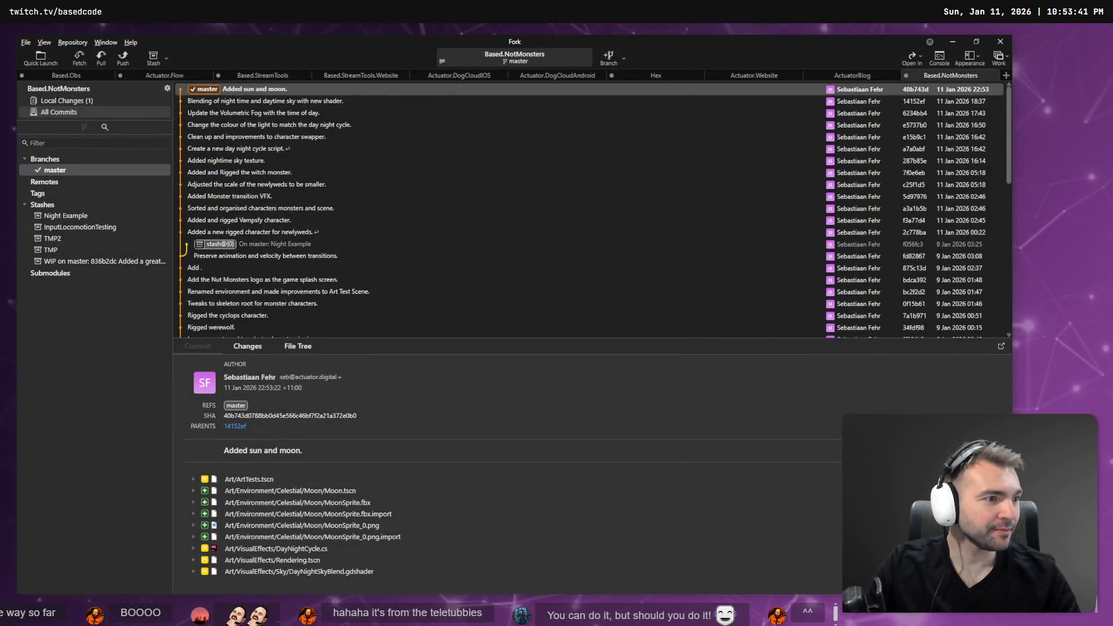
{"action": "key", "text": "alt+Tab"}
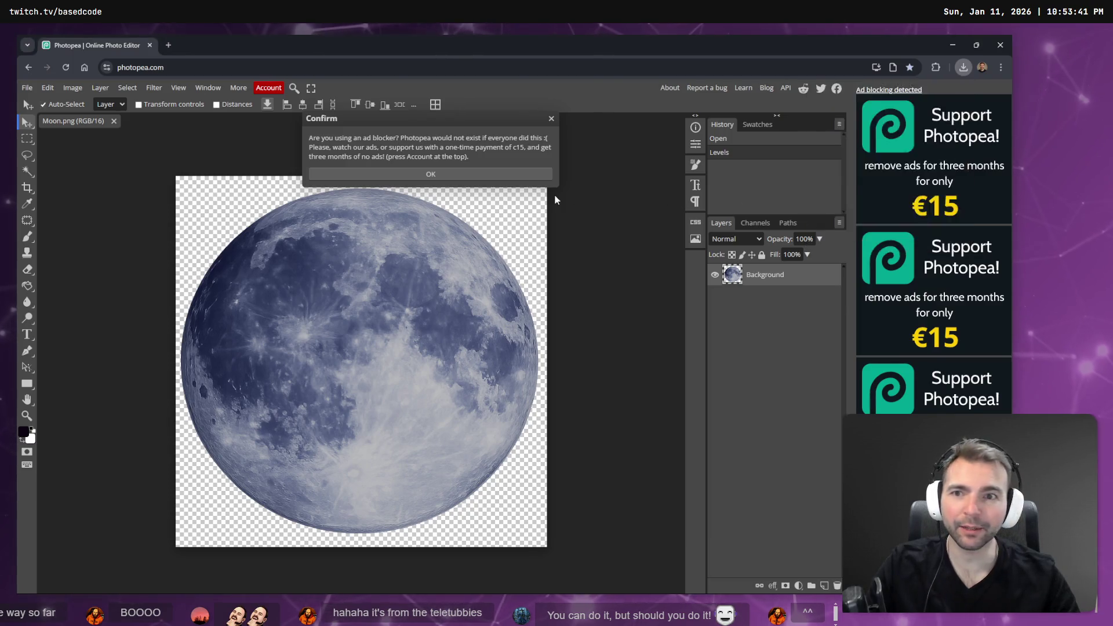
Close the texture-projection search and Disable Shadow Casting tabs, ending on the Planar projection chat.
{"action": "key", "text": "alt+Tab"}
{"action": "key", "text": "alt+Tab"}
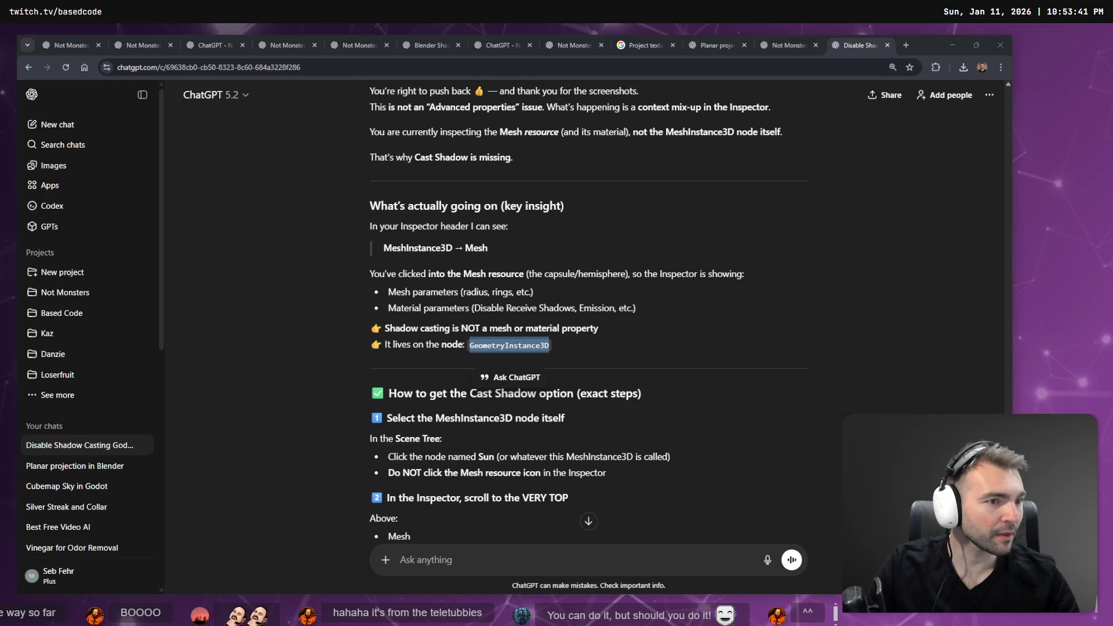
{"action": "left_click", "coordinate": [777, 41]}
{"action": "left_click", "coordinate": [571, 45]}
{"action": "left_click", "coordinate": [631, 40]}
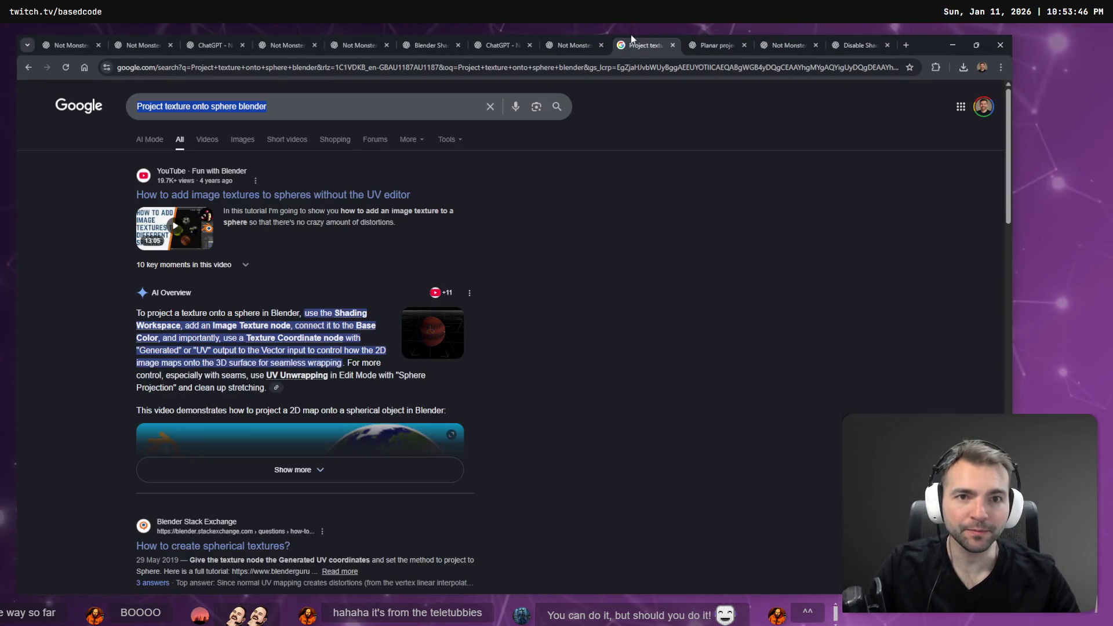
{"action": "left_click", "coordinate": [672, 44]}
{"action": "left_click", "coordinate": [792, 41]}
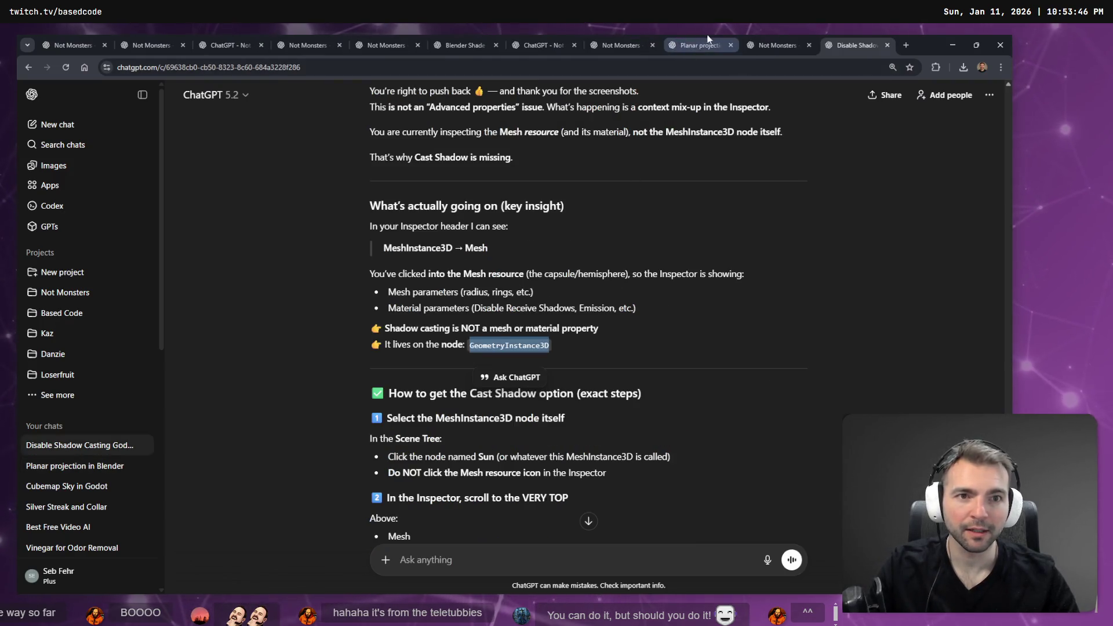
{"action": "left_click", "coordinate": [764, 36]}
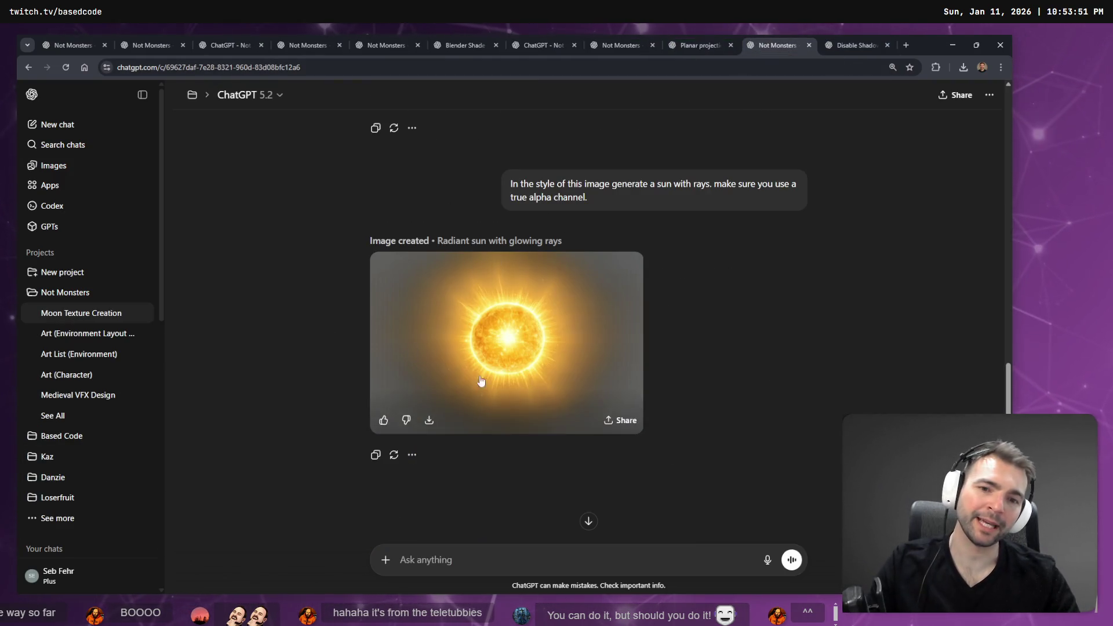
{"action": "left_click", "coordinate": [853, 39]}
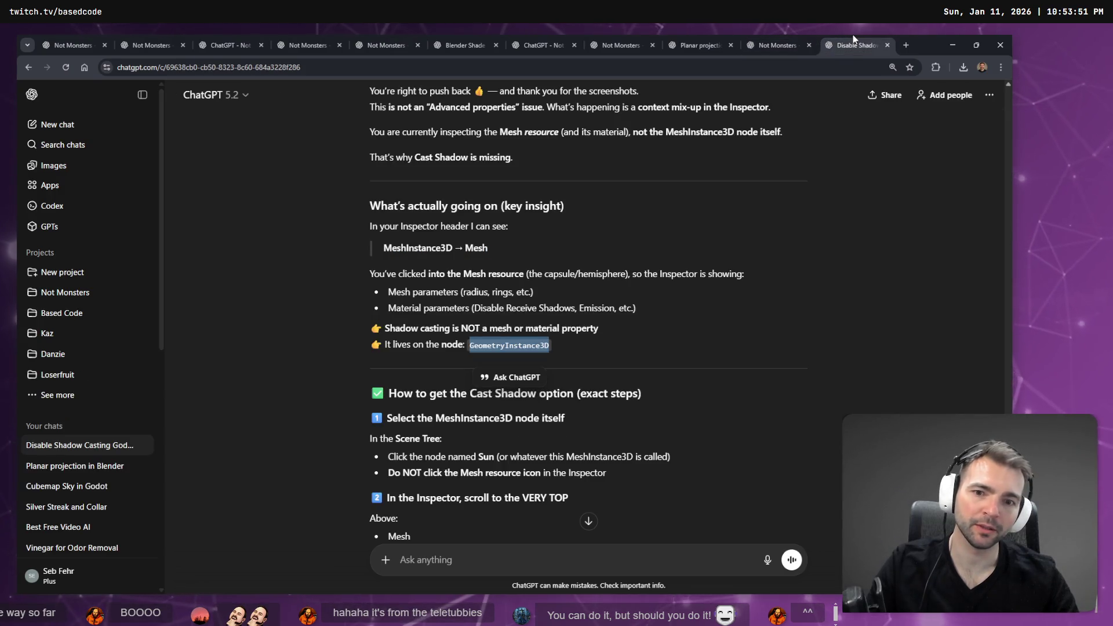
{"action": "key", "text": "ctrl+w"}
{"action": "left_click", "coordinate": [779, 35]}
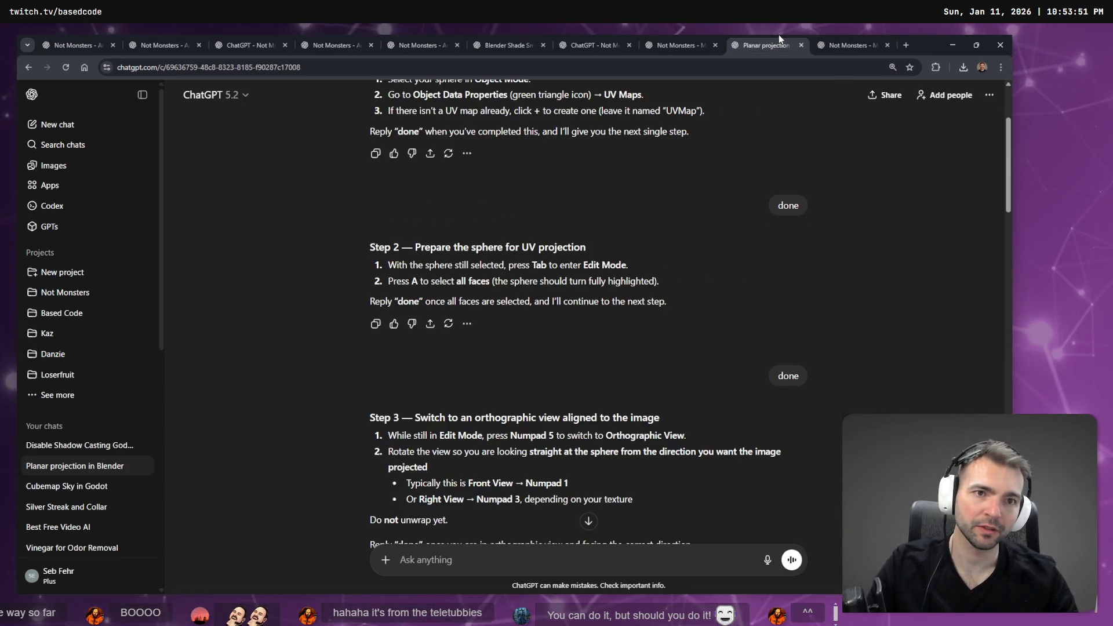
{"action": "scroll", "coordinate": [778, 34], "scroll_direction": "down", "scroll_amount": 1}
{"action": "scroll", "coordinate": [777, 34], "scroll_direction": "up", "scroll_amount": 2}
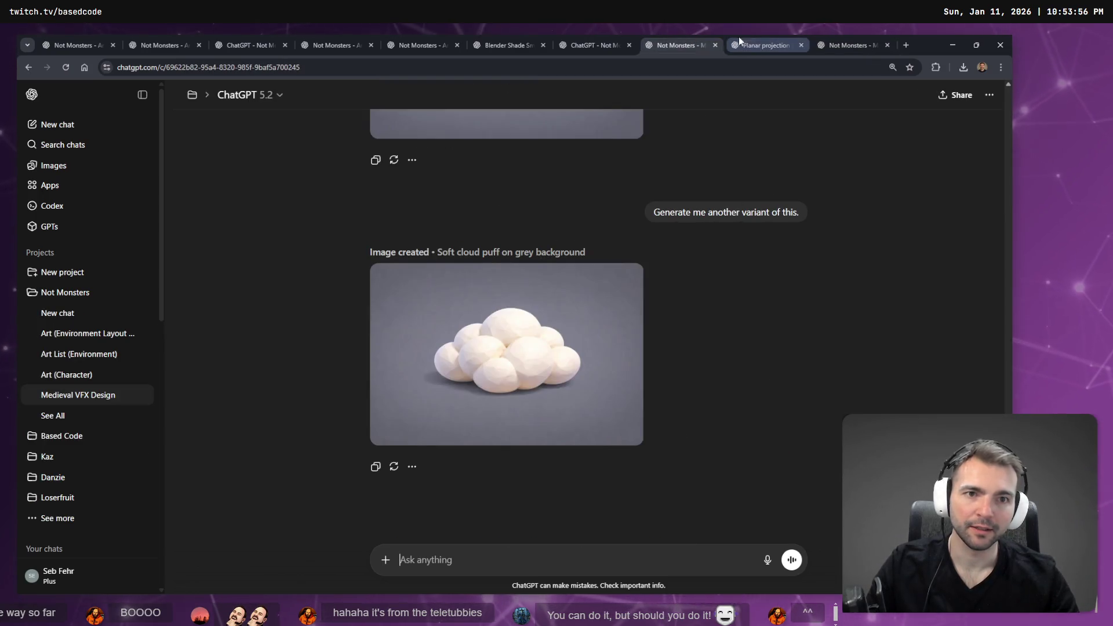
{"action": "left_click", "coordinate": [762, 38]}
Find the alleyway encounter image in the Images library, open its chat, and begin dictating.
{"action": "left_click", "coordinate": [54, 165]}
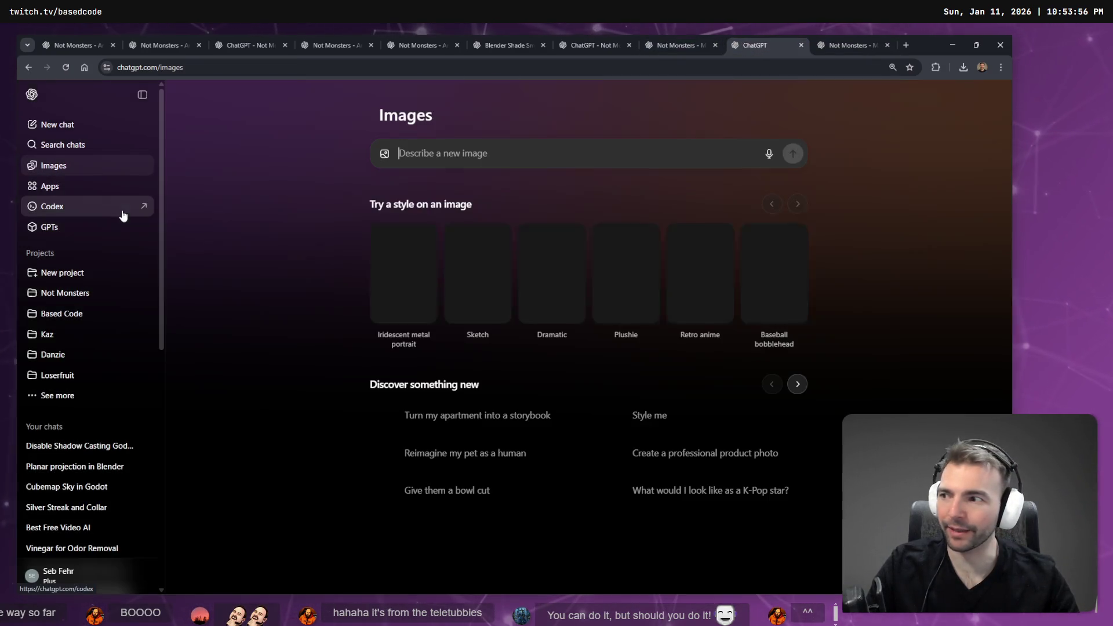
{"action": "scroll", "coordinate": [655, 373], "scroll_direction": "down", "scroll_amount": 15}
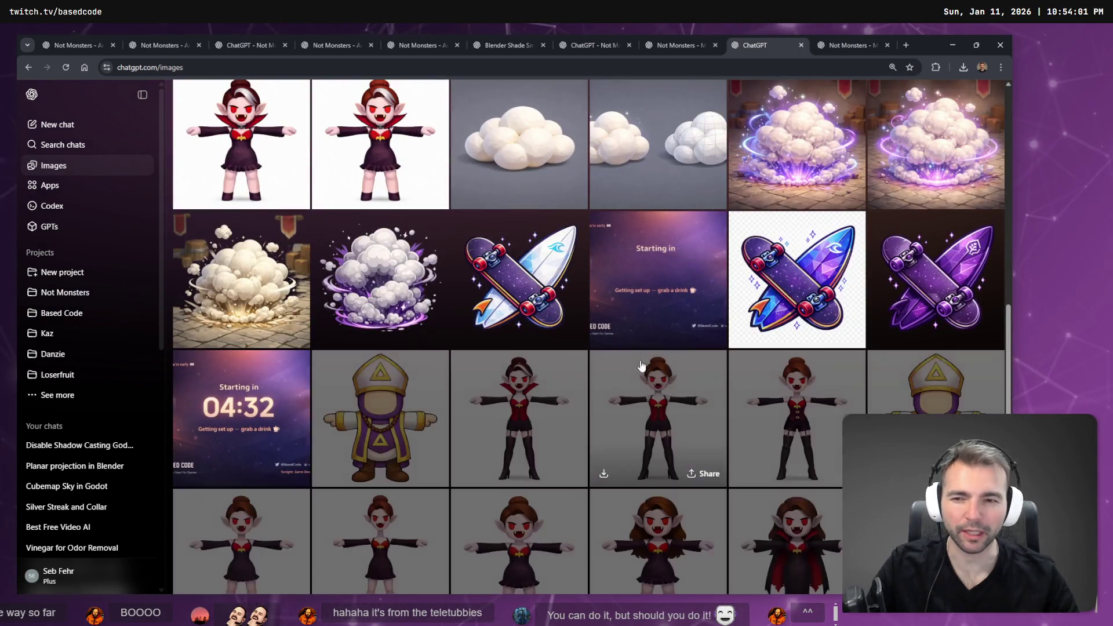
{"action": "scroll", "coordinate": [647, 364], "scroll_direction": "down", "scroll_amount": 5}
{"action": "scroll", "coordinate": [648, 363], "scroll_direction": "down", "scroll_amount": 3}
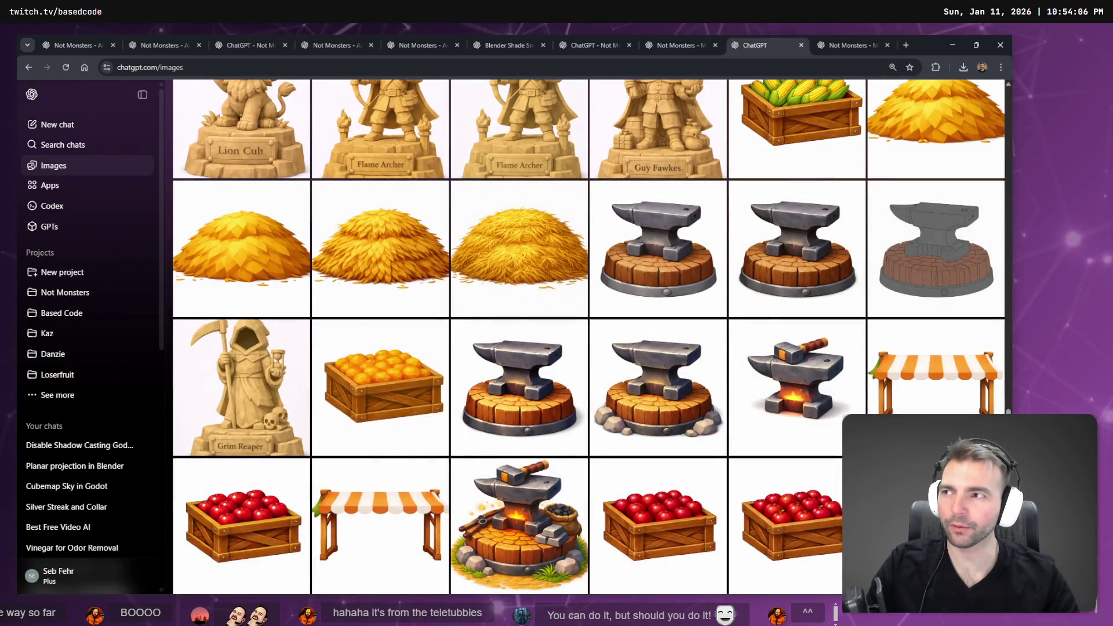
{"action": "scroll", "coordinate": [526, 286], "scroll_direction": "down", "scroll_amount": 10}
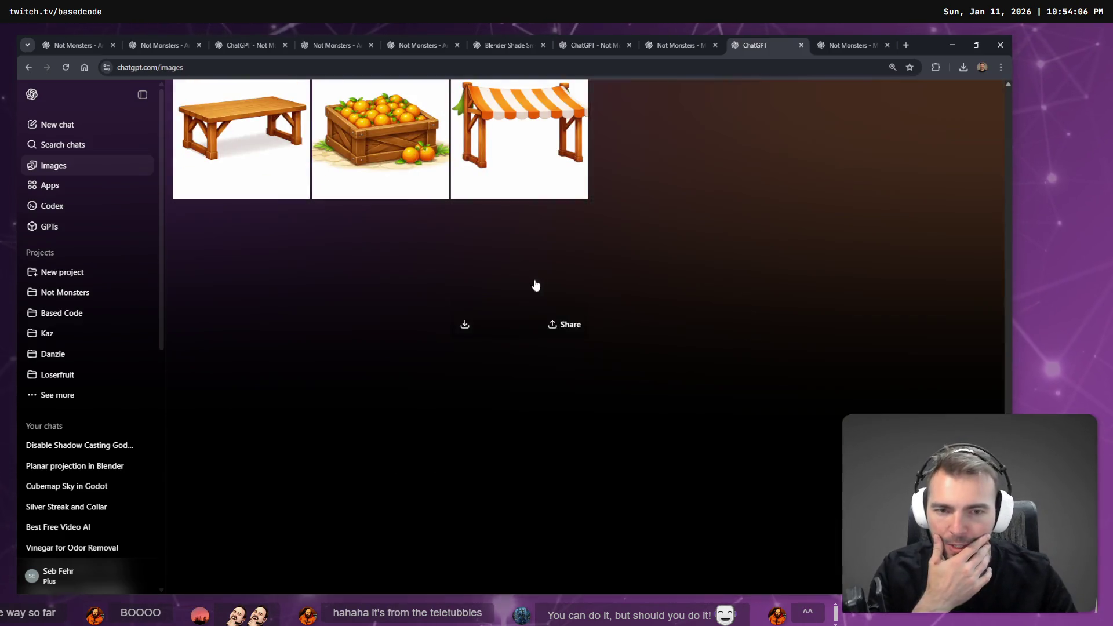
{"action": "scroll", "coordinate": [535, 285], "scroll_direction": "up", "scroll_amount": 5}
{"action": "scroll", "coordinate": [630, 312], "scroll_direction": "down", "scroll_amount": 5}
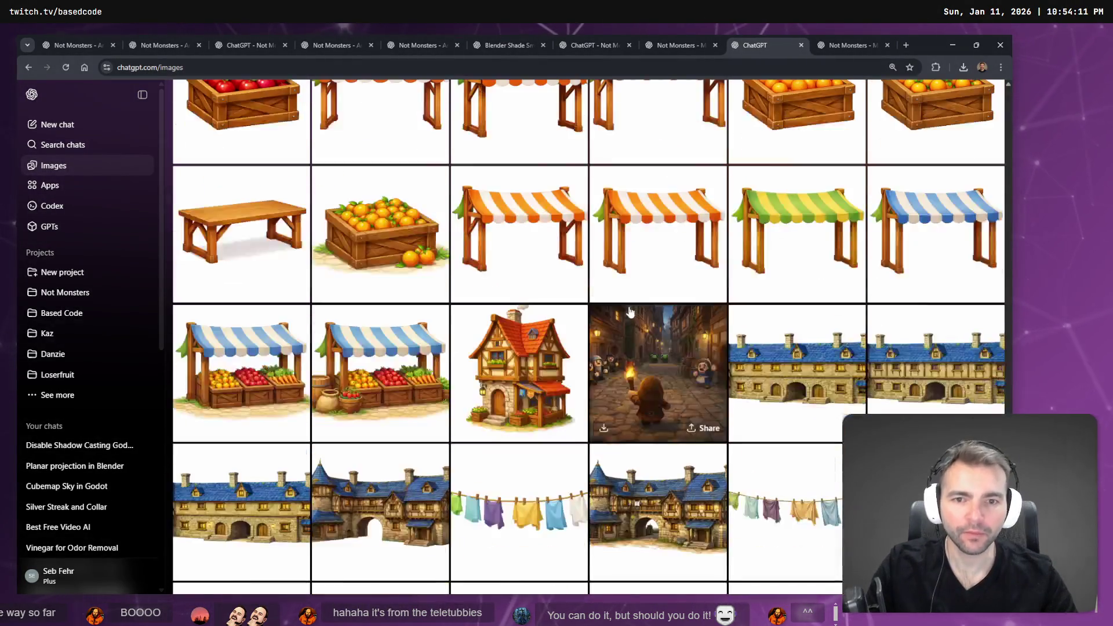
{"action": "scroll", "coordinate": [630, 312], "scroll_direction": "down", "scroll_amount": 4}
{"action": "scroll", "coordinate": [666, 322], "scroll_direction": "up", "scroll_amount": 3}
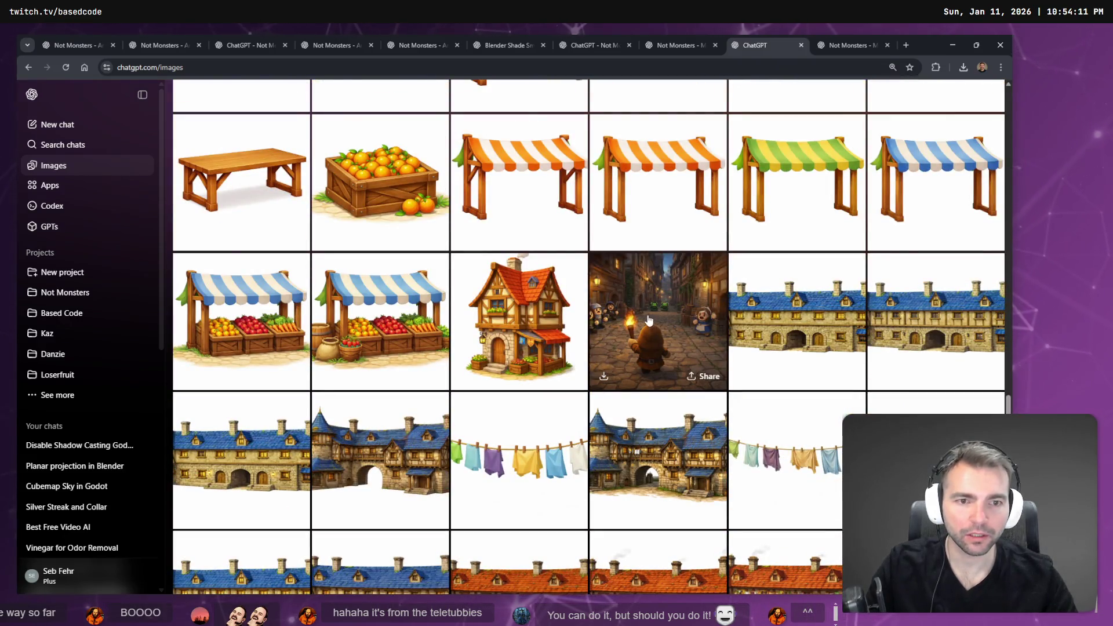
{"action": "left_click", "coordinate": [649, 320]}
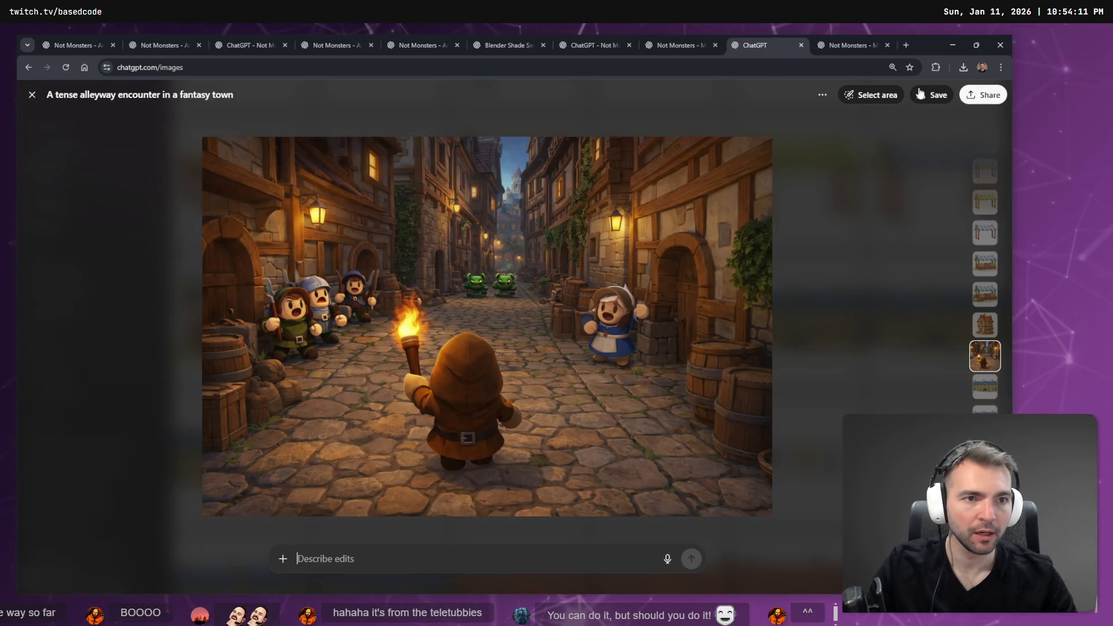
{"action": "left_click", "coordinate": [847, 124]}
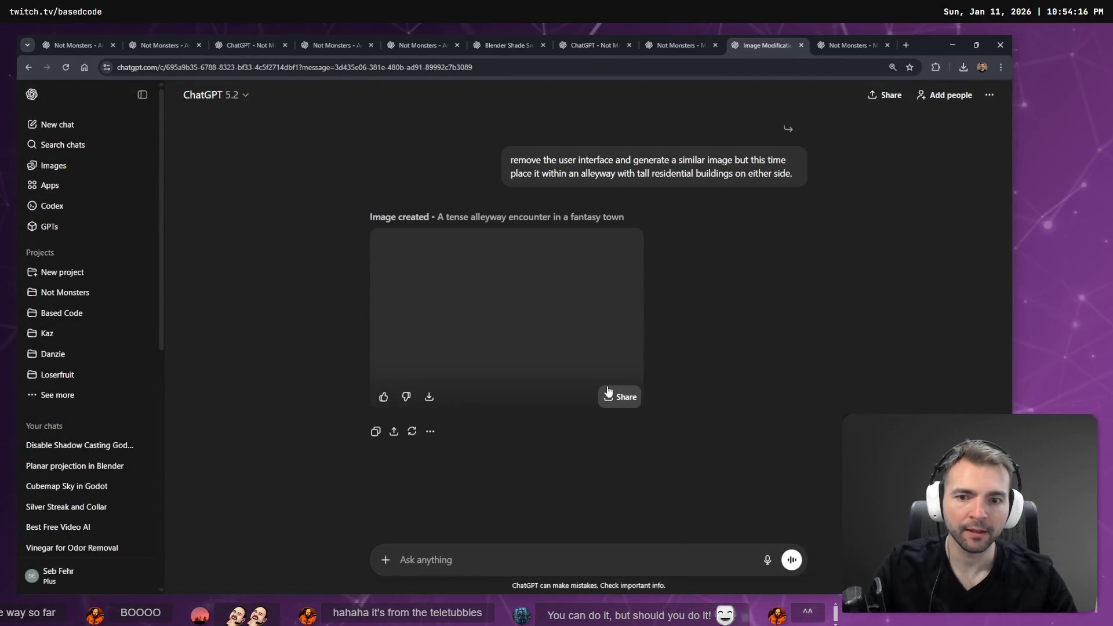
{"action": "key", "text": "super+h"}
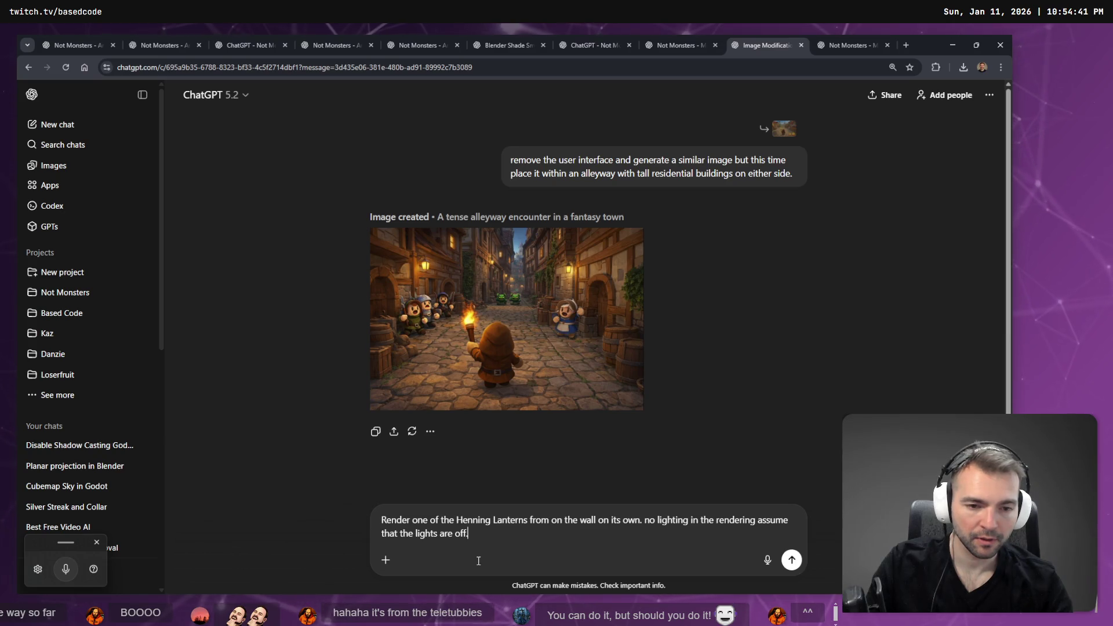
Send the unlit wall-lantern prompt and check other tabs while it generates.
{"action": "key", "text": "Return"}
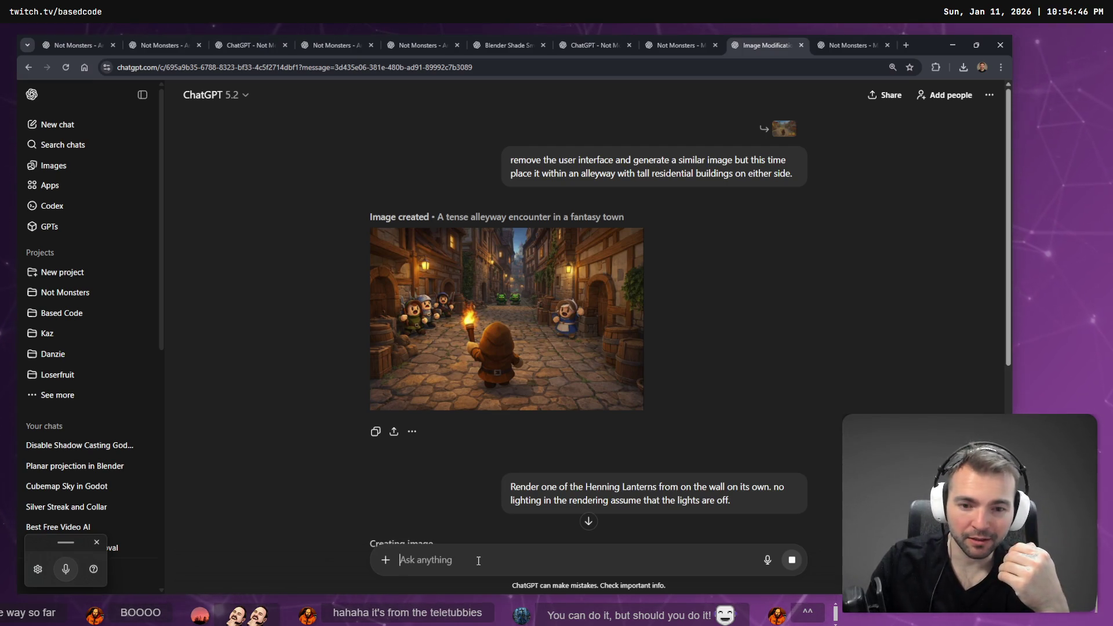
{"action": "scroll", "coordinate": [550, 378], "scroll_direction": "down", "scroll_amount": 6}
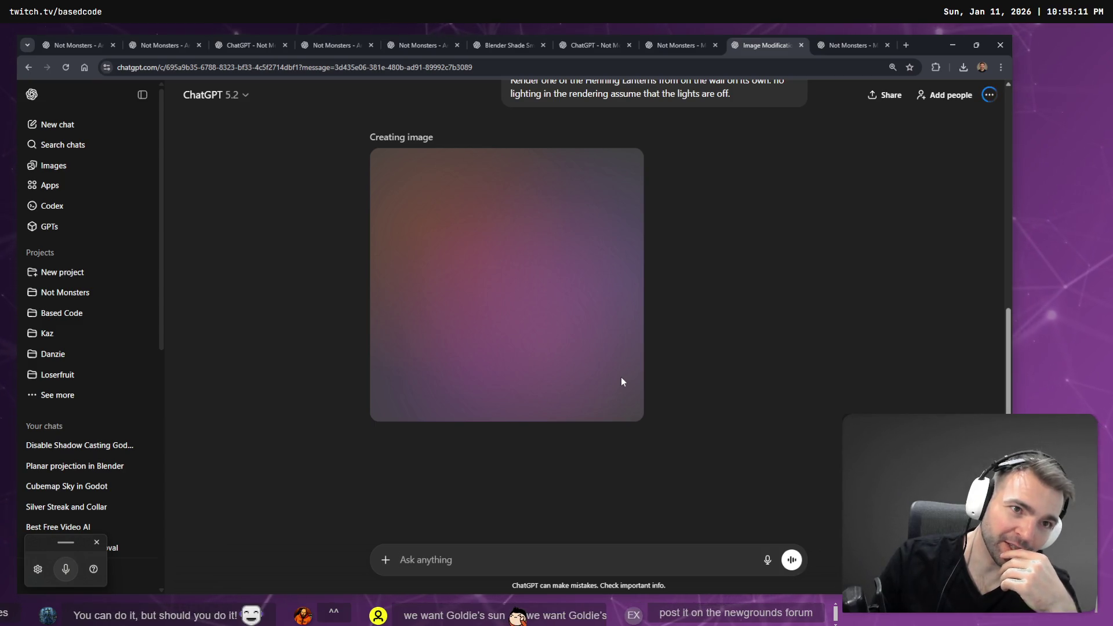
{"action": "key", "text": "ctrl+Tab"}
{"action": "key", "text": "ctrl+shift+Tab"}
{"action": "key", "text": "ctrl+shift+Tab"}
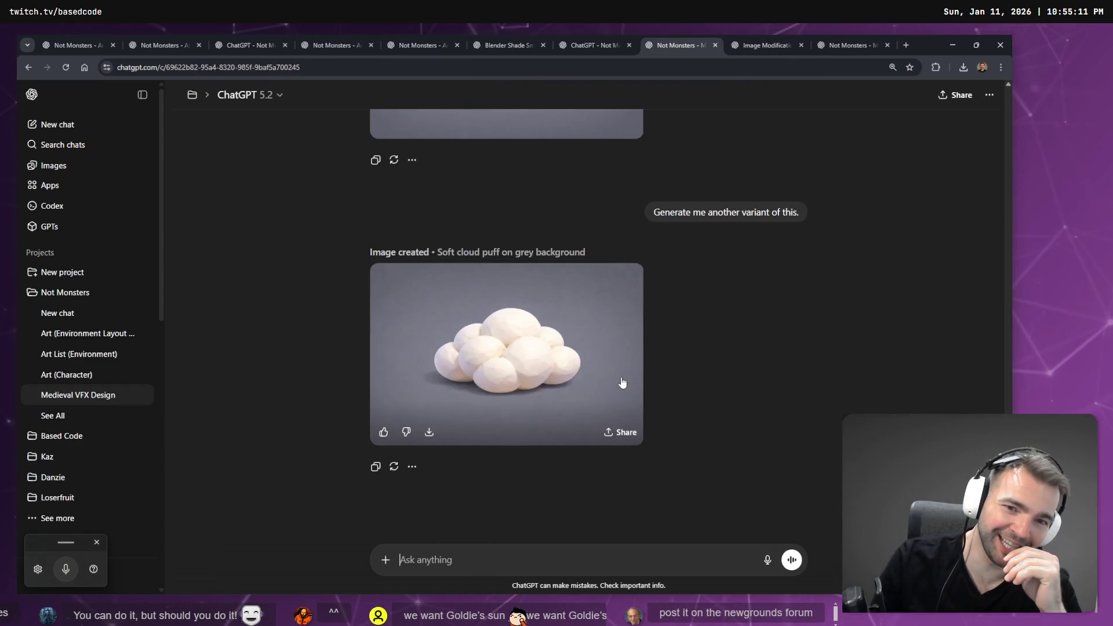
{"action": "key", "text": "ctrl+Tab"}
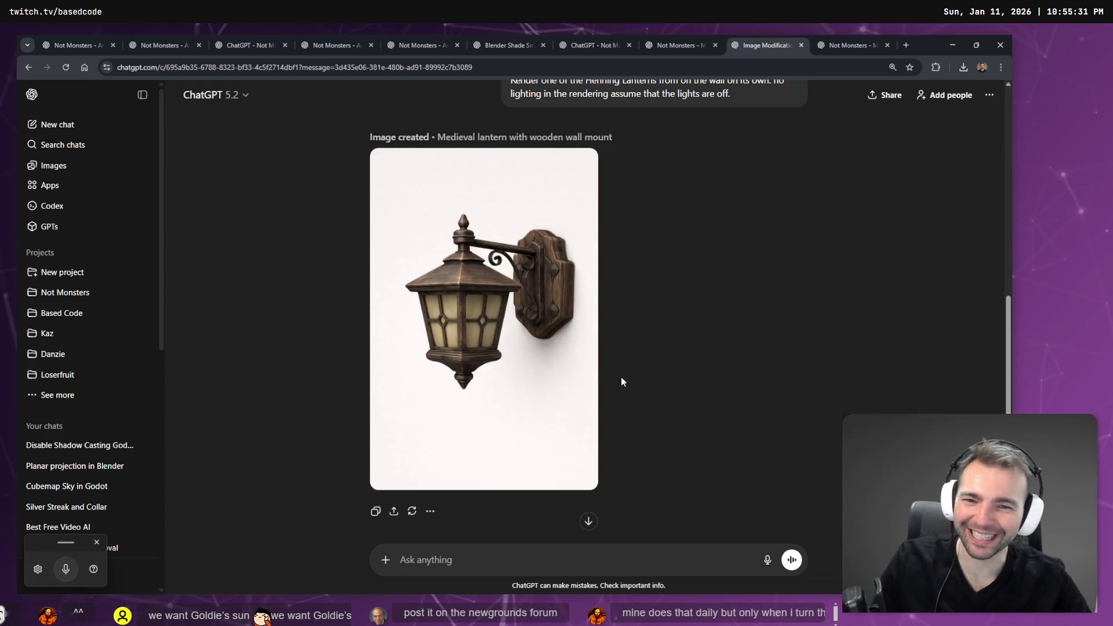
View the finished lantern image at full size, then go to the Images page.
{"action": "scroll", "coordinate": [678, 269], "scroll_direction": "up", "scroll_amount": 5}
{"action": "scroll", "coordinate": [678, 269], "scroll_direction": "down", "scroll_amount": 6}
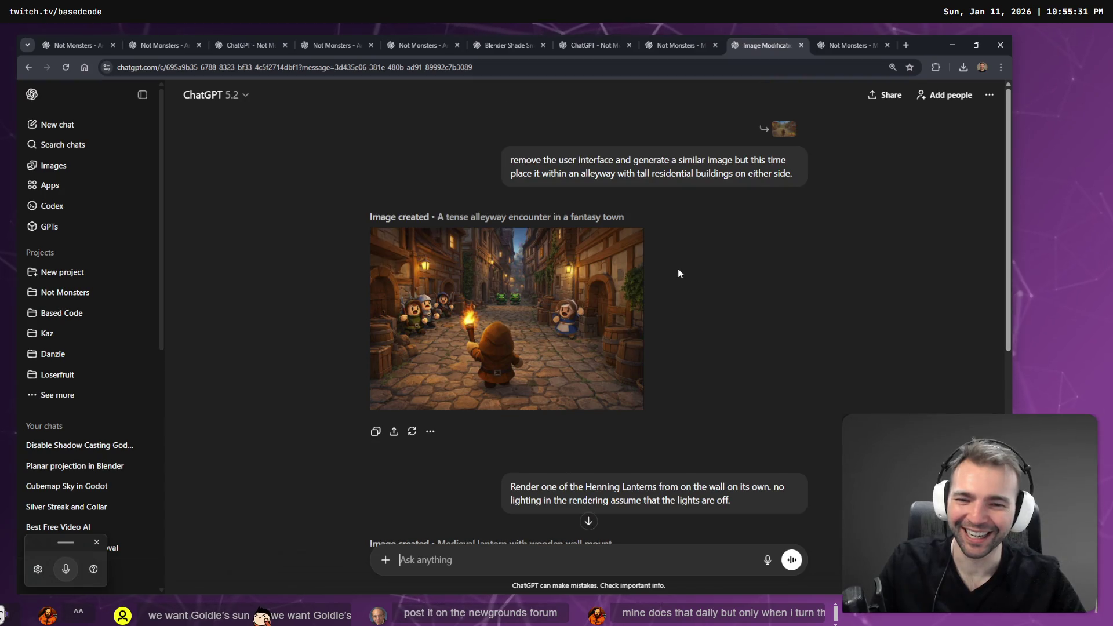
{"action": "scroll", "coordinate": [694, 302], "scroll_direction": "up", "scroll_amount": 6}
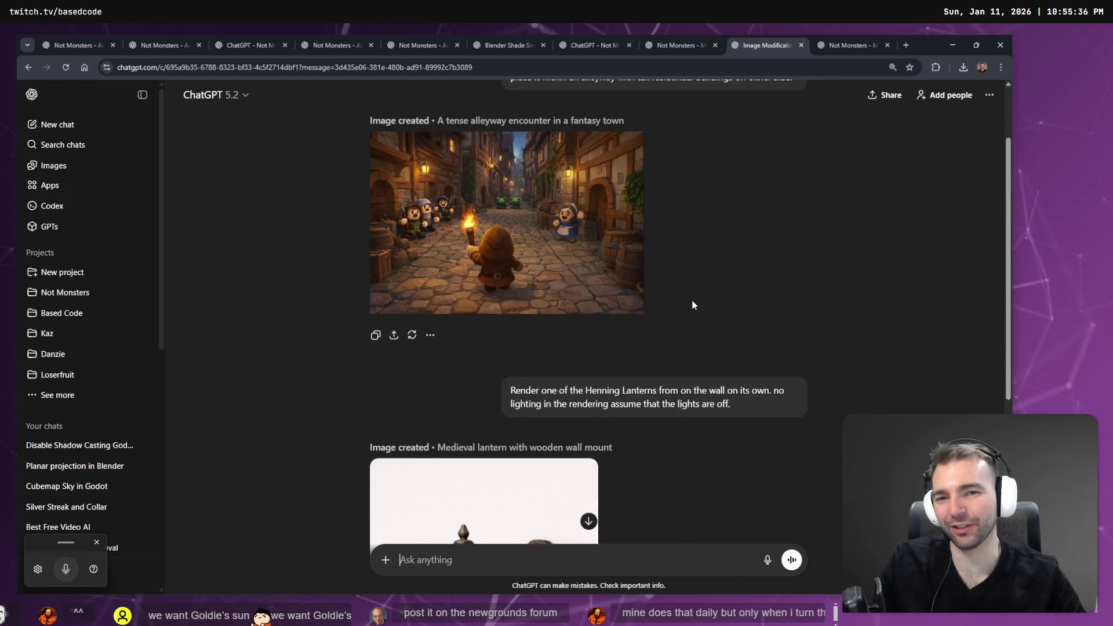
{"action": "scroll", "coordinate": [674, 273], "scroll_direction": "up", "scroll_amount": 2}
{"action": "scroll", "coordinate": [581, 237], "scroll_direction": "down", "scroll_amount": 7}
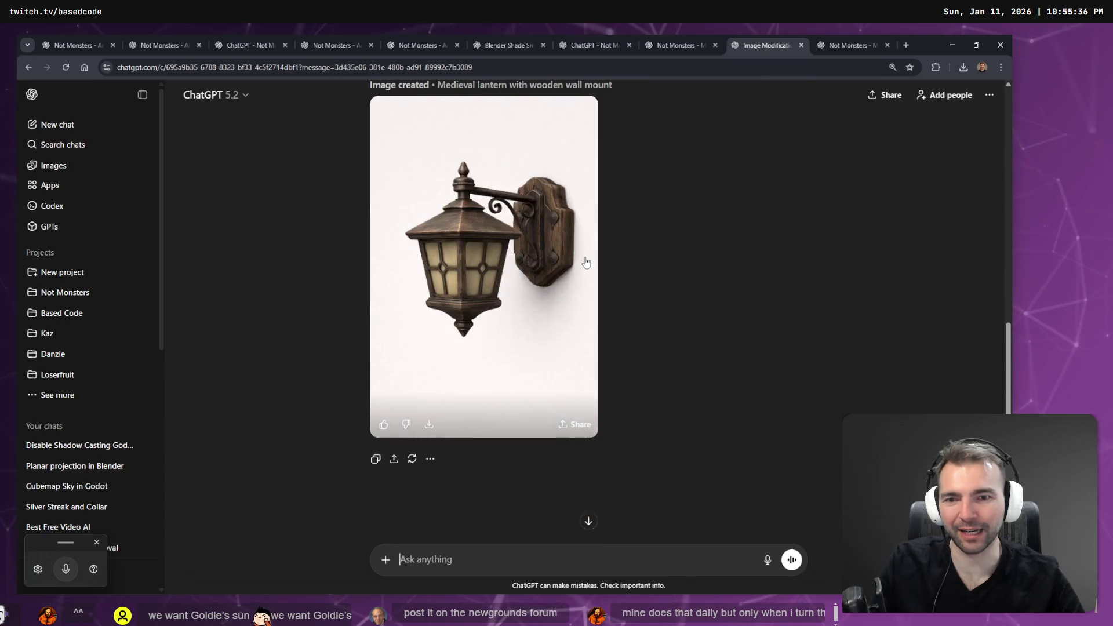
{"action": "scroll", "coordinate": [582, 236], "scroll_direction": "up", "scroll_amount": 7}
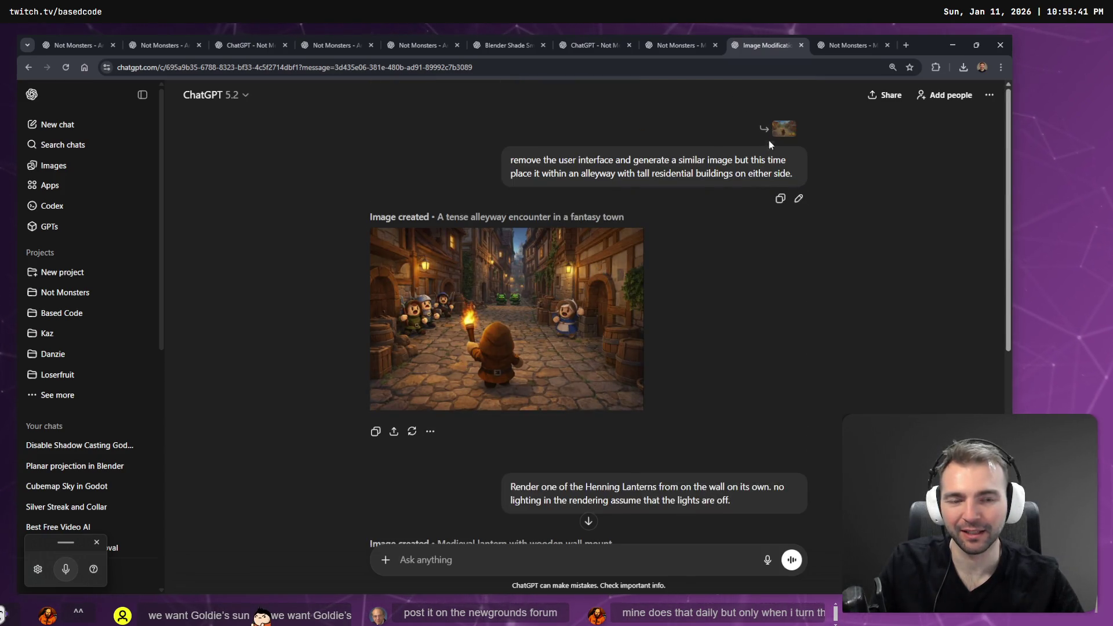
{"action": "scroll", "coordinate": [638, 339], "scroll_direction": "down", "scroll_amount": 5}
{"action": "mouse_move", "coordinate": [451, 332]}
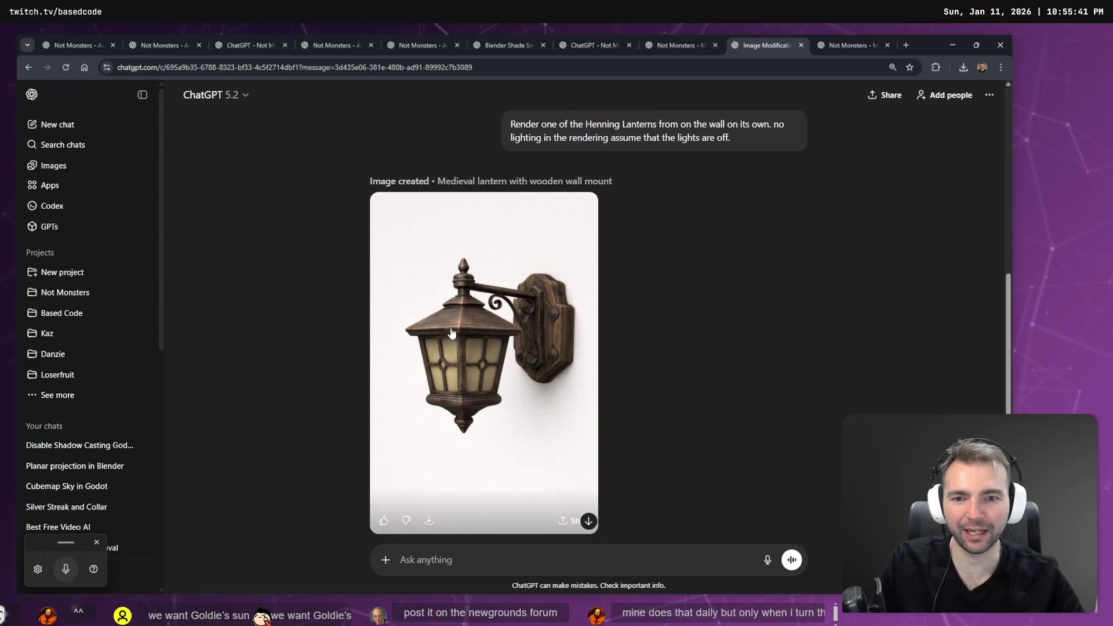
{"action": "left_click", "coordinate": [436, 331]}
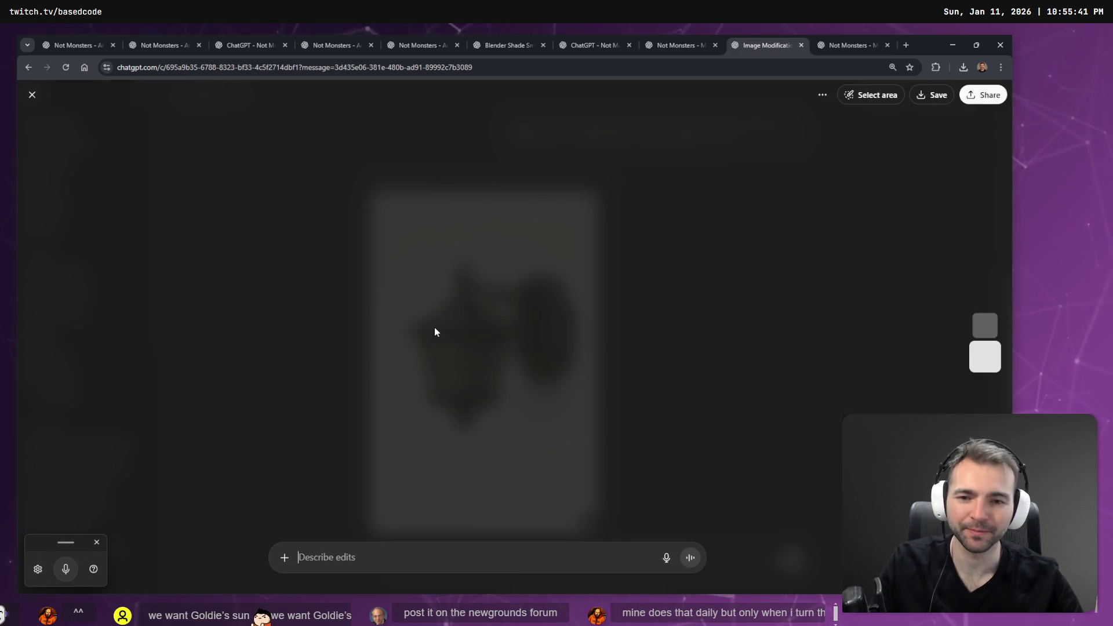
{"action": "key", "text": "Escape"}
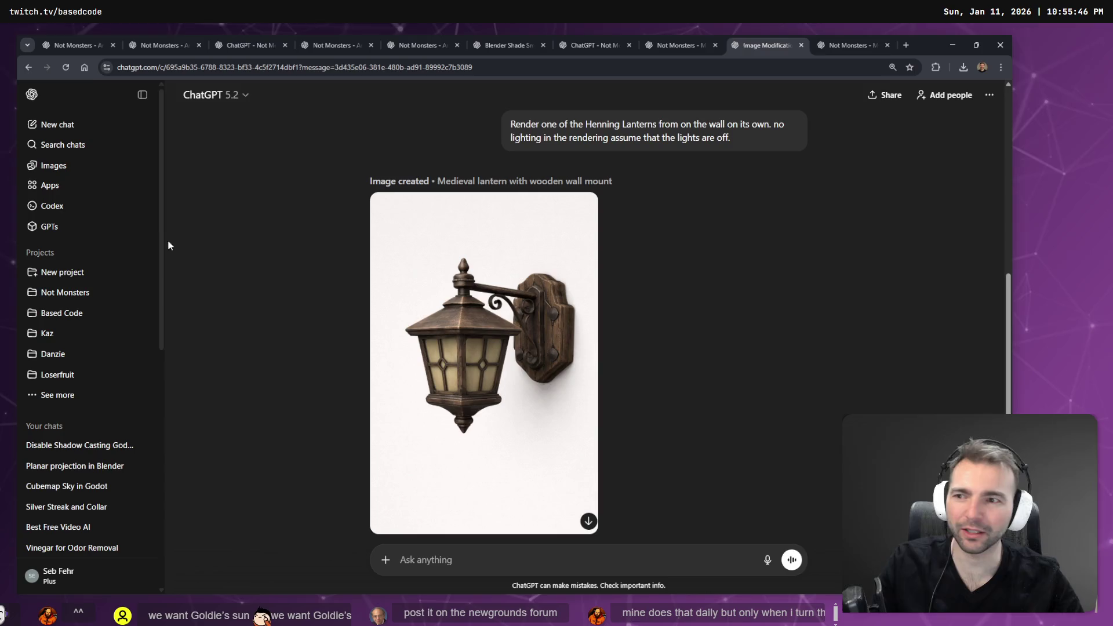
{"action": "left_click", "coordinate": [52, 166]}
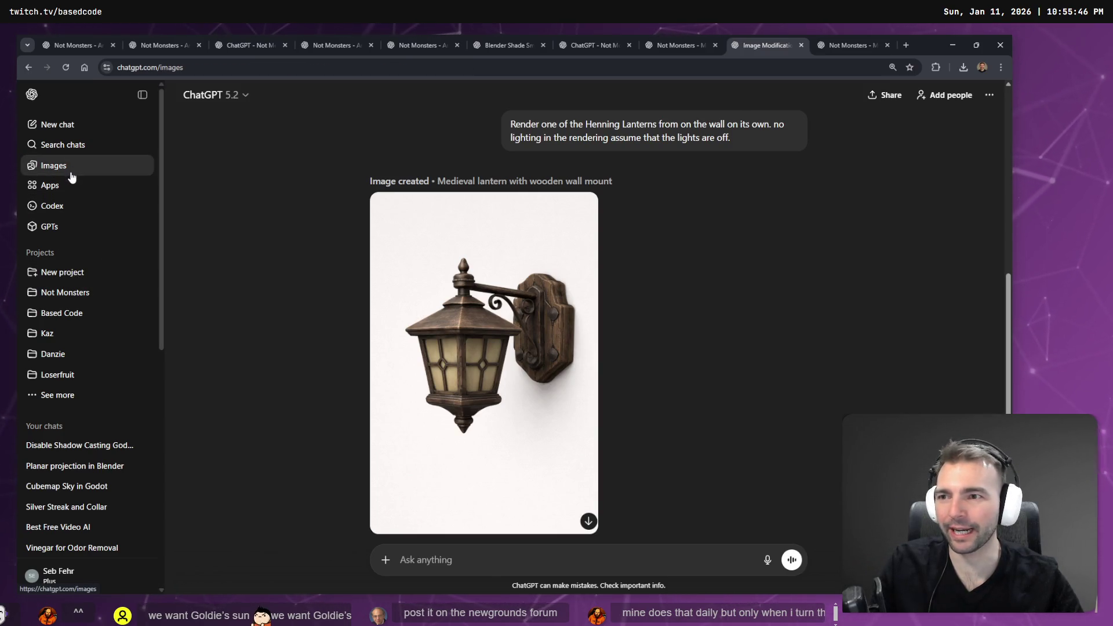
Open the Not Monsters project and its Art (Environment 2) chat in a new tab.
{"action": "left_click", "coordinate": [65, 293]}
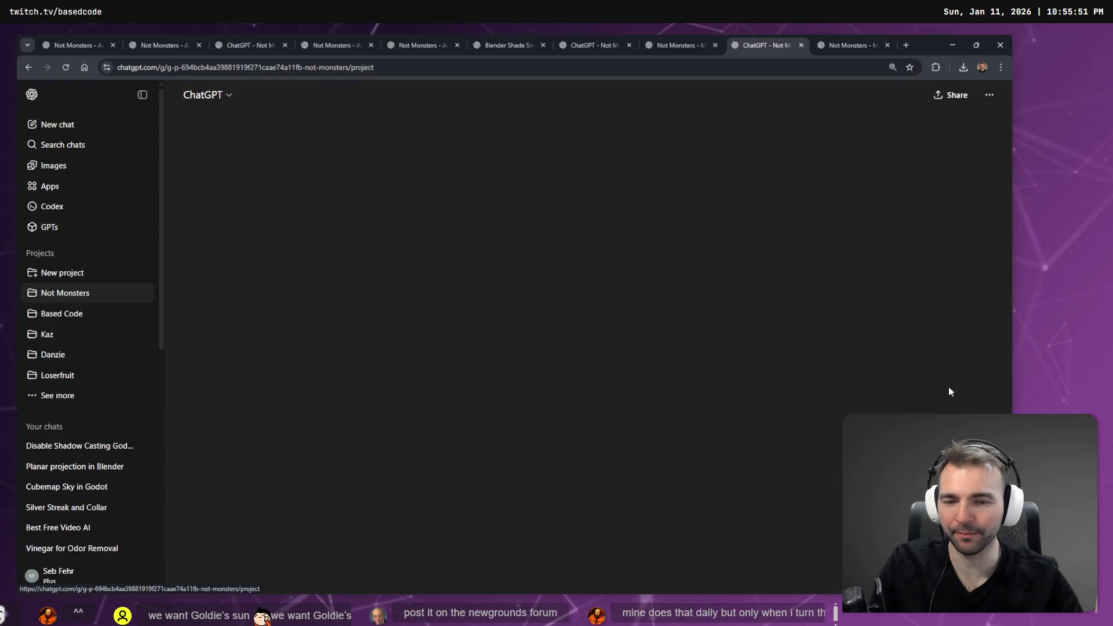
{"action": "scroll", "coordinate": [569, 226], "scroll_direction": "down", "scroll_amount": 2}
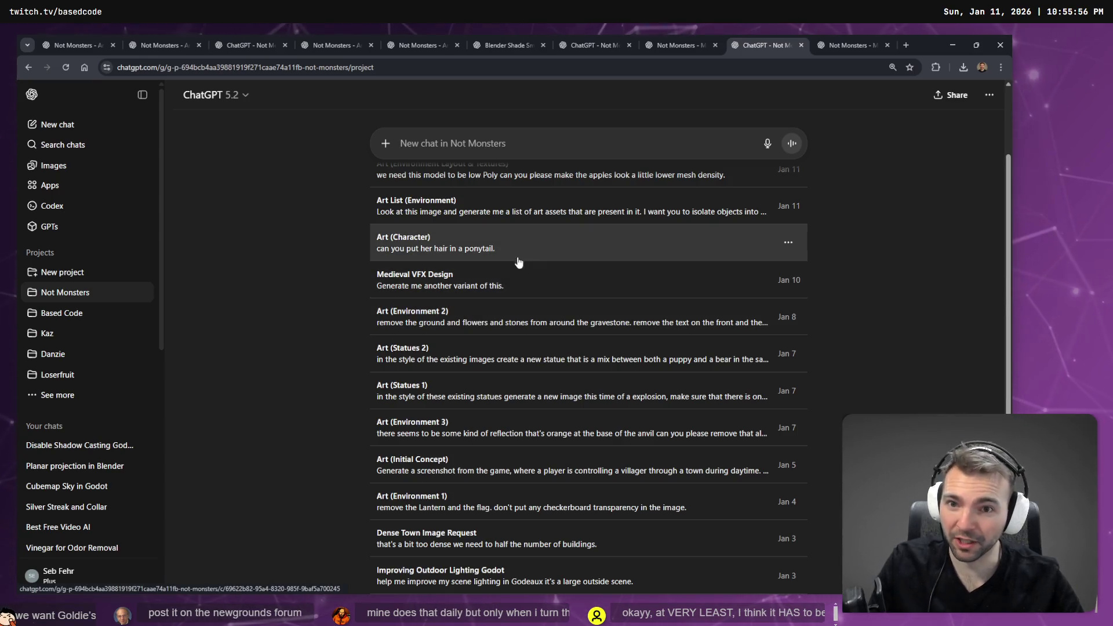
{"action": "scroll", "coordinate": [486, 361], "scroll_direction": "down", "scroll_amount": 2}
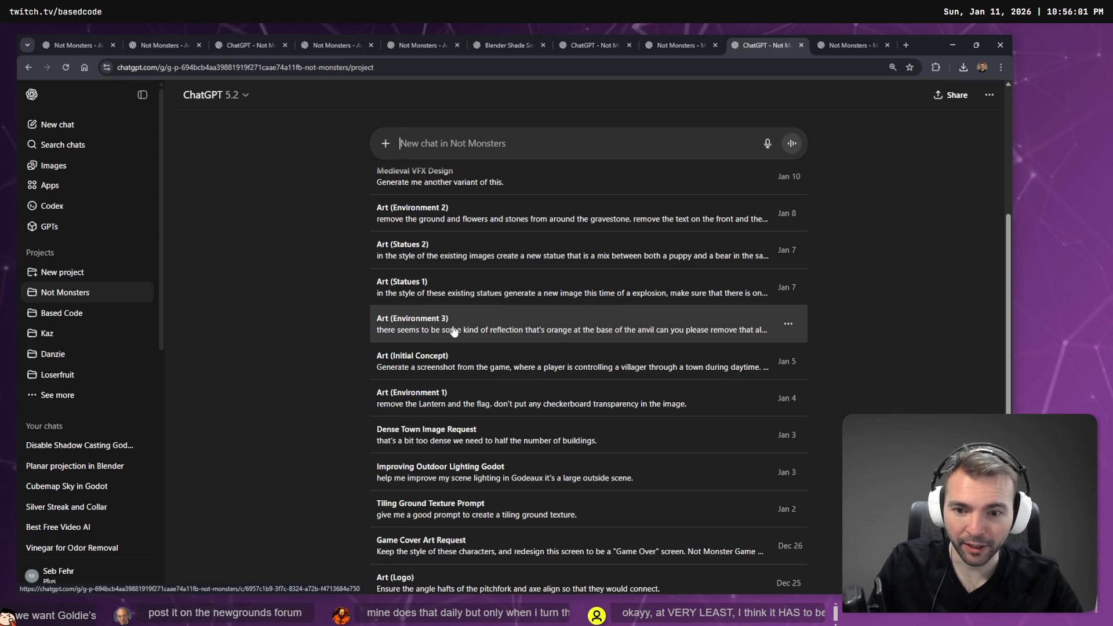
{"action": "scroll", "coordinate": [454, 332], "scroll_direction": "up", "scroll_amount": 2}
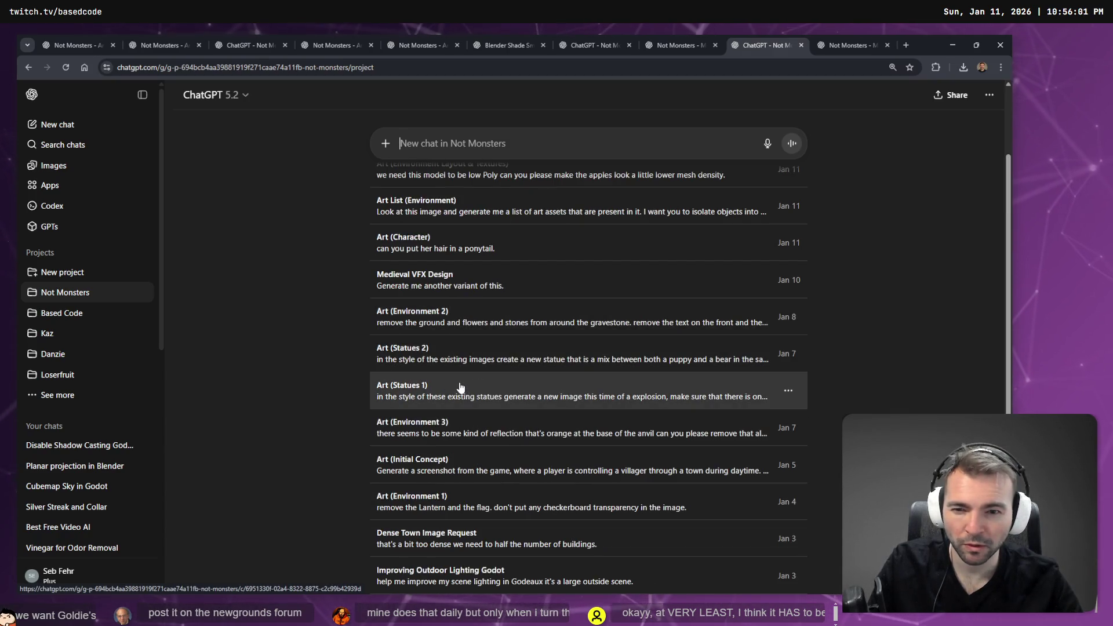
{"action": "middle_click", "coordinate": [458, 317]}
{"action": "scroll", "coordinate": [461, 322], "scroll_direction": "up", "scroll_amount": 3}
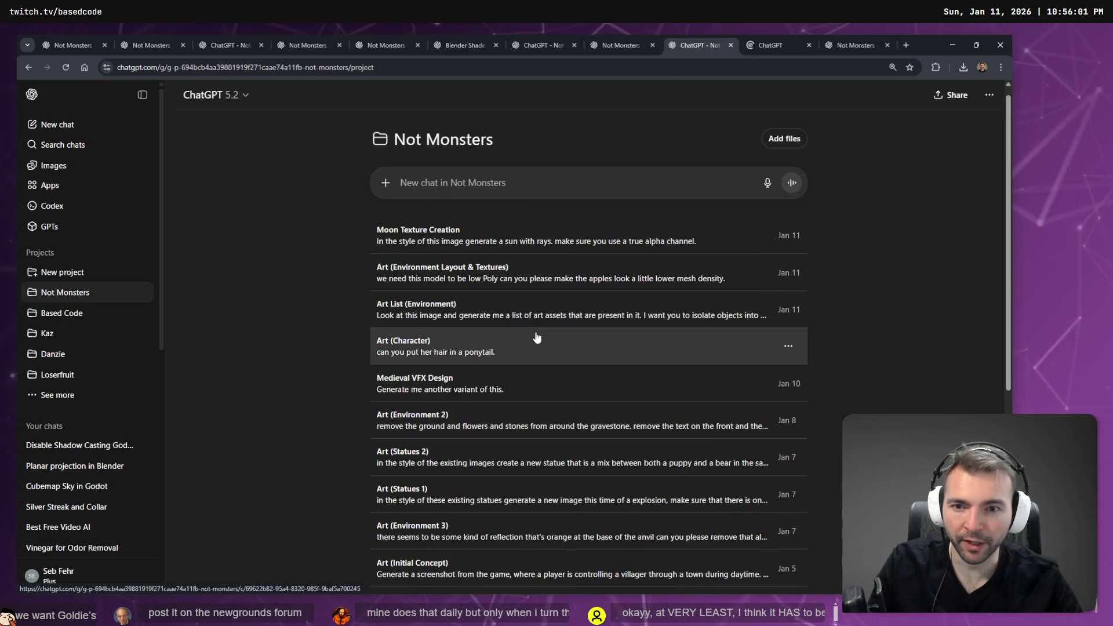
{"action": "key", "text": "ctrl+w"}
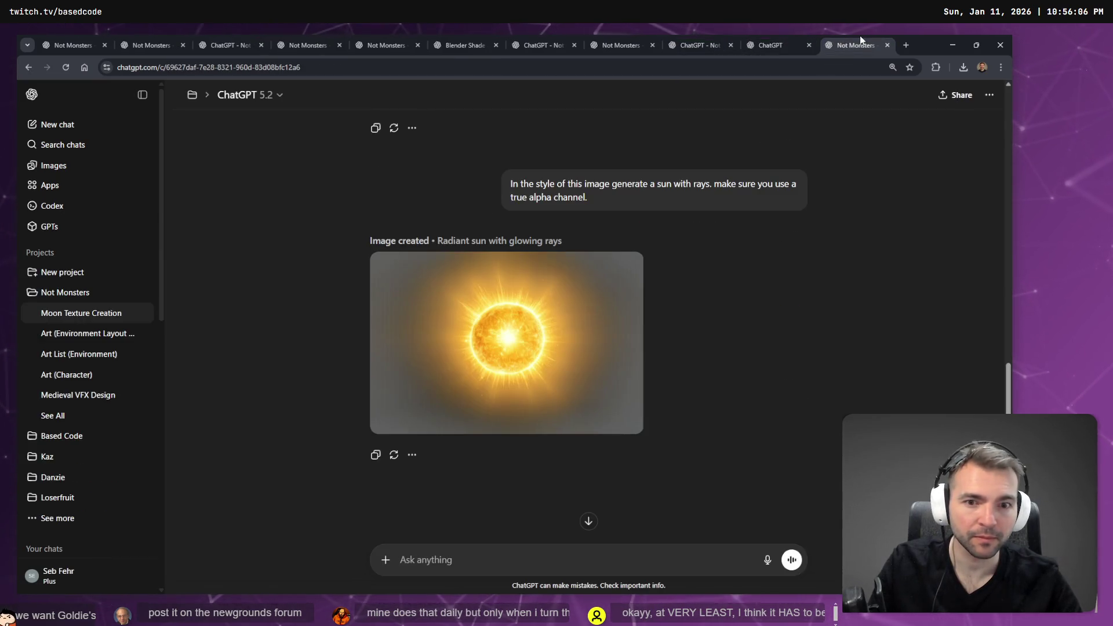
{"action": "left_click", "coordinate": [847, 39]}
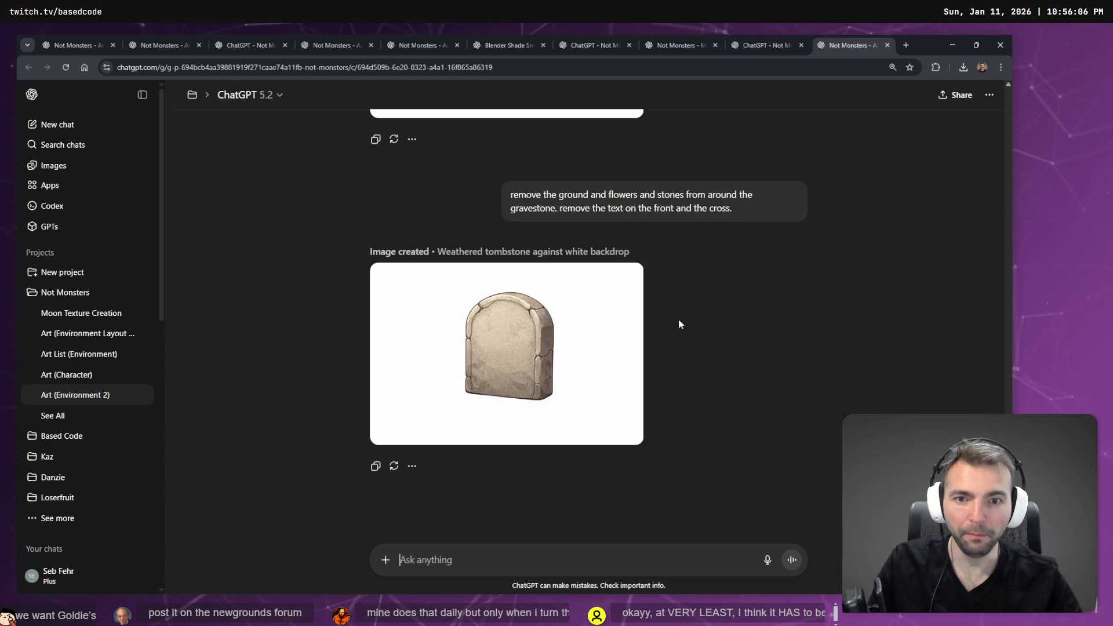
Flip through the stone pile prompt versions to the third one.
{"action": "scroll", "coordinate": [710, 316], "scroll_direction": "up", "scroll_amount": 20}
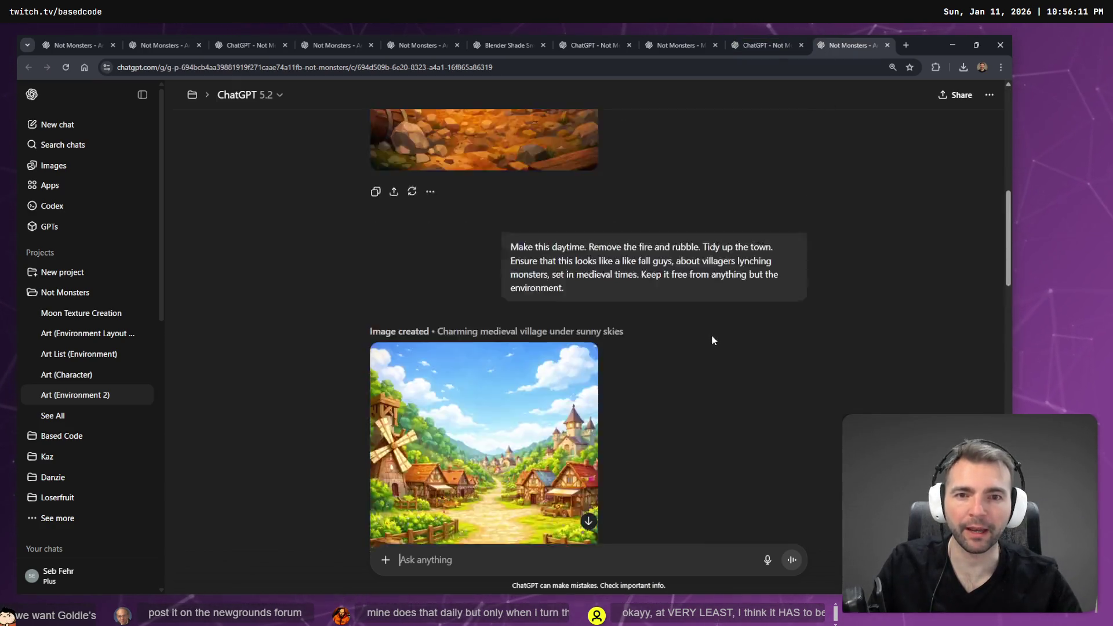
{"action": "scroll", "coordinate": [735, 335], "scroll_direction": "down", "scroll_amount": 12}
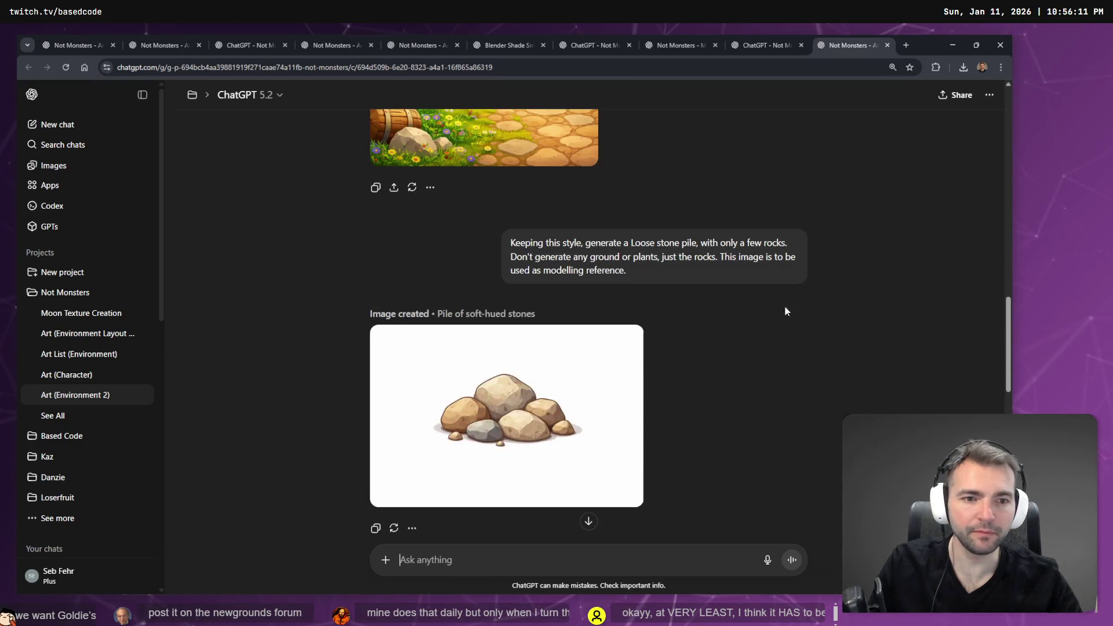
{"action": "left_click", "coordinate": [774, 295]}
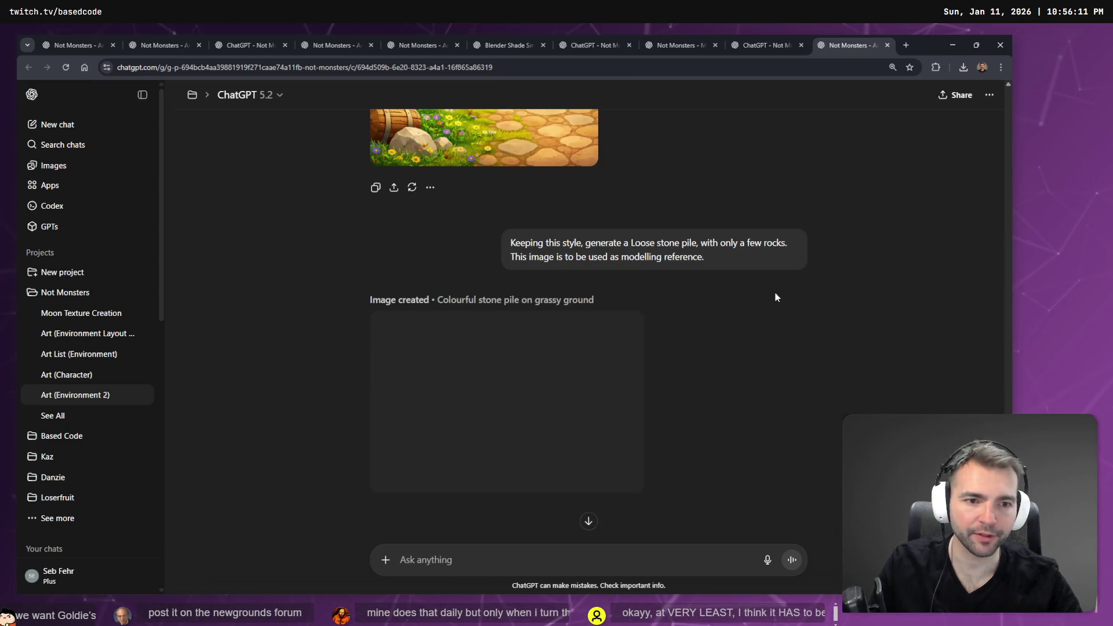
{"action": "scroll", "coordinate": [776, 293], "scroll_direction": "down", "scroll_amount": 1}
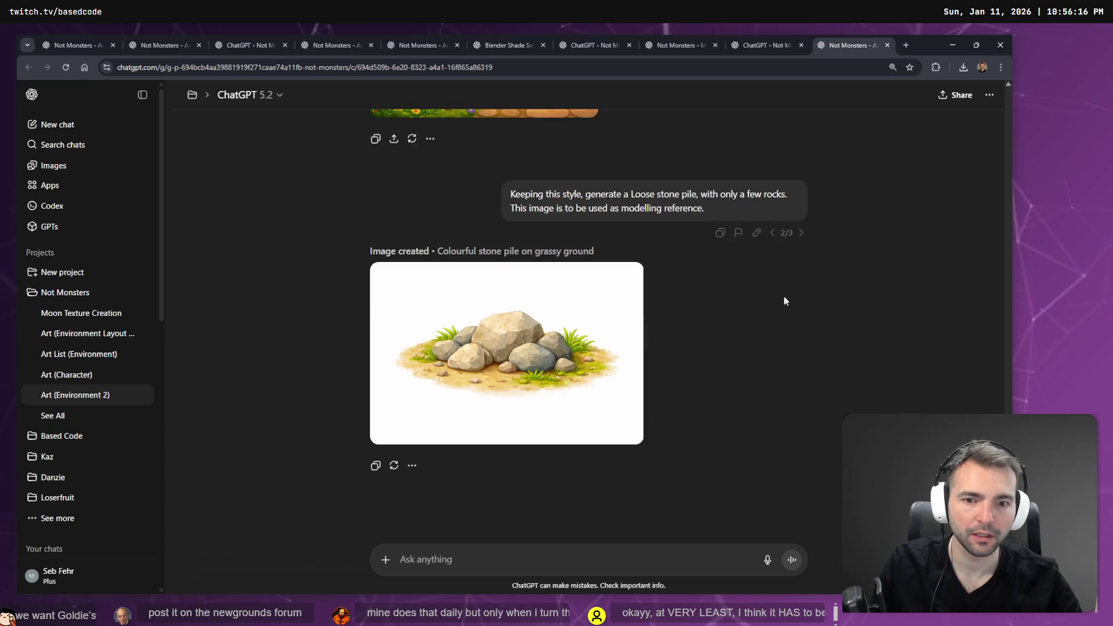
{"action": "scroll", "coordinate": [786, 297], "scroll_direction": "up", "scroll_amount": 3}
{"action": "left_click", "coordinate": [802, 389]}
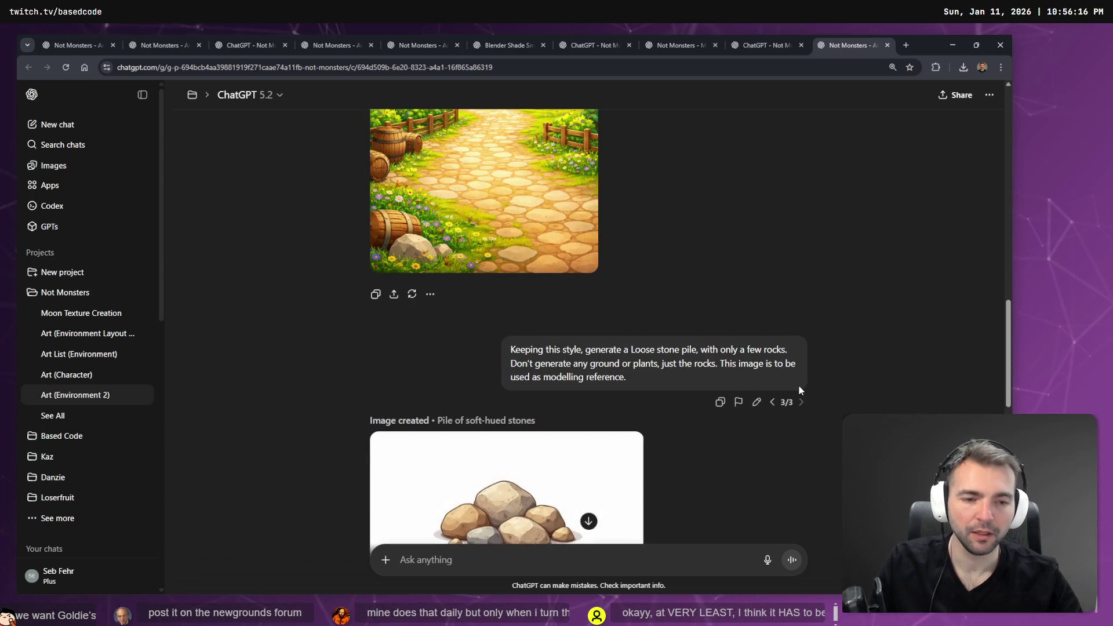
{"action": "scroll", "coordinate": [812, 399], "scroll_direction": "down", "scroll_amount": 10}
{"action": "scroll", "coordinate": [774, 258], "scroll_direction": "down", "scroll_amount": 4}
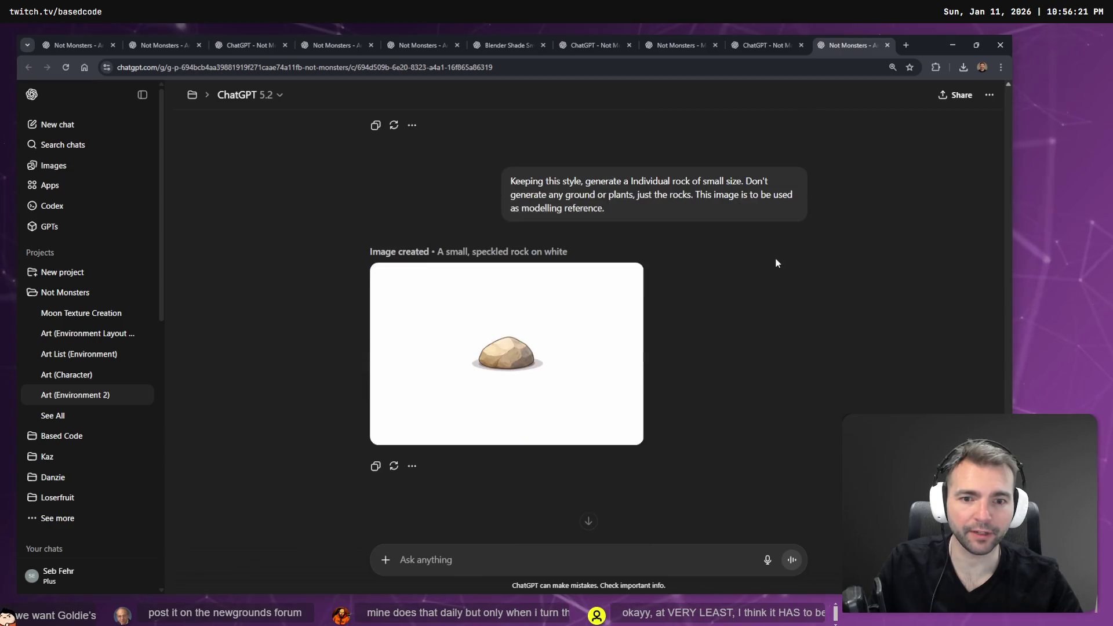
{"action": "scroll", "coordinate": [753, 261], "scroll_direction": "up", "scroll_amount": 9}
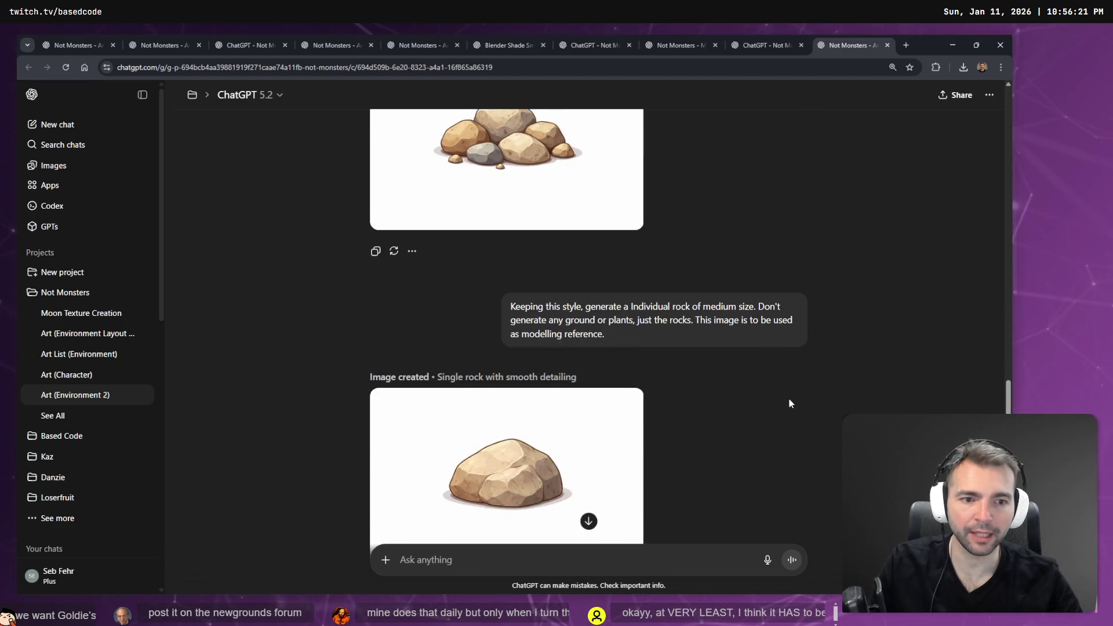
{"action": "scroll", "coordinate": [790, 402], "scroll_direction": "up", "scroll_amount": 5}
{"action": "scroll", "coordinate": [800, 331], "scroll_direction": "up", "scroll_amount": 5}
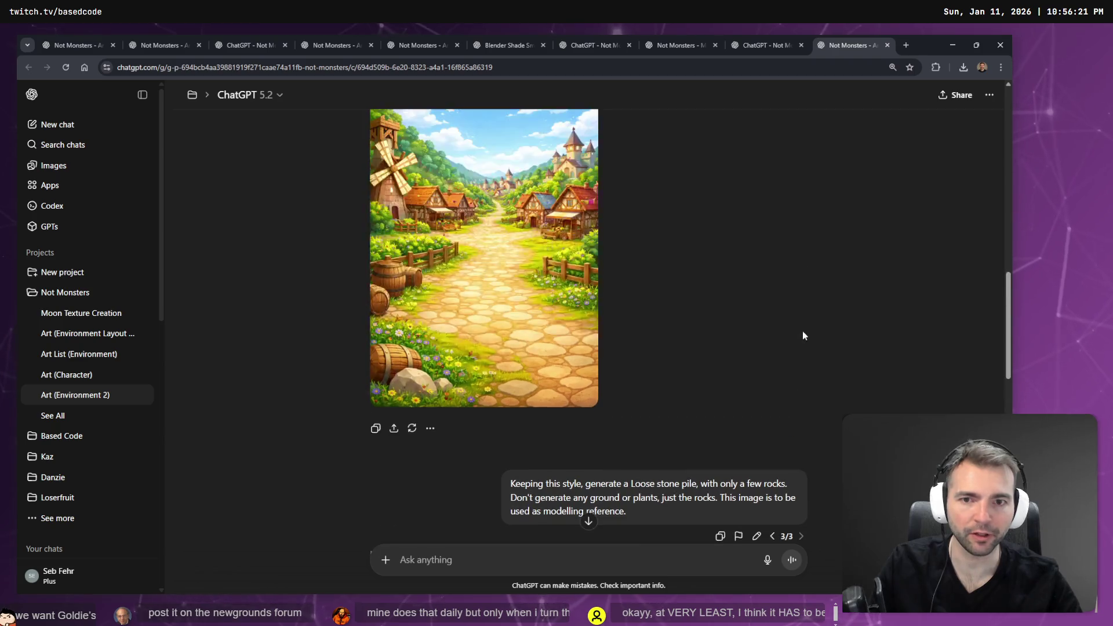
Compare the daytime village prompt versions, settle on the longer one, and return to the project tab.
{"action": "left_click", "coordinate": [773, 243]}
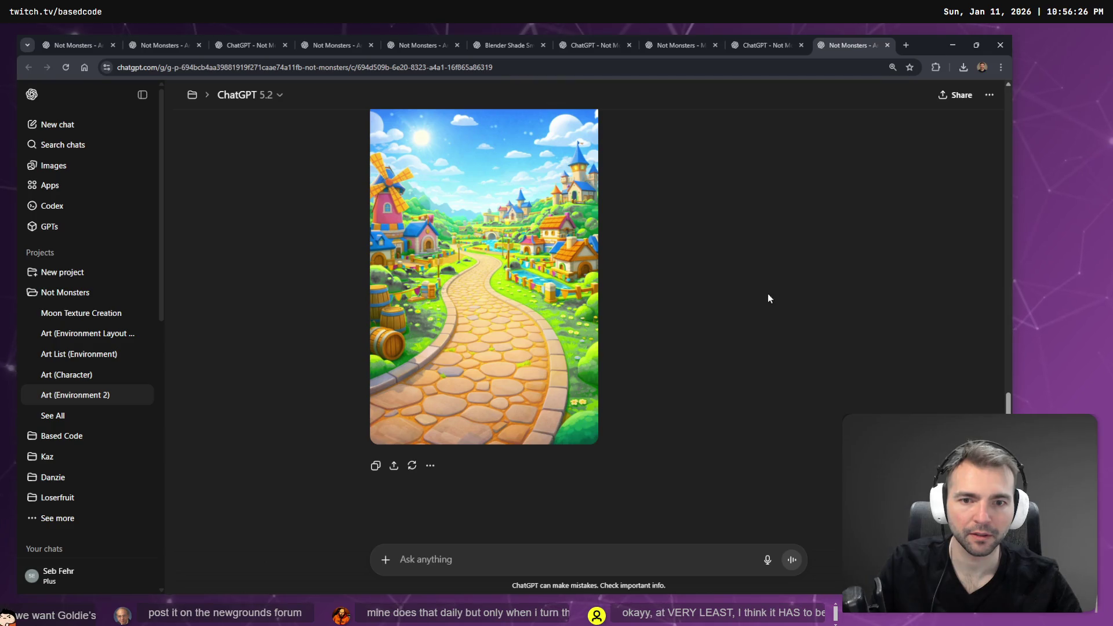
{"action": "scroll", "coordinate": [762, 299], "scroll_direction": "up", "scroll_amount": 4}
{"action": "left_click", "coordinate": [773, 332]}
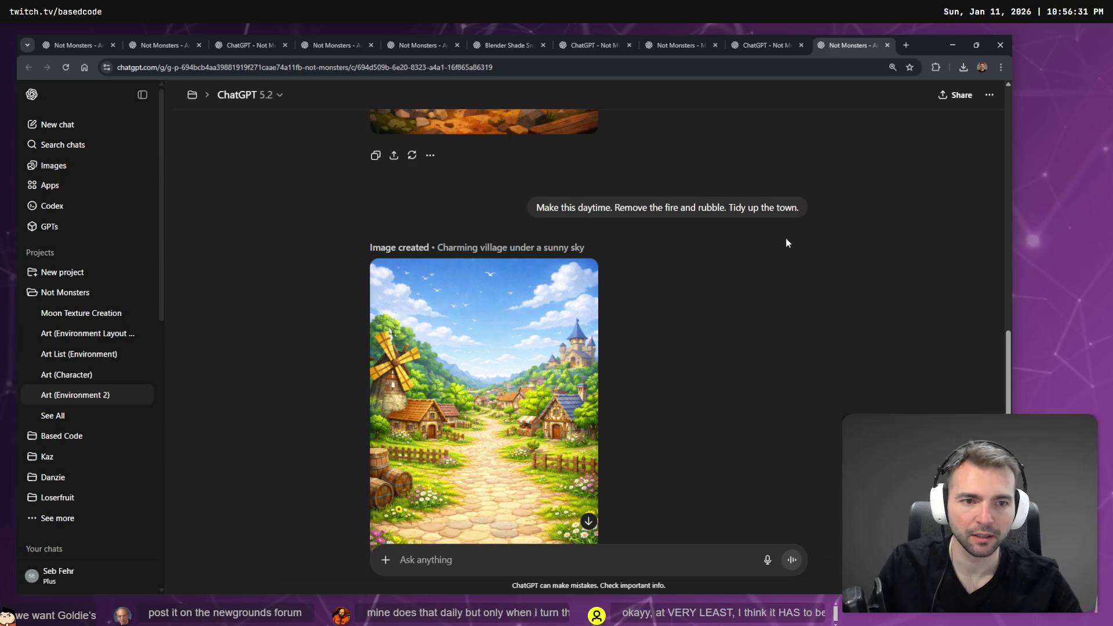
{"action": "scroll", "coordinate": [786, 243], "scroll_direction": "down", "scroll_amount": 3}
{"action": "scroll", "coordinate": [798, 256], "scroll_direction": "up", "scroll_amount": 6}
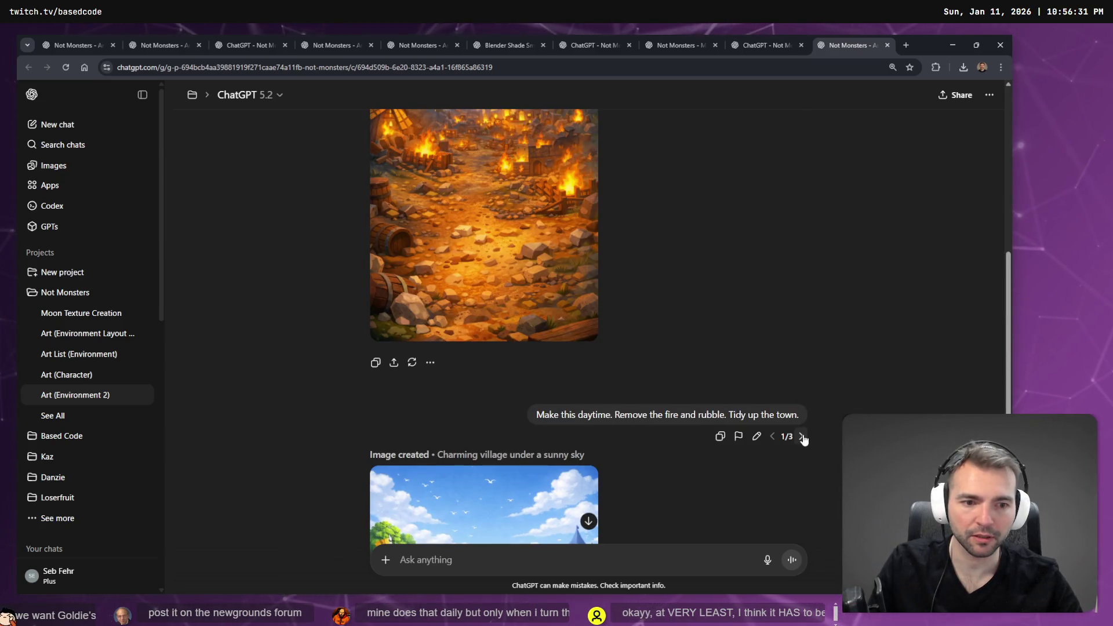
{"action": "left_click", "coordinate": [803, 435]}
{"action": "left_click", "coordinate": [770, 41]}
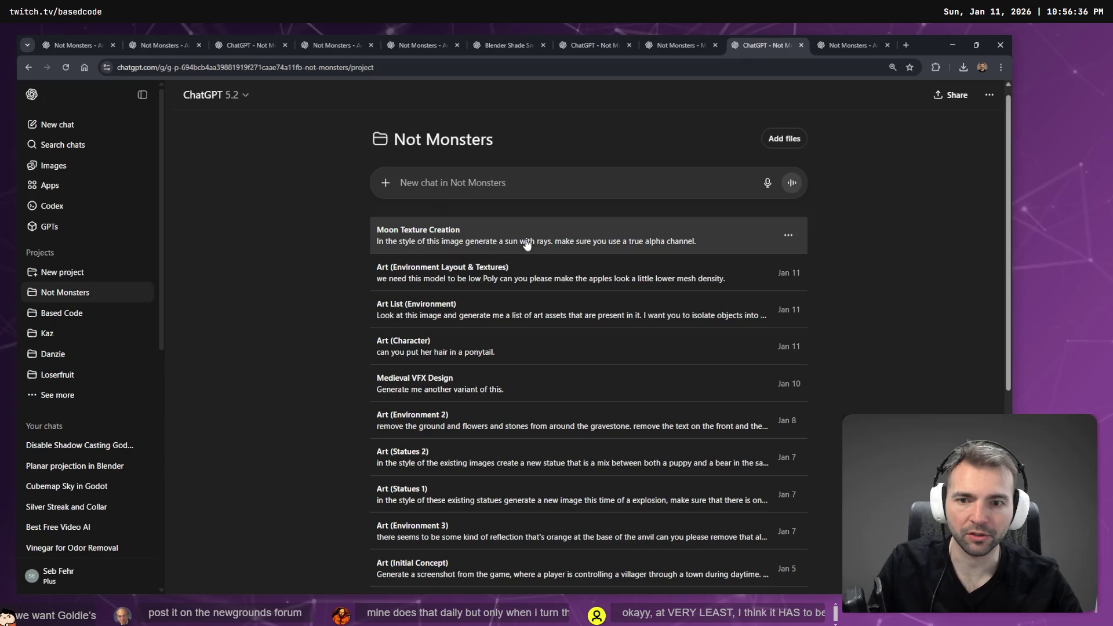
{"action": "left_click", "coordinate": [850, 45]}
{"action": "key", "text": "ctrl+w"}
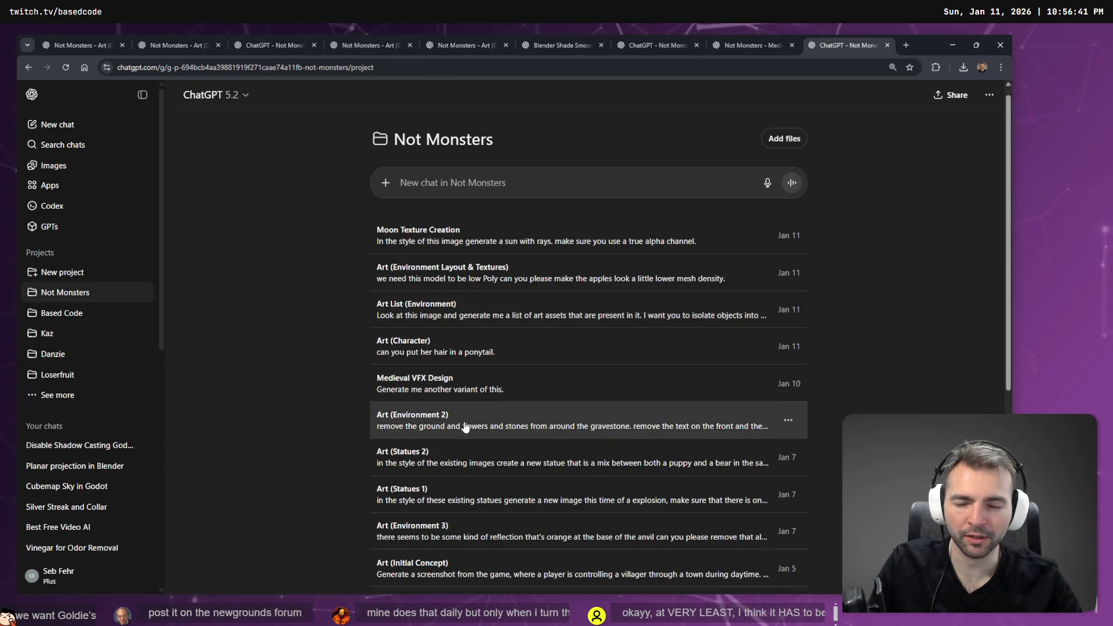
{"action": "middle_click", "coordinate": [540, 432]}
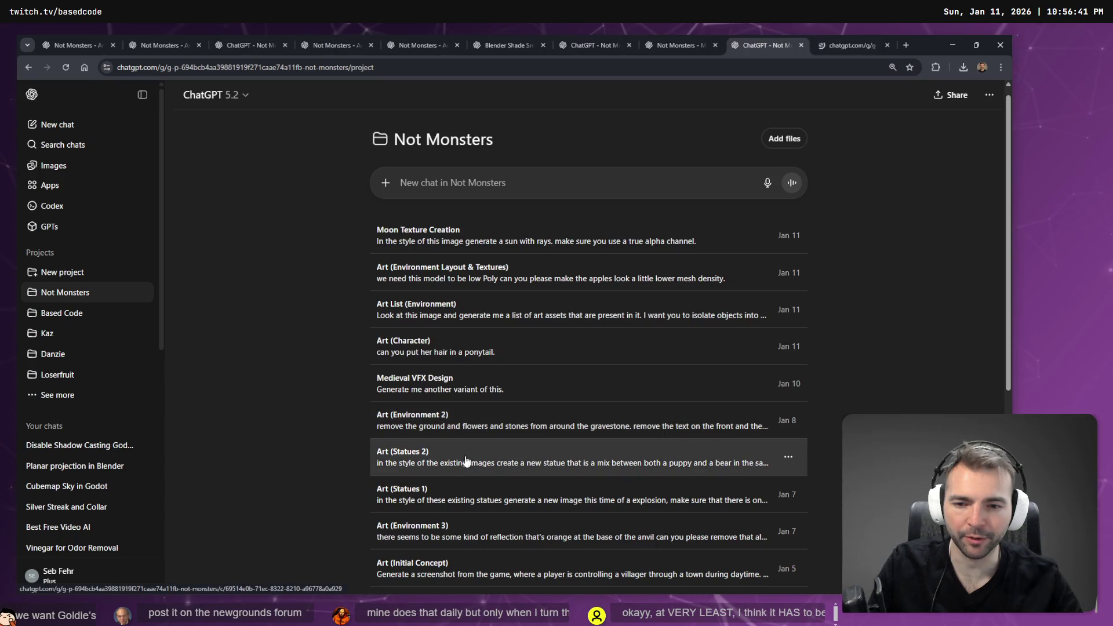
{"action": "left_click", "coordinate": [837, 40]}
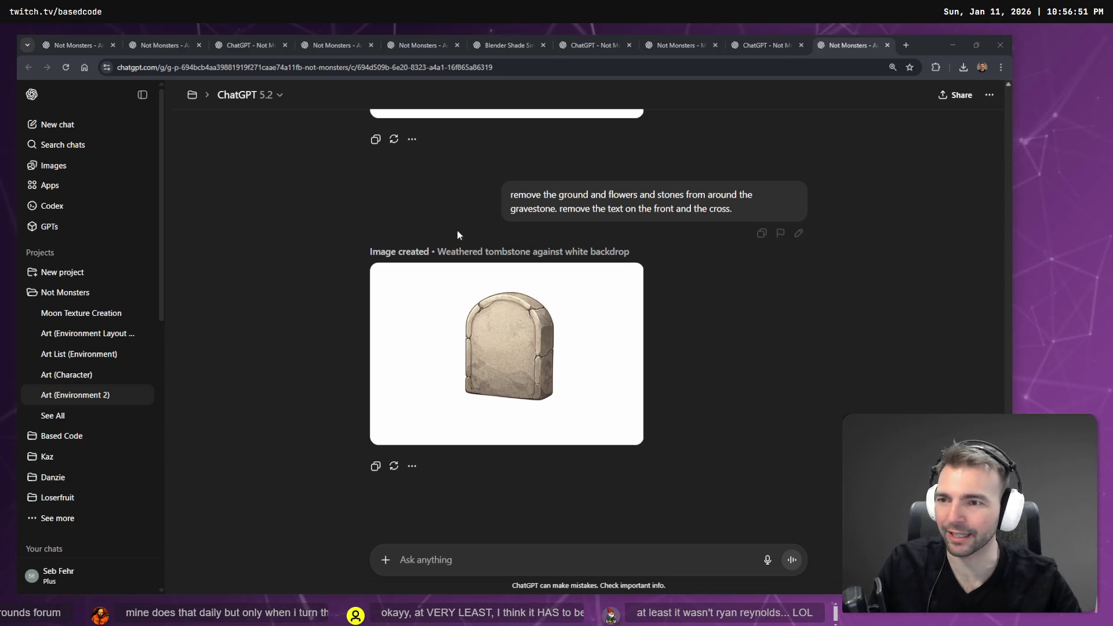
{"action": "left_click", "coordinate": [192, 94]}
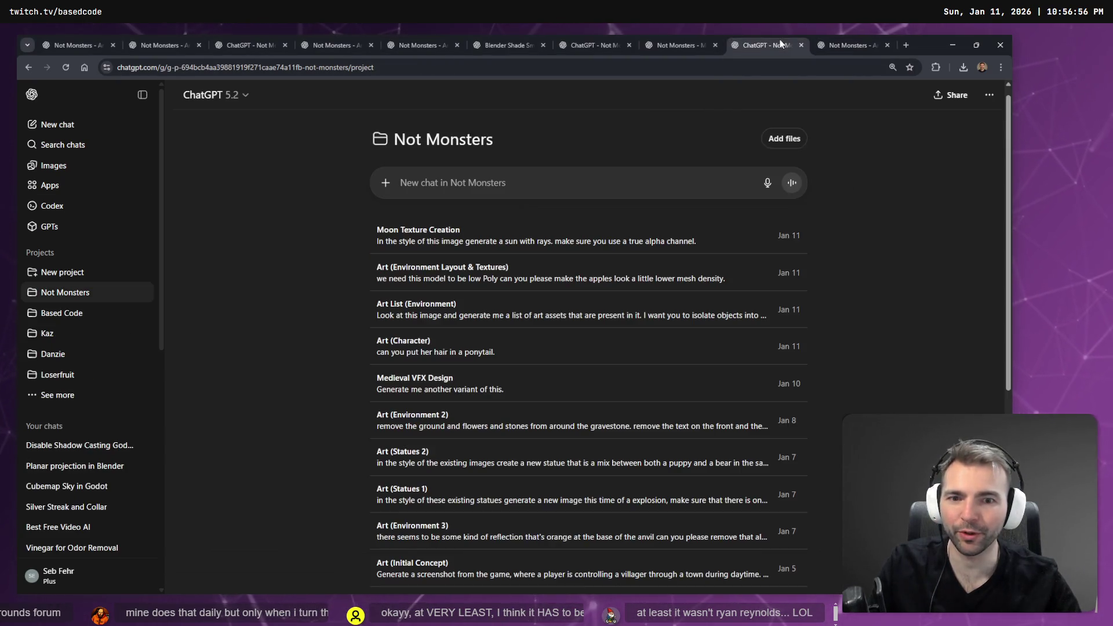
{"action": "scroll", "coordinate": [561, 426], "scroll_direction": "down", "scroll_amount": 3}
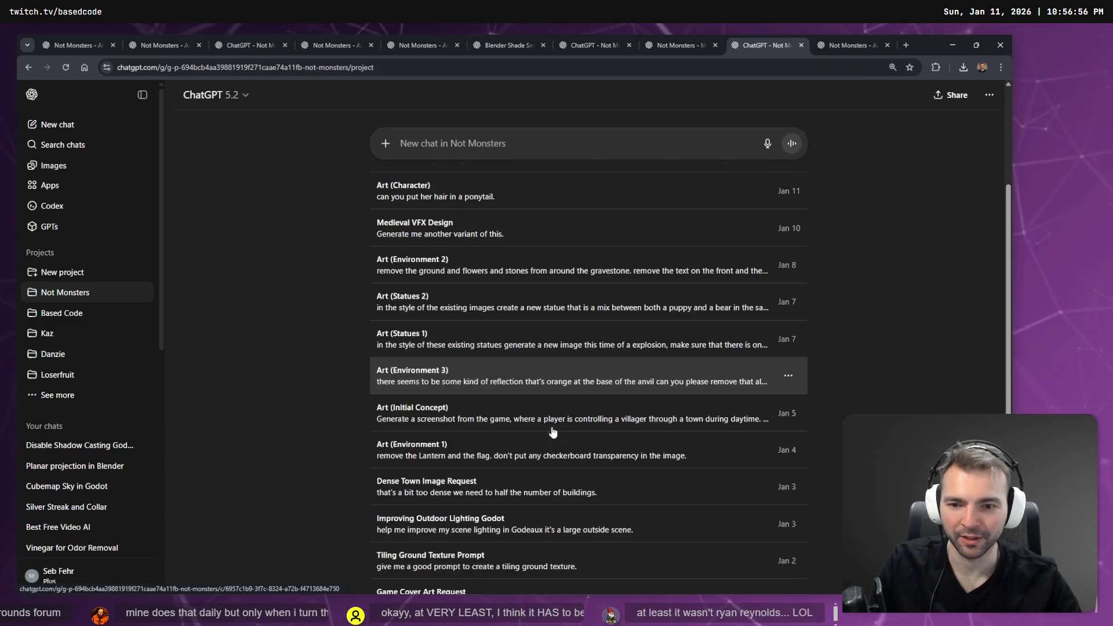
{"action": "middle_click", "coordinate": [462, 371]}
{"action": "left_click", "coordinate": [846, 45]}
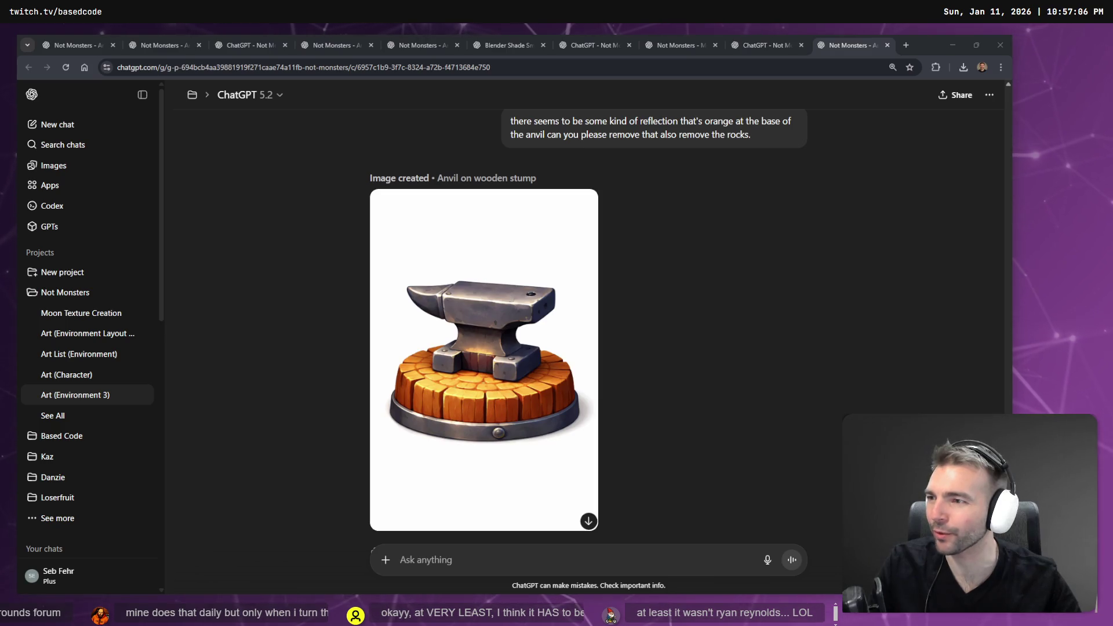
{"action": "scroll", "coordinate": [601, 294], "scroll_direction": "up", "scroll_amount": 15}
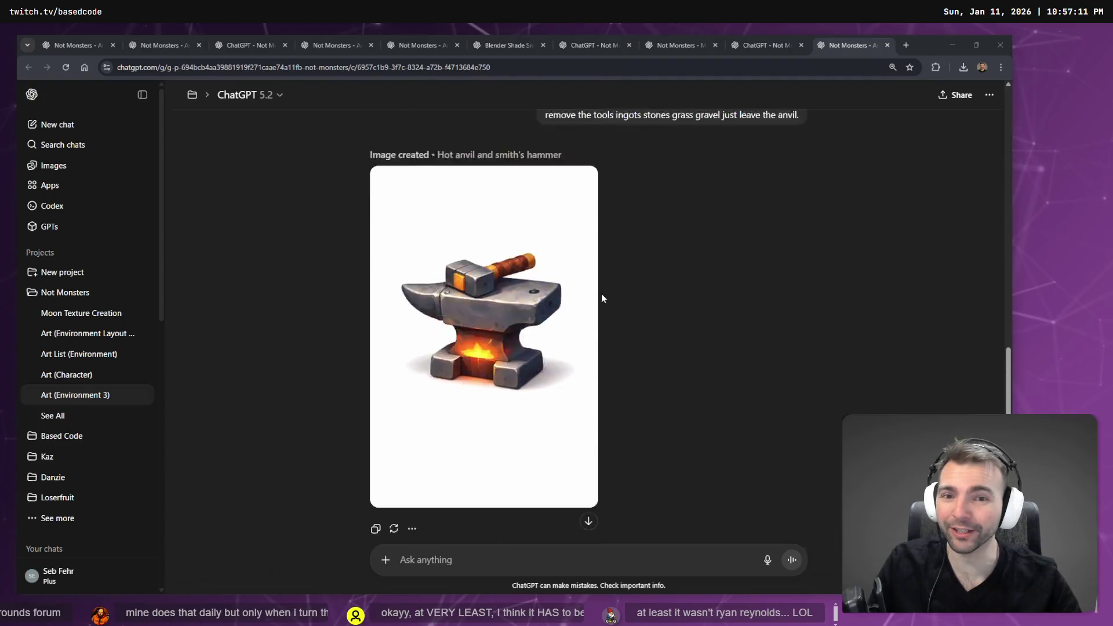
{"action": "scroll", "coordinate": [713, 355], "scroll_direction": "down", "scroll_amount": 5}
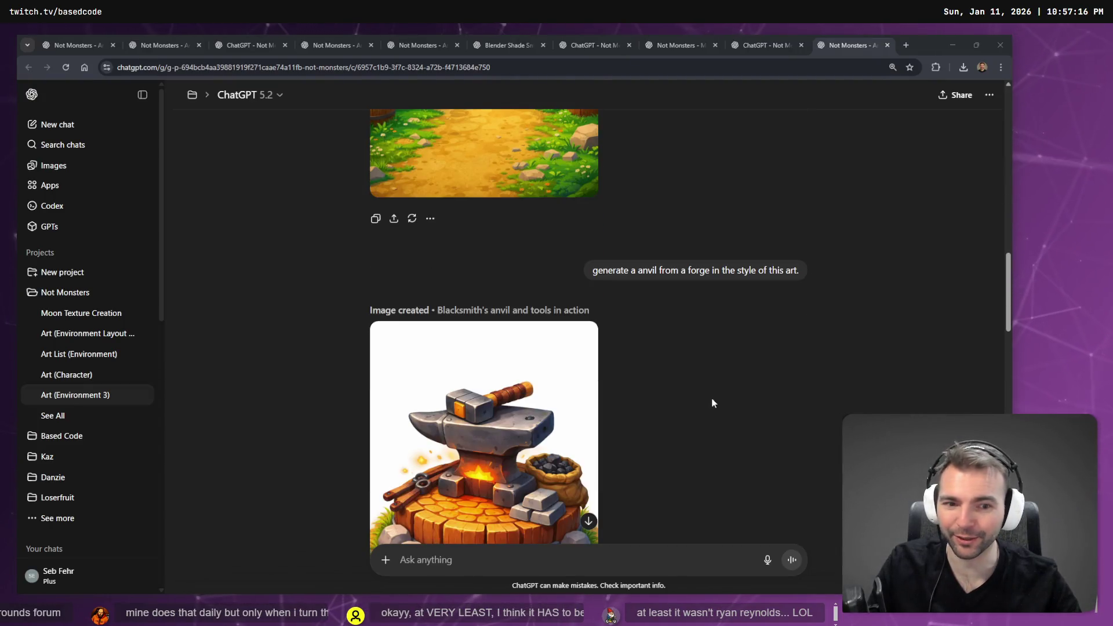
{"action": "left_click", "coordinate": [772, 292]}
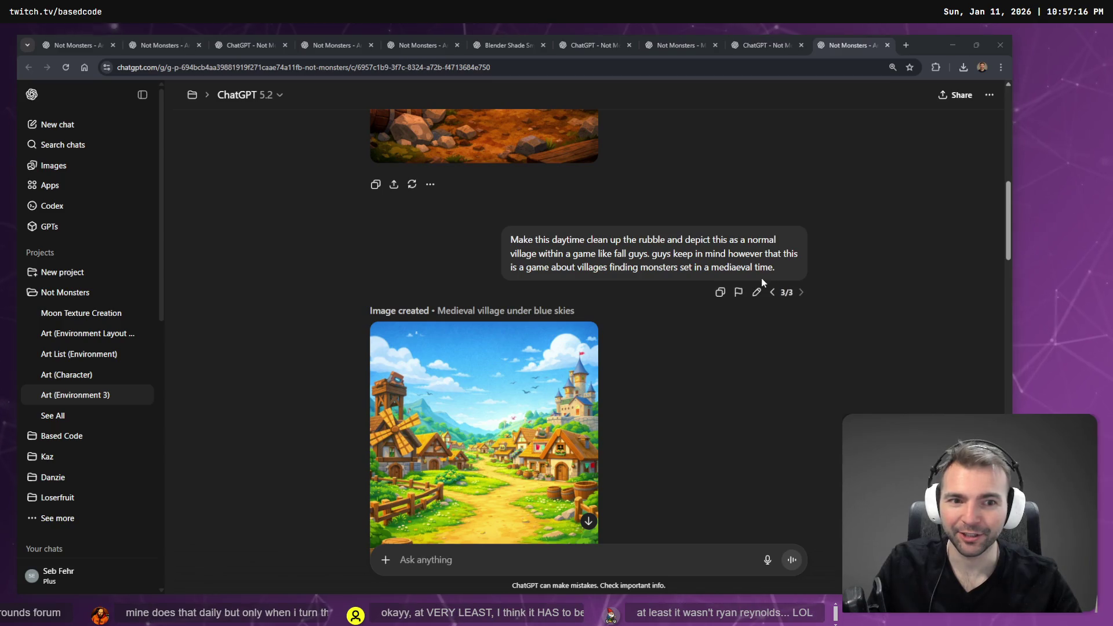
{"action": "left_click", "coordinate": [774, 292]}
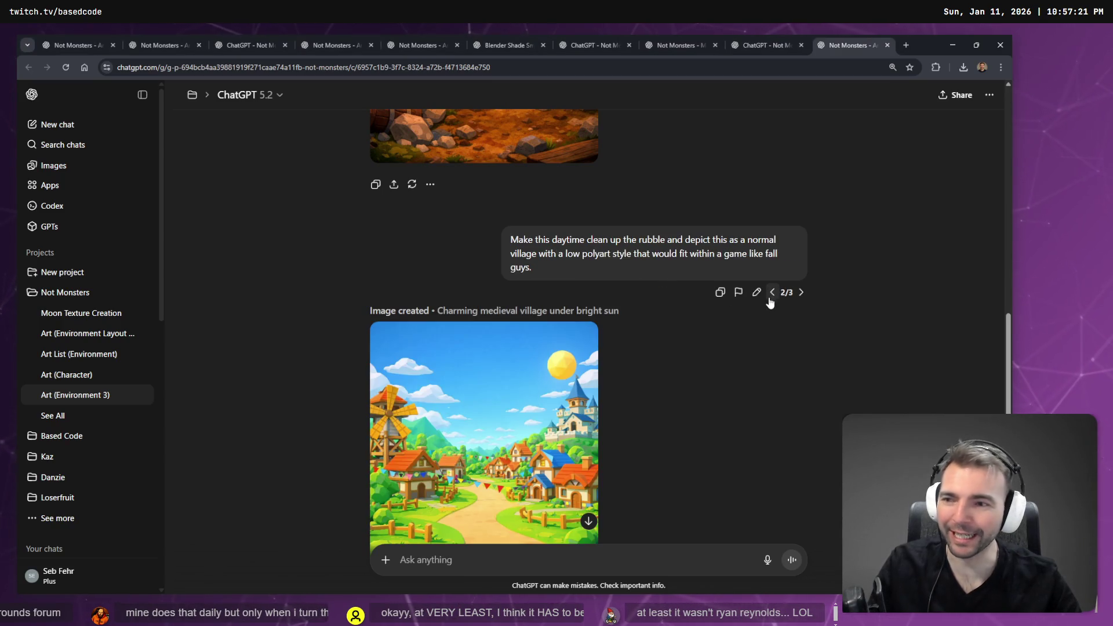
{"action": "scroll", "coordinate": [792, 303], "scroll_direction": "down", "scroll_amount": 3}
{"action": "scroll", "coordinate": [777, 347], "scroll_direction": "up", "scroll_amount": 5}
{"action": "scroll", "coordinate": [774, 371], "scroll_direction": "down", "scroll_amount": 2}
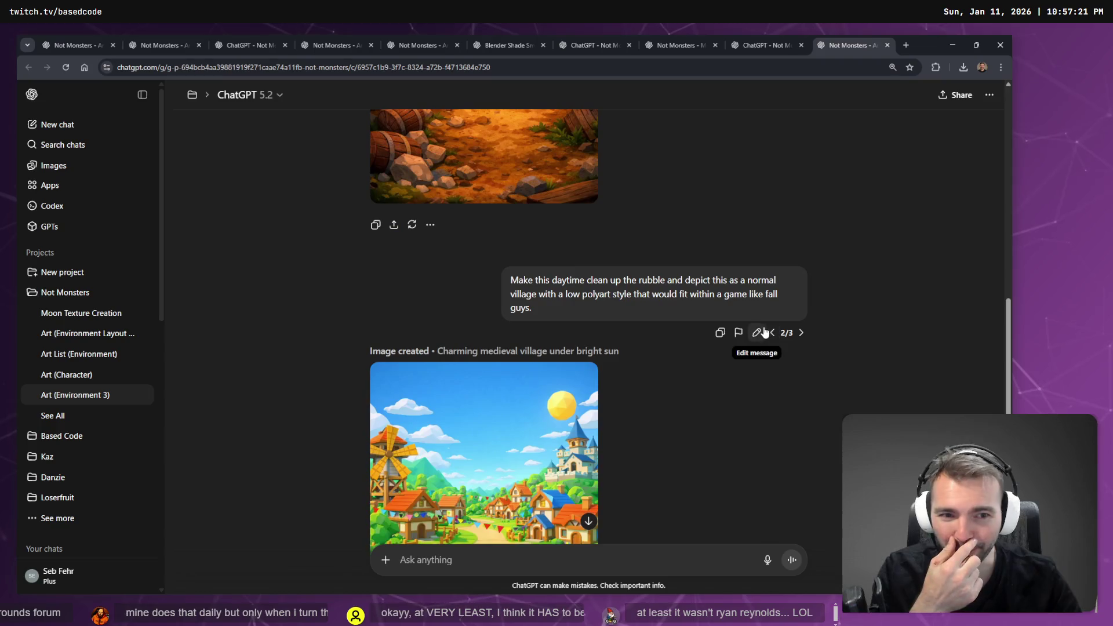
{"action": "left_click", "coordinate": [773, 332]}
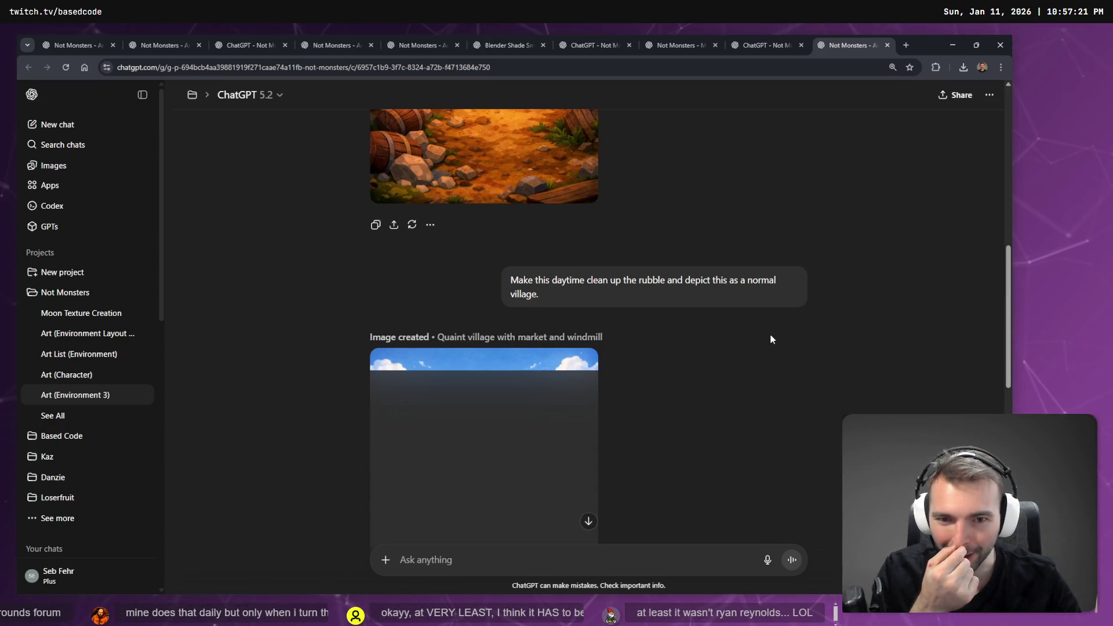
{"action": "left_click", "coordinate": [769, 336]}
{"action": "scroll", "coordinate": [771, 350], "scroll_direction": "down", "scroll_amount": 5}
{"action": "scroll", "coordinate": [771, 355], "scroll_direction": "up", "scroll_amount": 5}
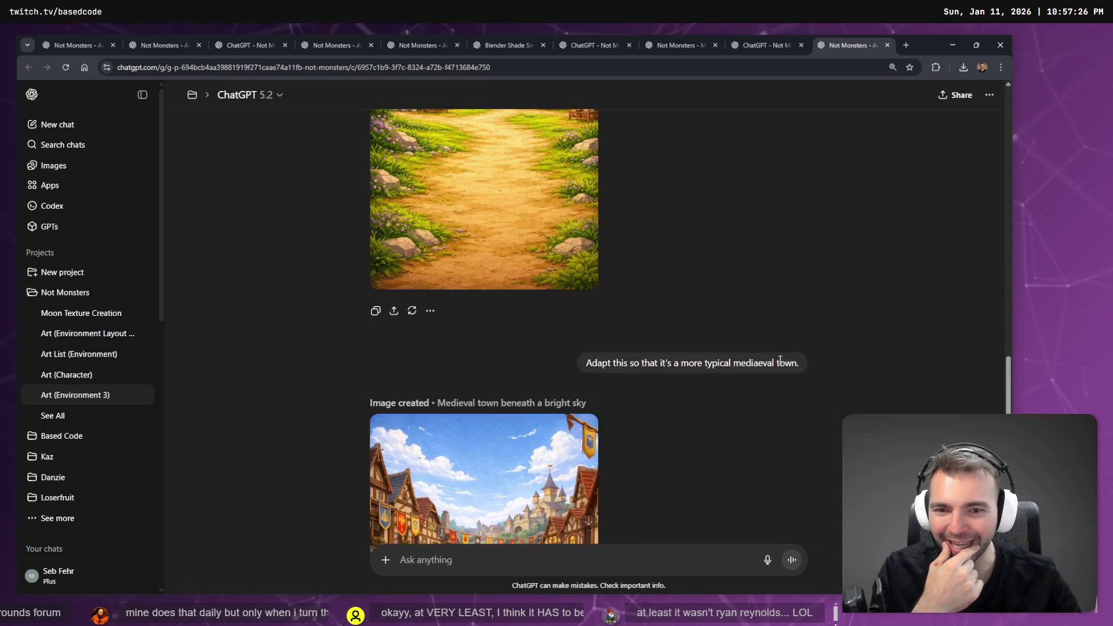
{"action": "left_click", "coordinate": [777, 357]}
{"action": "left_click", "coordinate": [799, 229]}
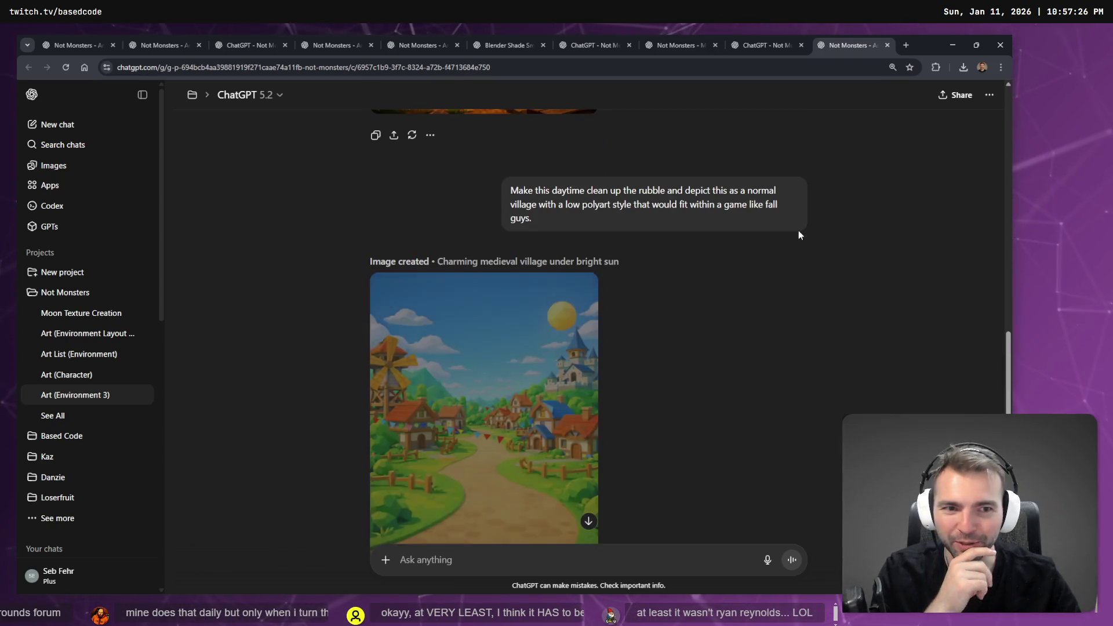
{"action": "left_click", "coordinate": [800, 243]}
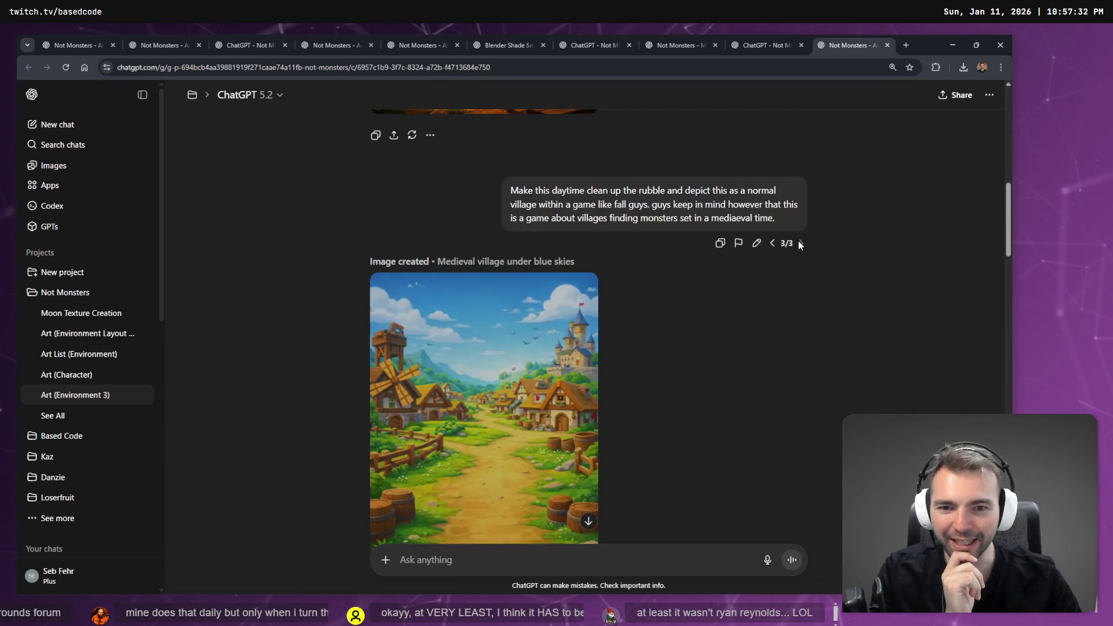
{"action": "scroll", "coordinate": [804, 266], "scroll_direction": "down", "scroll_amount": 10}
{"action": "scroll", "coordinate": [777, 337], "scroll_direction": "down", "scroll_amount": 1}
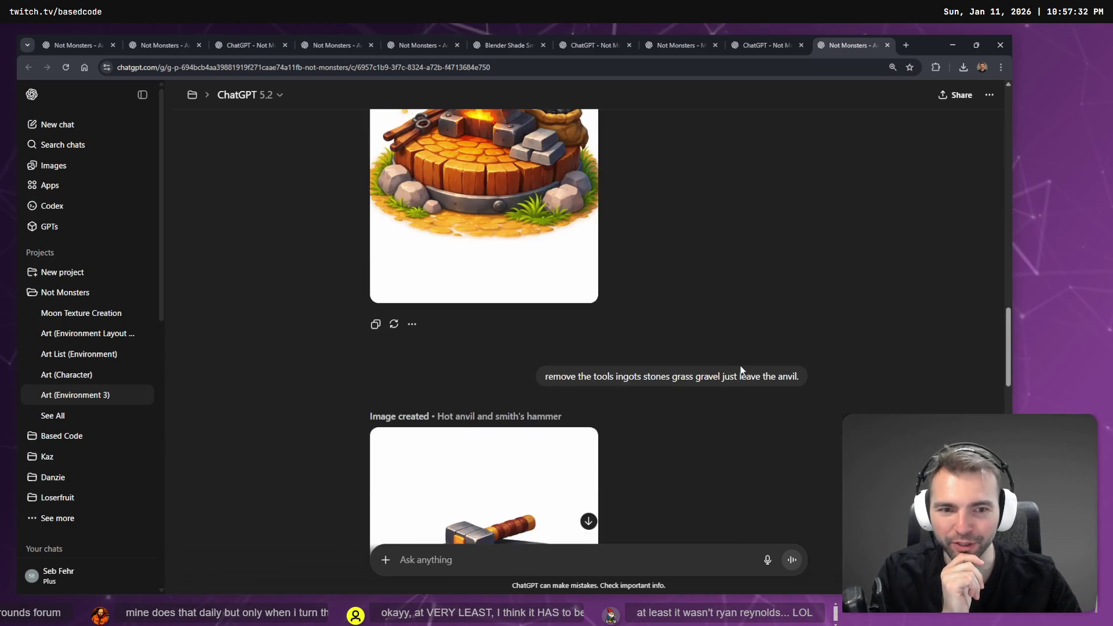
{"action": "scroll", "coordinate": [780, 414], "scroll_direction": "down", "scroll_amount": 2}
{"action": "scroll", "coordinate": [777, 413], "scroll_direction": "down", "scroll_amount": 5}
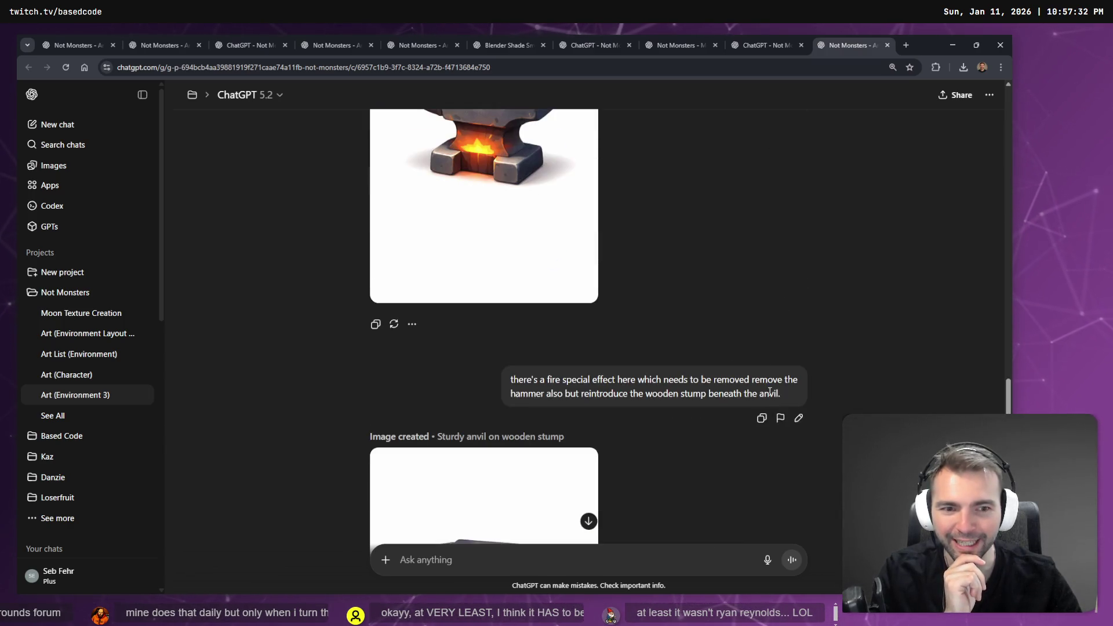
{"action": "scroll", "coordinate": [743, 378], "scroll_direction": "down", "scroll_amount": 15}
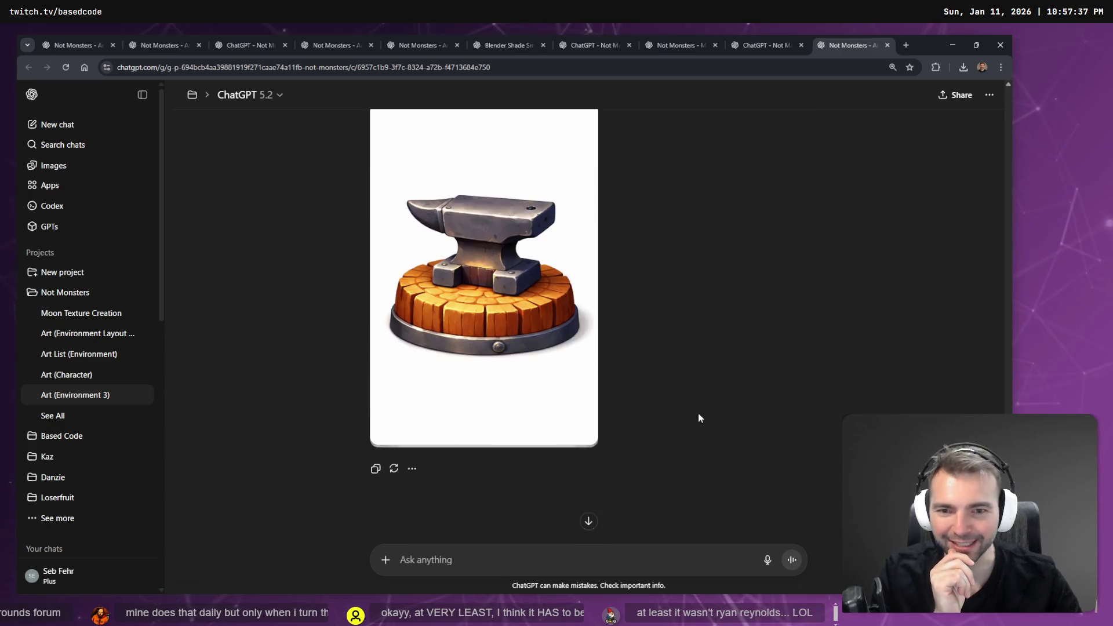
{"action": "scroll", "coordinate": [731, 406], "scroll_direction": "down", "scroll_amount": 2}
{"action": "scroll", "coordinate": [741, 406], "scroll_direction": "up", "scroll_amount": 12}
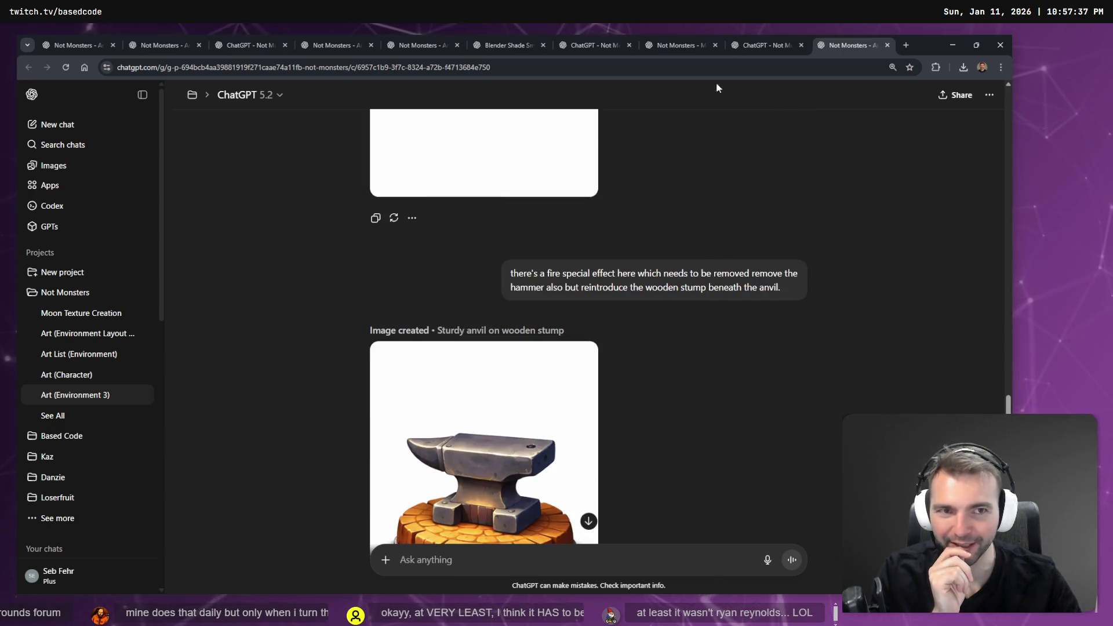
{"action": "left_click", "coordinate": [739, 33]}
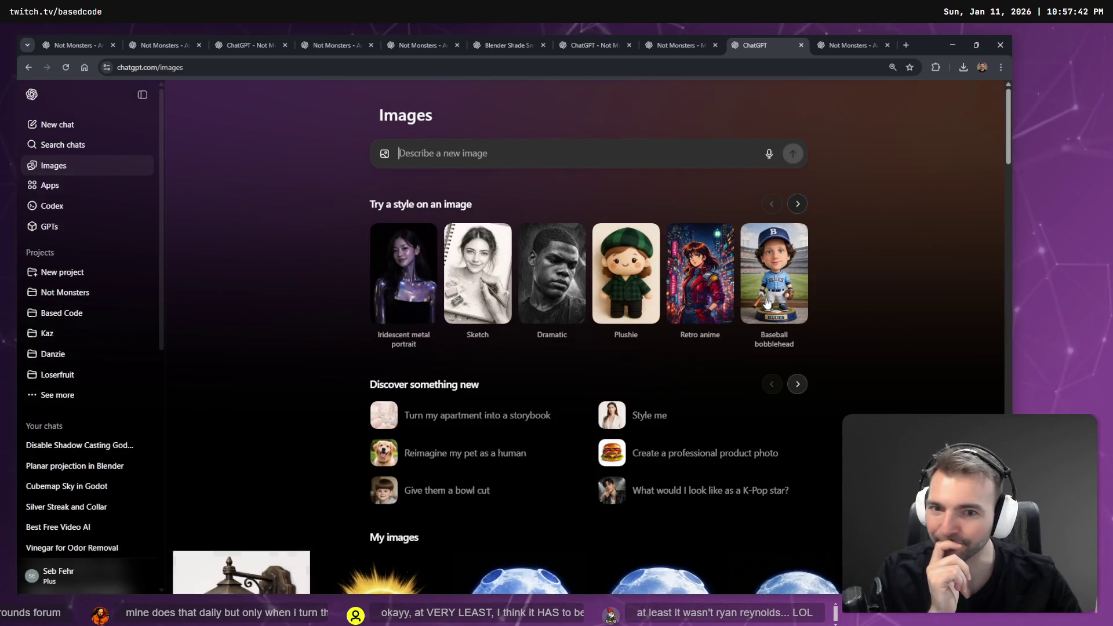
Locate the half-timbered house image in the Images grid and open its source chat.
{"action": "scroll", "coordinate": [677, 266], "scroll_direction": "down", "scroll_amount": 20}
{"action": "scroll", "coordinate": [677, 265], "scroll_direction": "down", "scroll_amount": 7}
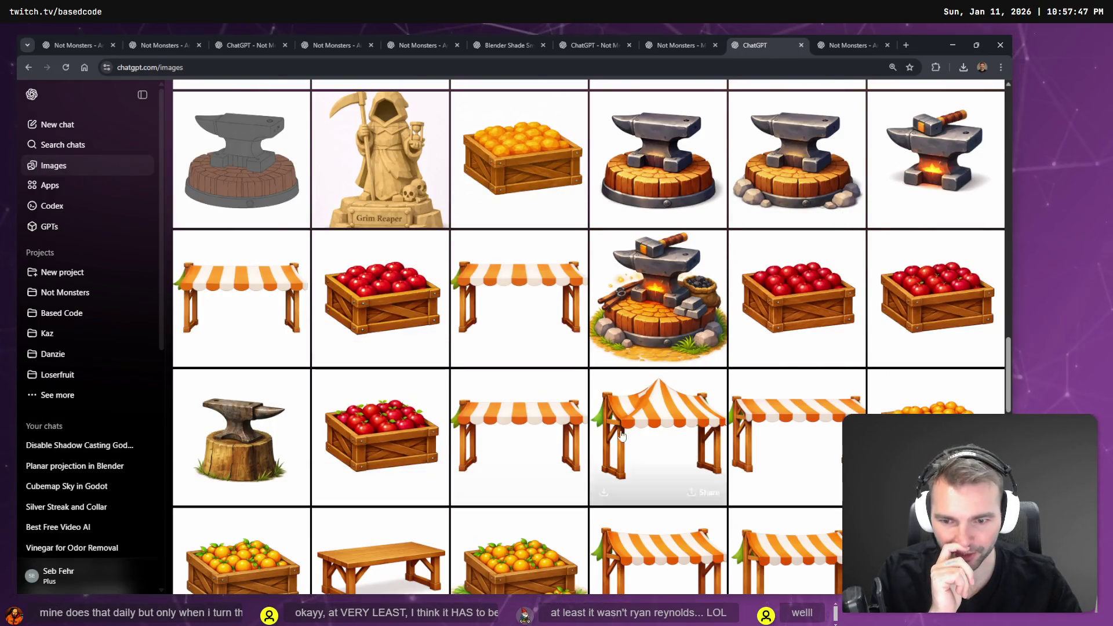
{"action": "scroll", "coordinate": [413, 382], "scroll_direction": "down", "scroll_amount": 7}
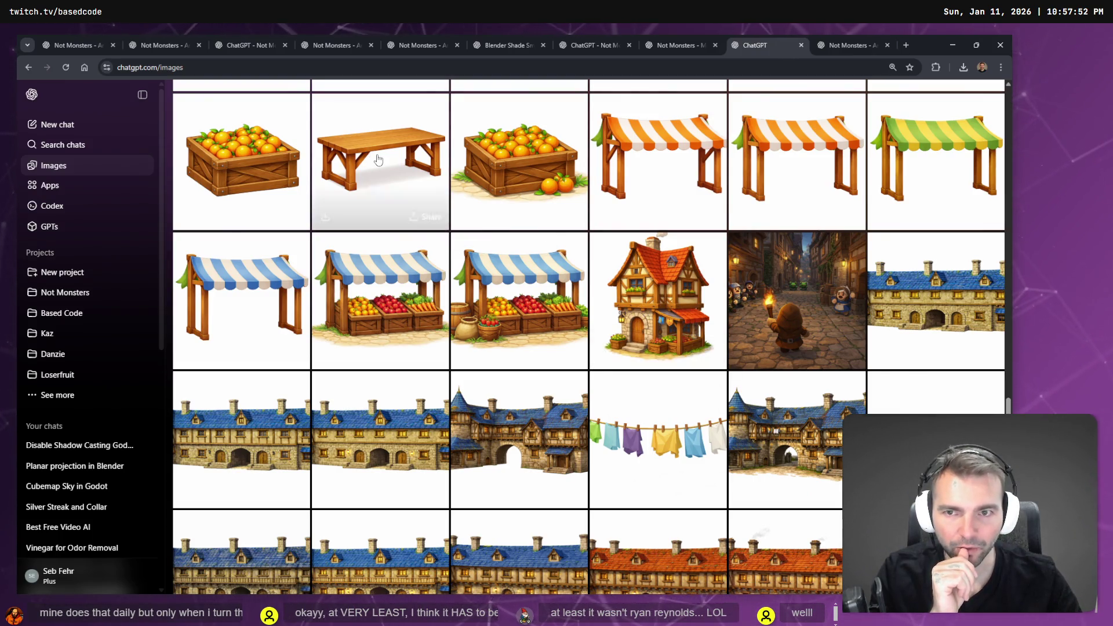
{"action": "left_click", "coordinate": [657, 276]}
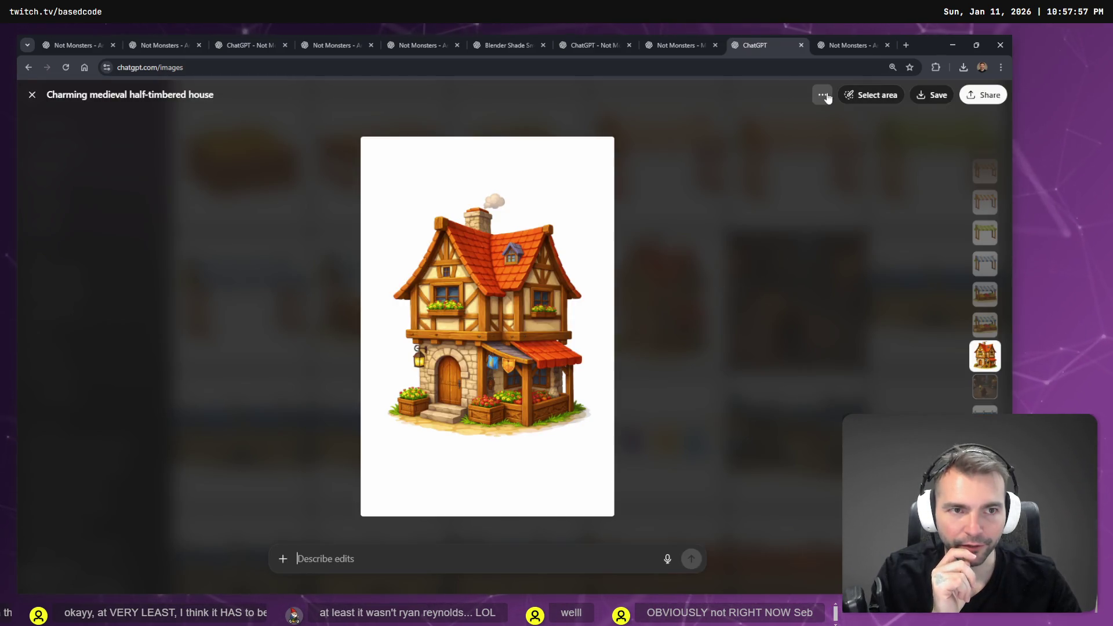
{"action": "left_click", "coordinate": [823, 95]}
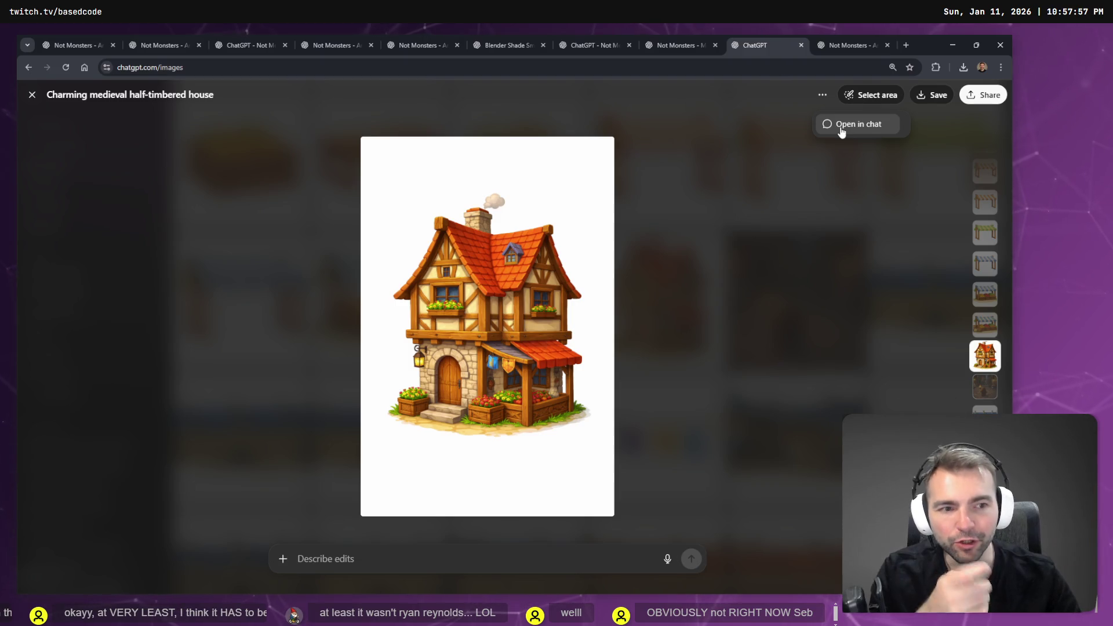
{"action": "left_click", "coordinate": [840, 128]}
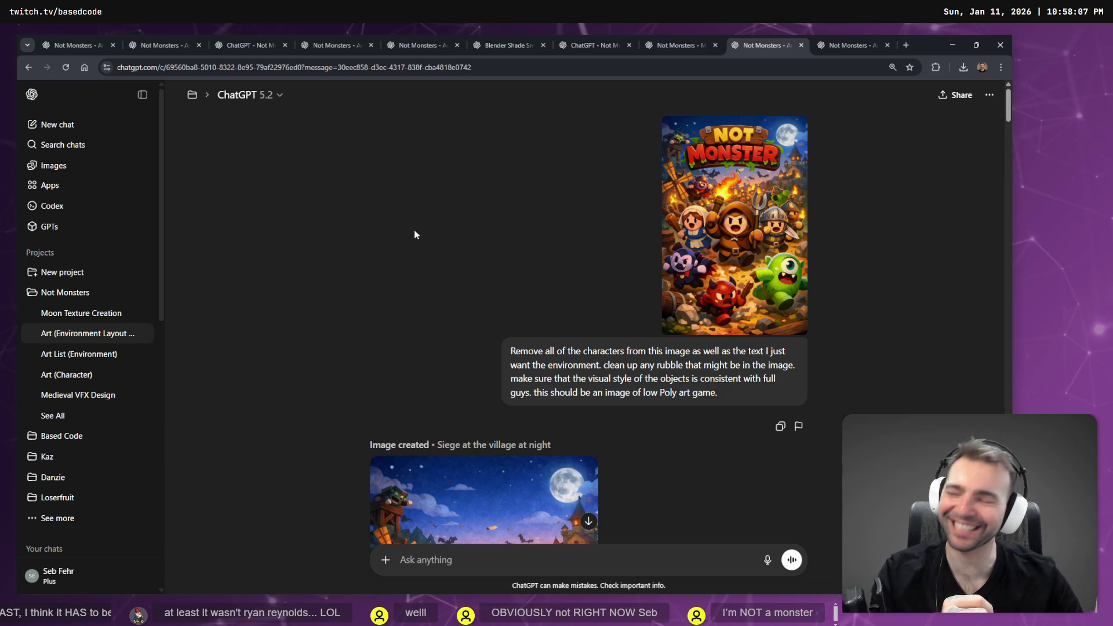
{"action": "scroll", "coordinate": [415, 234], "scroll_direction": "down", "scroll_amount": 15}
{"action": "scroll", "coordinate": [702, 271], "scroll_direction": "down", "scroll_amount": 20}
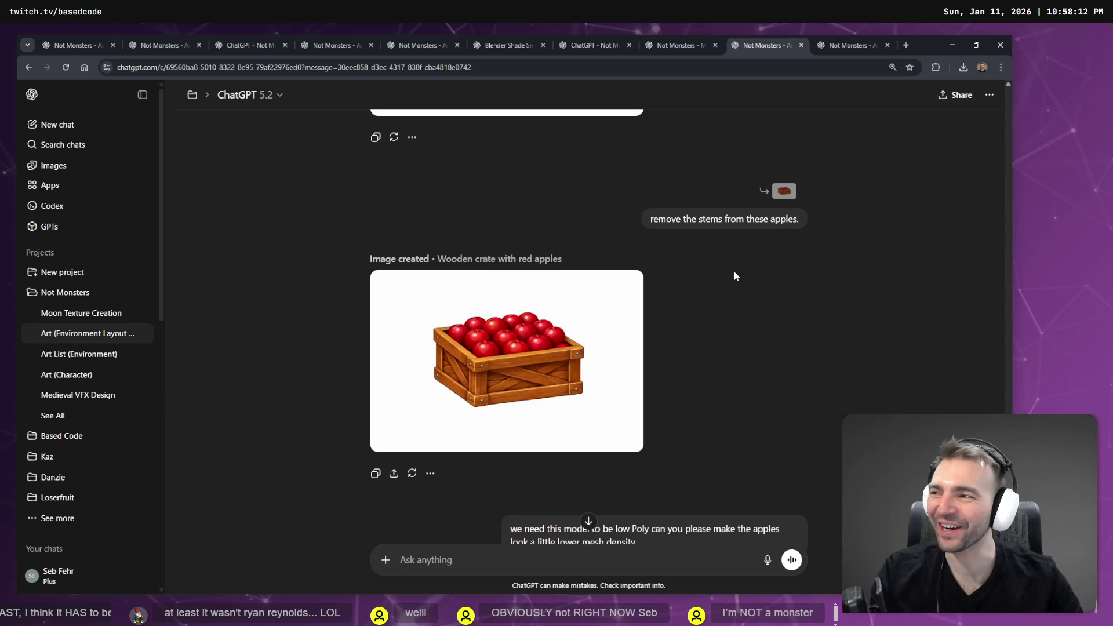
{"action": "scroll", "coordinate": [734, 272], "scroll_direction": "down", "scroll_amount": 5}
{"action": "scroll", "coordinate": [734, 270], "scroll_direction": "up", "scroll_amount": 7}
{"action": "scroll", "coordinate": [737, 271], "scroll_direction": "up", "scroll_amount": 10}
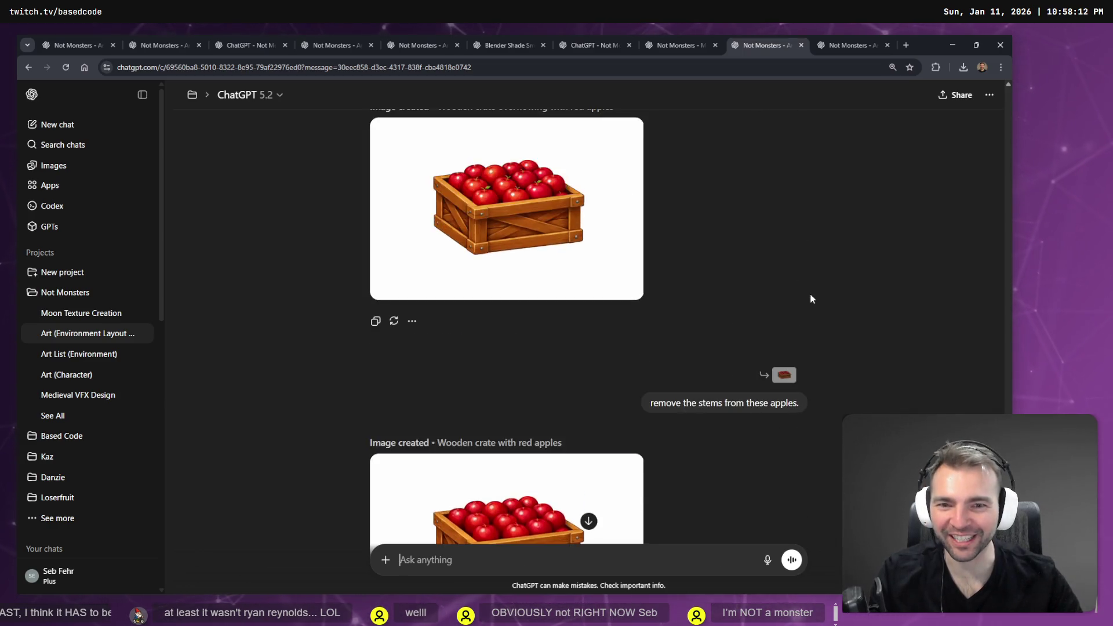
{"action": "scroll", "coordinate": [748, 339], "scroll_direction": "up", "scroll_amount": 15}
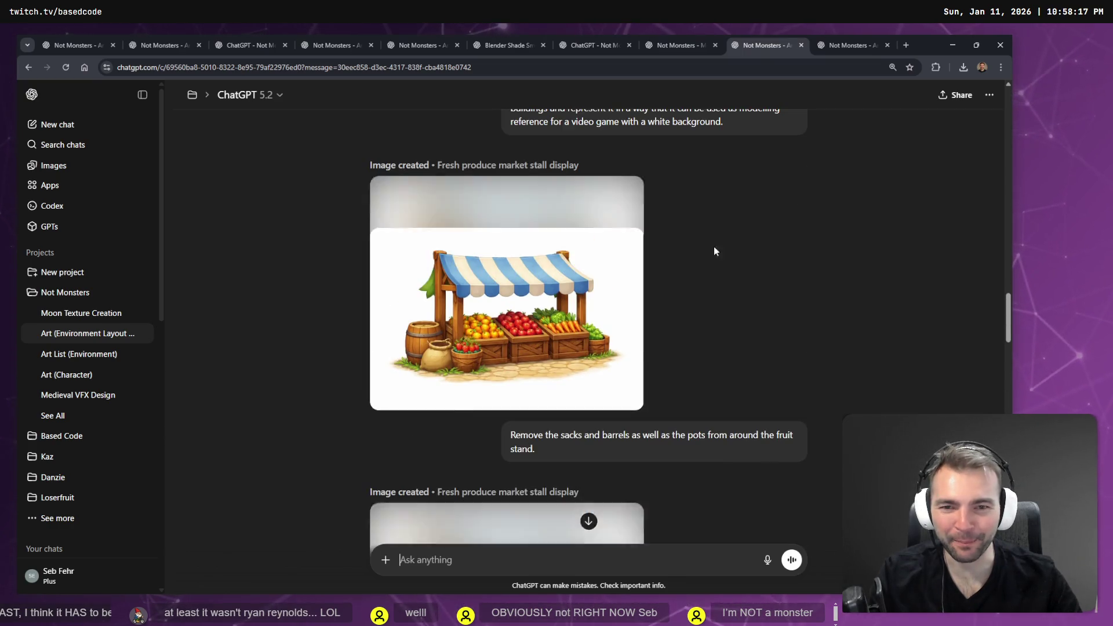
{"action": "scroll", "coordinate": [715, 246], "scroll_direction": "up", "scroll_amount": 5}
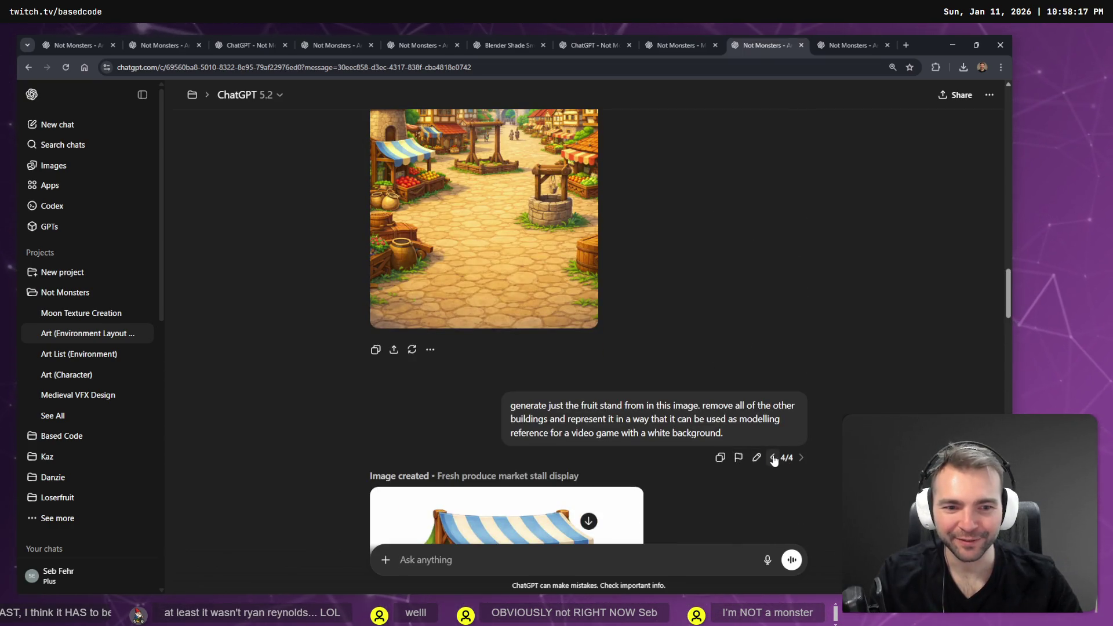
{"action": "left_click", "coordinate": [772, 458]}
{"action": "scroll", "coordinate": [772, 441], "scroll_direction": "down", "scroll_amount": 4}
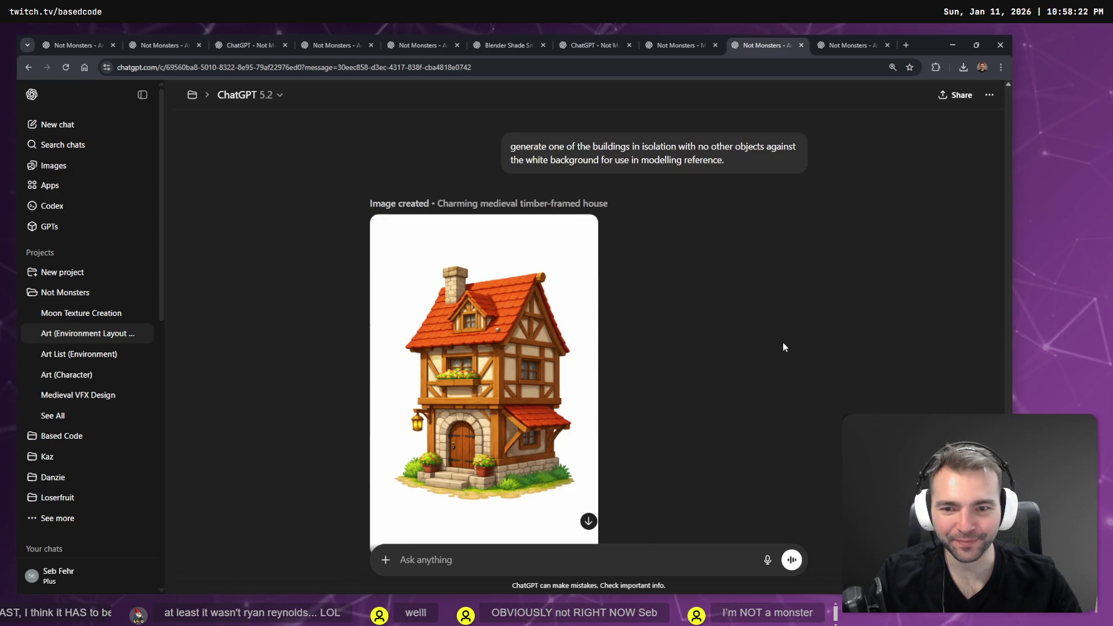
{"action": "scroll", "coordinate": [788, 325], "scroll_direction": "down", "scroll_amount": 2}
{"action": "scroll", "coordinate": [789, 333], "scroll_direction": "up", "scroll_amount": 4}
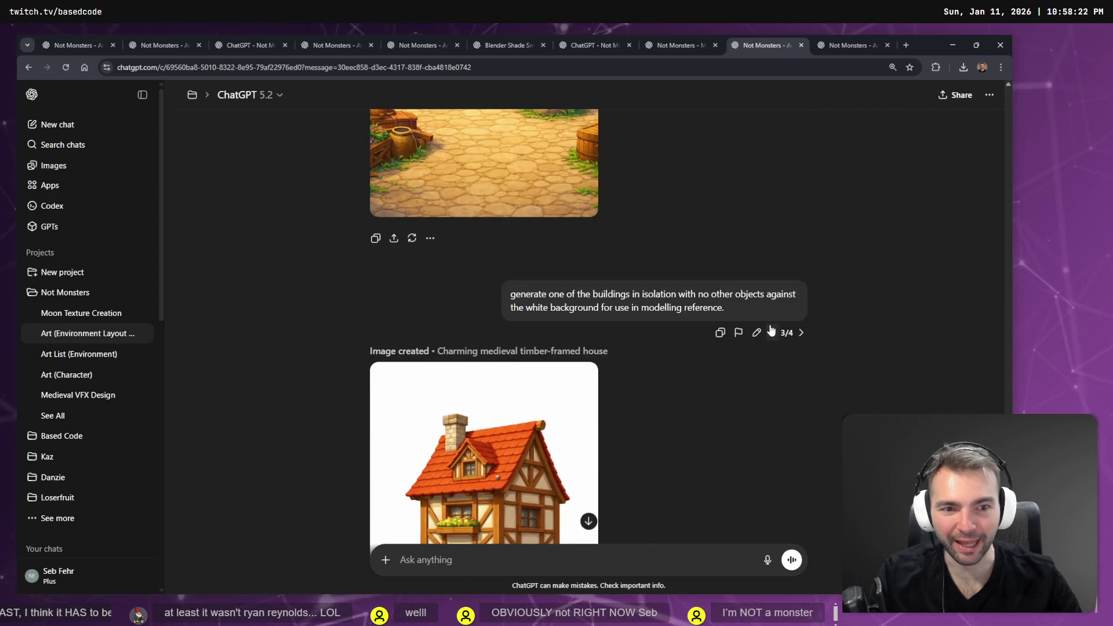
{"action": "left_click", "coordinate": [772, 332]}
{"action": "scroll", "coordinate": [780, 356], "scroll_direction": "down", "scroll_amount": 6}
{"action": "left_click", "coordinate": [772, 366]}
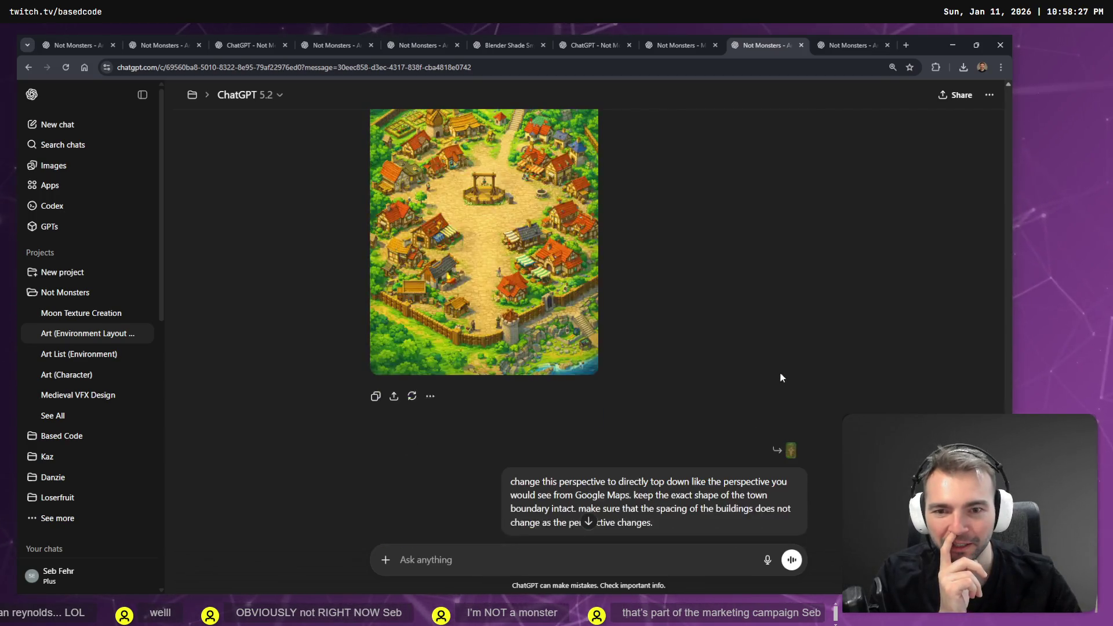
{"action": "left_click", "coordinate": [801, 366]}
{"action": "scroll", "coordinate": [800, 336], "scroll_direction": "up", "scroll_amount": 5}
{"action": "scroll", "coordinate": [795, 360], "scroll_direction": "down", "scroll_amount": 5}
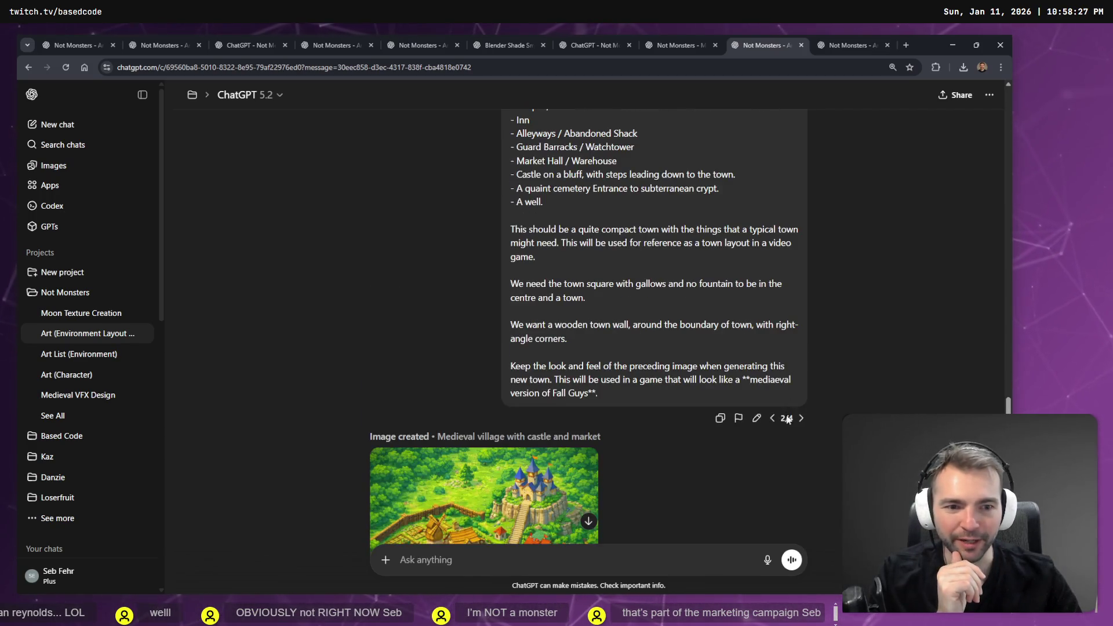
{"action": "left_click", "coordinate": [796, 418]}
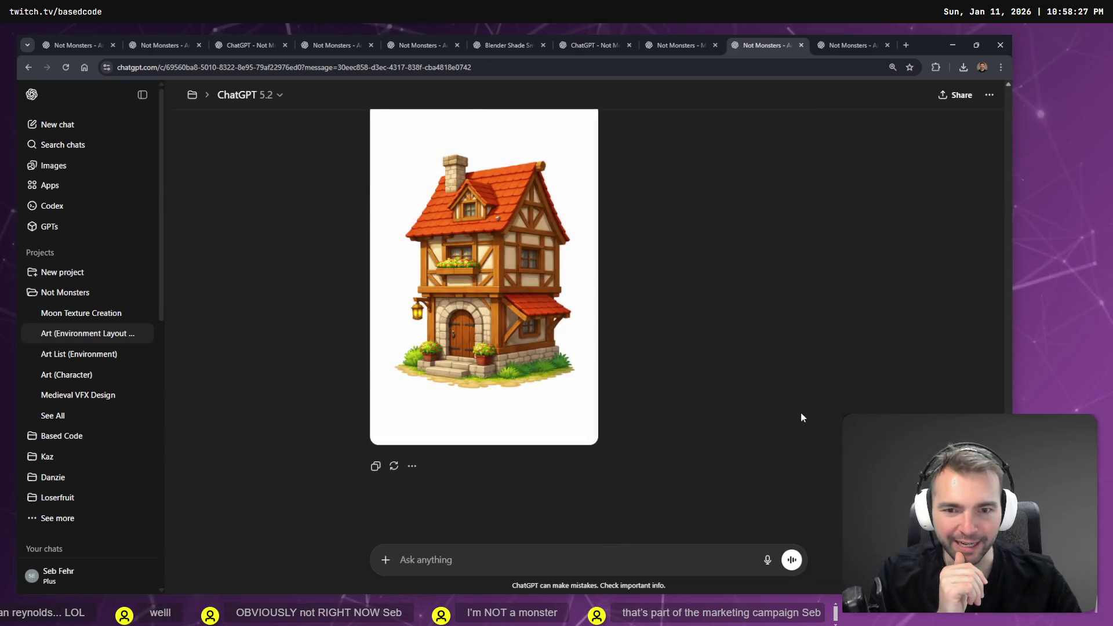
Dictate and send a request for only the house's hanging lantern, unlit, in isolation.
{"action": "left_click", "coordinate": [573, 569]}
{"action": "key", "text": "super+h"}
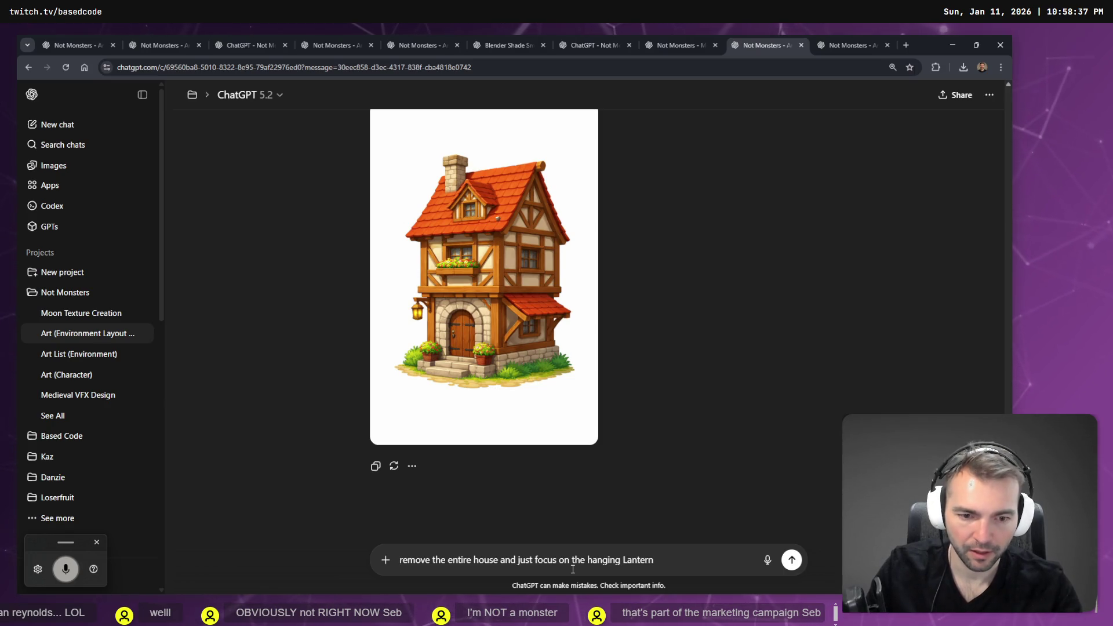
{"action": "key", "text": "super+h"}
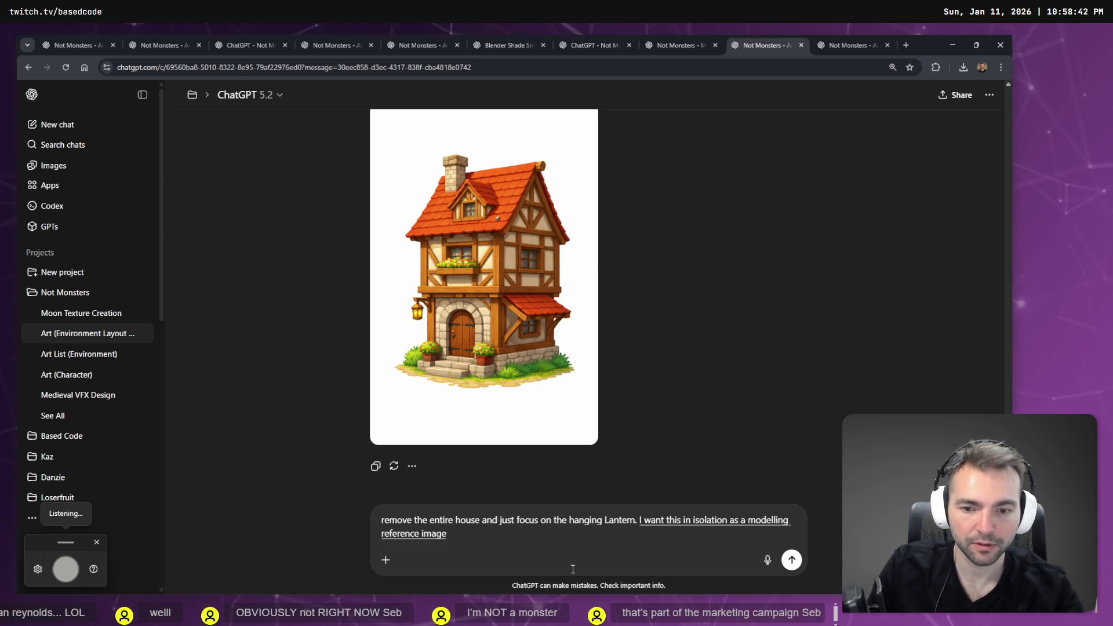
{"action": "key", "text": "super+h"}
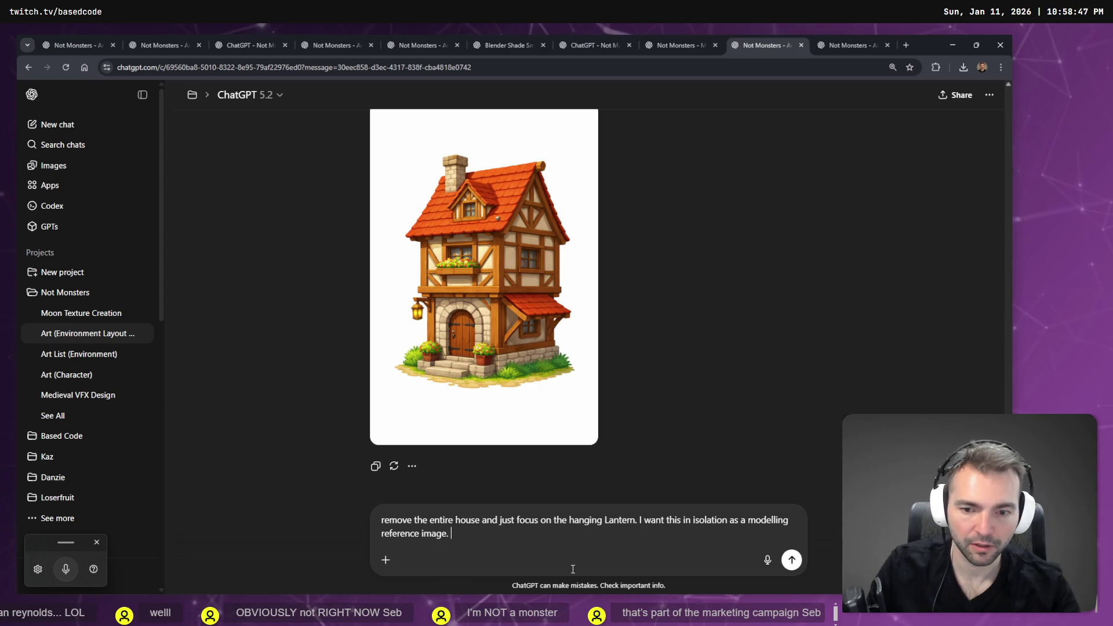
{"action": "key", "text": "super+h"}
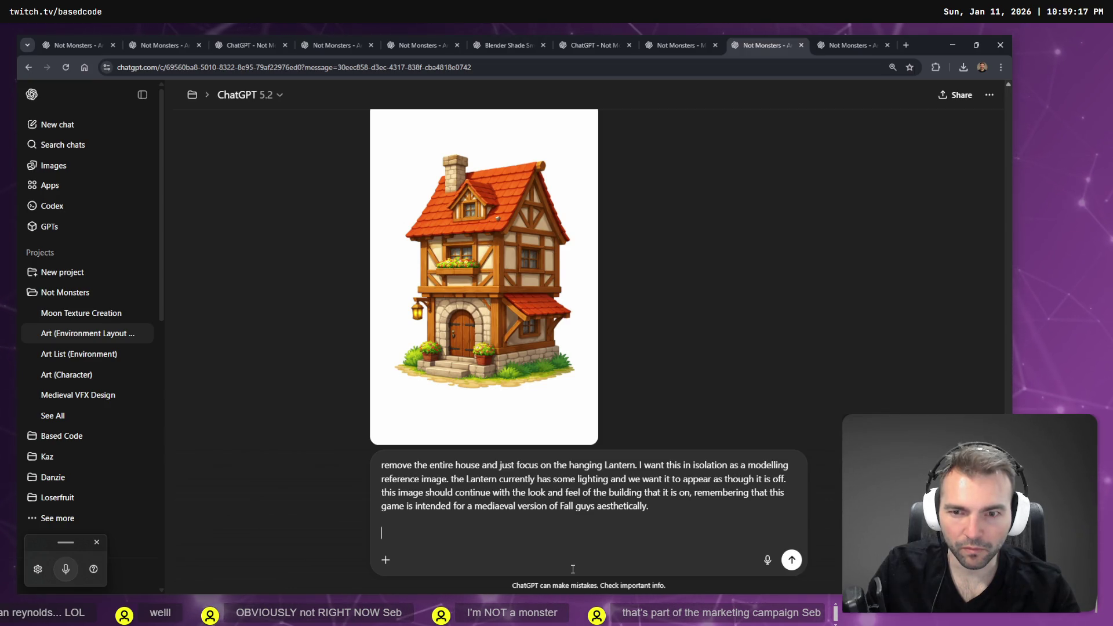
{"action": "key", "text": "Return"}
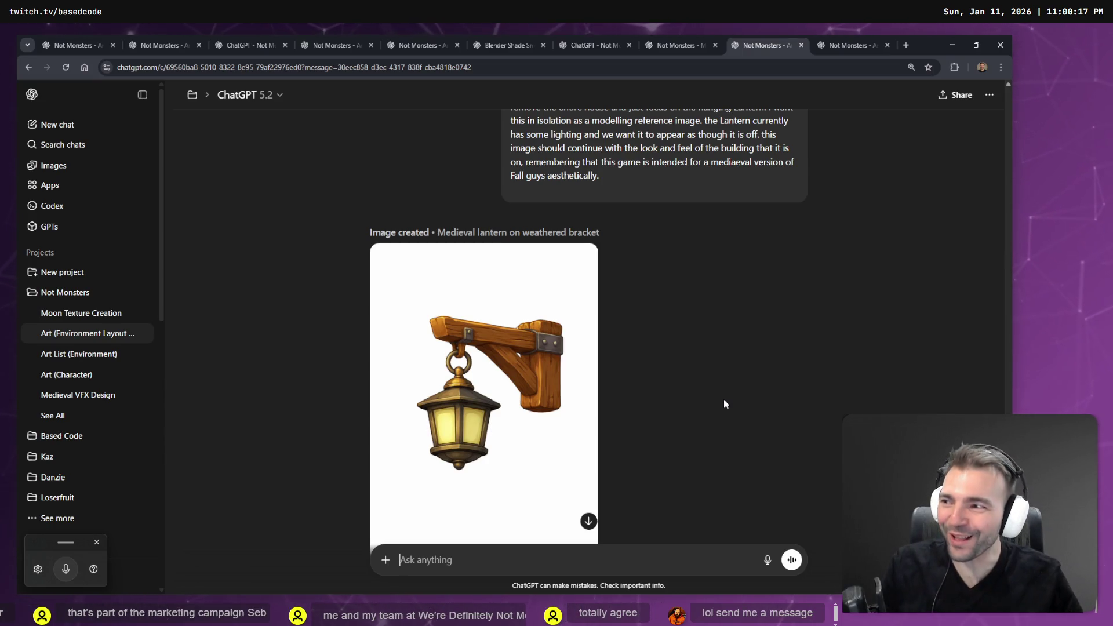
Copy the generated lantern image to the clipboard for the tldraw board.
{"action": "scroll", "coordinate": [735, 401], "scroll_direction": "down", "scroll_amount": 3}
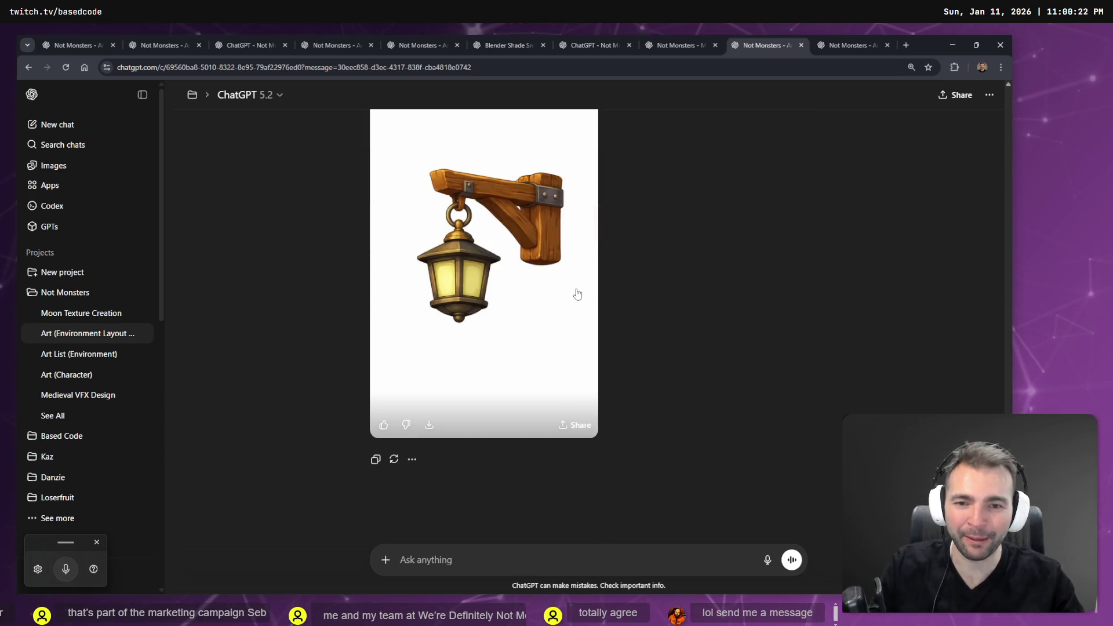
{"action": "scroll", "coordinate": [576, 294], "scroll_direction": "up", "scroll_amount": 1}
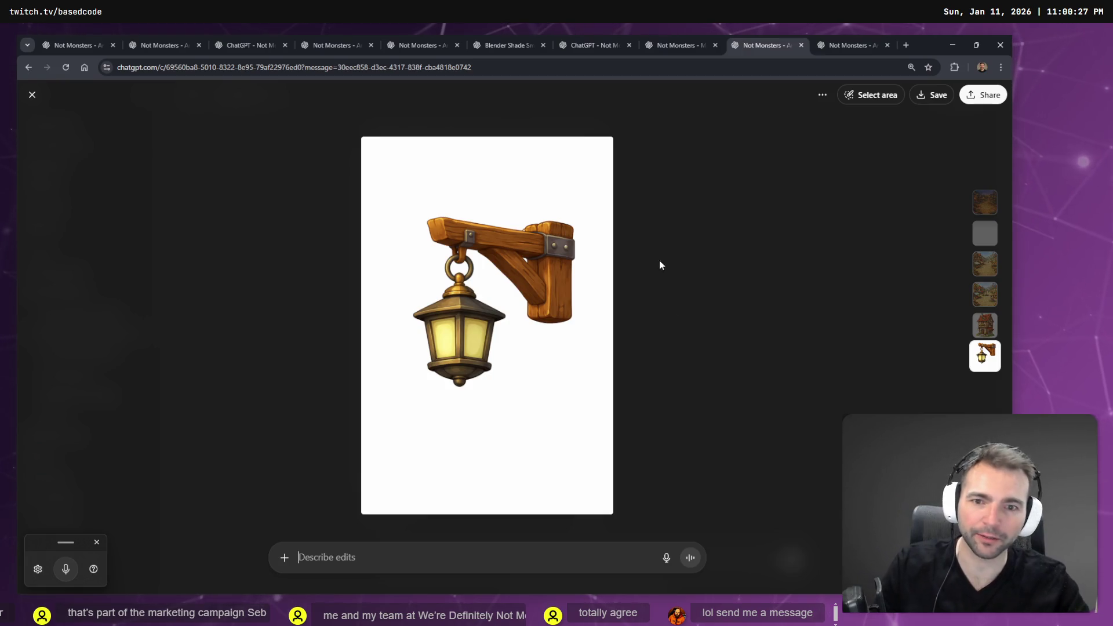
{"action": "right_click", "coordinate": [539, 274]}
{"action": "left_click", "coordinate": [615, 316]}
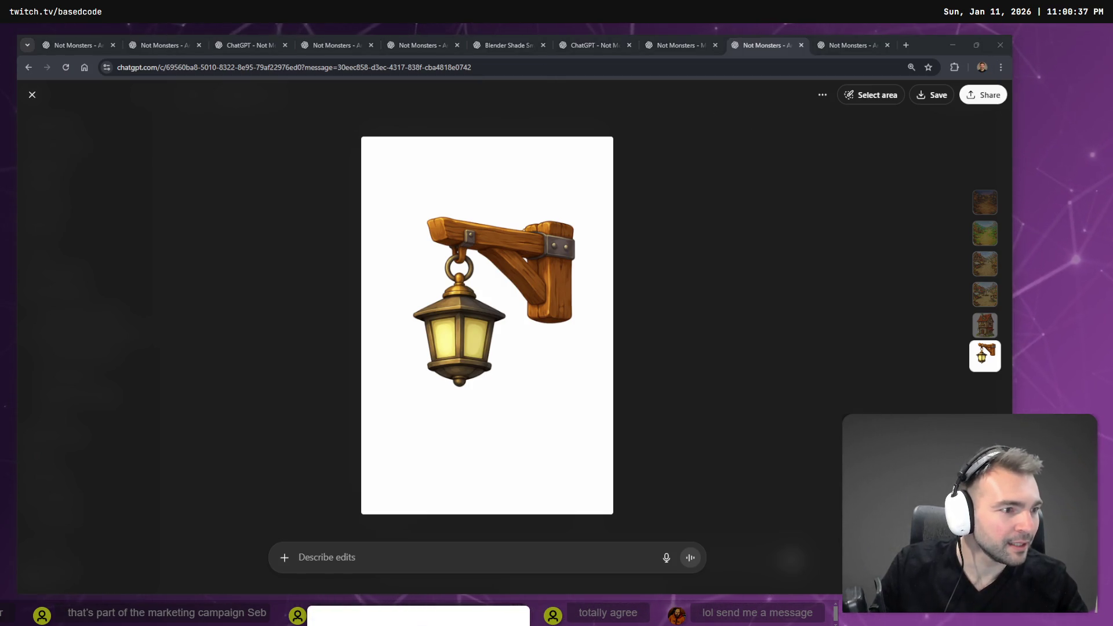
{"action": "key", "text": "alt+Tab"}
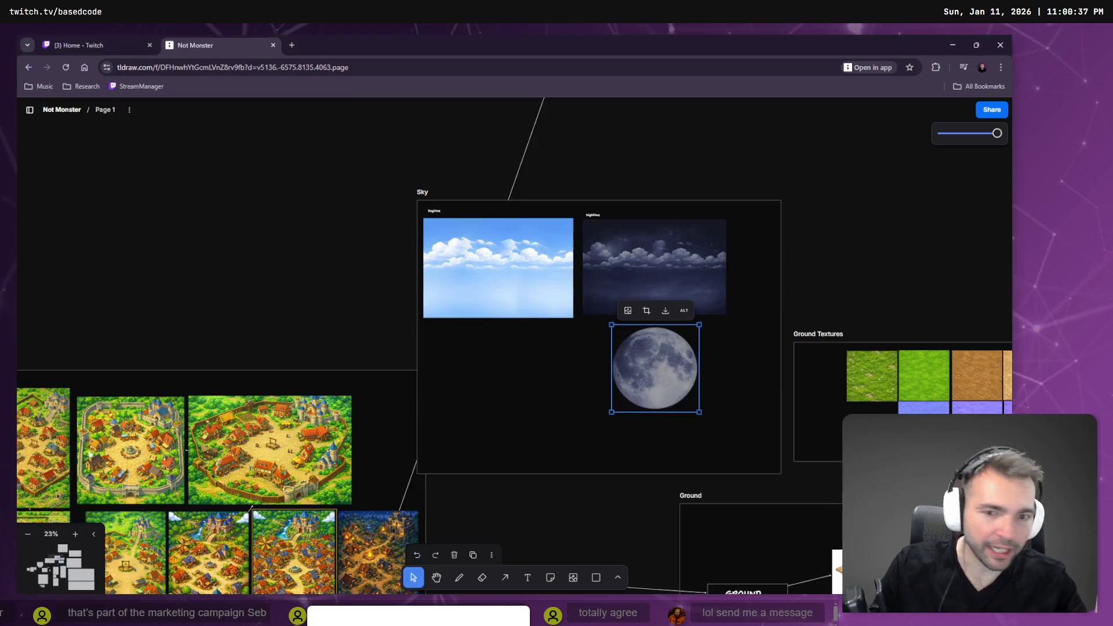
Paste the lantern image onto the board and position it in the Decorations area.
{"action": "scroll", "coordinate": [794, 365], "scroll_direction": "down", "scroll_amount": 3}
{"action": "scroll", "coordinate": [508, 318], "scroll_direction": "down", "scroll_amount": 5}
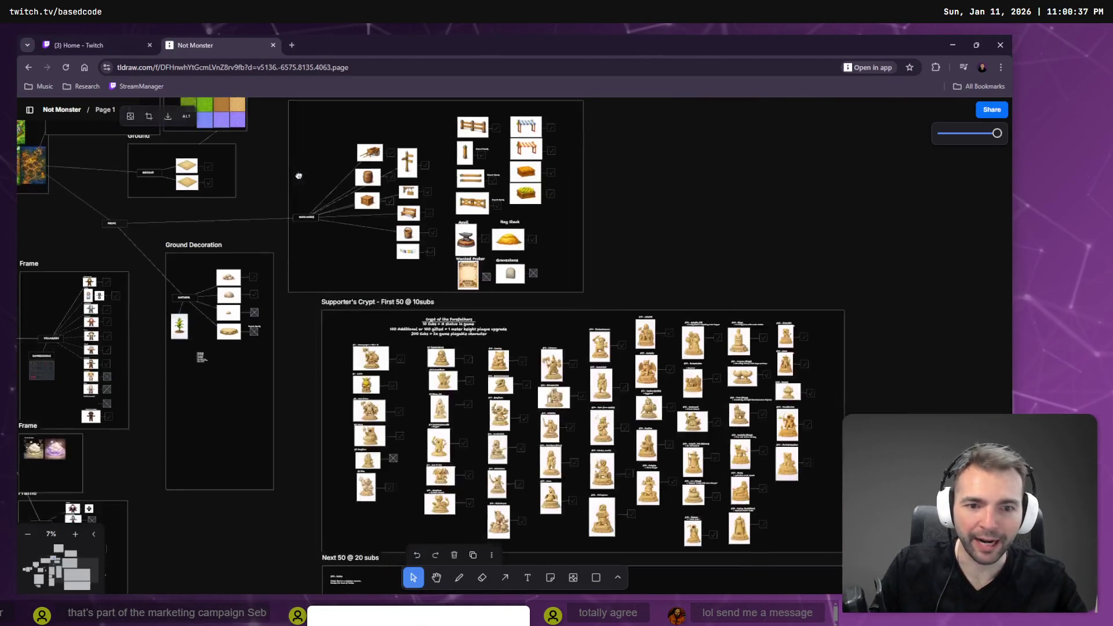
{"action": "scroll", "coordinate": [428, 267], "scroll_direction": "up", "scroll_amount": 5}
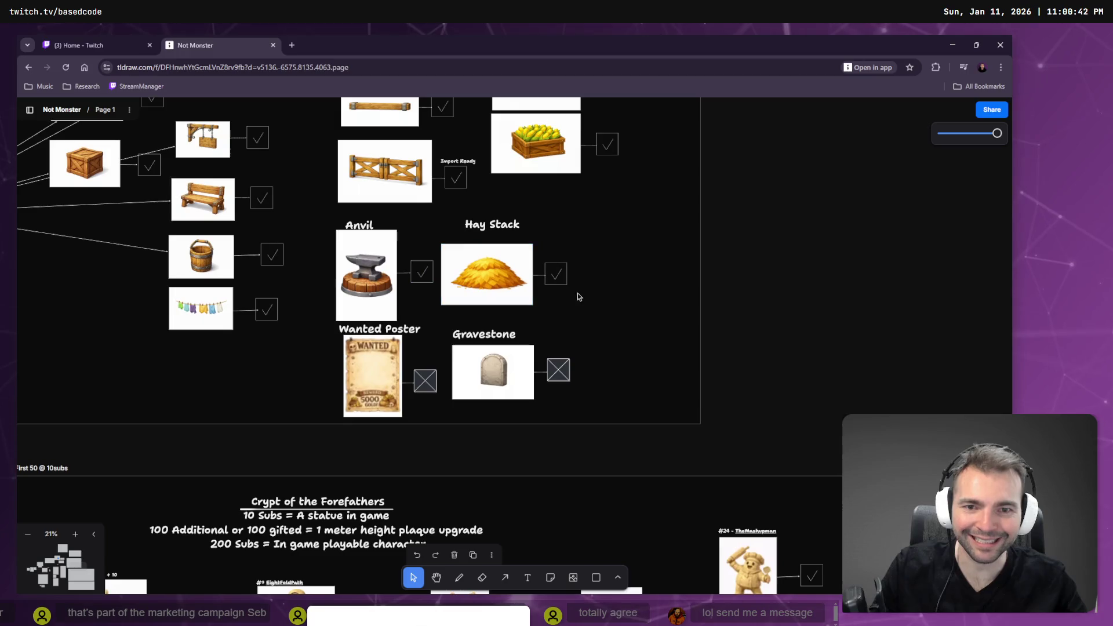
{"action": "left_click", "coordinate": [655, 269]}
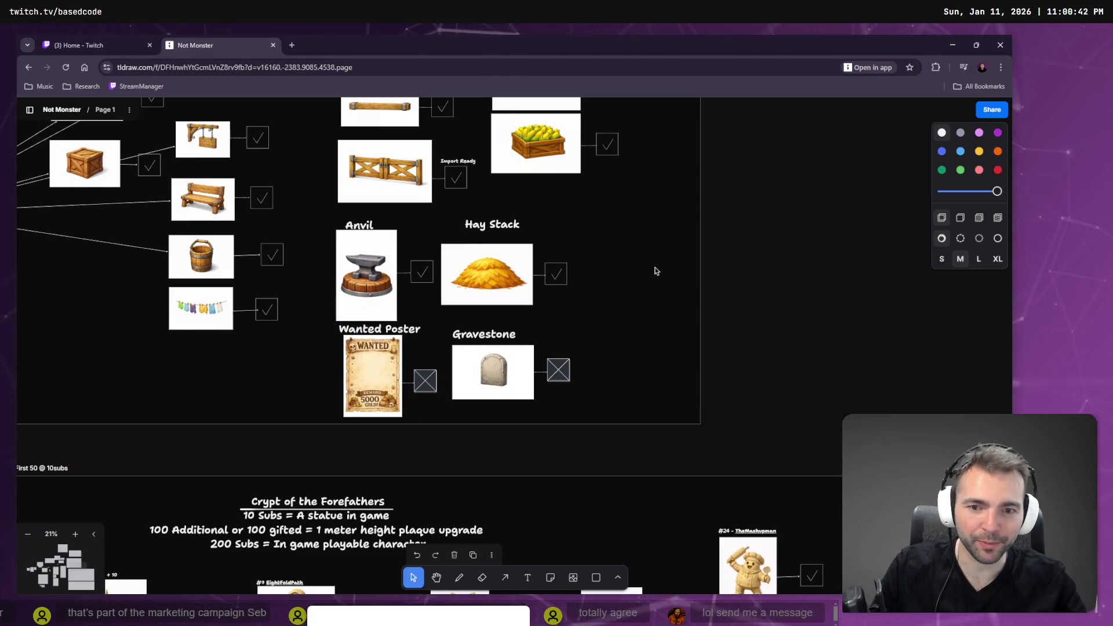
{"action": "key", "text": "ctrl+v"}
{"action": "mouse_move", "coordinate": [509, 339]}
{"action": "left_mouse_down"}
{"action": "mouse_move", "coordinate": [640, 284]}
{"action": "mouse_move", "coordinate": [484, 191]}
{"action": "mouse_move", "coordinate": [432, 139]}
{"action": "mouse_move", "coordinate": [425, 147]}
{"action": "mouse_move", "coordinate": [489, 309]}
{"action": "left_mouse_up"}
{"action": "scroll", "coordinate": [640, 284], "scroll_direction": "down", "scroll_amount": 3}
{"action": "scroll", "coordinate": [478, 201], "scroll_direction": "up", "scroll_amount": 3}
{"action": "scroll", "coordinate": [488, 309], "scroll_direction": "up", "scroll_amount": 3}
{"action": "left_click_drag", "start_coordinate": [390, 255], "coordinate": [423, 279]}
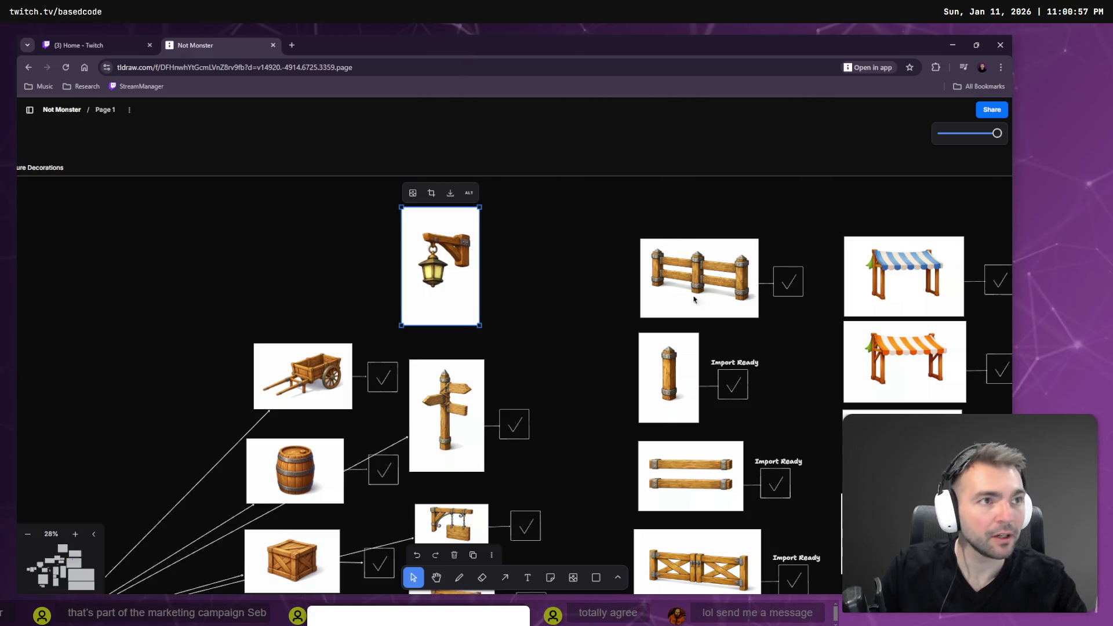
Place a status box beside the lantern and connect the two with an arrow.
{"action": "scroll", "coordinate": [568, 418], "scroll_direction": "down", "scroll_amount": 5}
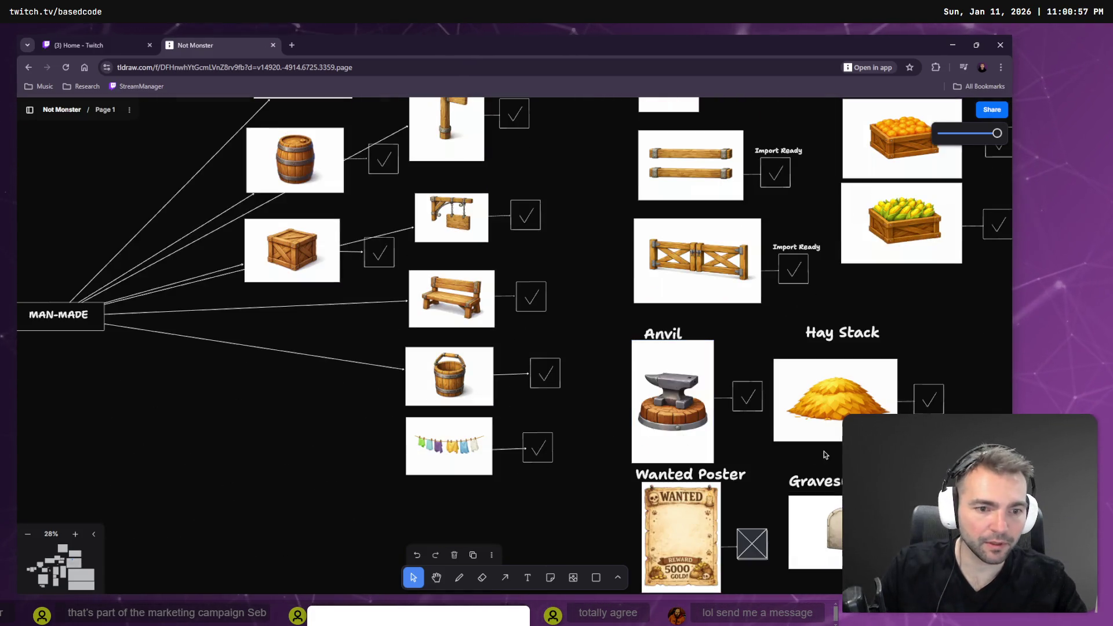
{"action": "left_click", "coordinate": [754, 542]}
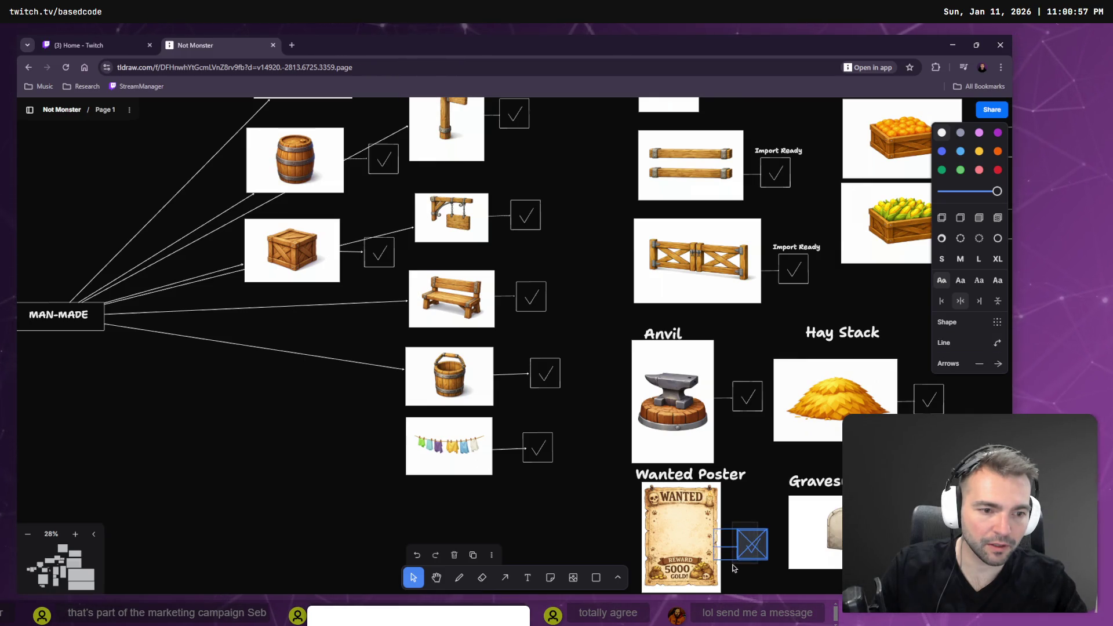
{"action": "scroll", "coordinate": [634, 217], "scroll_direction": "up", "scroll_amount": 6}
{"action": "mouse_move", "coordinate": [752, 553]}
{"action": "left_mouse_down"}
{"action": "mouse_move", "coordinate": [633, 217]}
{"action": "mouse_move", "coordinate": [534, 326]}
{"action": "left_mouse_up"}
{"action": "key", "text": "a"}
{"action": "left_click_drag", "start_coordinate": [463, 327], "coordinate": [534, 317]}
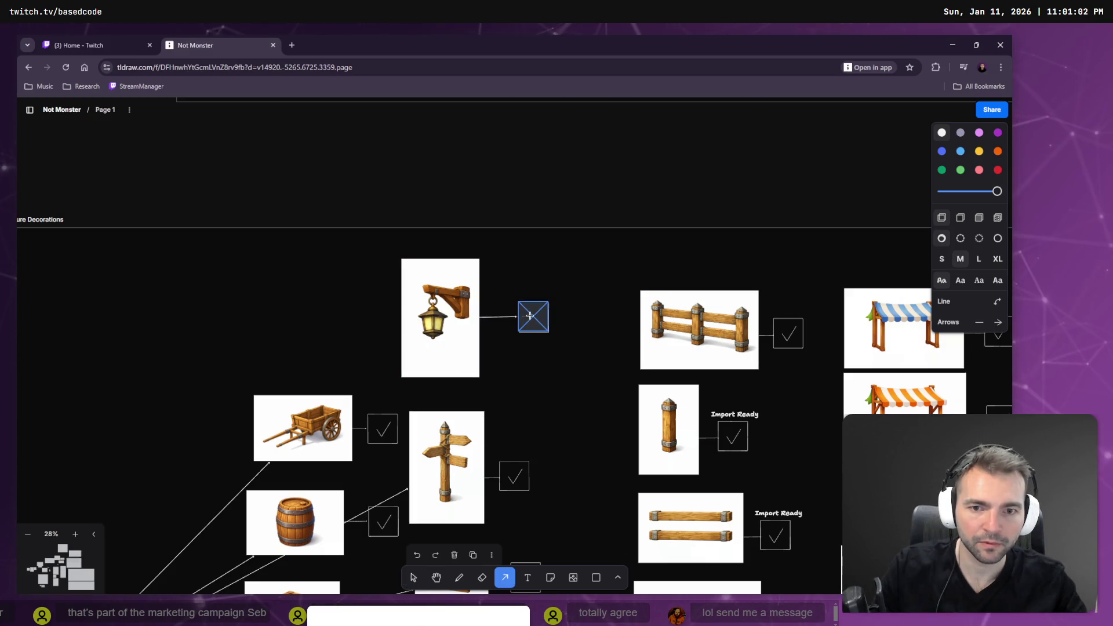
{"action": "left_click", "coordinate": [609, 298]}
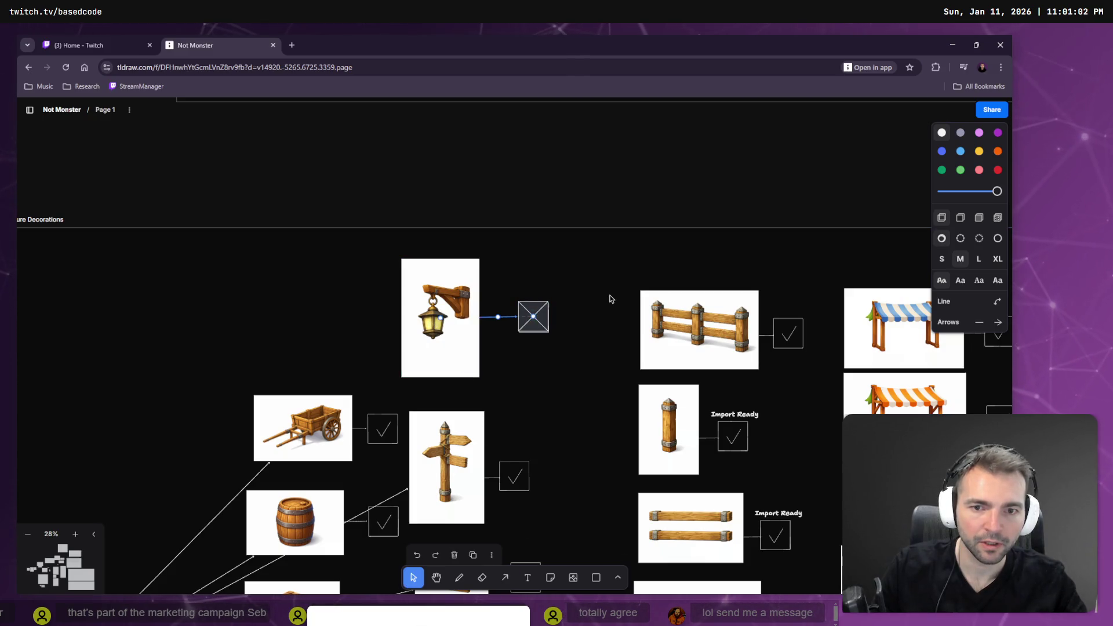
{"action": "left_click", "coordinate": [440, 324]}
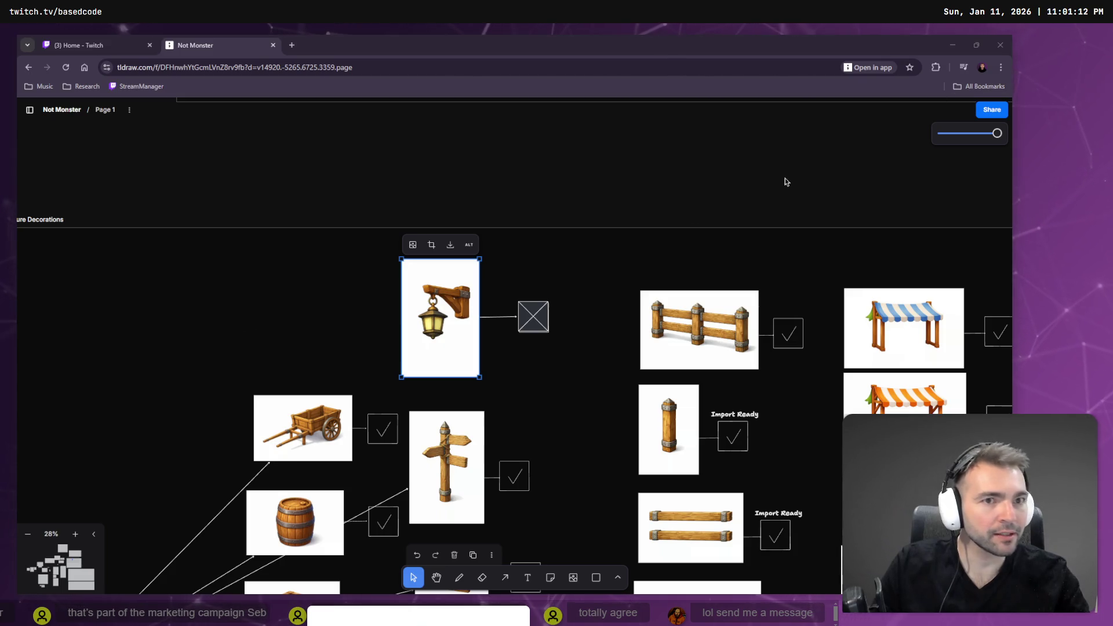
{"action": "key", "text": "alt+Tab"}
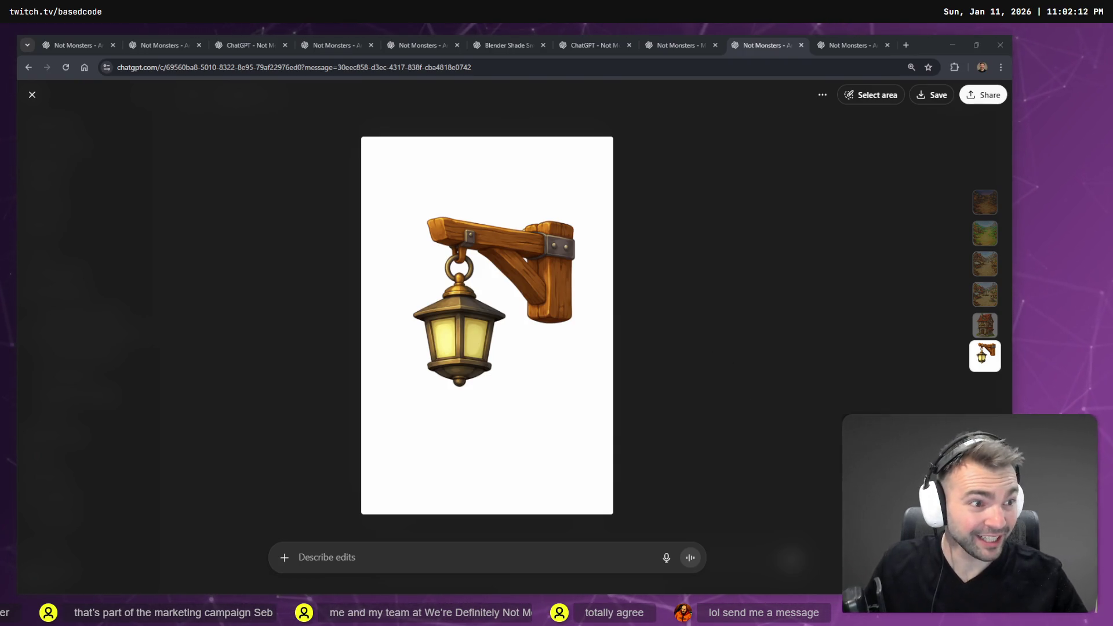
Bring the Godot Engine editor, showing the Rendering scene, back to the front.
{"action": "key", "text": "alt+Tab"}
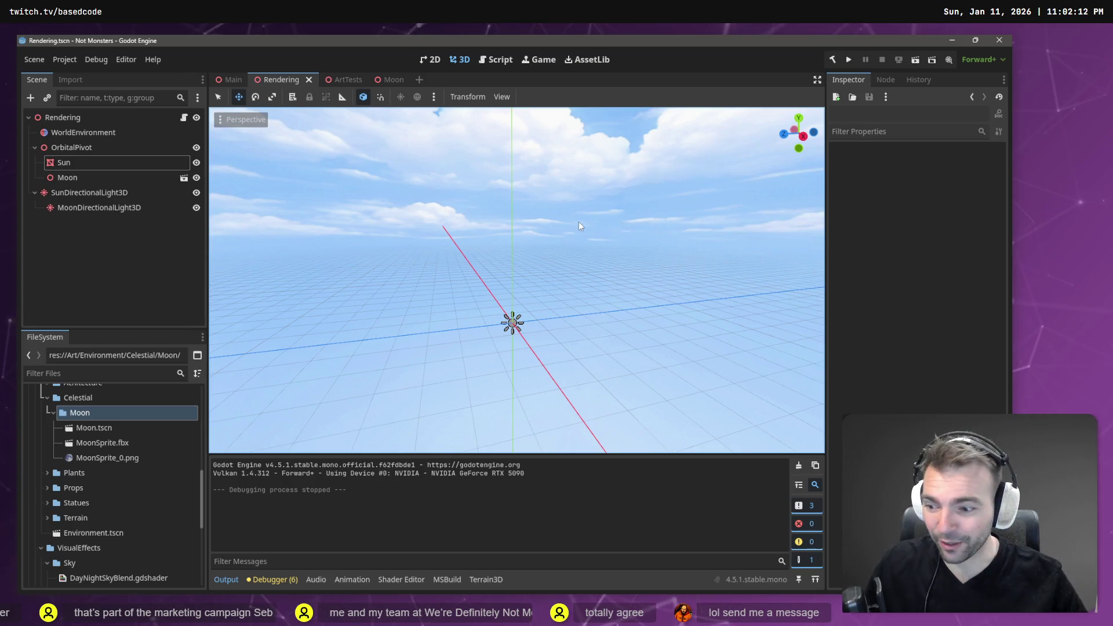
Build and run the medieval village project with F5, launching it at night.
{"action": "key", "text": "F5"}
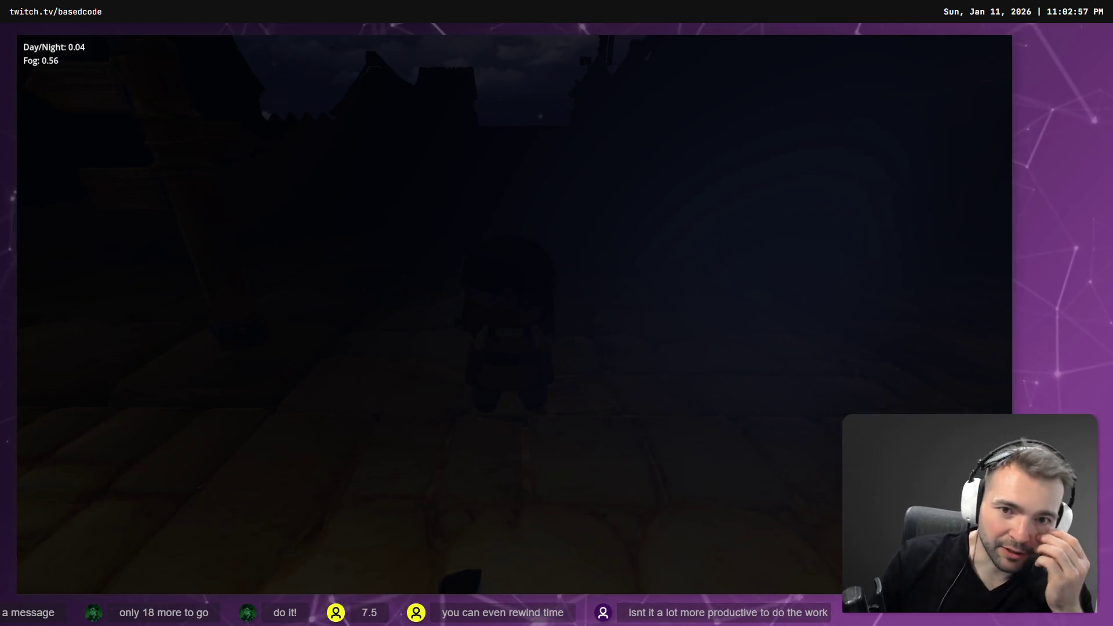
Walk the character left through the village as the game cycles into daylight.
{"action": "key", "text": "Escape"}
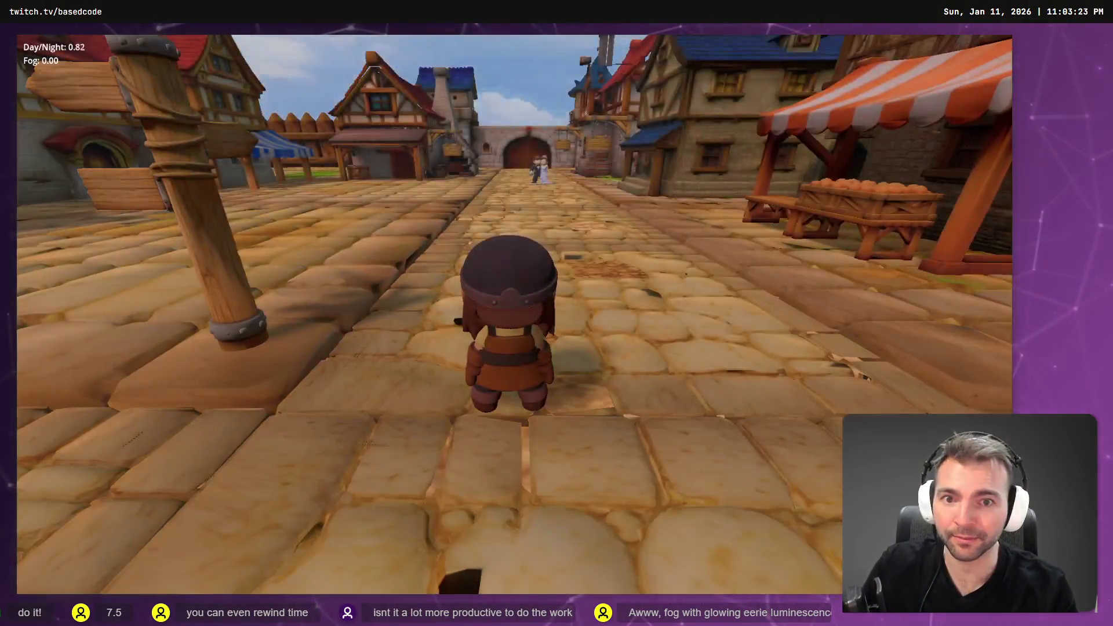
{"action": "key", "text": "a"}
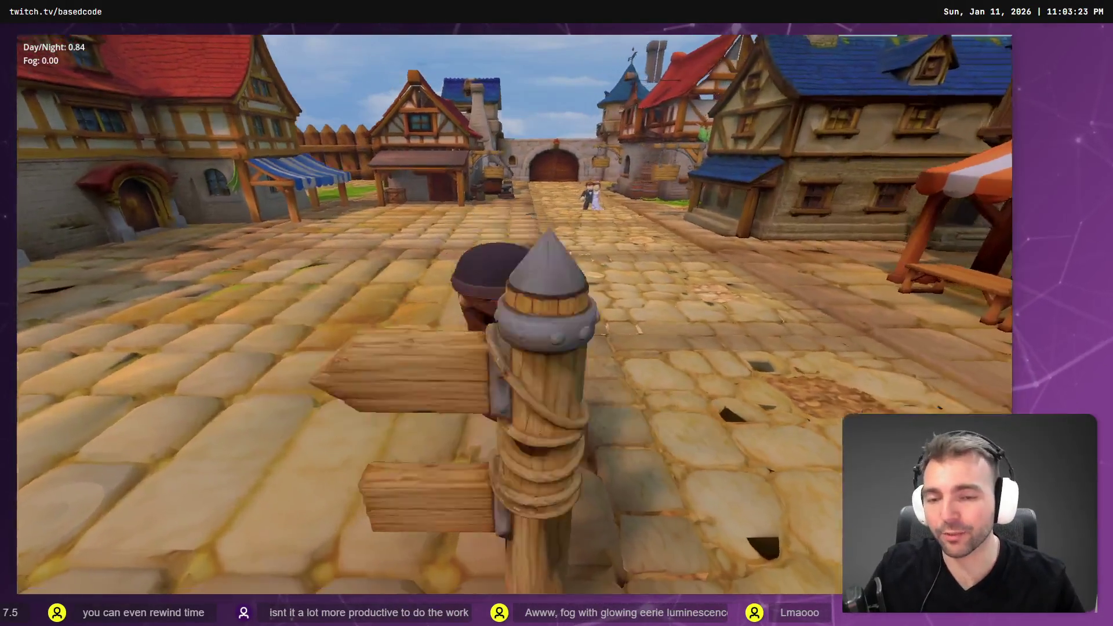
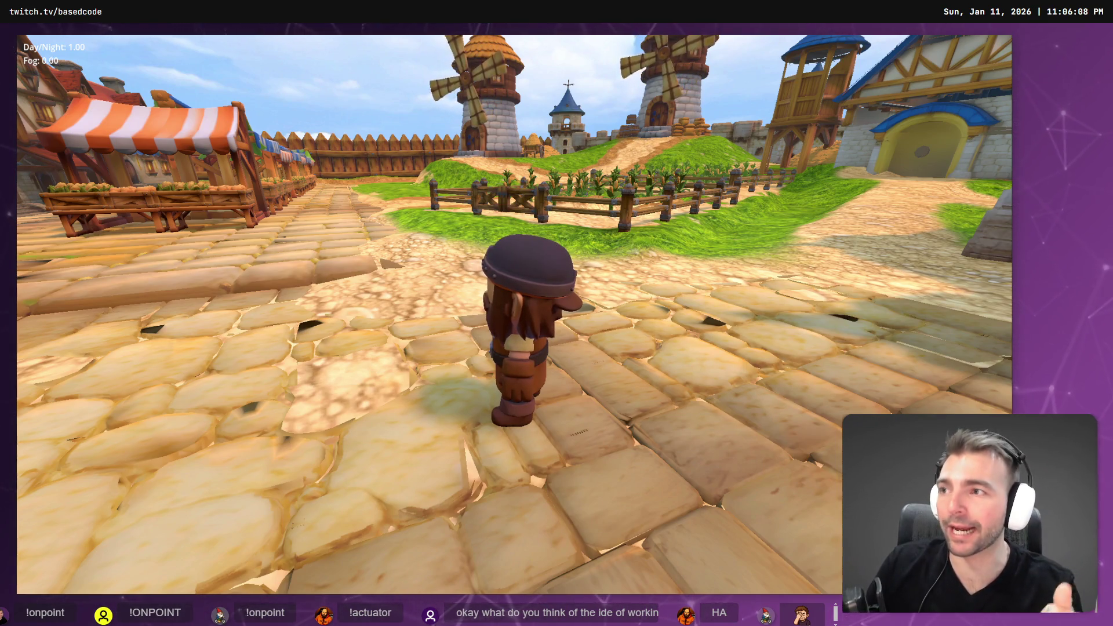
Run the dwarf around the village market square, then bring up the ChatGPT lantern image.
{"action": "key", "text": "s"}
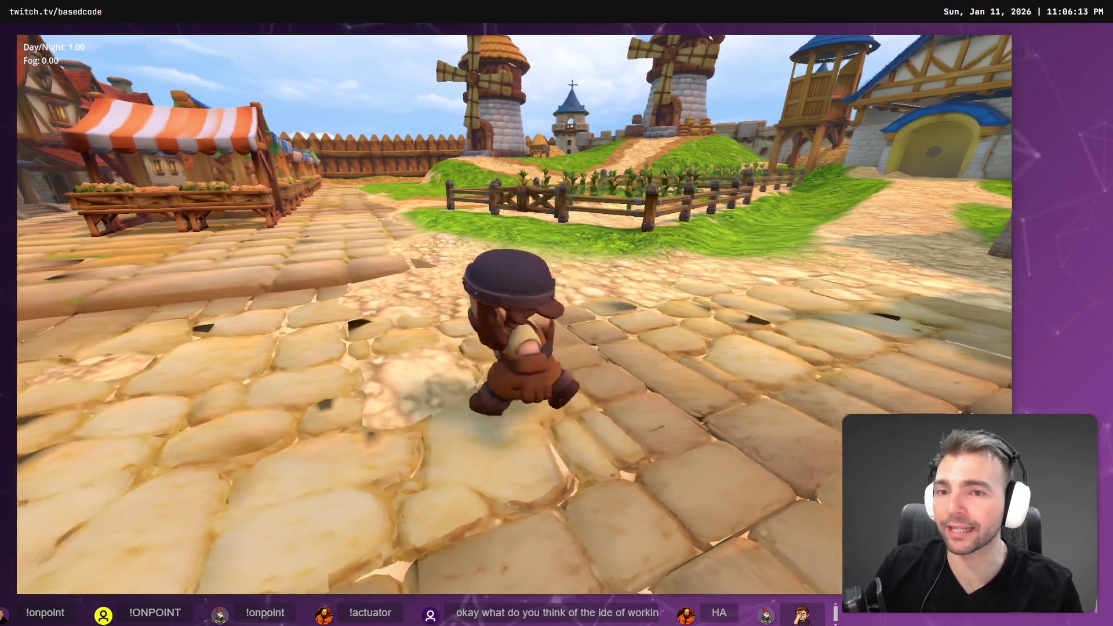
{"action": "key", "text": "w"}
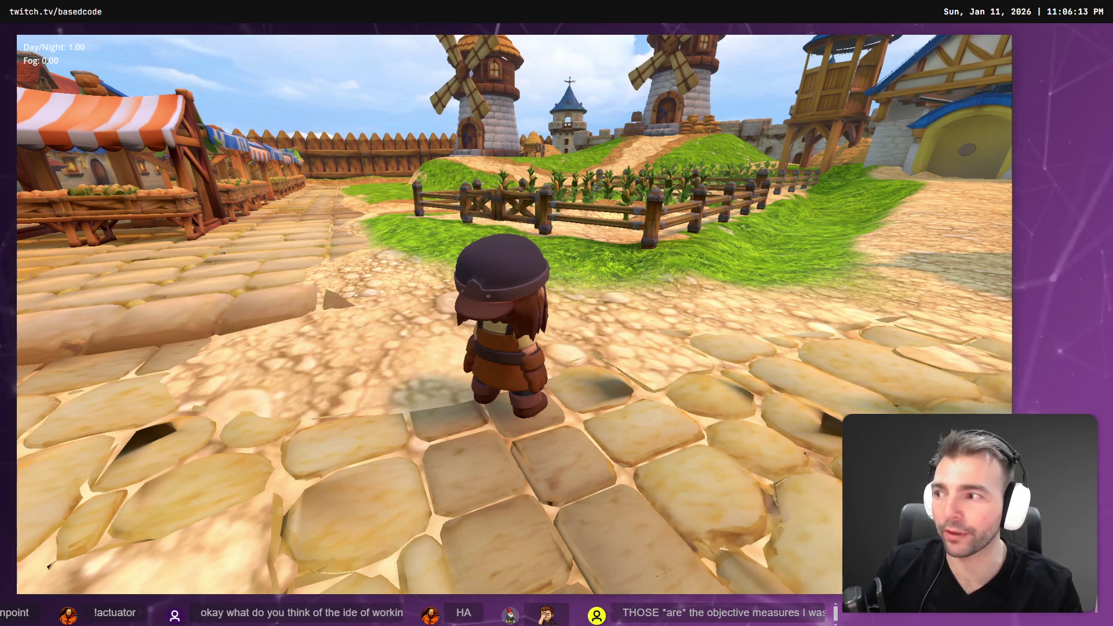
{"action": "key", "text": "a"}
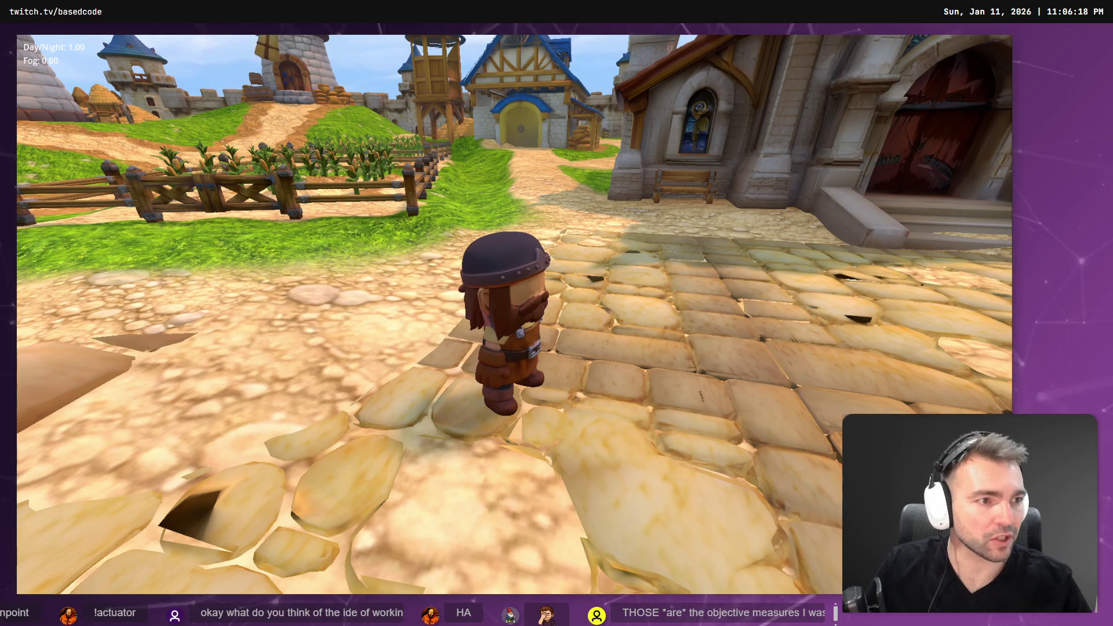
{"action": "key", "text": "alt+Tab"}
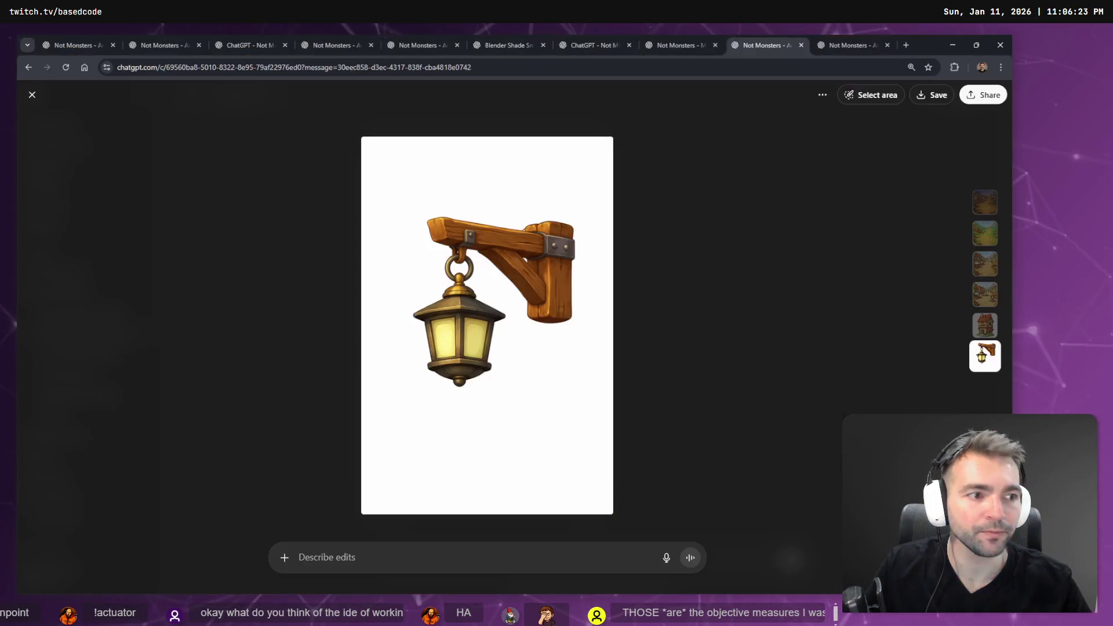
Return to Not Monsters and run the dwarf toward the market.
{"action": "key", "text": "alt+Tab"}
{"action": "key", "text": "w"}
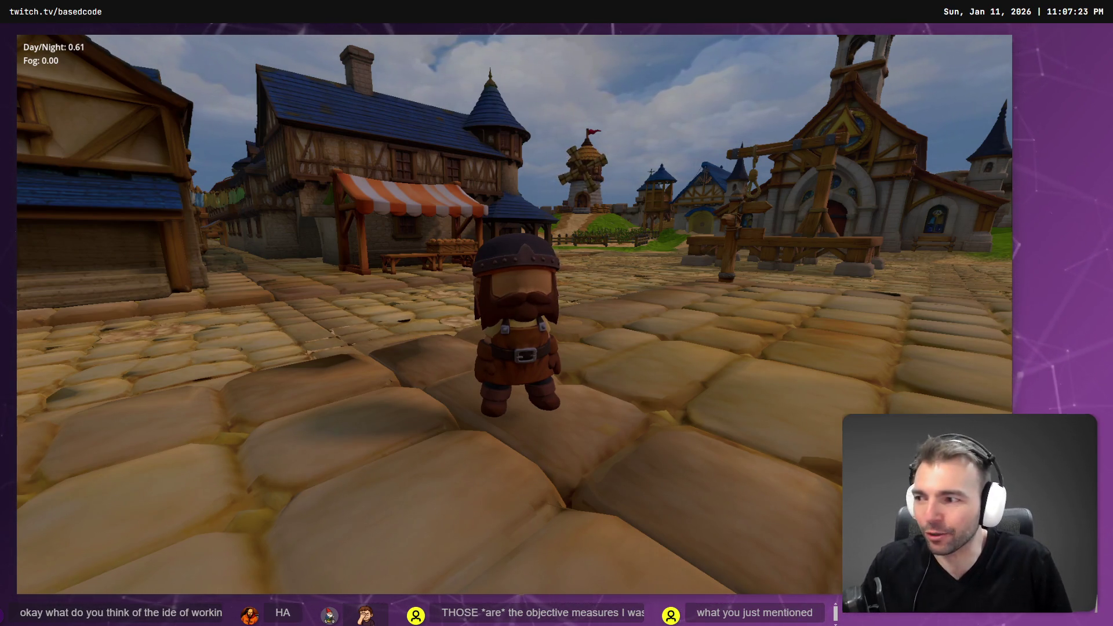
Walk the dwarf into the square and toggle the village to night and back to day.
{"action": "key", "text": "w"}
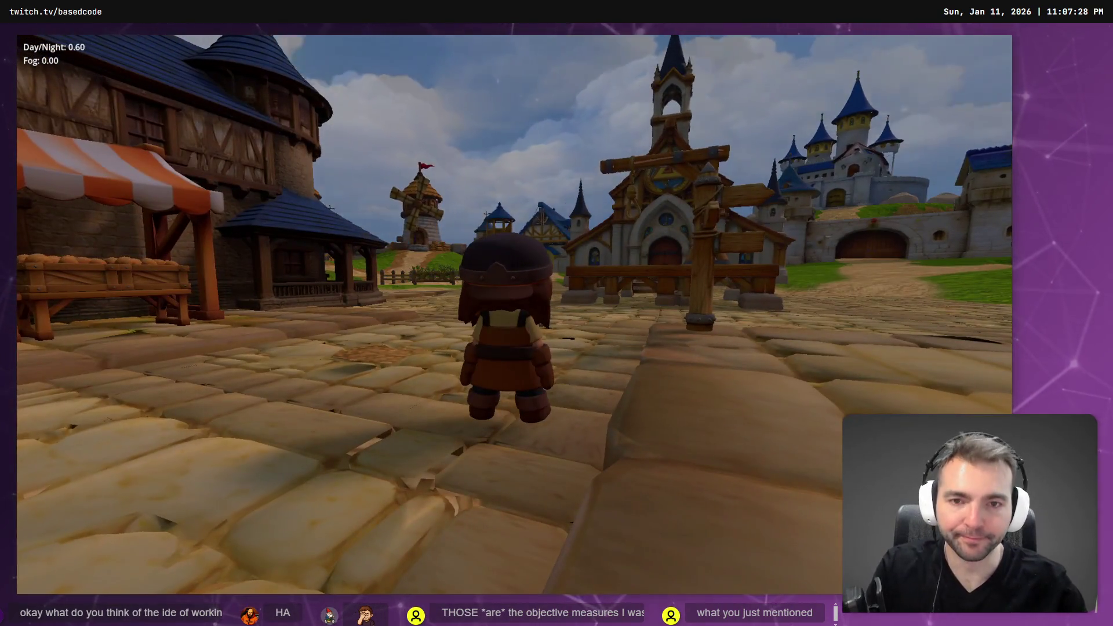
{"action": "key", "text": "n"}
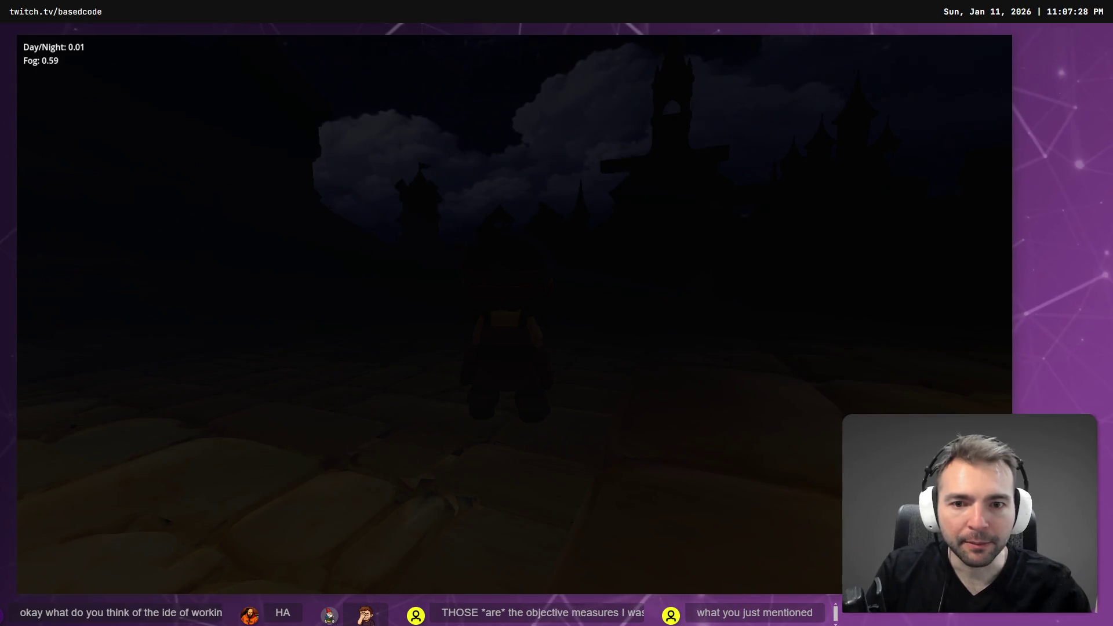
{"action": "key", "text": "n"}
Move the dwarf toward the striped market stall, then switch through Chrome to the Godot editor.
{"action": "key", "text": "a"}
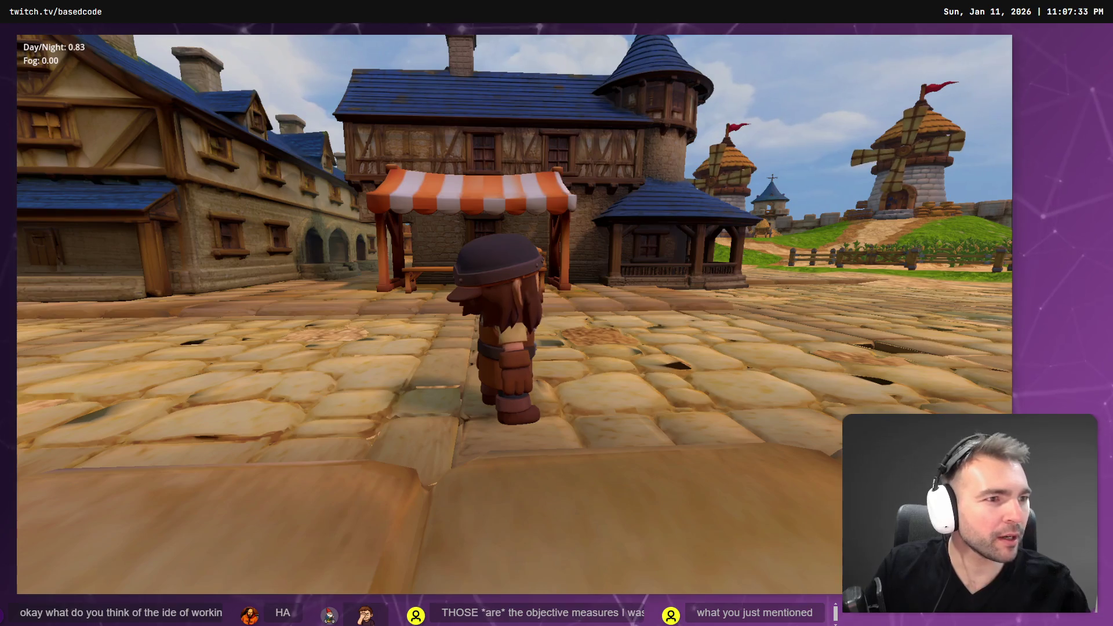
{"action": "key", "text": "w"}
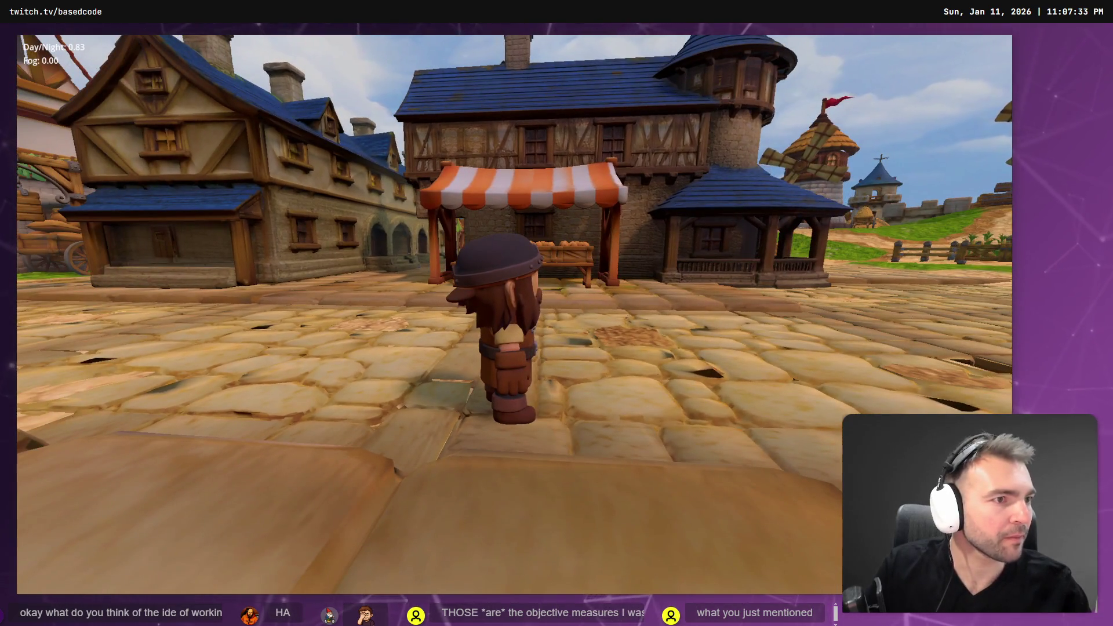
{"action": "key", "text": "alt+Tab"}
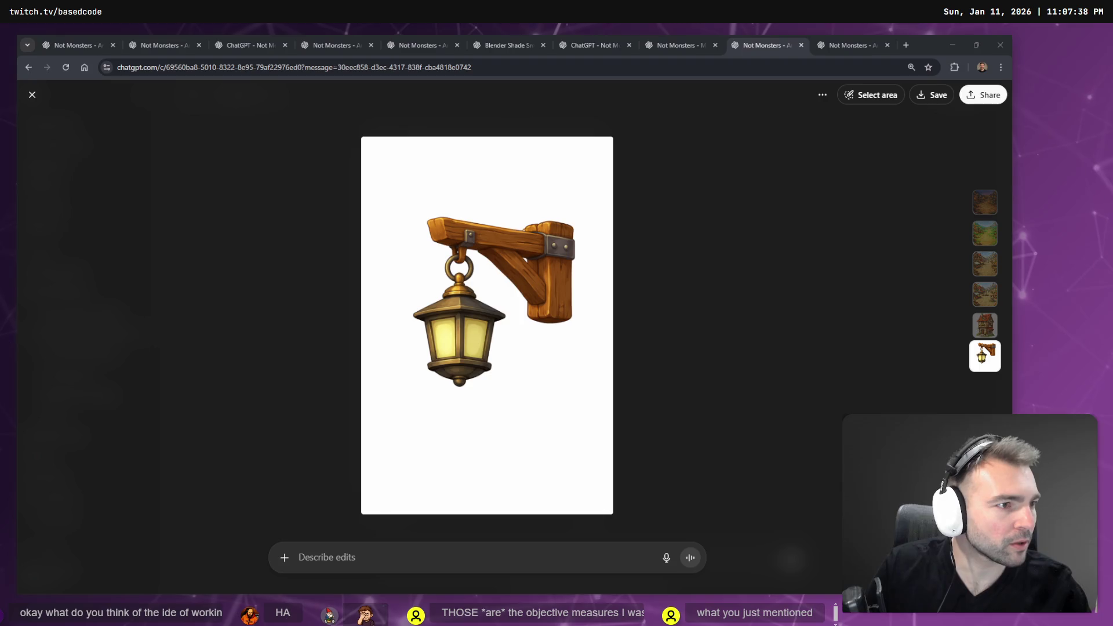
{"action": "key", "text": "alt+Tab"}
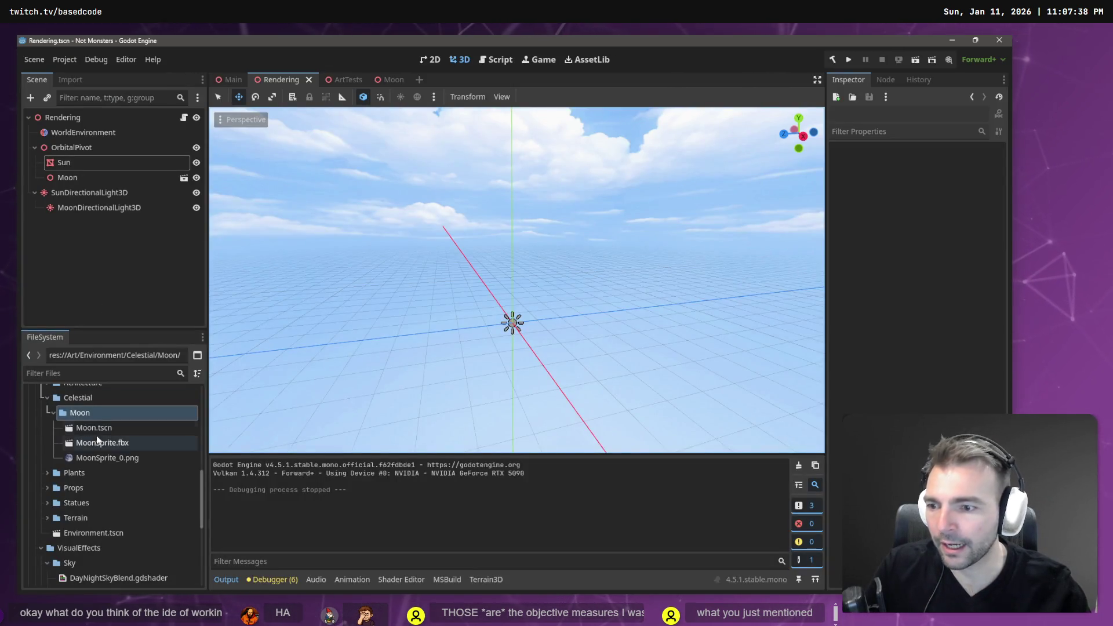
Collapse the Monsters, Audio and Characters folders in the FileSystem dock.
{"action": "scroll", "coordinate": [53, 412], "scroll_direction": "up", "scroll_amount": 3}
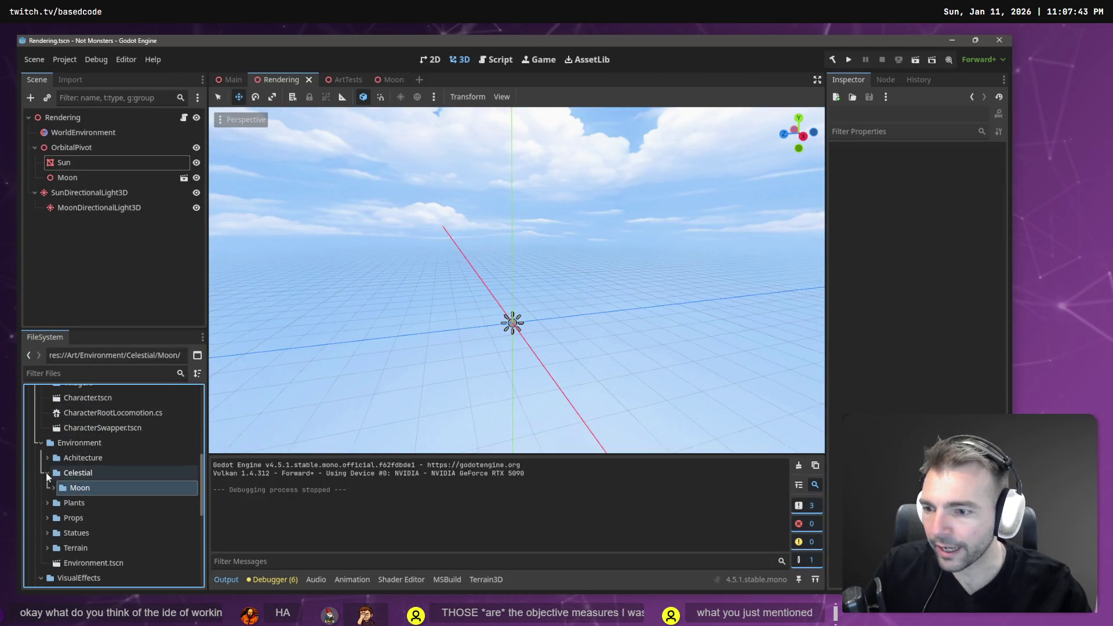
{"action": "scroll", "coordinate": [52, 464], "scroll_direction": "up", "scroll_amount": 5}
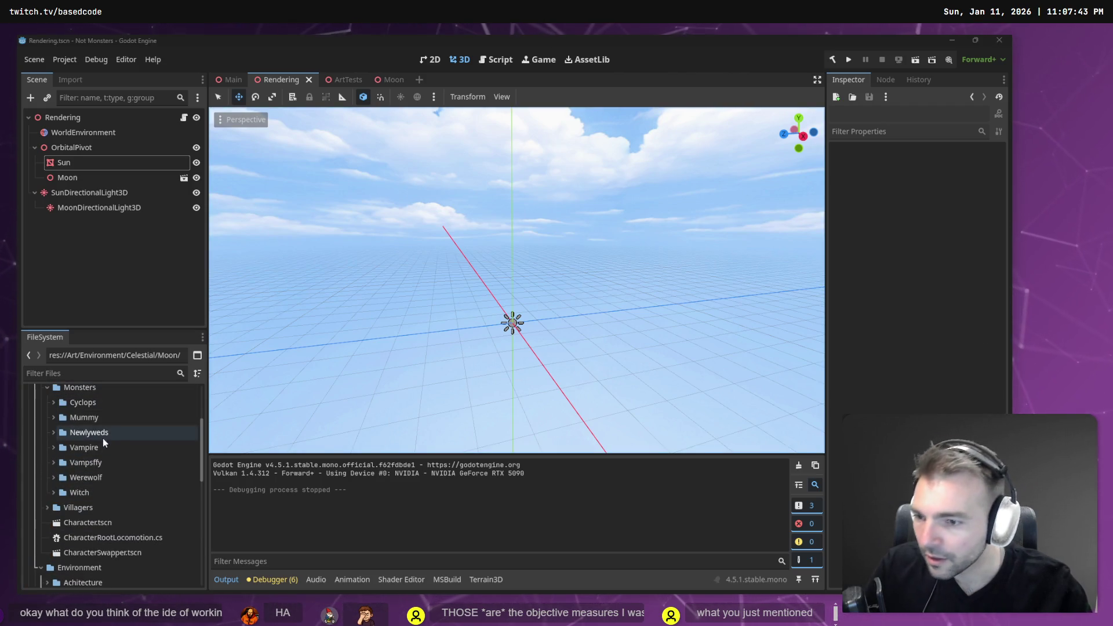
{"action": "left_click", "coordinate": [79, 402]}
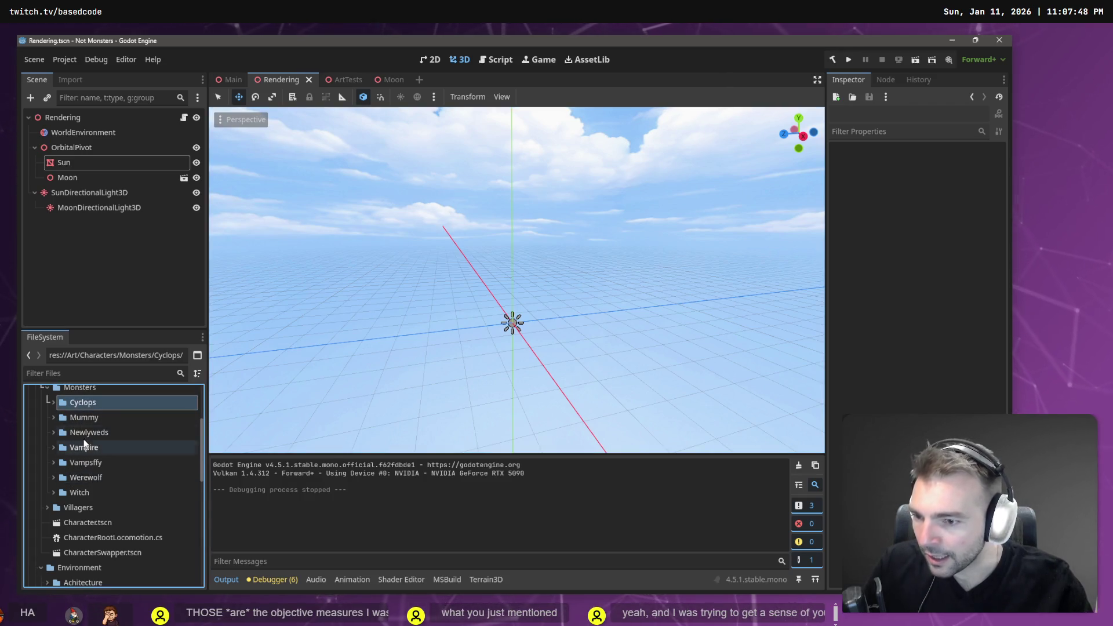
{"action": "scroll", "coordinate": [81, 437], "scroll_direction": "up", "scroll_amount": 2}
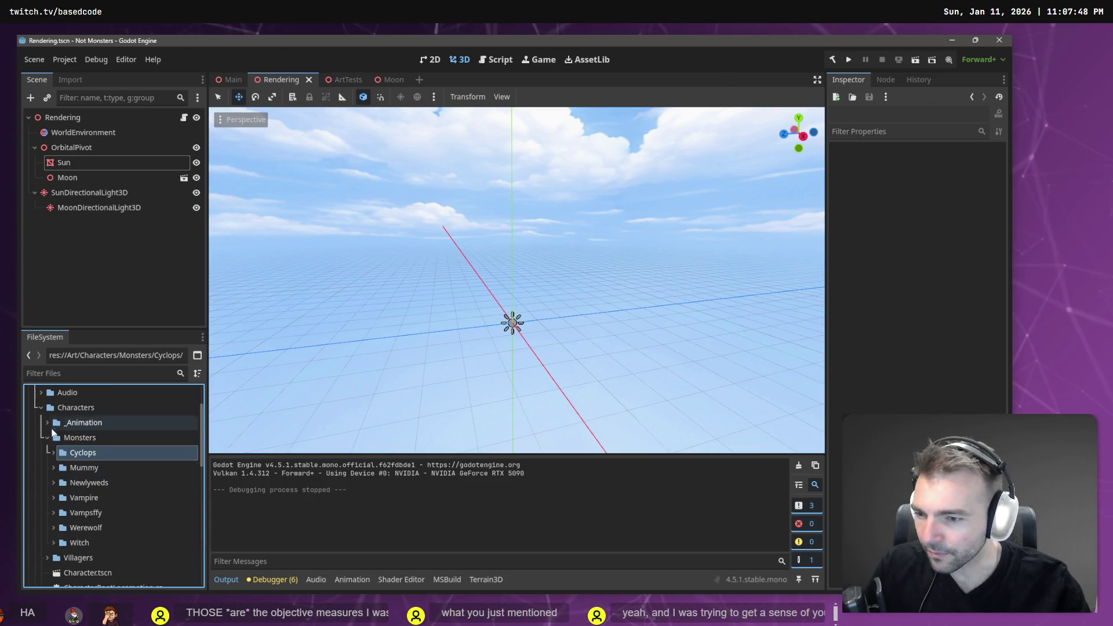
{"action": "left_click", "coordinate": [47, 438]}
{"action": "left_click", "coordinate": [40, 392]}
{"action": "left_click", "coordinate": [41, 392]}
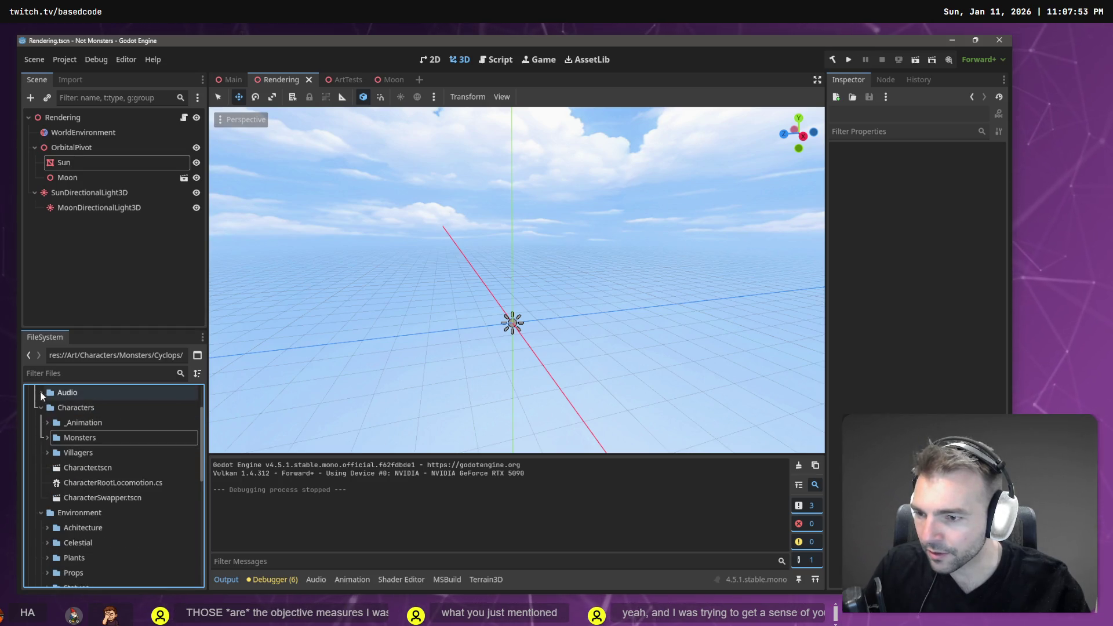
{"action": "left_click", "coordinate": [41, 408]}
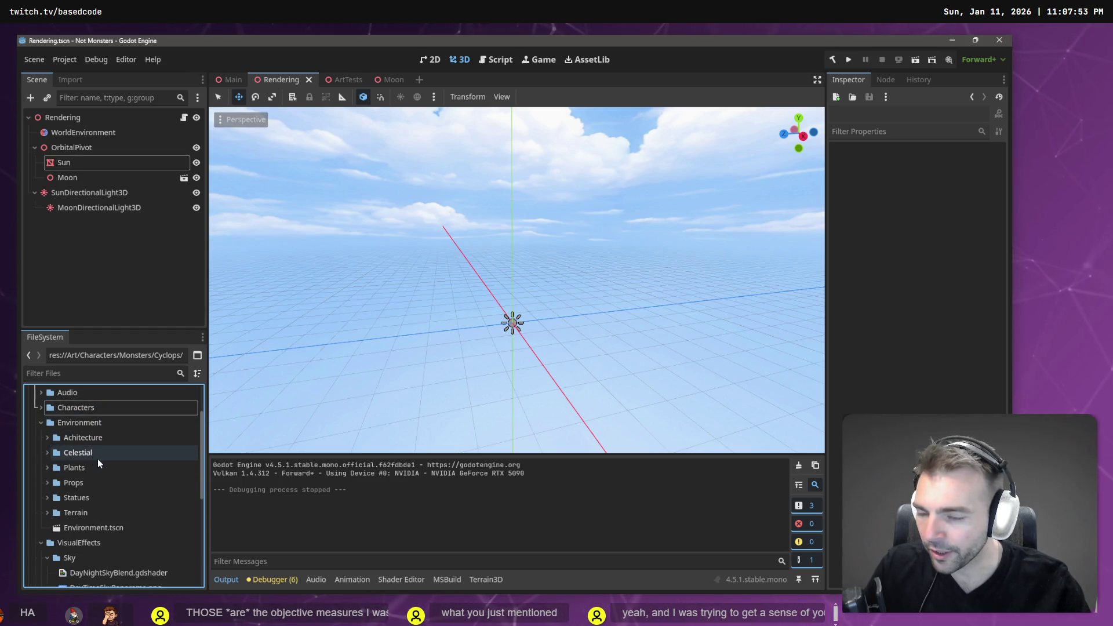
Expand and re-collapse Props, then bring up the Environment folder's context menu.
{"action": "left_click", "coordinate": [45, 484]}
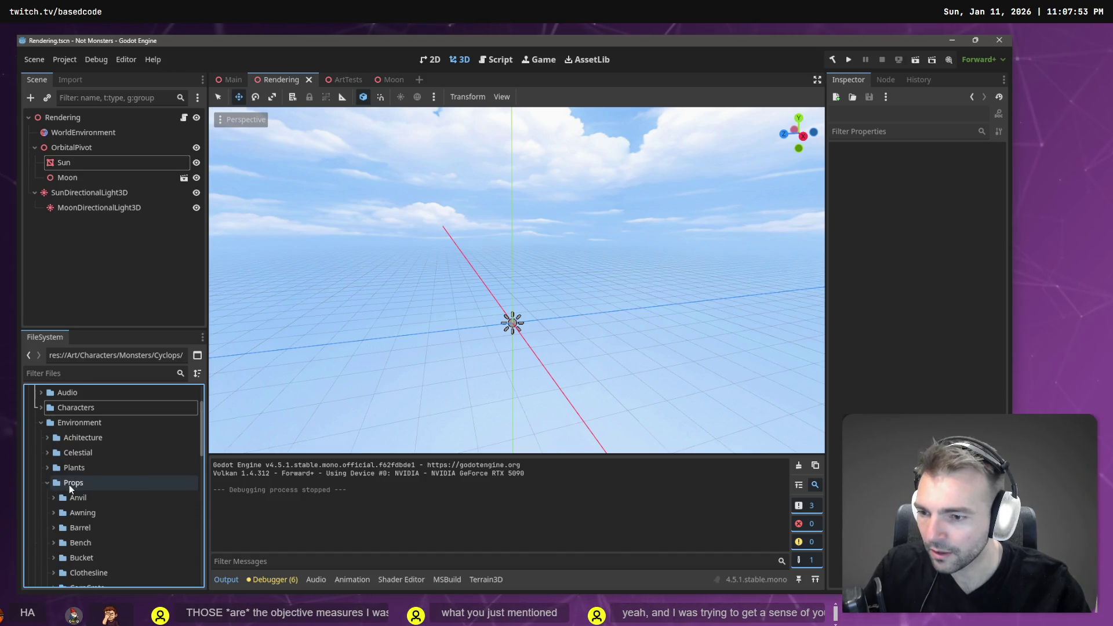
{"action": "scroll", "coordinate": [49, 464], "scroll_direction": "down", "scroll_amount": 2}
{"action": "left_click", "coordinate": [51, 436]}
{"action": "scroll", "coordinate": [51, 436], "scroll_direction": "up", "scroll_amount": 2}
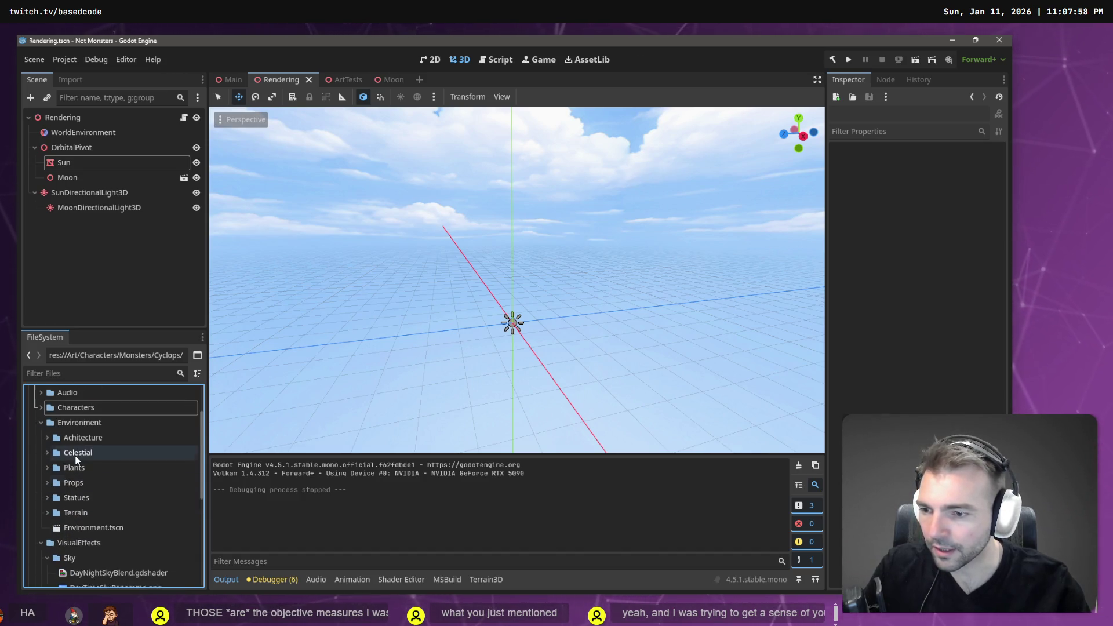
{"action": "right_click", "coordinate": [82, 423]}
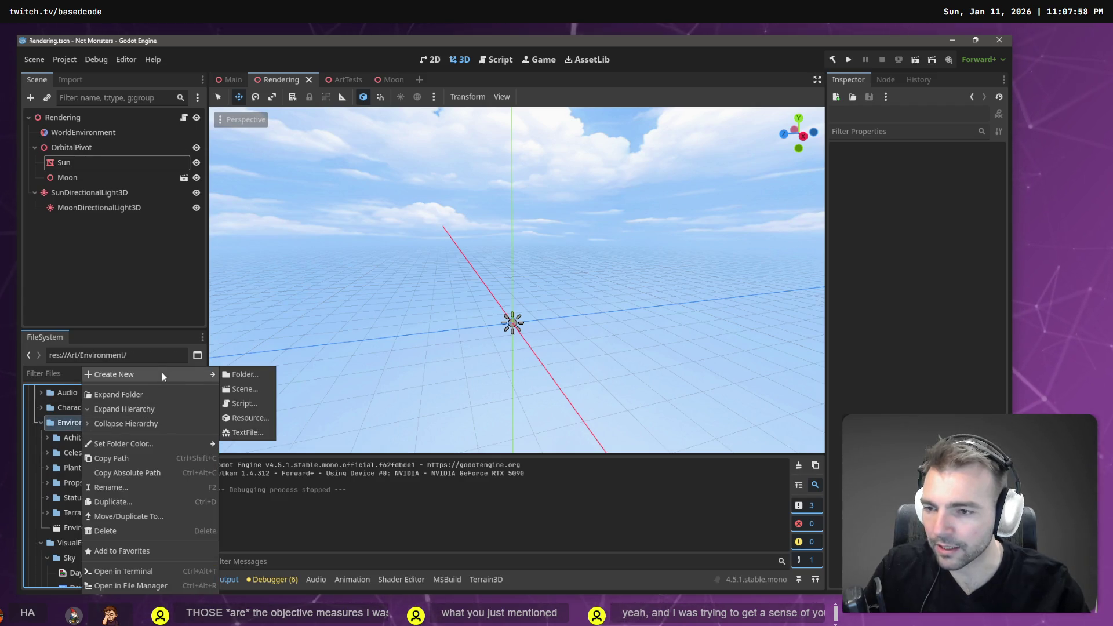
{"action": "left_click", "coordinate": [63, 489]}
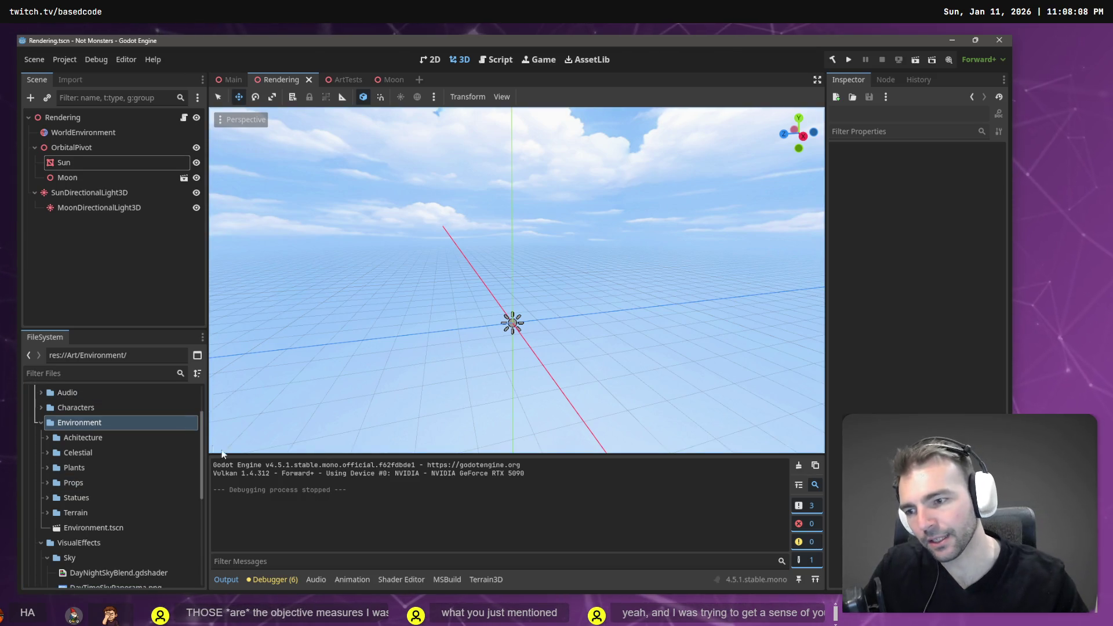
{"action": "right_click", "coordinate": [110, 423]}
Create a new folder named Lights inside the Environment folder.
{"action": "mouse_move", "coordinate": [204, 382]}
{"action": "left_click", "coordinate": [264, 374]}
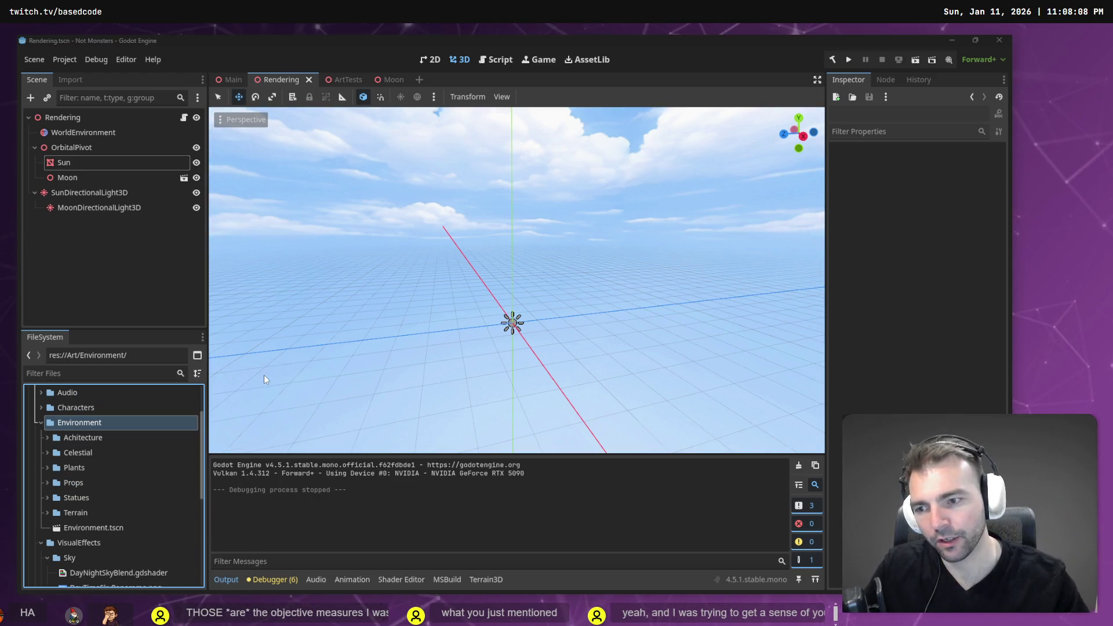
{"action": "type", "text": "Lights"}
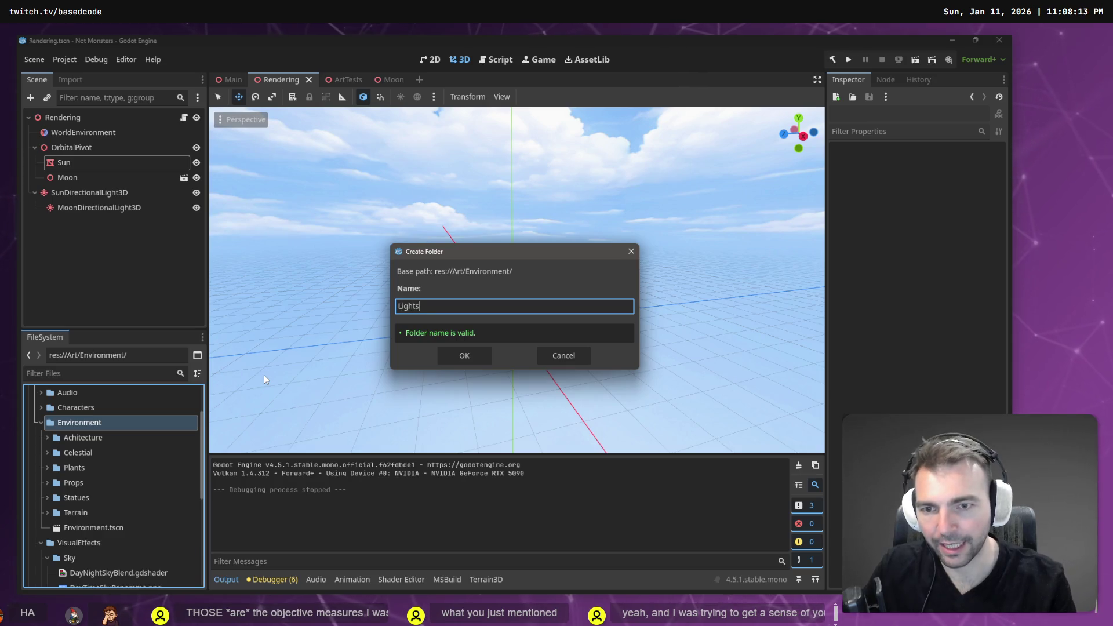
{"action": "key", "text": "ctrl+a"}
{"action": "key", "text": "BackSpace"}
{"action": "type", "text": "LightSourc"}
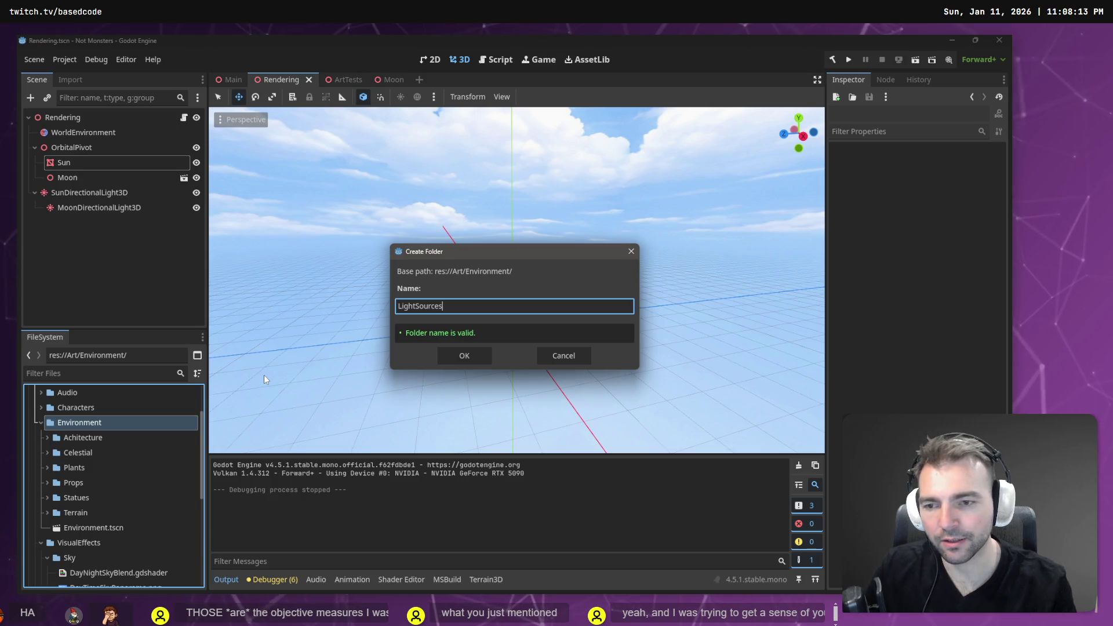
{"action": "key", "text": "ctrl+a"}
{"action": "key", "text": "BackSpace"}
{"action": "type", "text": "Lights"}
{"action": "key", "text": "Return"}
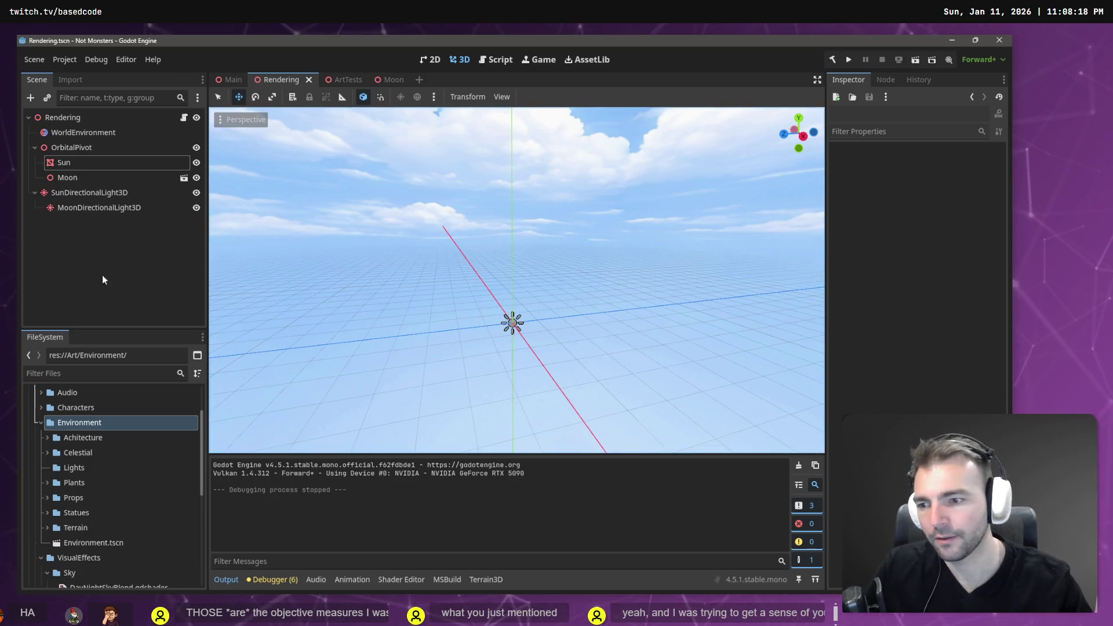
Create a HangingLantern folder inside the Lights folder.
{"action": "left_click", "coordinate": [83, 467]}
{"action": "right_click", "coordinate": [83, 467]}
{"action": "mouse_move", "coordinate": [186, 381]}
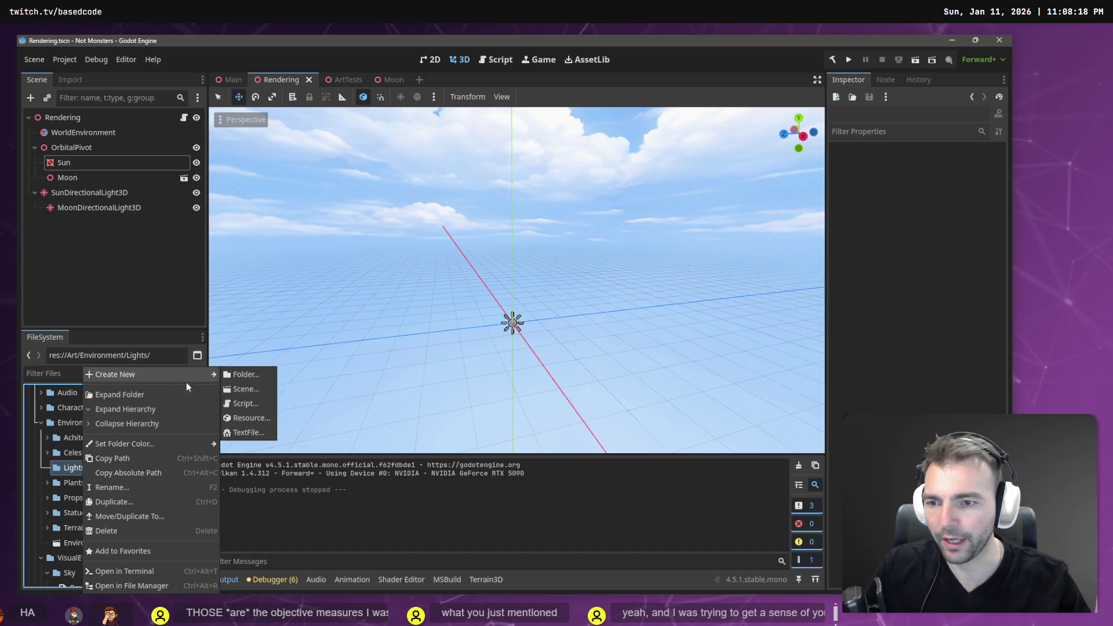
{"action": "left_click", "coordinate": [259, 375]}
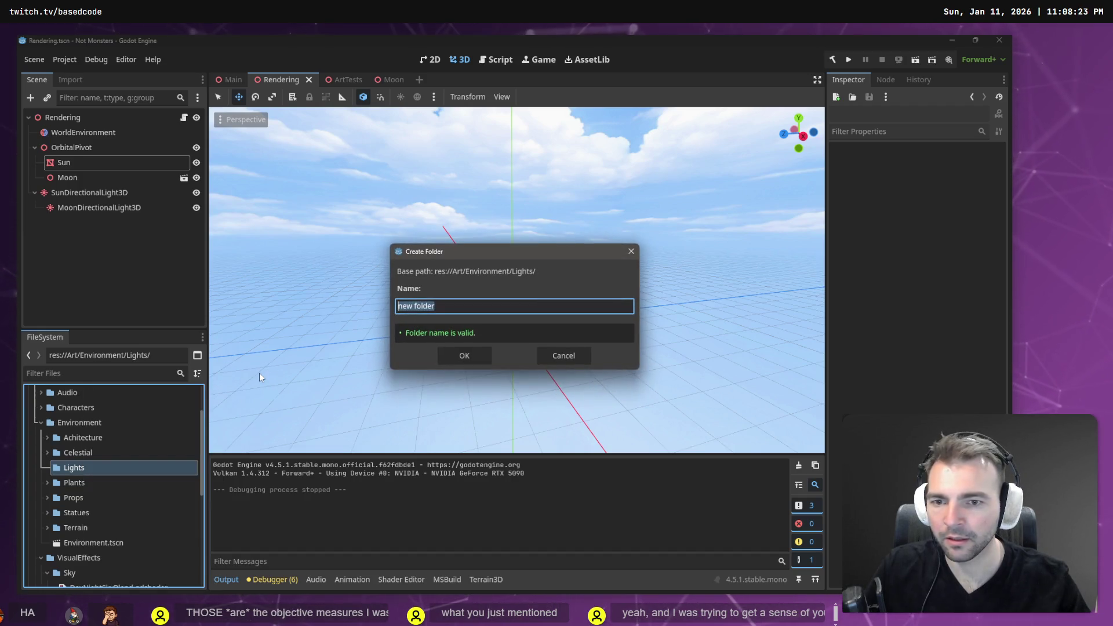
{"action": "key", "text": "BackSpace"}
{"action": "type", "text": "HangingLante"}
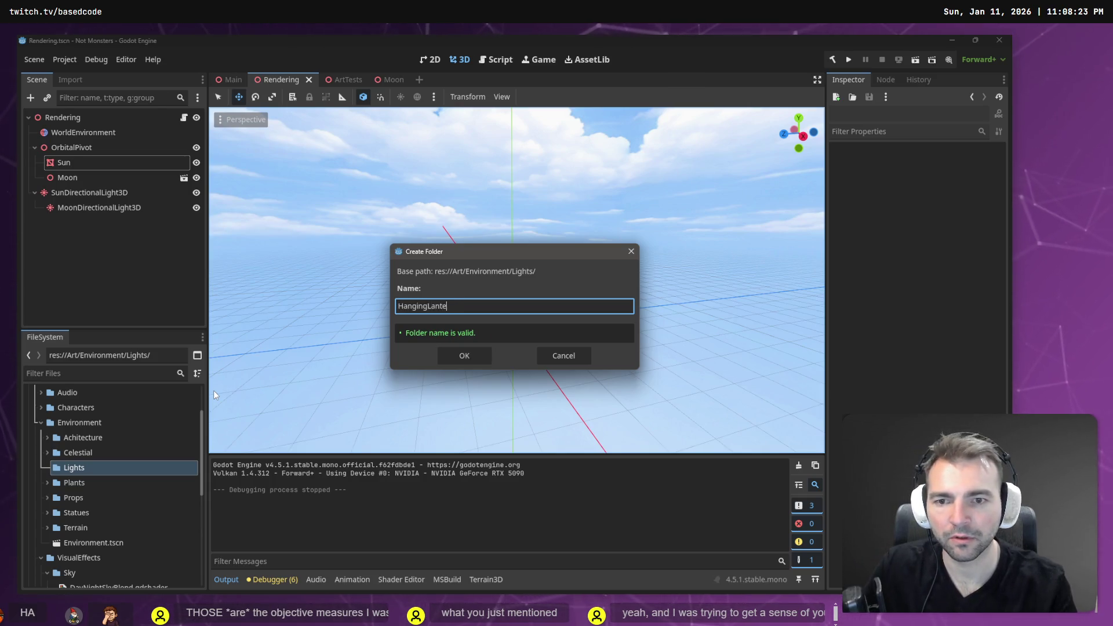
{"action": "key", "text": "Return"}
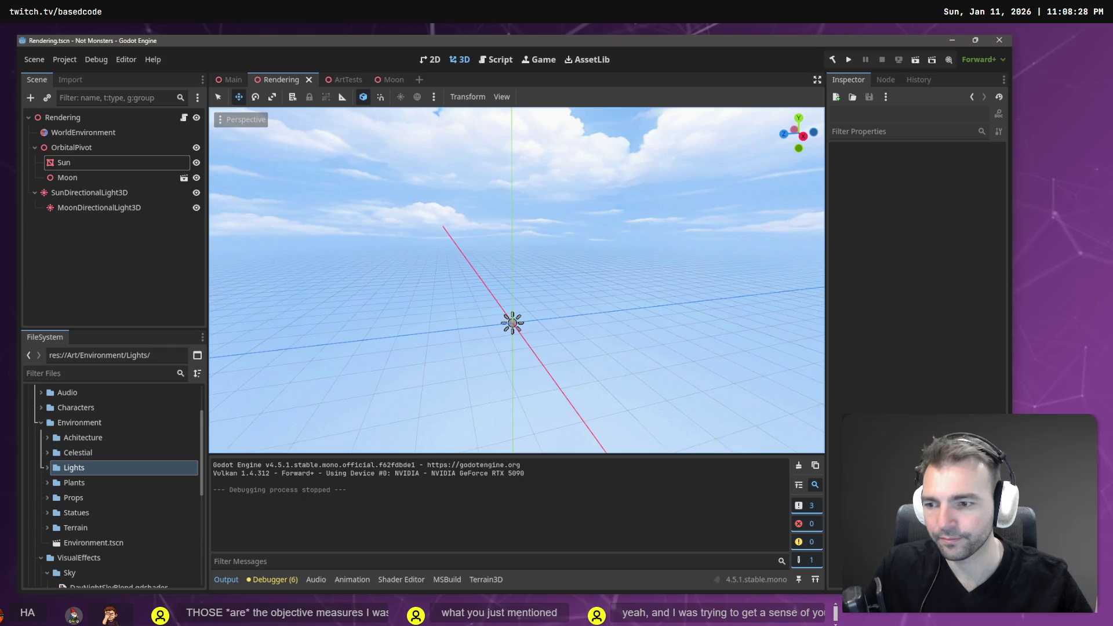
{"action": "left_click", "coordinate": [70, 467]}
{"action": "right_click", "coordinate": [71, 467]}
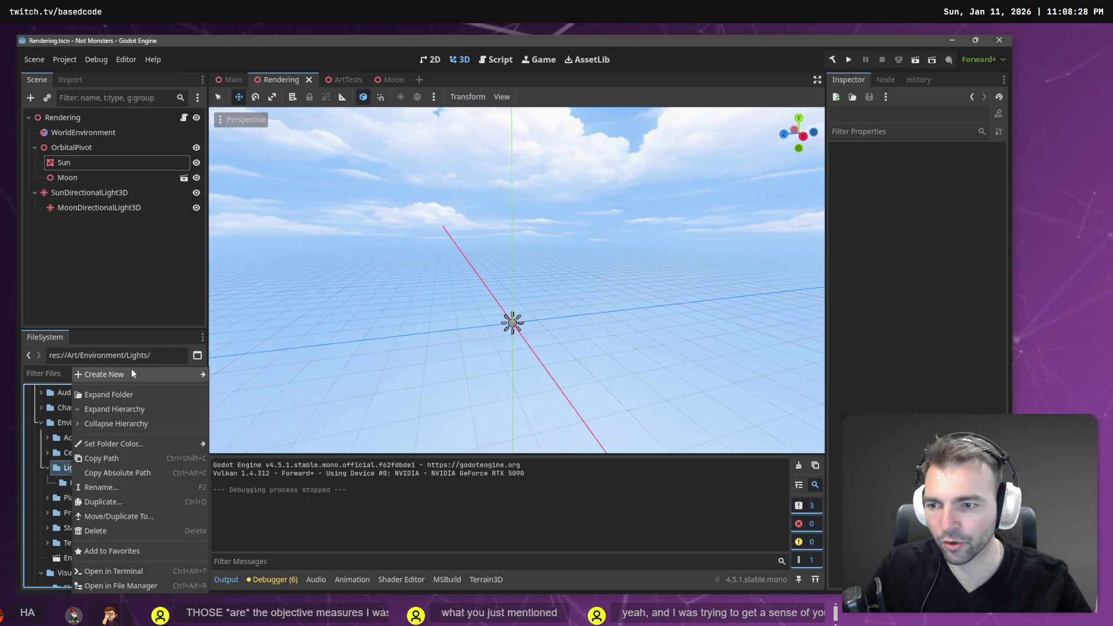
Add a Torch folder inside Lights and rename it to HangingTorch.
{"action": "mouse_move", "coordinate": [133, 374]}
{"action": "left_click", "coordinate": [218, 374]}
{"action": "type", "text": "Torch"}
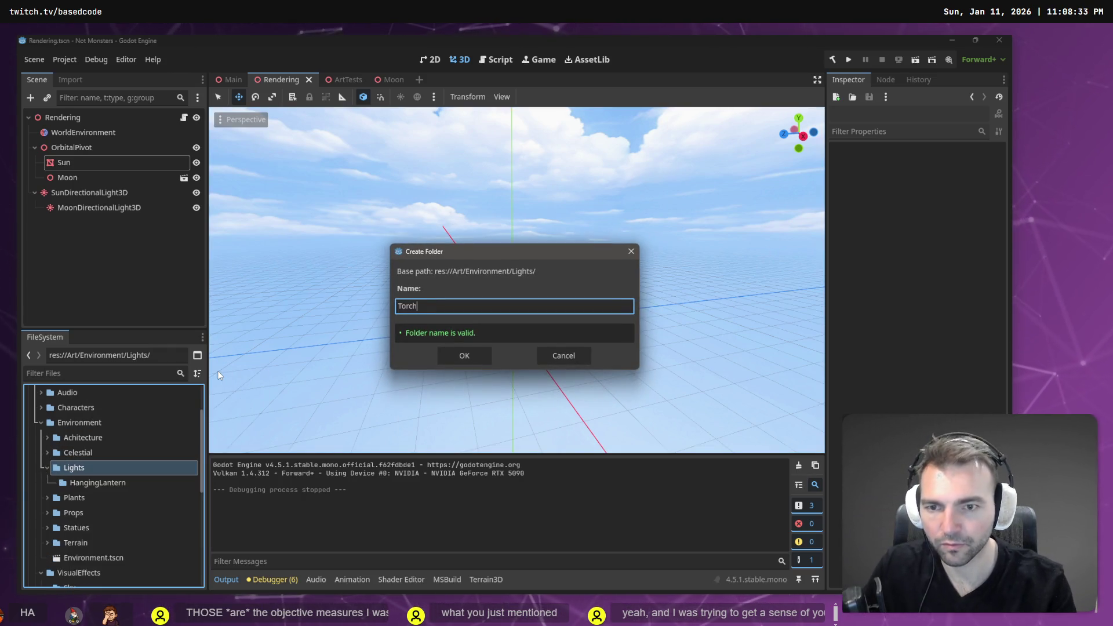
{"action": "key", "text": "Return"}
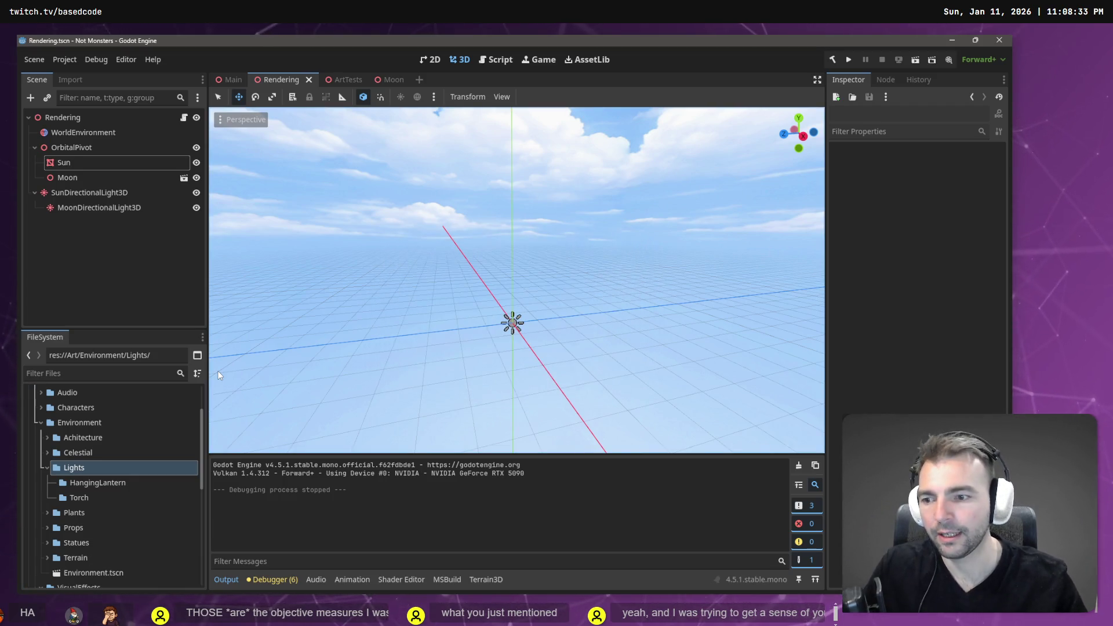
{"action": "left_click", "coordinate": [54, 499]}
{"action": "left_click", "coordinate": [80, 496]}
{"action": "type", "text": "HangingTorch"}
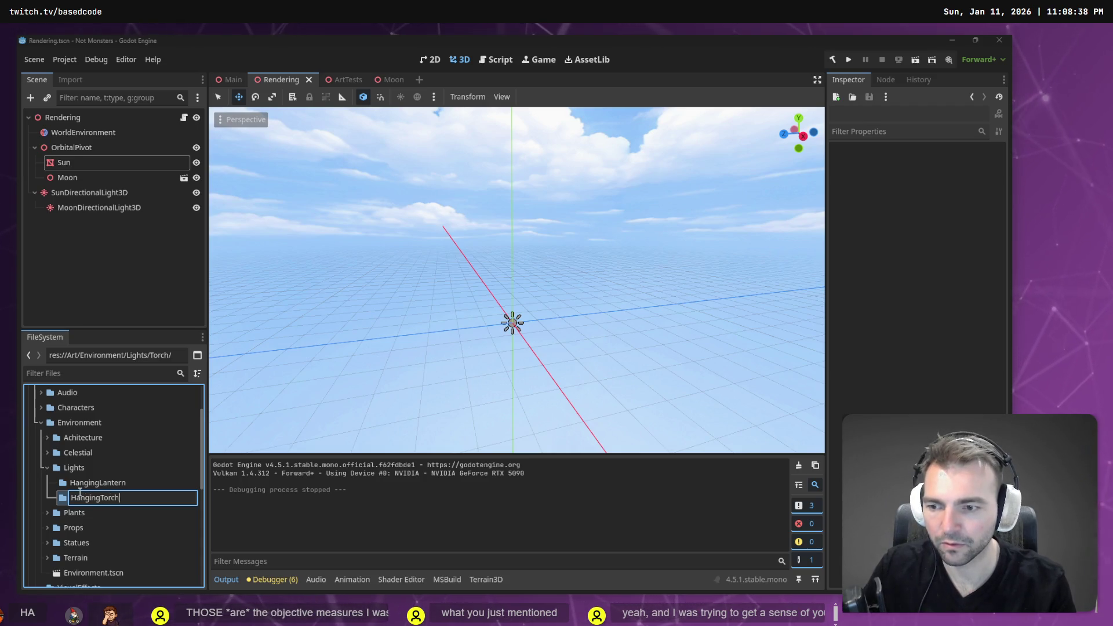
{"action": "key", "text": "Return"}
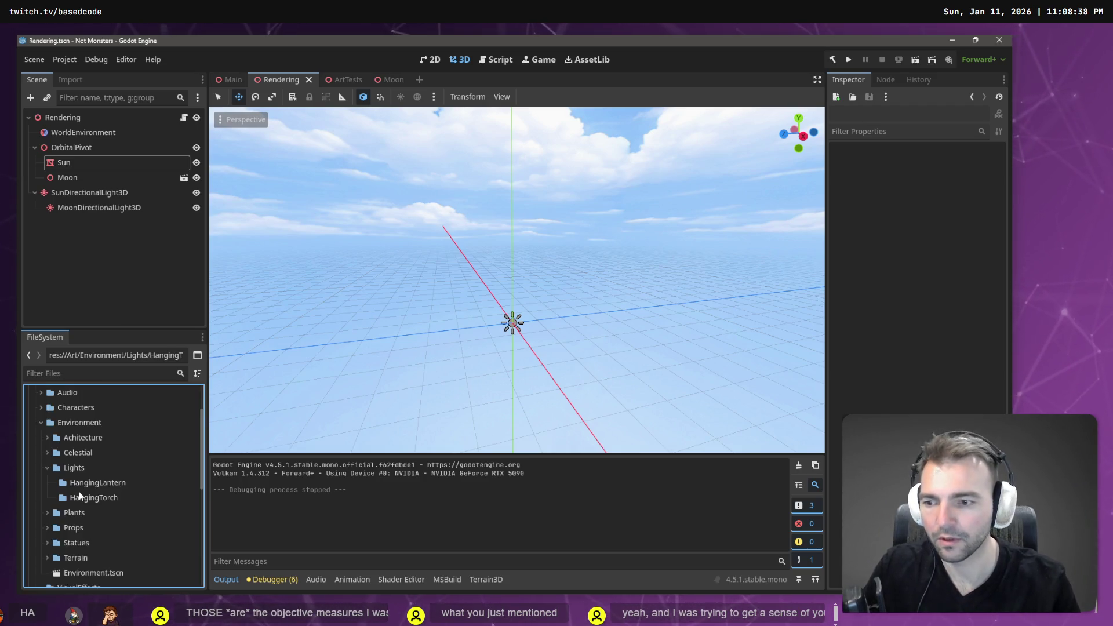
Add a StreetLantern folder inside Lights.
{"action": "right_click", "coordinate": [51, 468]}
{"action": "mouse_move", "coordinate": [160, 371]}
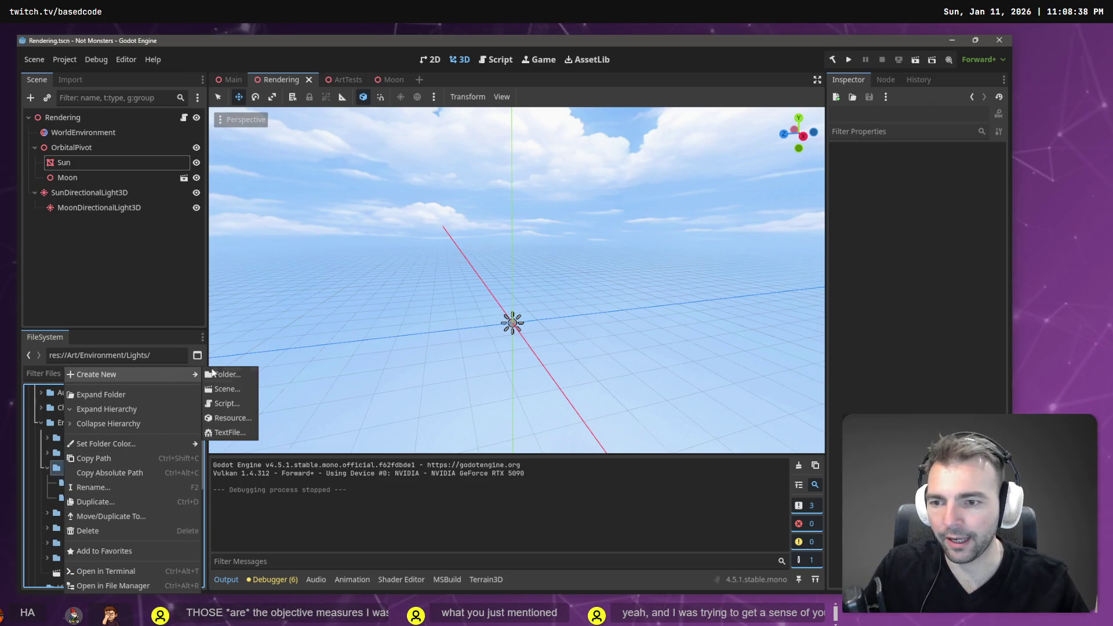
{"action": "left_click", "coordinate": [227, 373]}
{"action": "type", "text": "Str"}
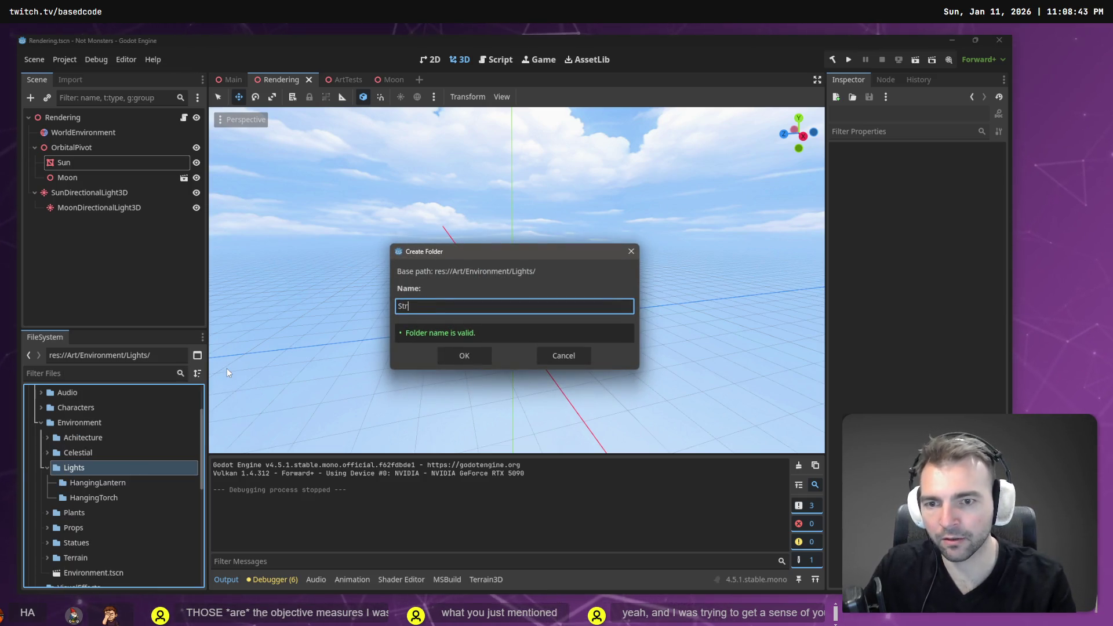
{"action": "type", "text": "eetLantern"}
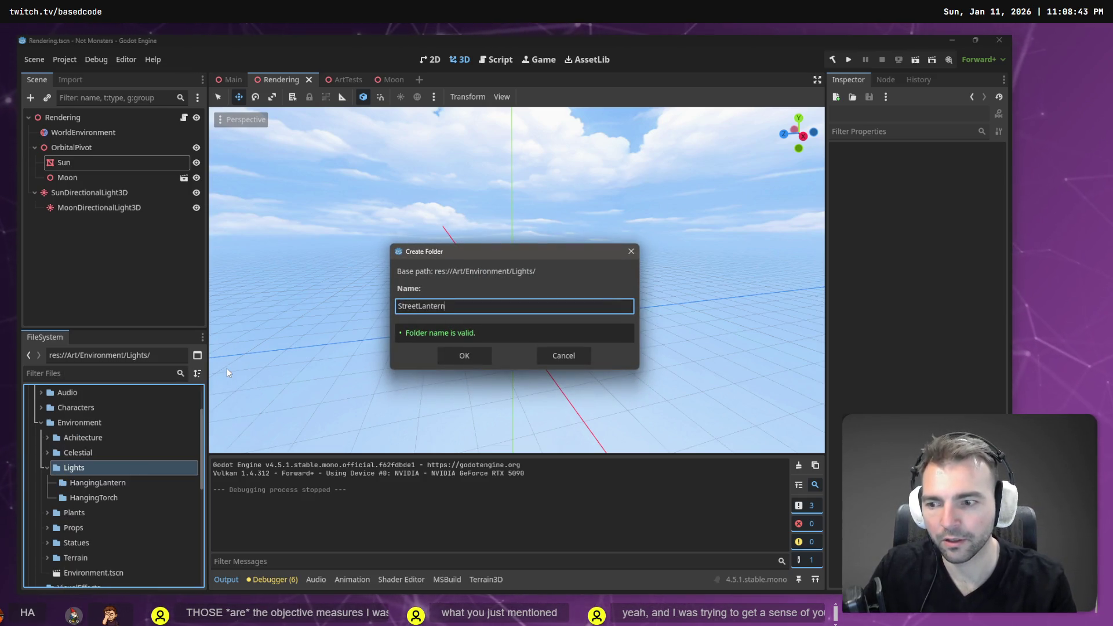
{"action": "key", "text": "Return"}
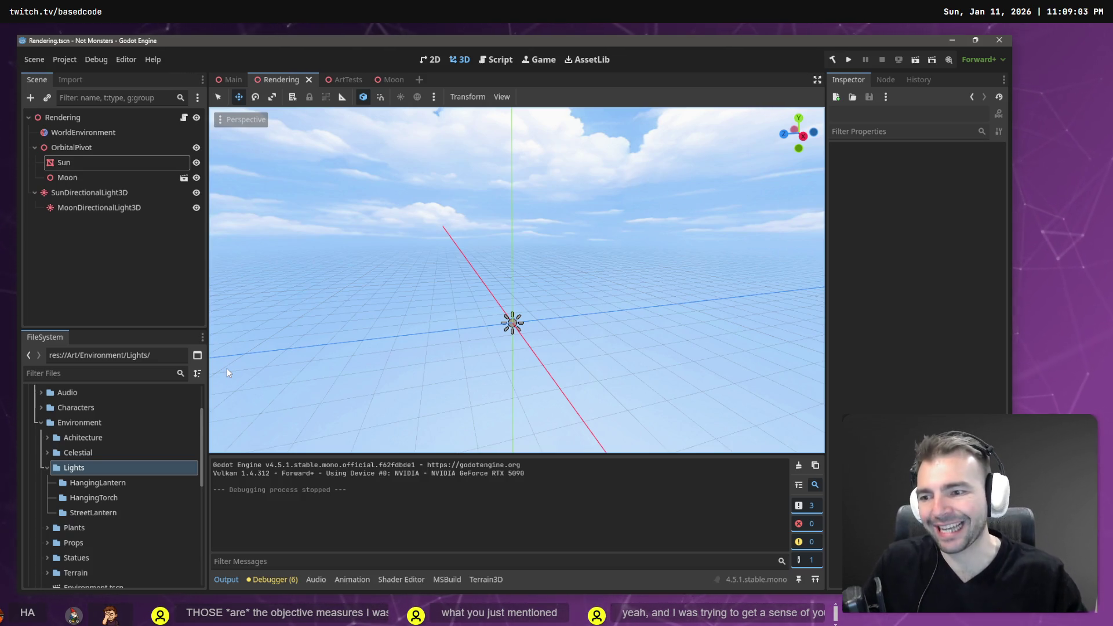
Add a Candle folder inside Lights, check the new folders, then switch to the browser.
{"action": "right_click", "coordinate": [88, 467]}
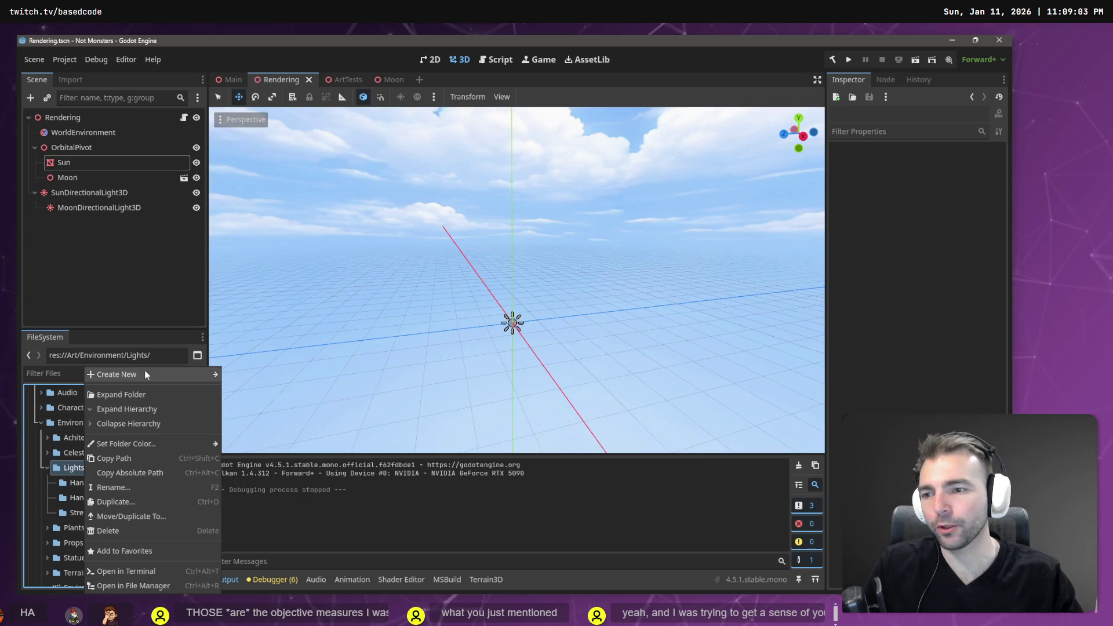
{"action": "mouse_move", "coordinate": [144, 370]}
{"action": "left_click", "coordinate": [232, 375]}
{"action": "type", "text": "Ca"}
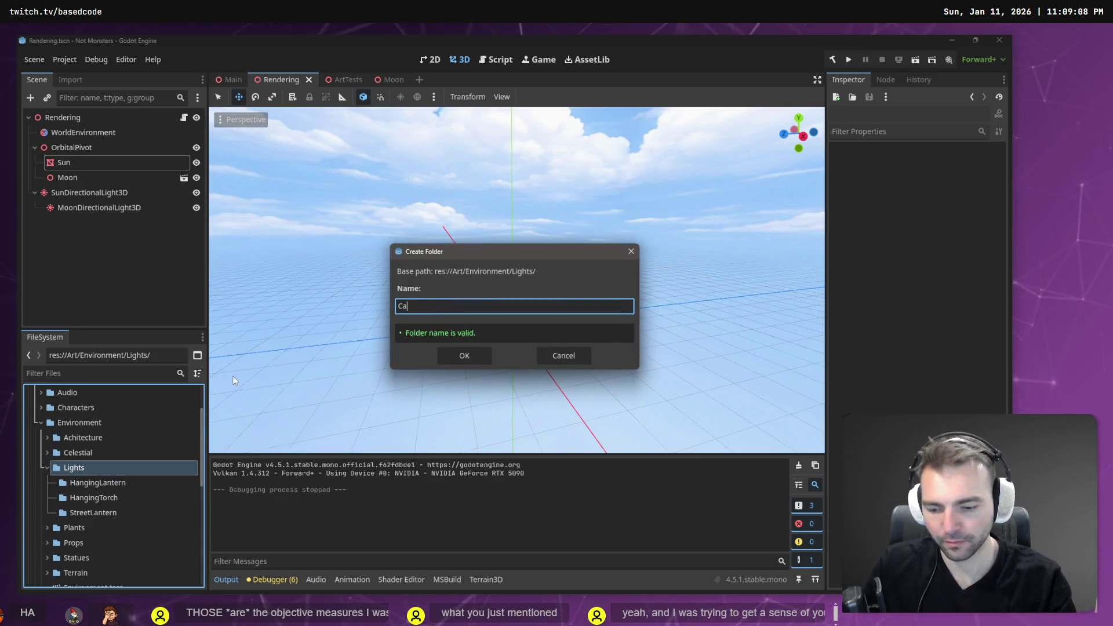
{"action": "type", "text": "ndle"}
{"action": "key", "text": "Return"}
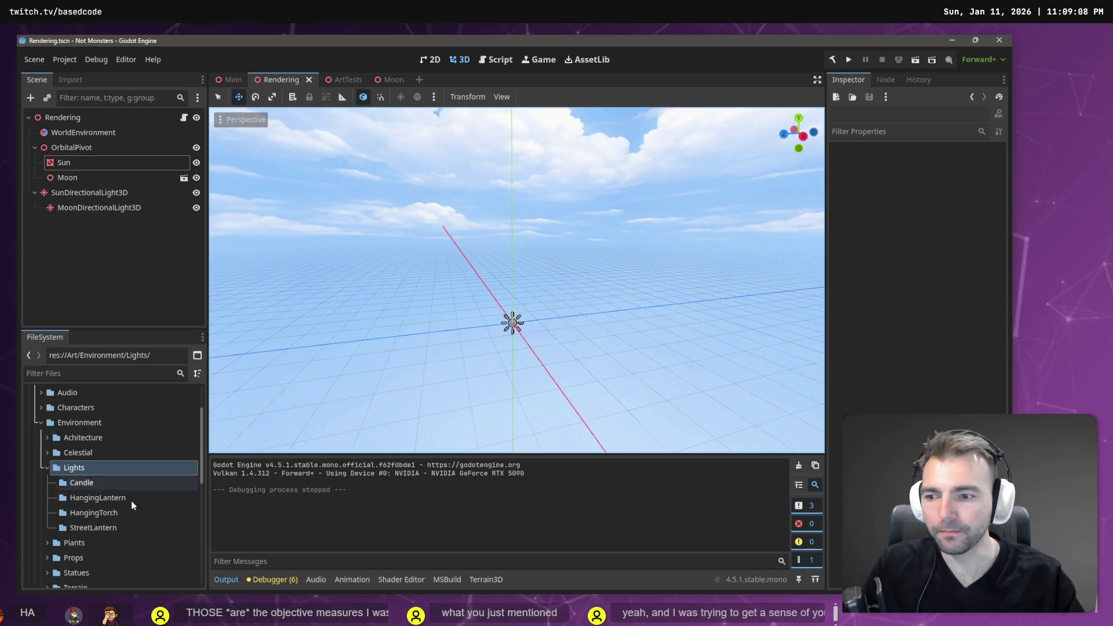
{"action": "left_click", "coordinate": [108, 480]}
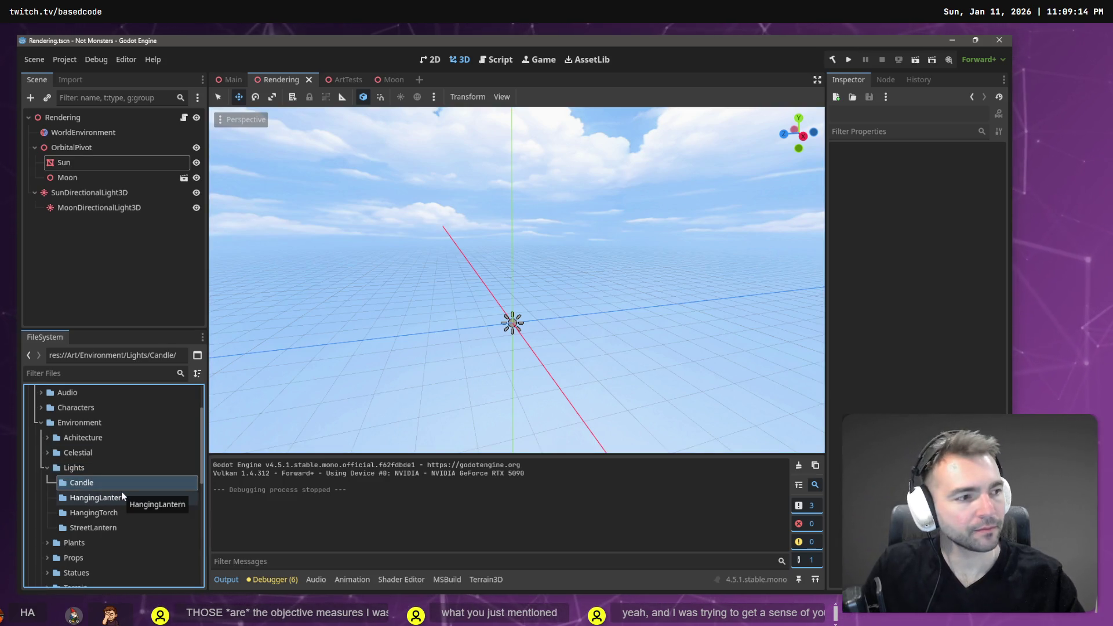
{"action": "left_click", "coordinate": [113, 499]}
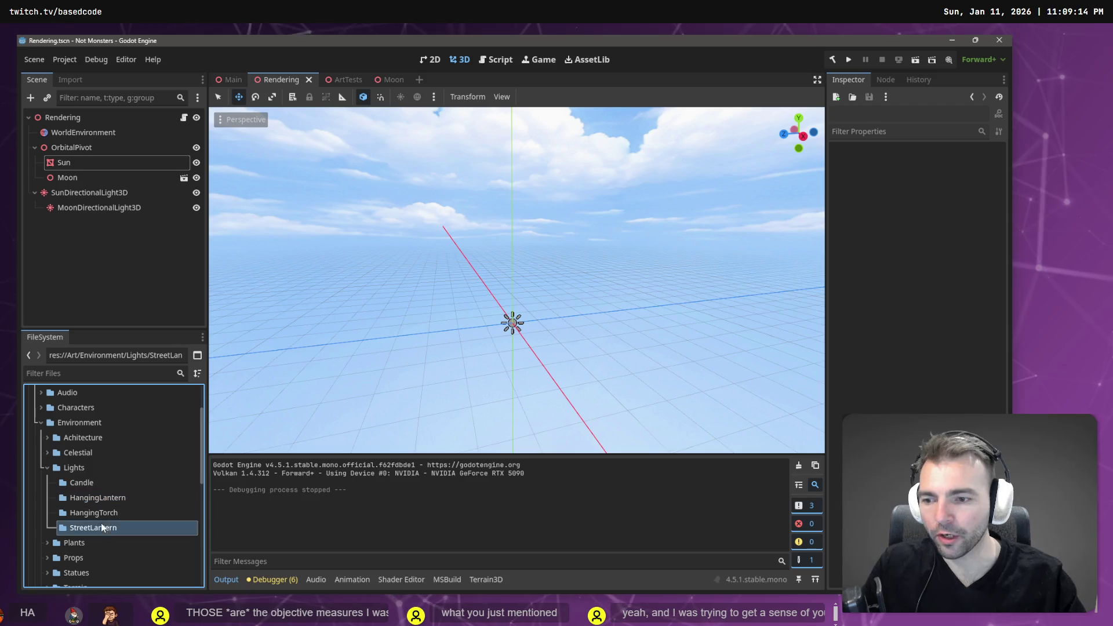
{"action": "left_click", "coordinate": [96, 512]}
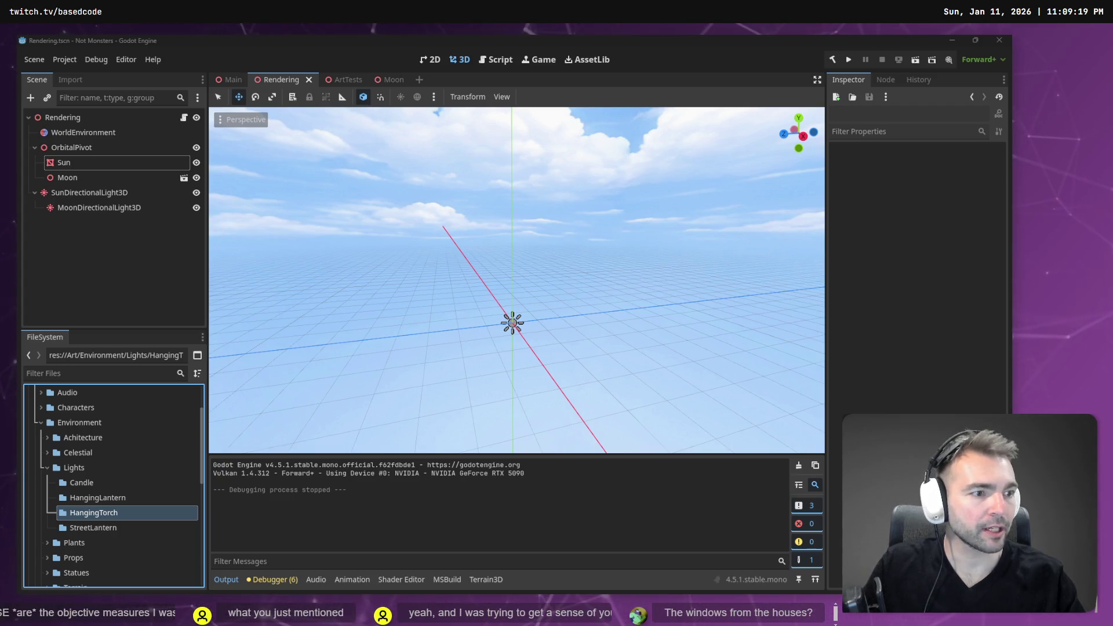
{"action": "key", "text": "alt+Tab"}
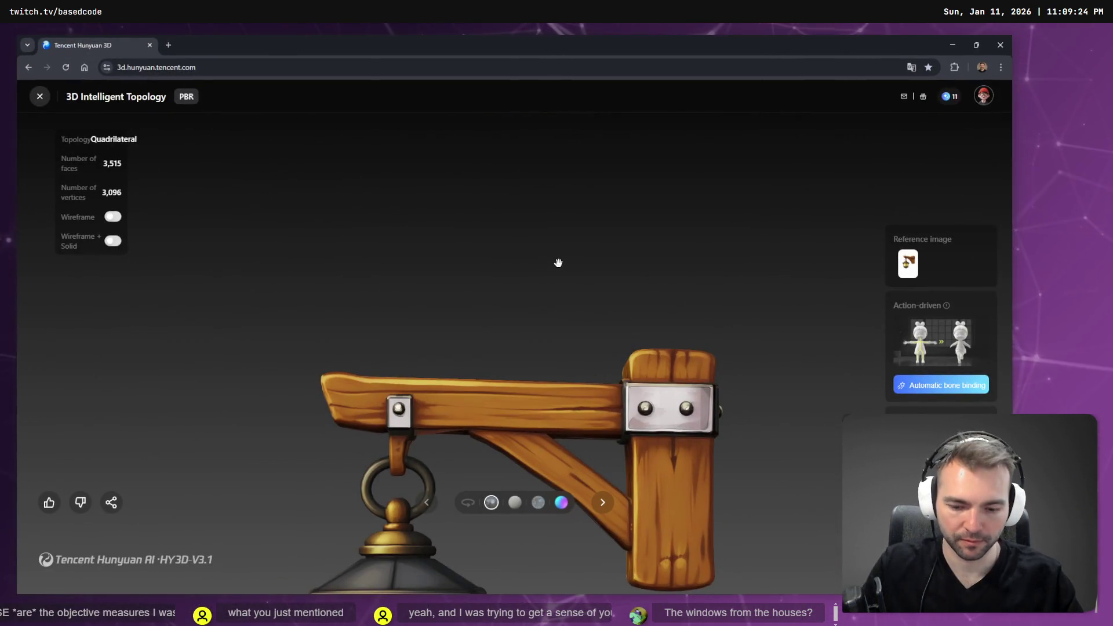
View the Hunyuan 3D wall lantern fullscreen, orbit and zoom it, then return to Godot.
{"action": "key", "text": "F11"}
{"action": "mouse_move", "coordinate": [556, 261]}
{"action": "left_mouse_down"}
{"action": "mouse_move", "coordinate": [586, 467]}
{"action": "mouse_move", "coordinate": [725, 465]}
{"action": "mouse_move", "coordinate": [644, 423]}
{"action": "mouse_move", "coordinate": [666, 285]}
{"action": "mouse_move", "coordinate": [708, 266]}
{"action": "mouse_move", "coordinate": [591, 326]}
{"action": "mouse_move", "coordinate": [565, 160]}
{"action": "left_mouse_up"}
{"action": "scroll", "coordinate": [667, 428], "scroll_direction": "down", "scroll_amount": 3}
{"action": "scroll", "coordinate": [649, 280], "scroll_direction": "up", "scroll_amount": 1}
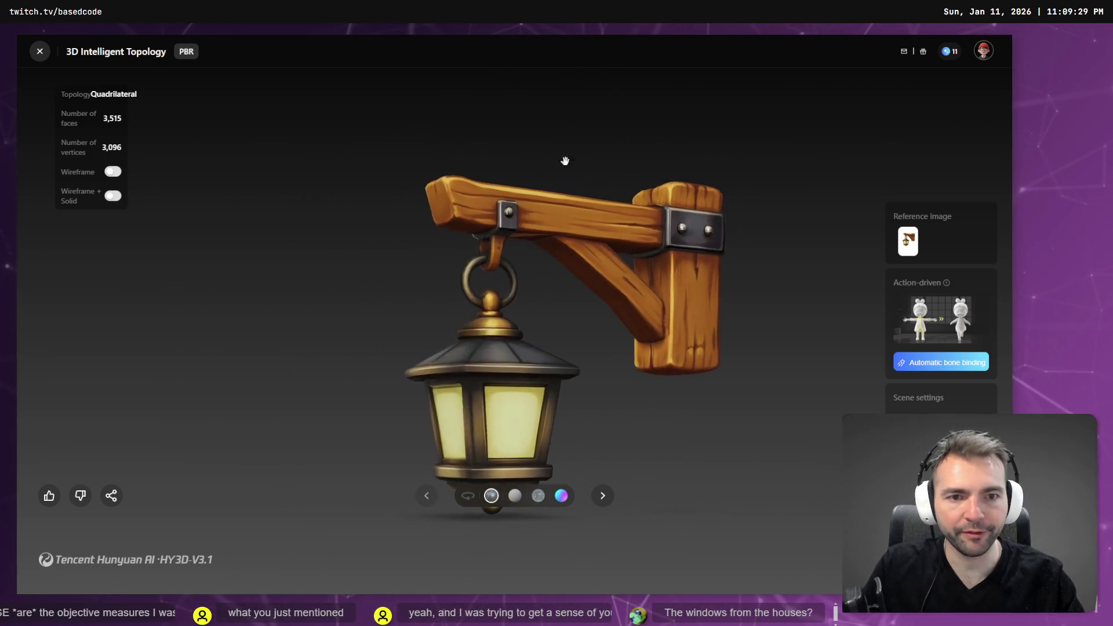
{"action": "key", "text": "alt+Tab"}
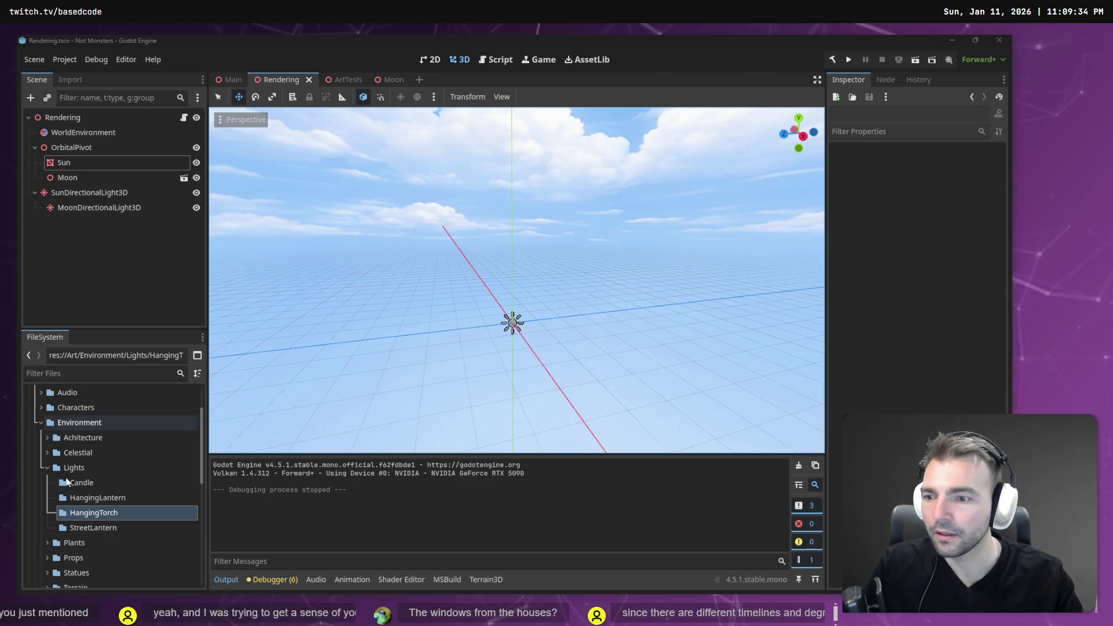
Select HangingLantern as the target for the lantern .fbx and .png files, then start freelooking the viewport.
{"action": "left_click", "coordinate": [126, 498]}
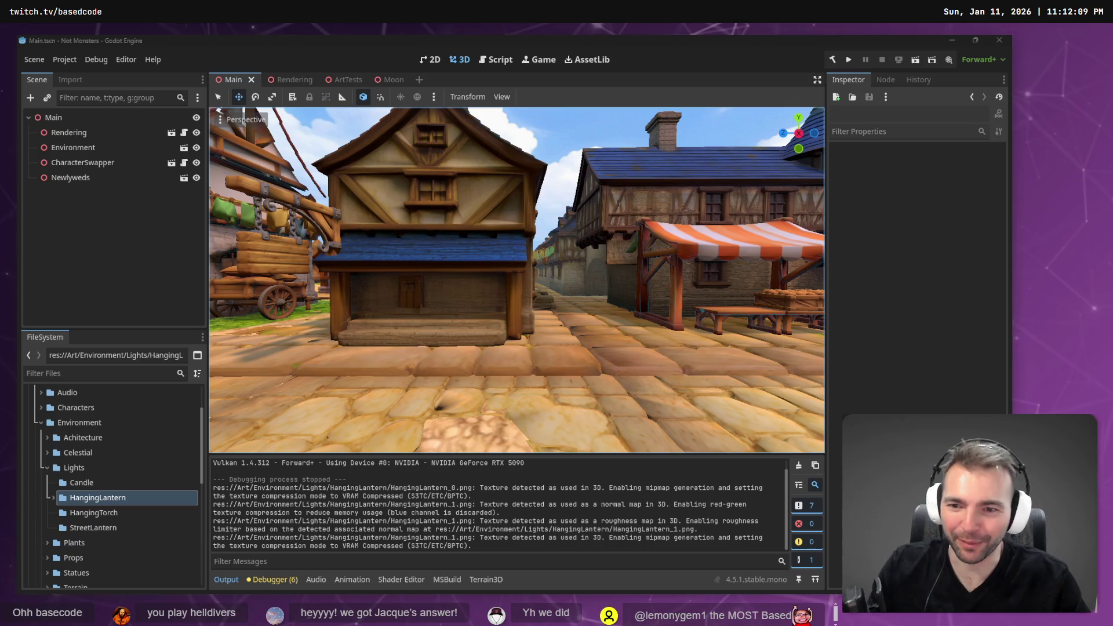
{"action": "right_click", "coordinate": [383, 299]}
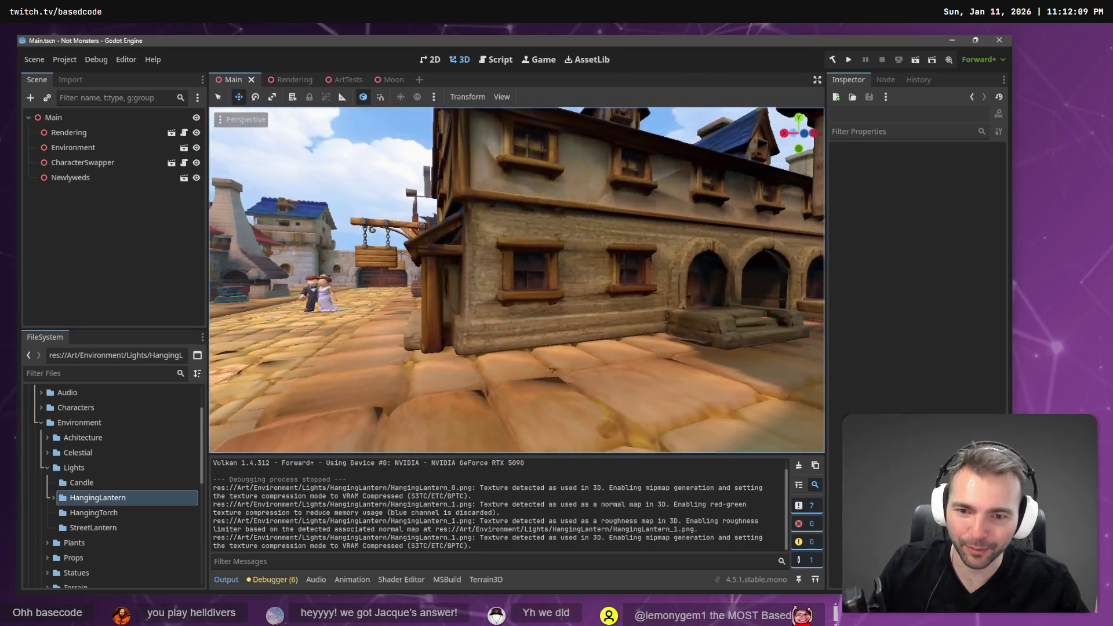
Fly the view toward and back over the village houses, then expand HangingLantern.
{"action": "key", "text": "w"}
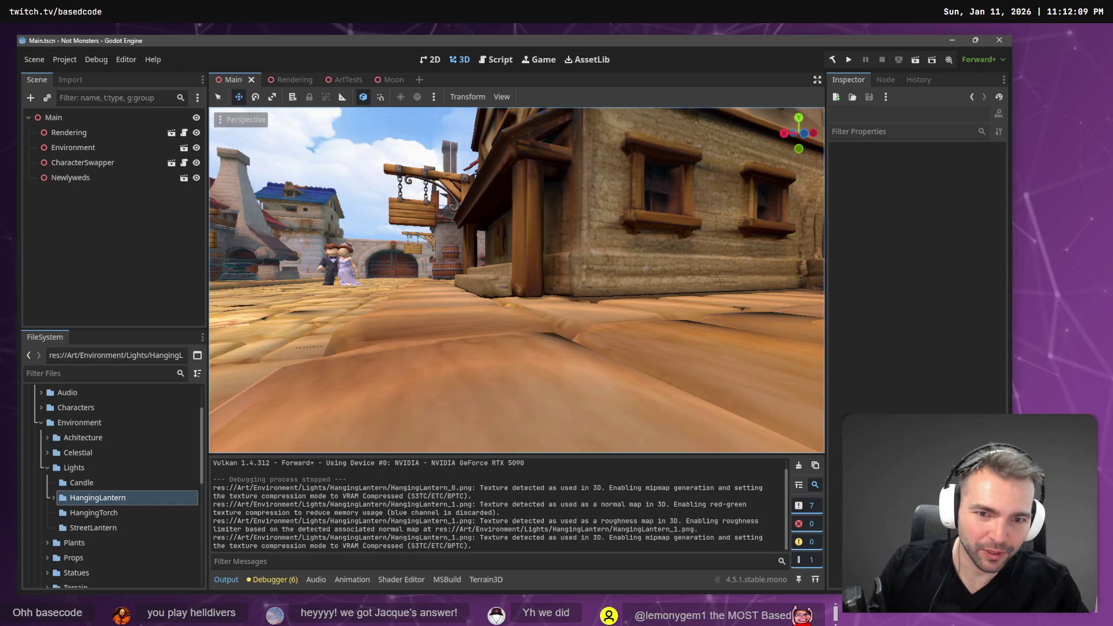
{"action": "key", "text": "s"}
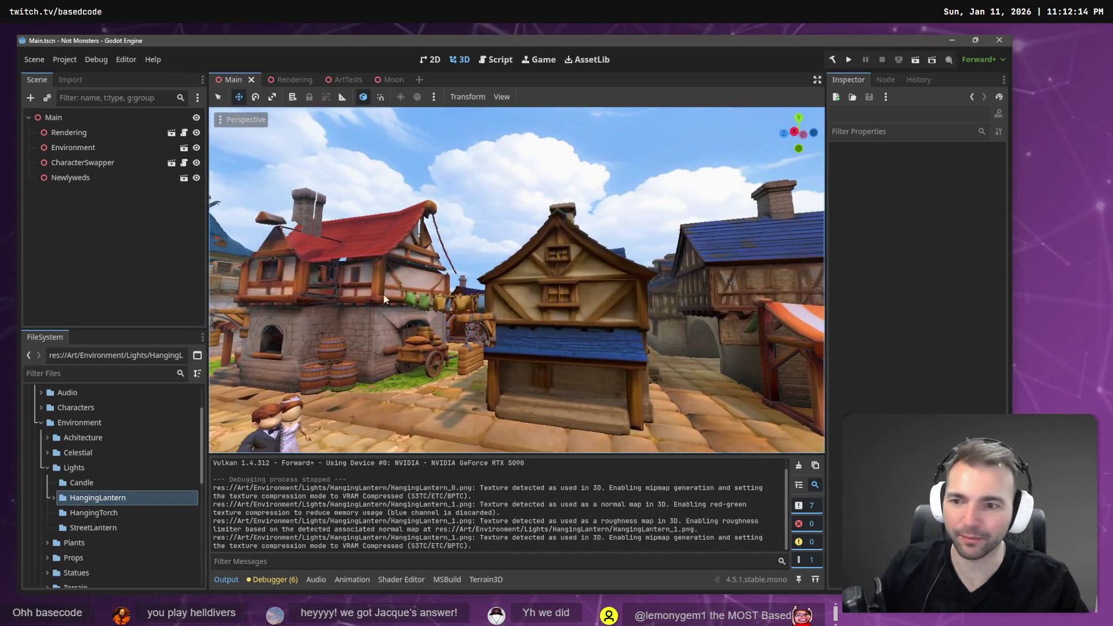
{"action": "left_click", "coordinate": [54, 499]}
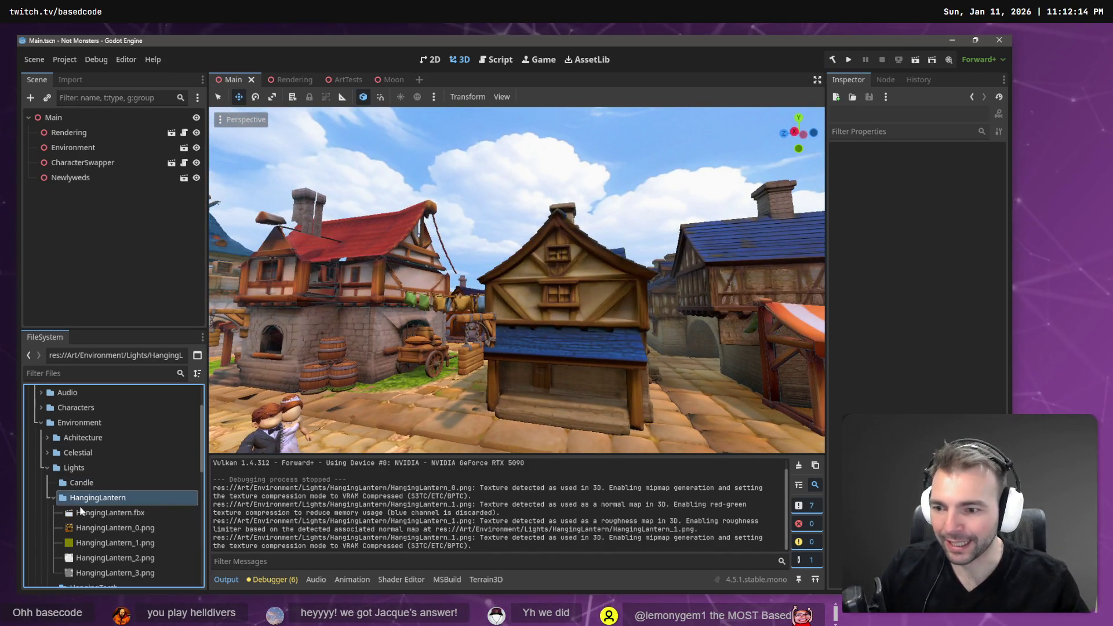
Open the Create New Scene dialog from the HangingLantern folder's menu.
{"action": "right_click", "coordinate": [103, 498]}
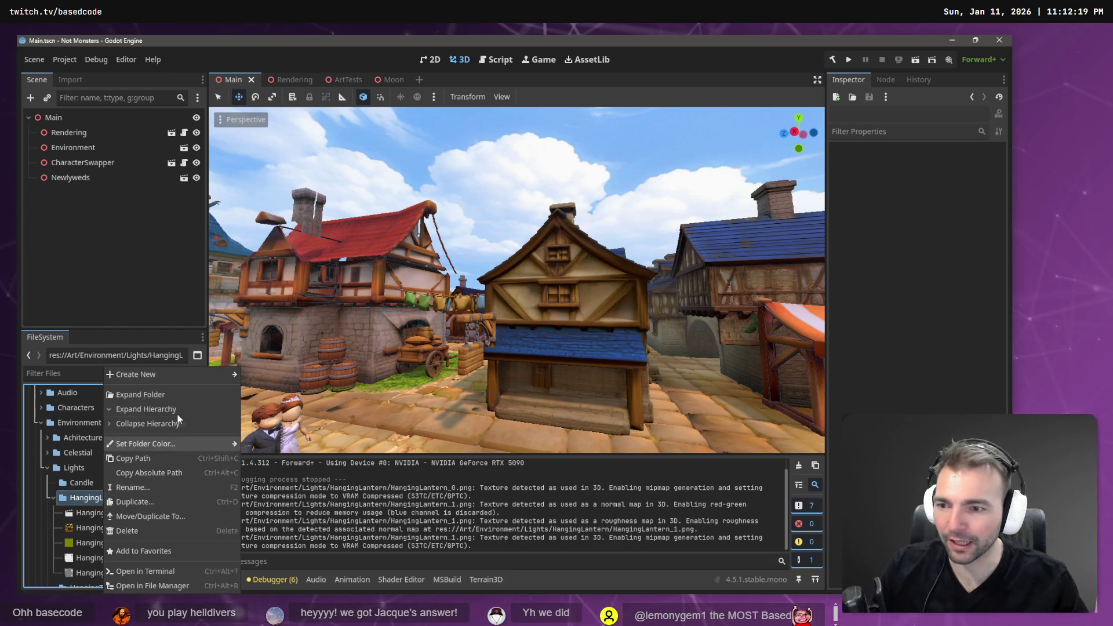
{"action": "mouse_move", "coordinate": [186, 377]}
{"action": "left_click", "coordinate": [274, 377]}
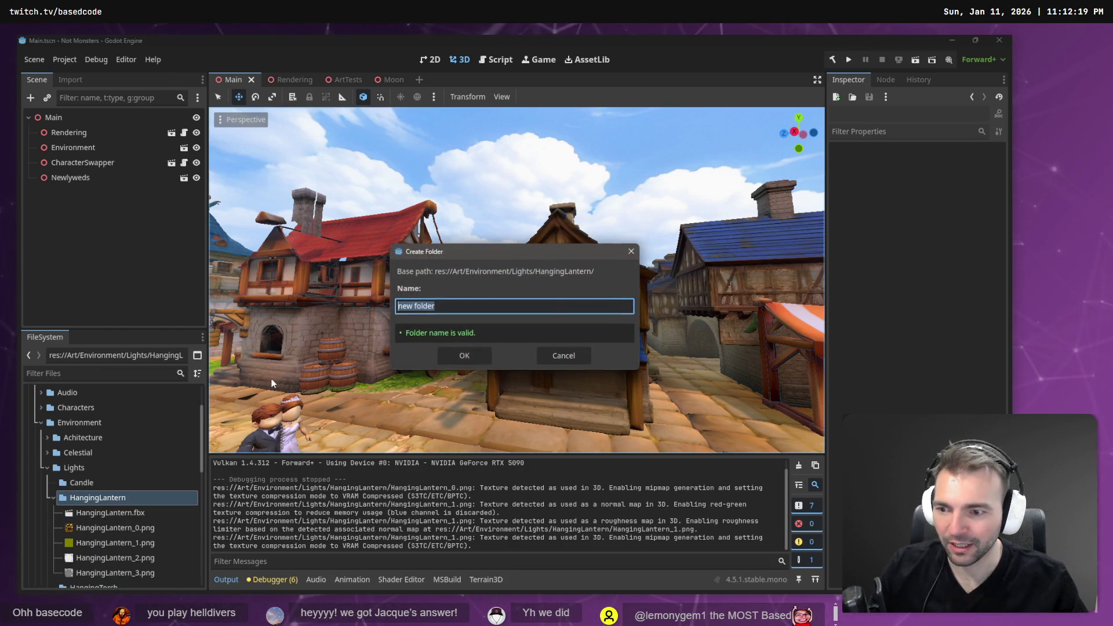
{"action": "key", "text": "Escape"}
{"action": "right_click", "coordinate": [117, 502]}
{"action": "mouse_move", "coordinate": [235, 375]}
{"action": "left_click", "coordinate": [285, 390]}
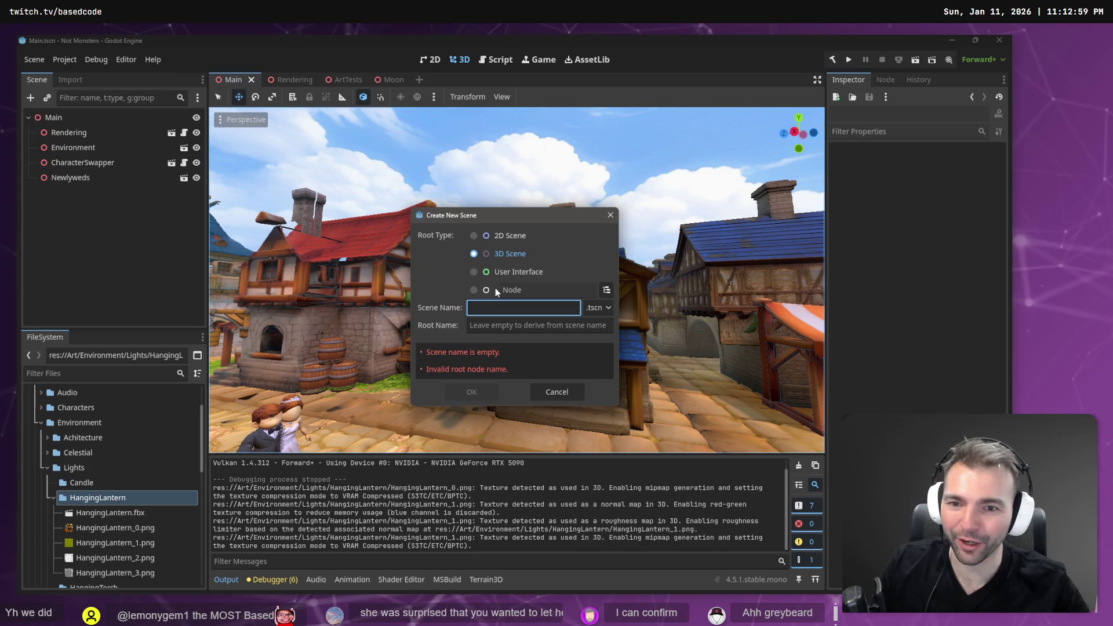
Create the HangingLantern 3D scene and drop HangingLantern.fbx into it.
{"action": "type", "text": "H"}
{"action": "type", "text": "tern"}
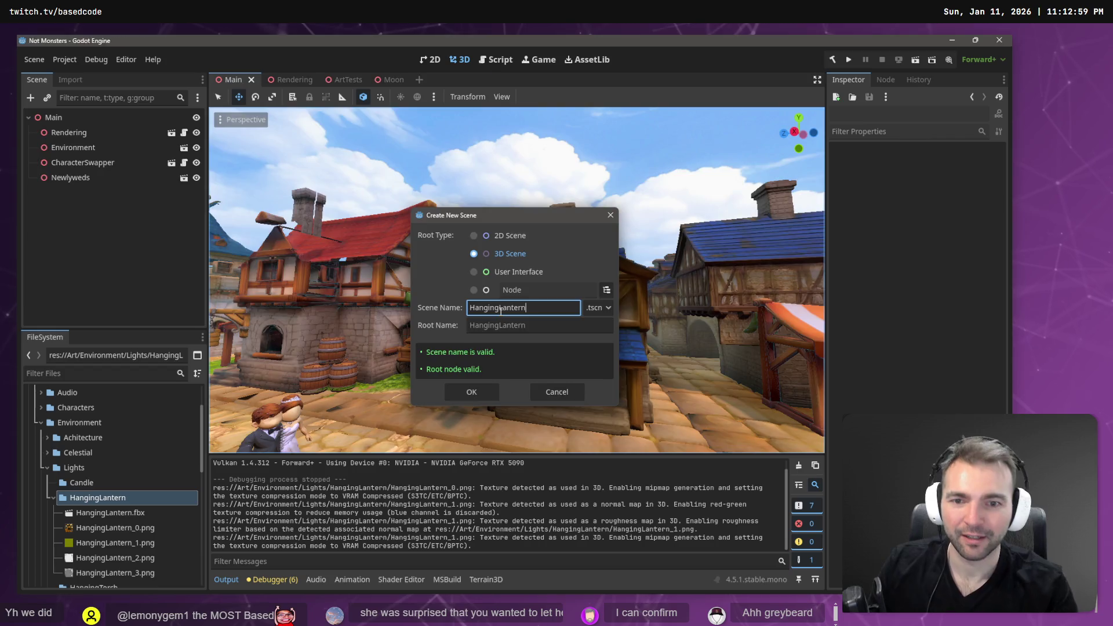
{"action": "key", "text": "Return"}
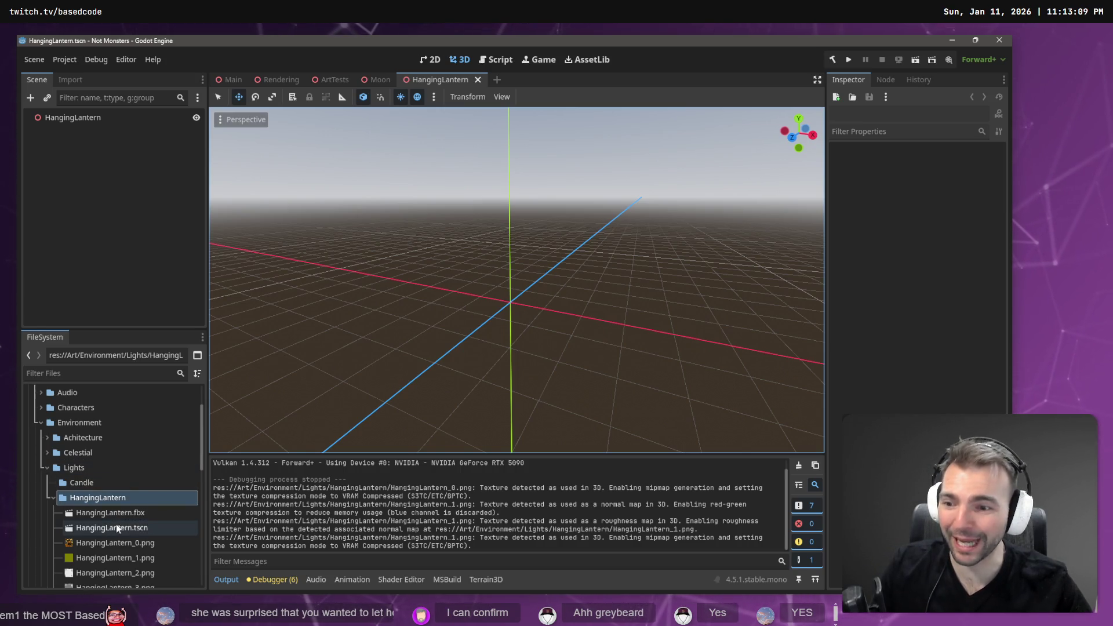
{"action": "left_click_drag", "start_coordinate": [111, 512], "coordinate": [94, 121]}
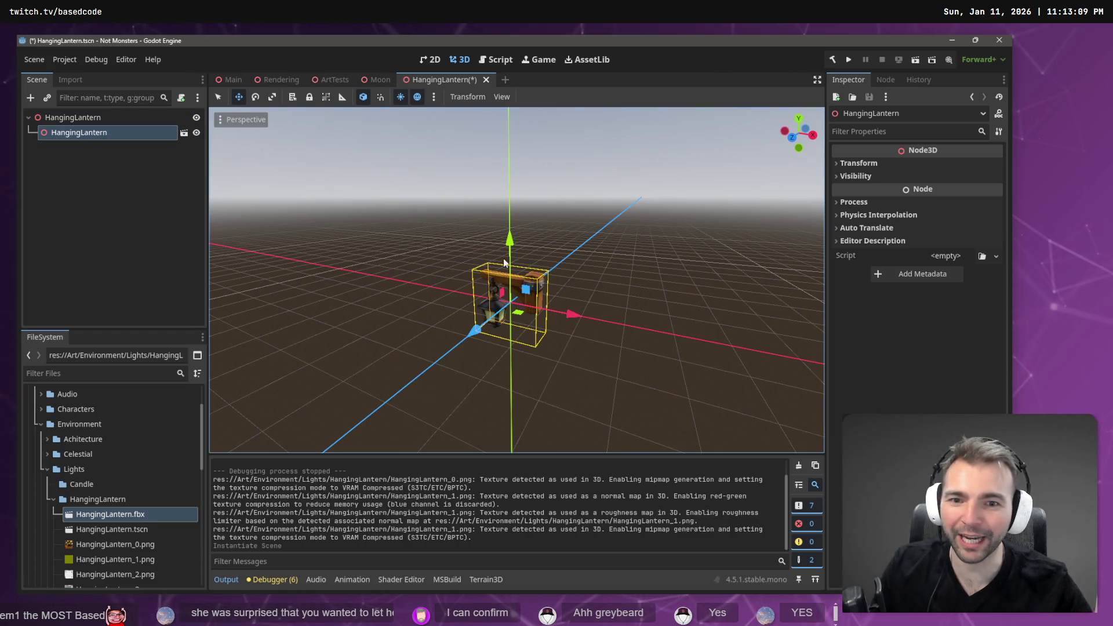
Raise the lantern above the ground grid, frame it, and save HangingLantern.tscn.
{"action": "left_click_drag", "start_coordinate": [511, 242], "coordinate": [523, 206]}
{"action": "left_click_drag", "start_coordinate": [571, 278], "coordinate": [544, 270]}
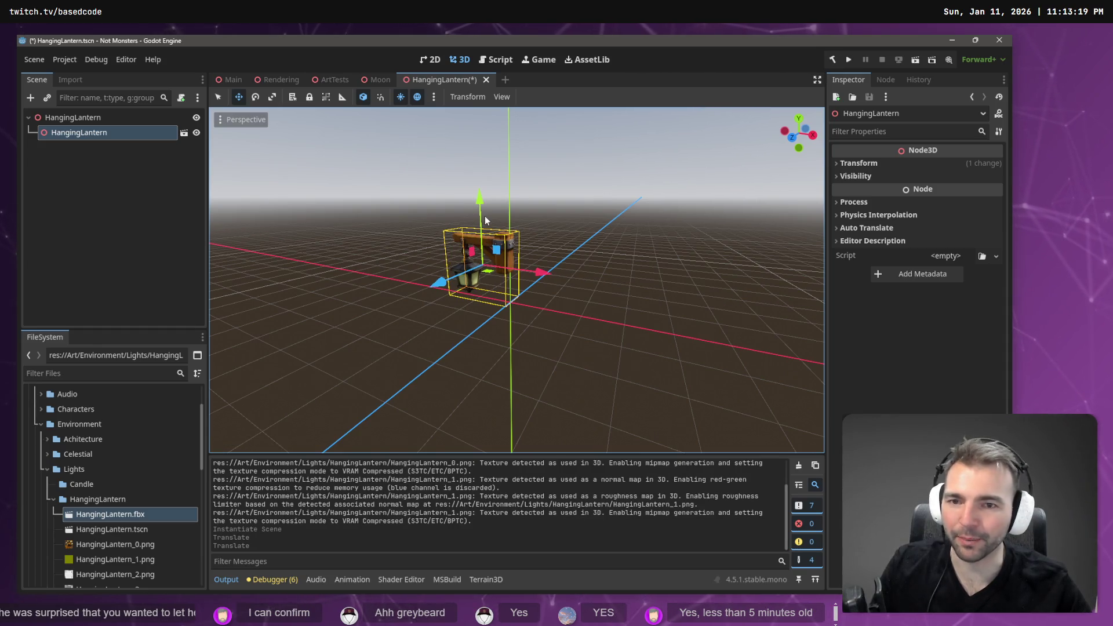
{"action": "left_click_drag", "start_coordinate": [484, 204], "coordinate": [484, 63]}
{"action": "mouse_move", "coordinate": [580, 243]}
{"action": "left_mouse_down"}
{"action": "mouse_move", "coordinate": [547, 251]}
{"action": "mouse_move", "coordinate": [580, 244]}
{"action": "left_mouse_up"}
{"action": "key", "text": "f"}
{"action": "key", "text": "ctrl+s"}
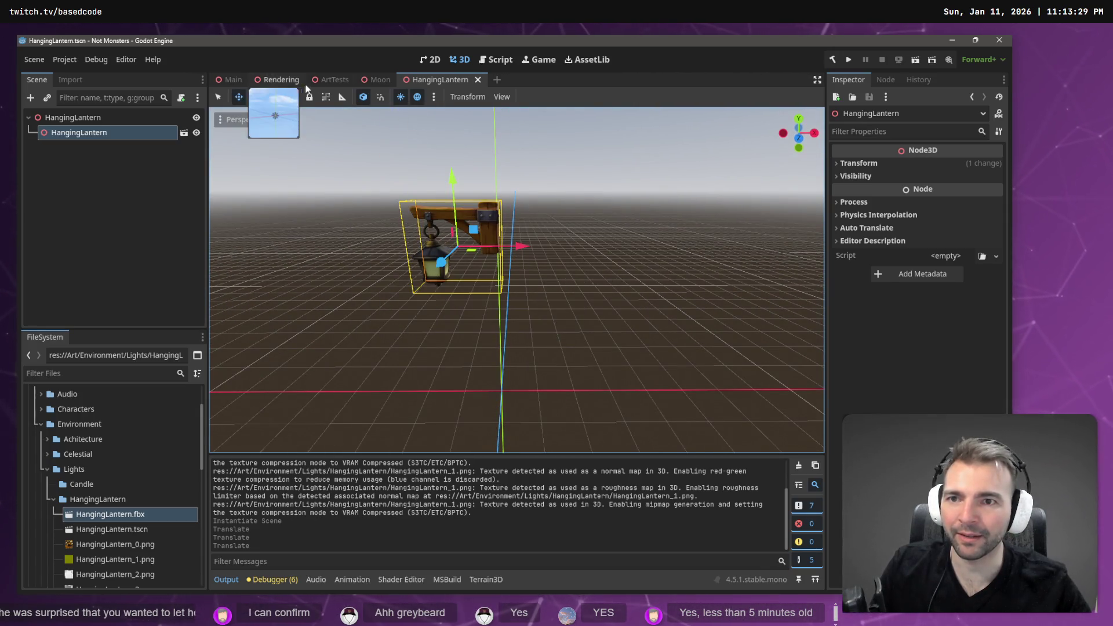
{"action": "left_click", "coordinate": [334, 80]}
Frame the Moon node and snap the view to face its disc from the front.
{"action": "mouse_move", "coordinate": [417, 214]}
{"action": "left_mouse_down"}
{"action": "mouse_move", "coordinate": [377, 217]}
{"action": "mouse_move", "coordinate": [394, 215]}
{"action": "left_mouse_up"}
{"action": "scroll", "coordinate": [516, 278], "scroll_direction": "up", "scroll_amount": 3}
{"action": "key", "text": "w"}
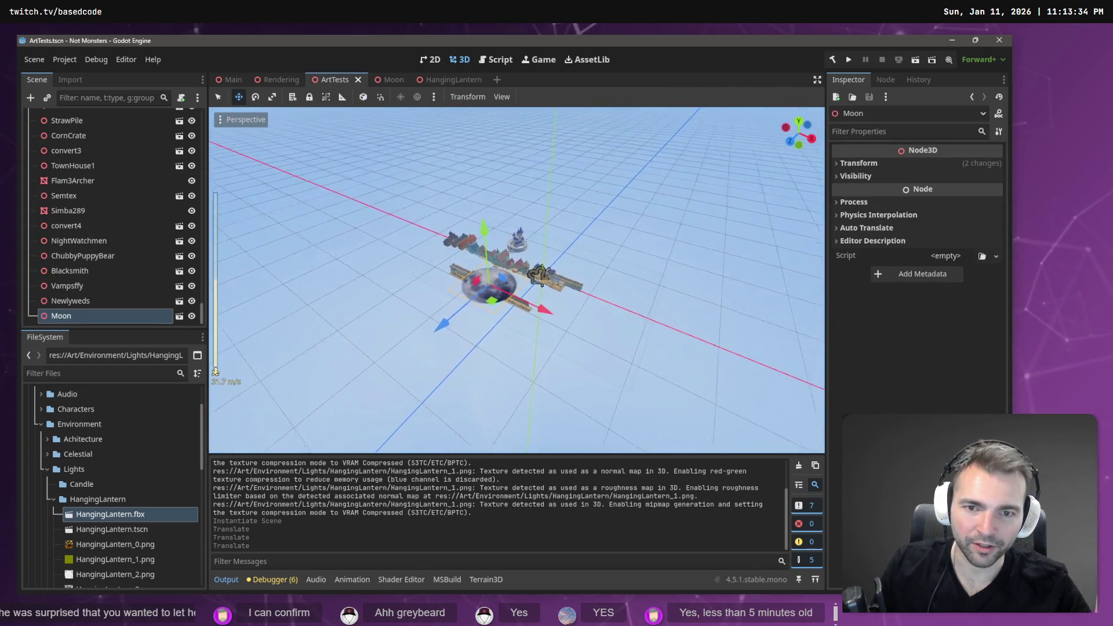
{"action": "key", "text": "f"}
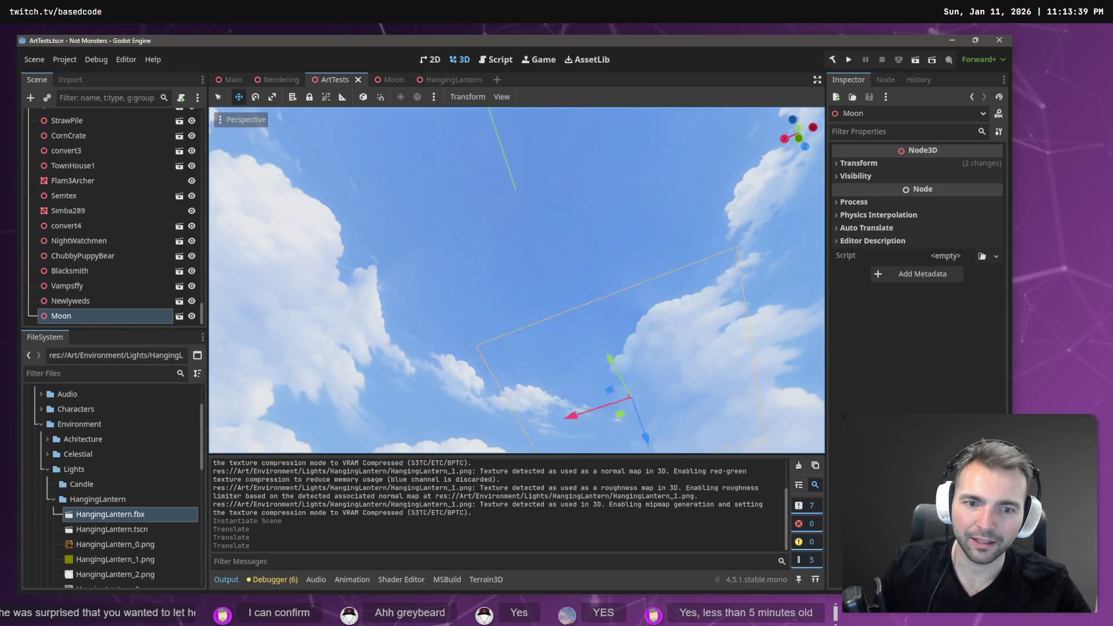
{"action": "key", "text": "KP_1"}
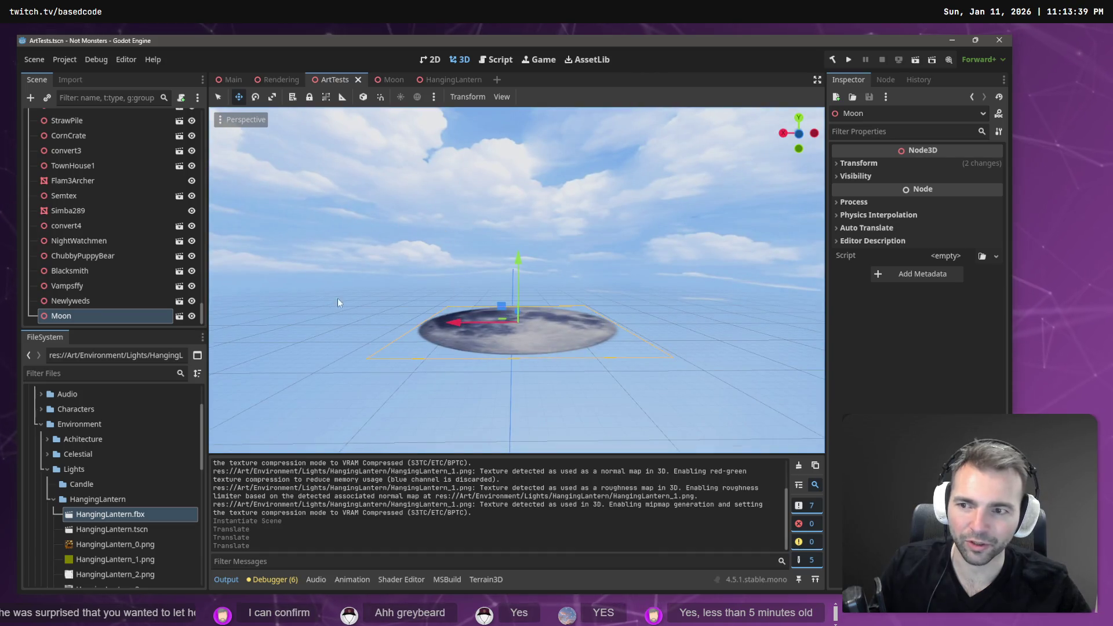
Rotate the Moon disc by -150 degrees, then type 'maleficent' into a new browser tab.
{"action": "key", "text": "e"}
{"action": "left_click_drag", "start_coordinate": [521, 306], "coordinate": [531, 398]}
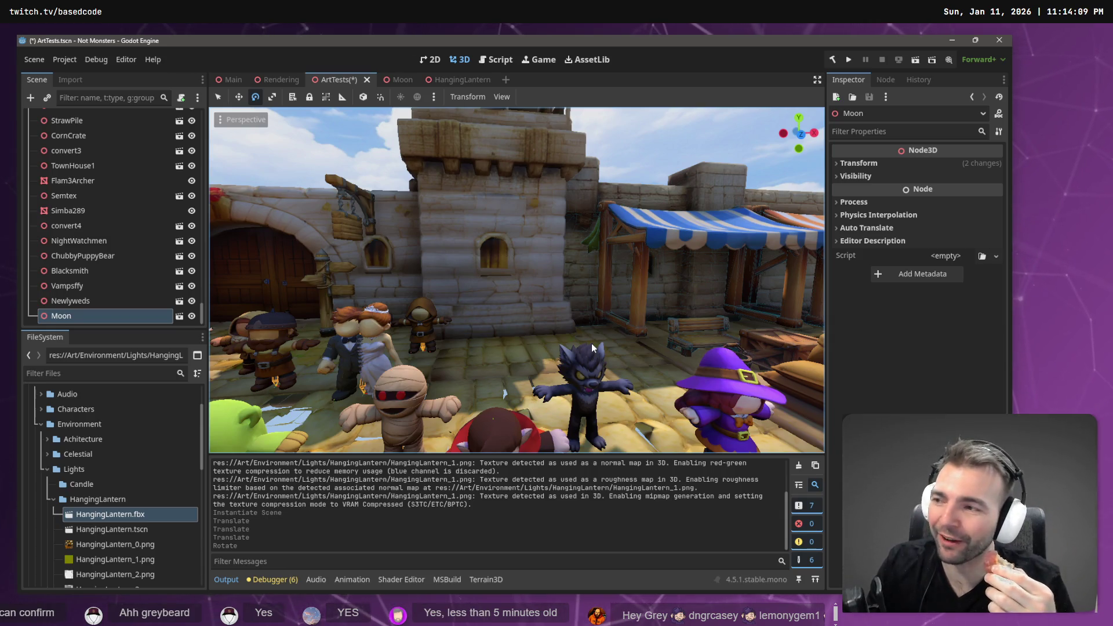
{"action": "key", "text": "q"}
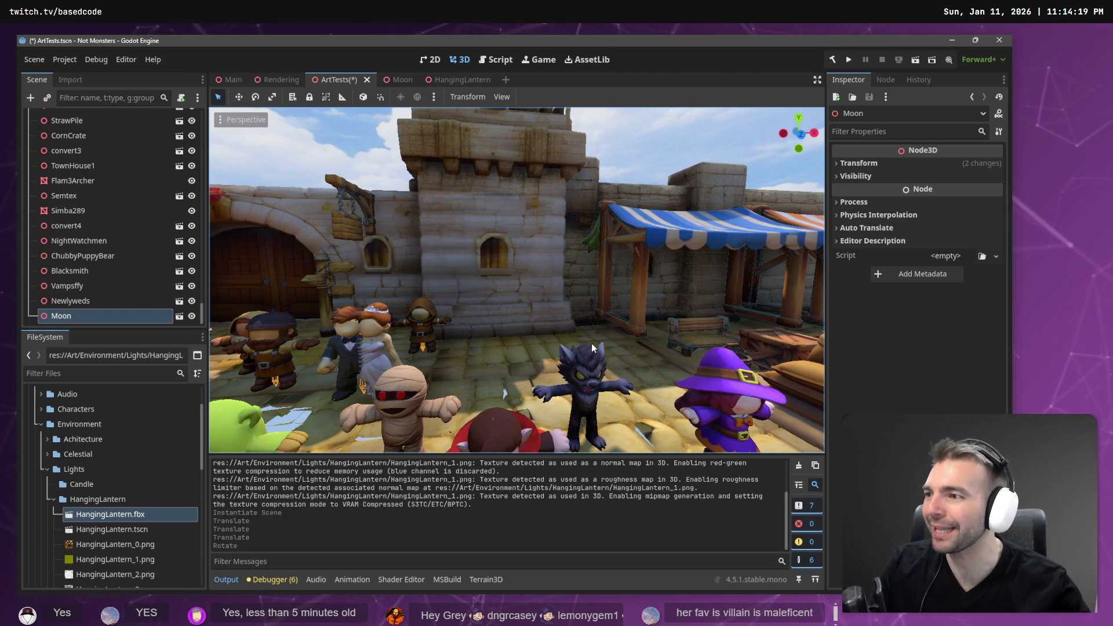
{"action": "key", "text": "alt+Tab"}
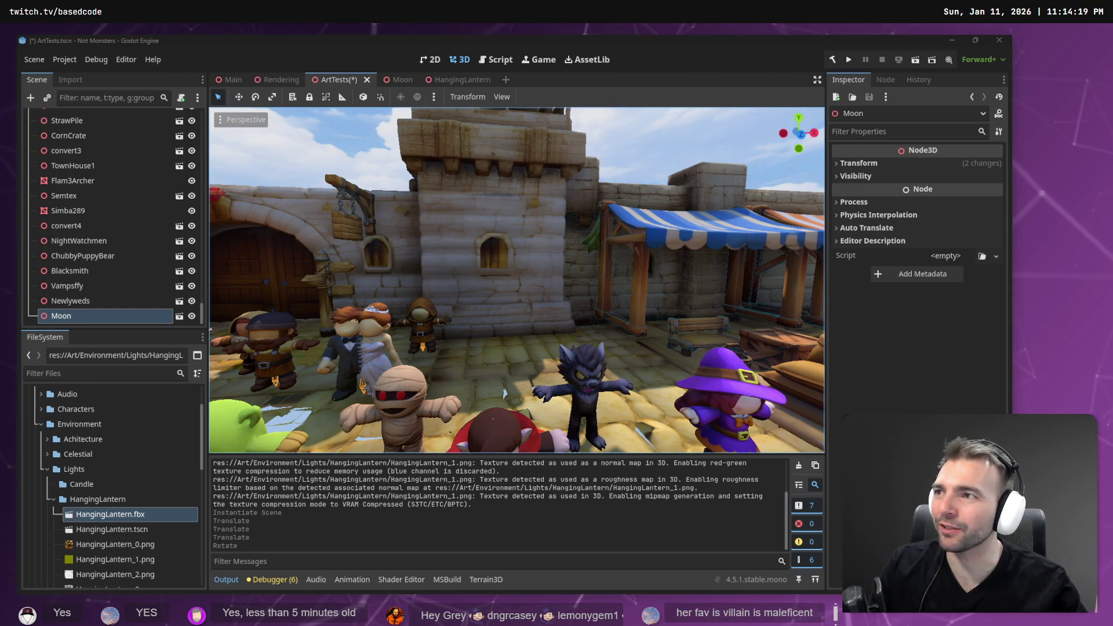
{"action": "type", "text": "mal"}
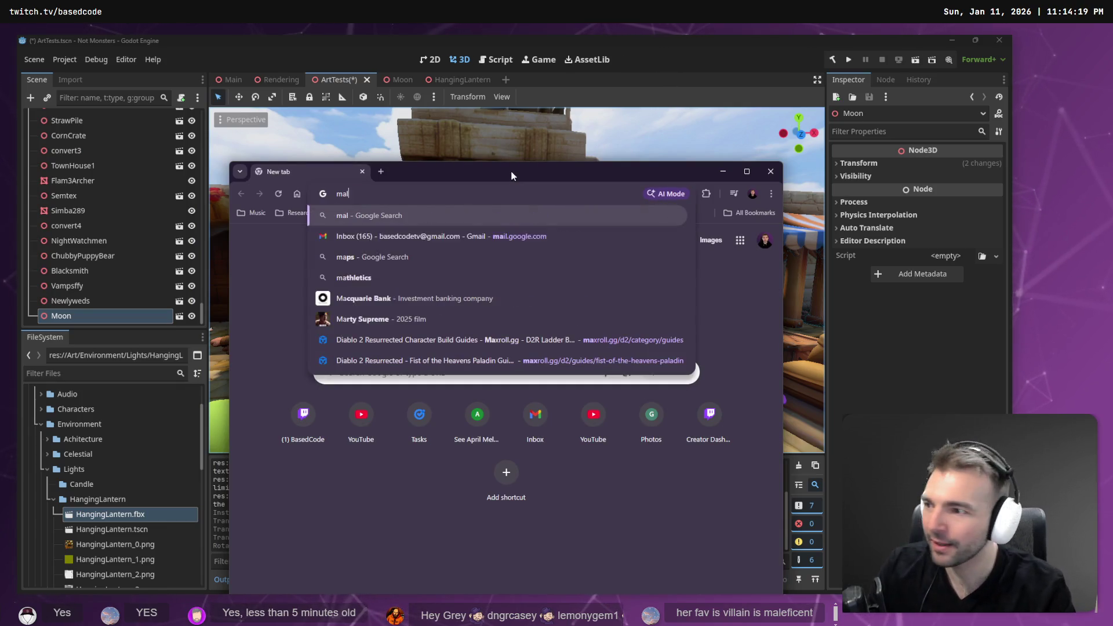
{"action": "type", "text": "ef"}
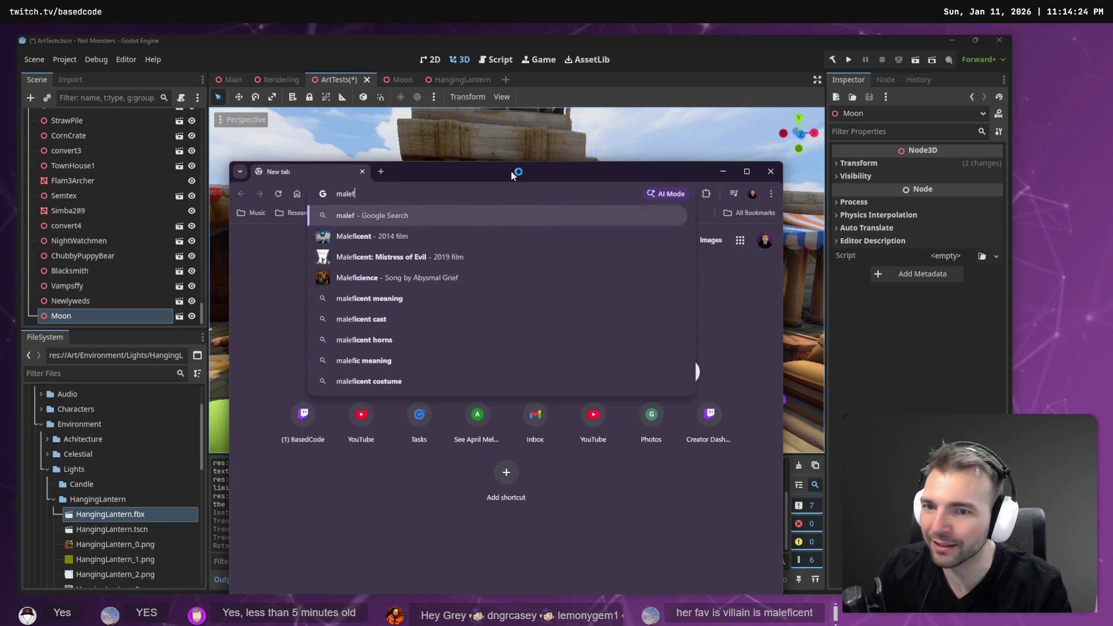
{"action": "type", "text": "icent"}
Run a Google search for 'maleficent' and browse the results.
{"action": "key", "text": "Return"}
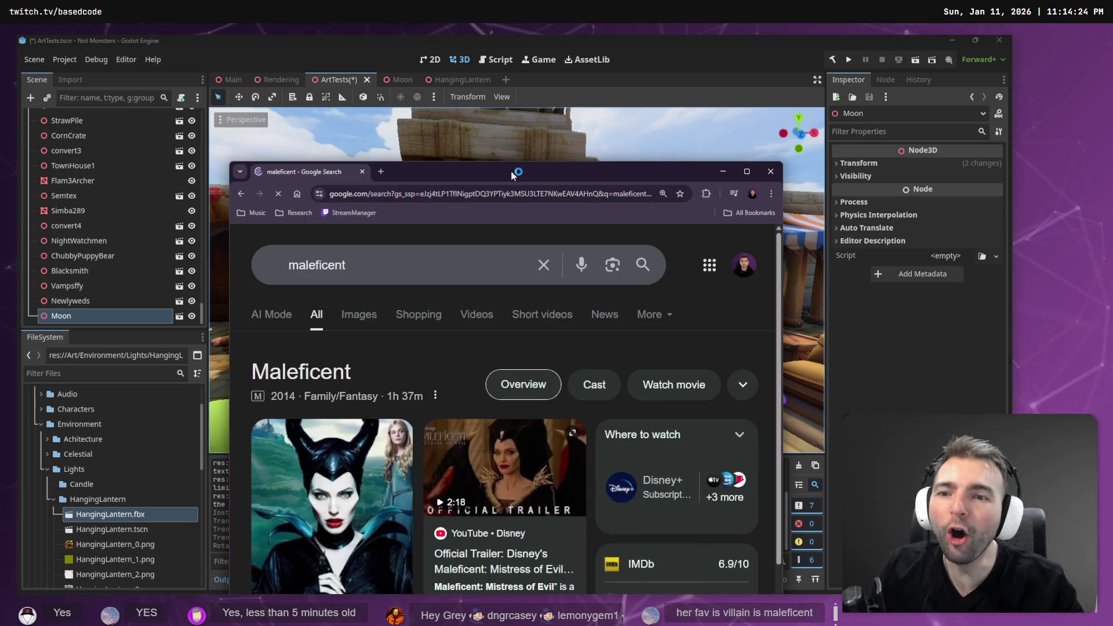
{"action": "scroll", "coordinate": [478, 397], "scroll_direction": "down", "scroll_amount": 5}
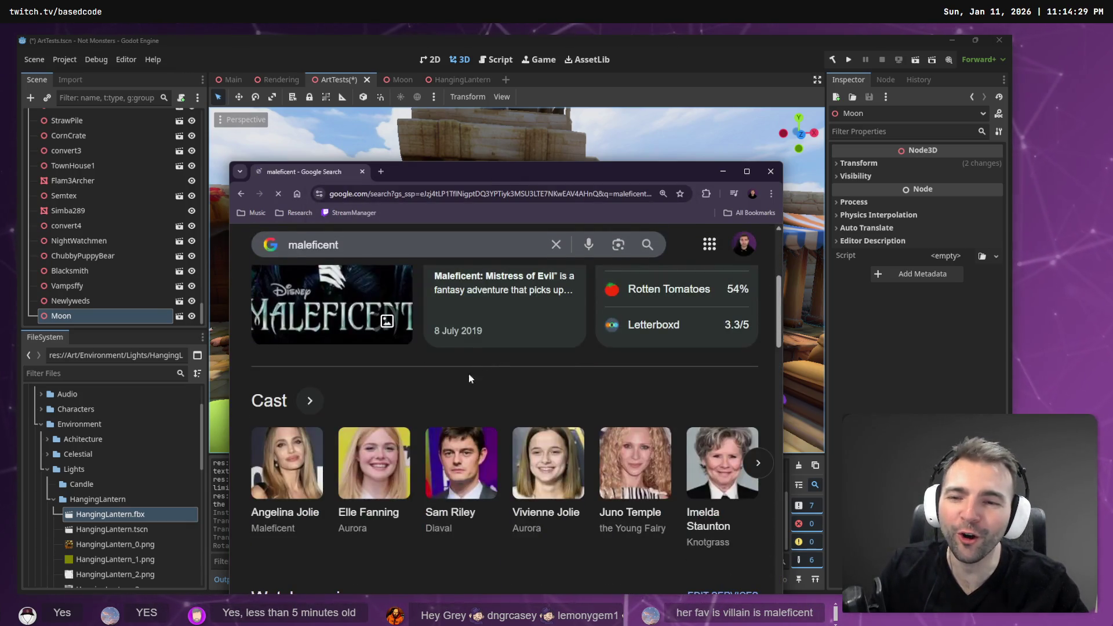
{"action": "scroll", "coordinate": [475, 368], "scroll_direction": "up", "scroll_amount": 3}
{"action": "scroll", "coordinate": [406, 408], "scroll_direction": "up", "scroll_amount": 1}
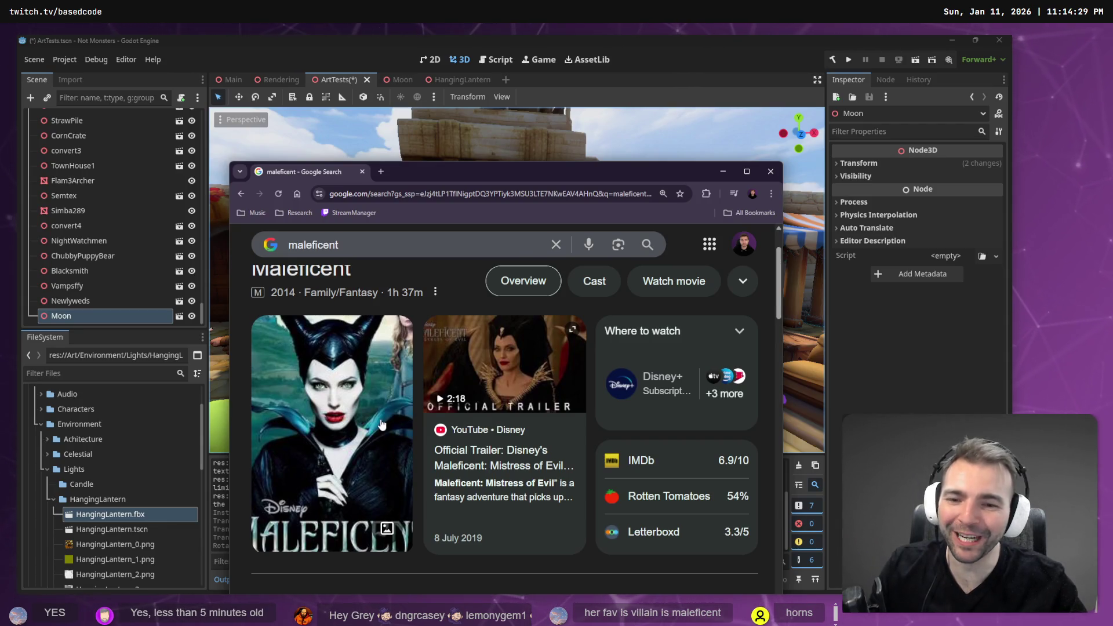
{"action": "scroll", "coordinate": [382, 425], "scroll_direction": "down", "scroll_amount": 10}
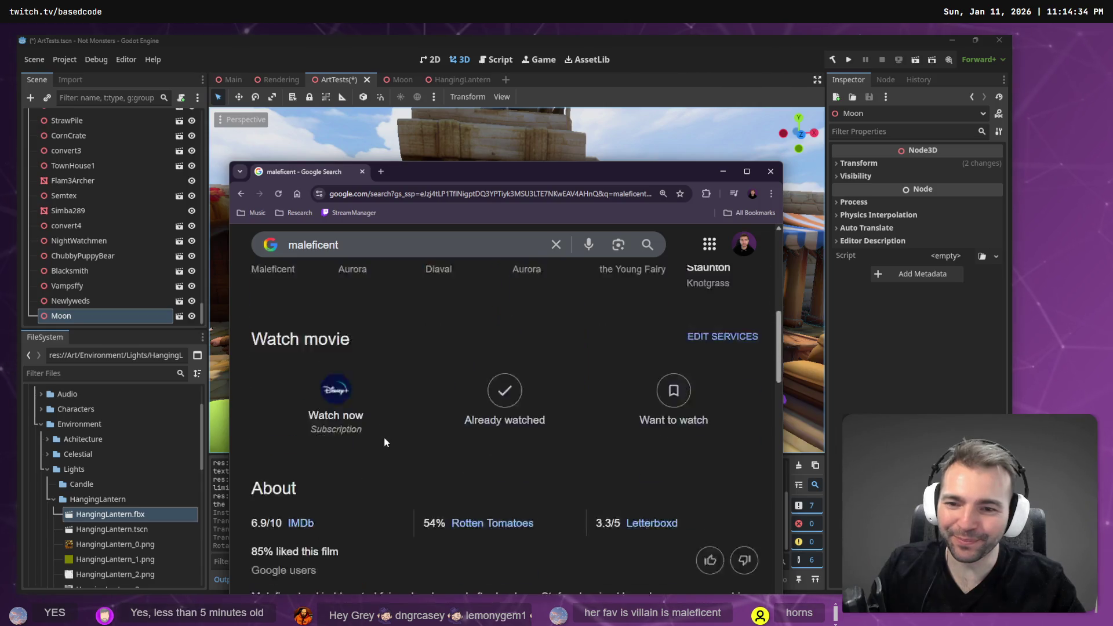
{"action": "scroll", "coordinate": [411, 448], "scroll_direction": "up", "scroll_amount": 10}
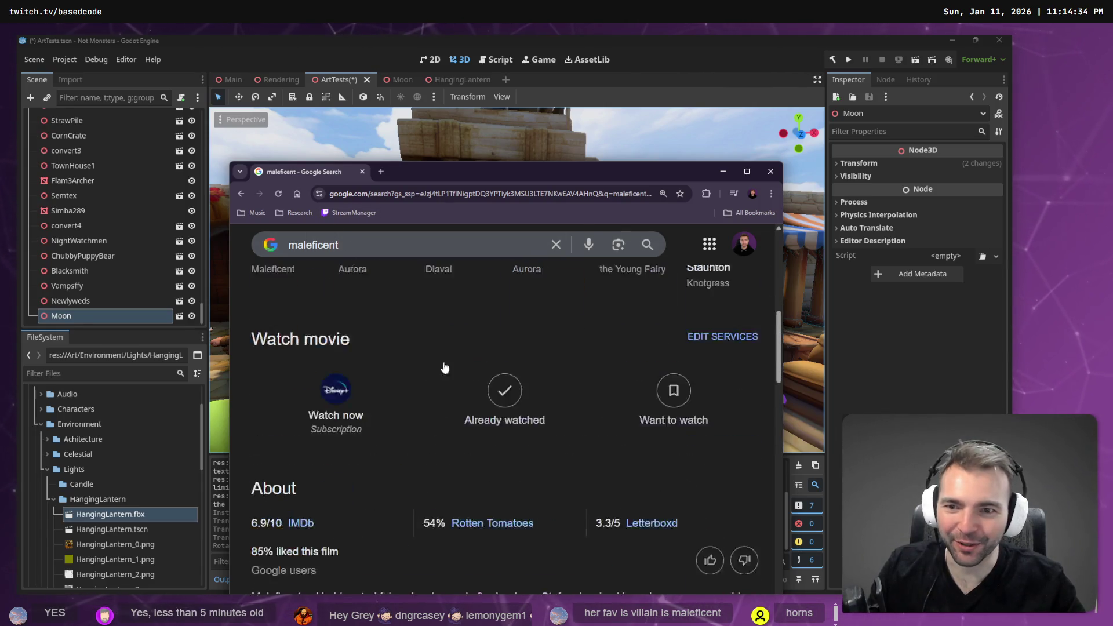
View Maleficent image results and preview the Disney Wiki image.
{"action": "left_click", "coordinate": [353, 319]}
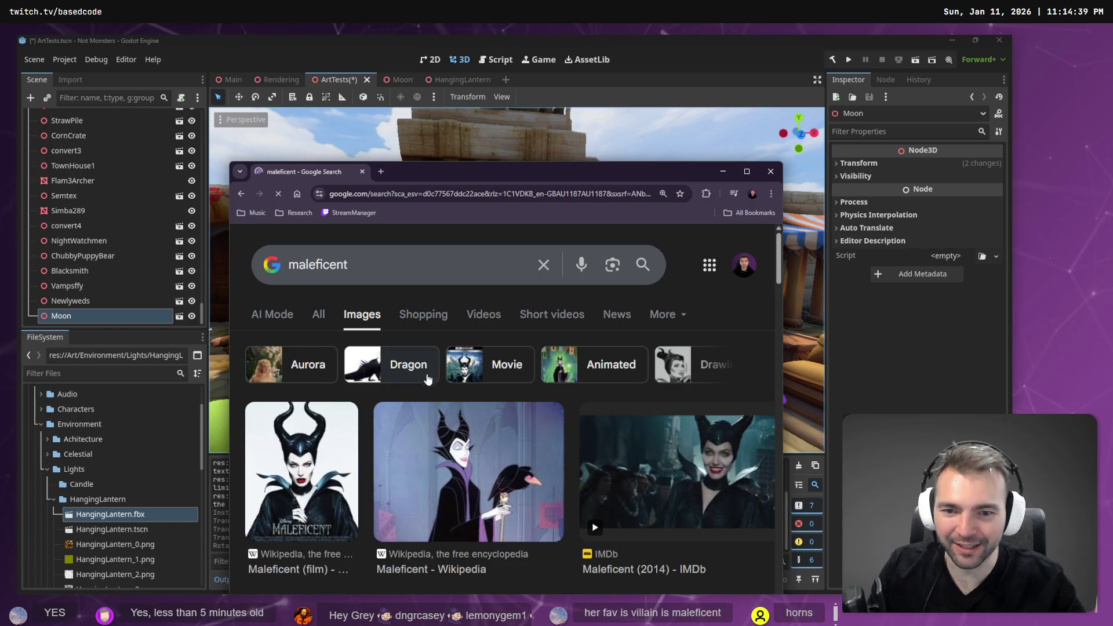
{"action": "scroll", "coordinate": [524, 393], "scroll_direction": "down", "scroll_amount": 1}
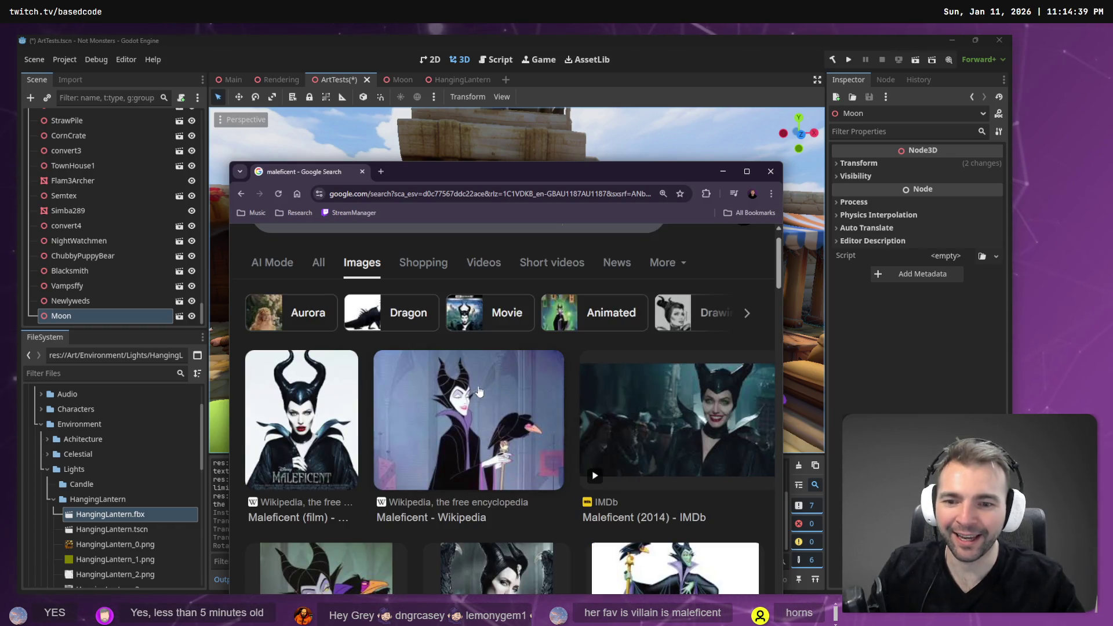
{"action": "scroll", "coordinate": [480, 385], "scroll_direction": "down", "scroll_amount": 2}
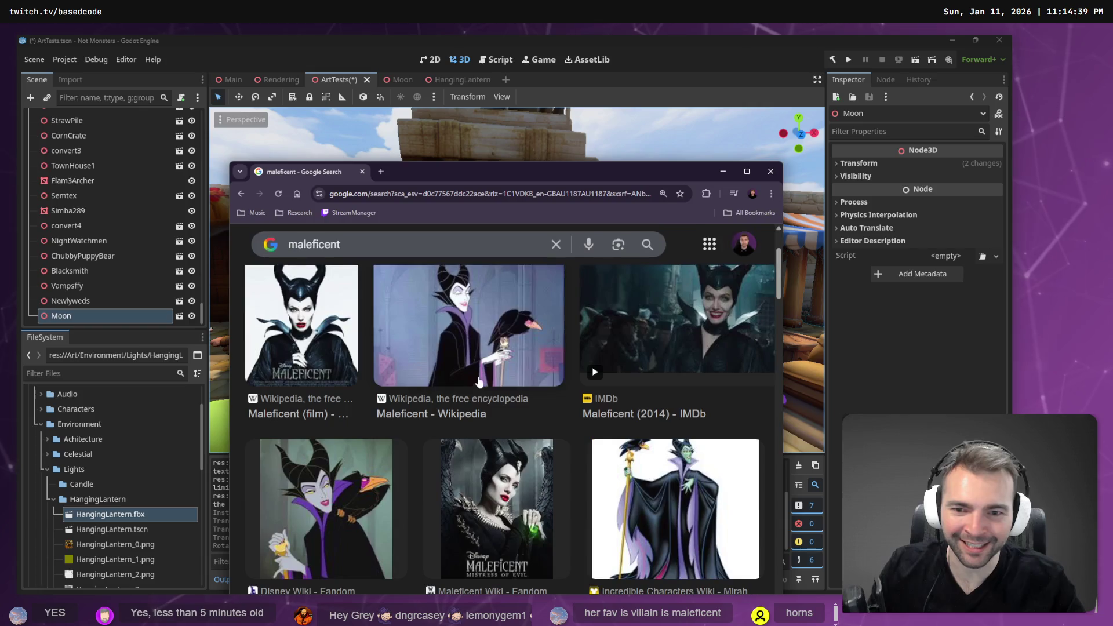
{"action": "scroll", "coordinate": [481, 363], "scroll_direction": "down", "scroll_amount": 2}
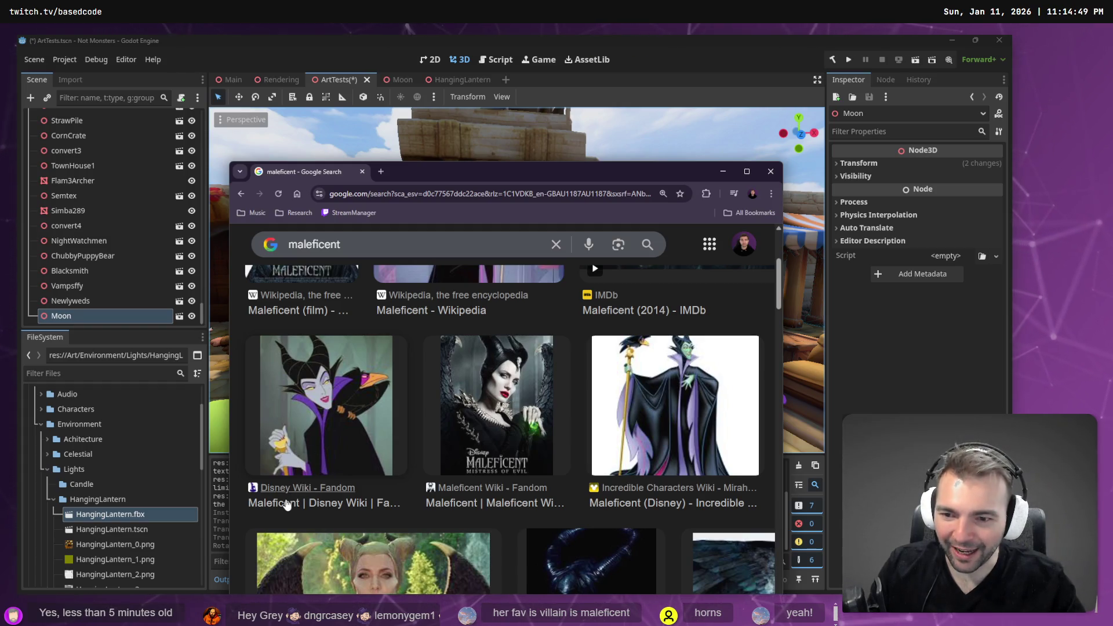
{"action": "left_click", "coordinate": [307, 456]}
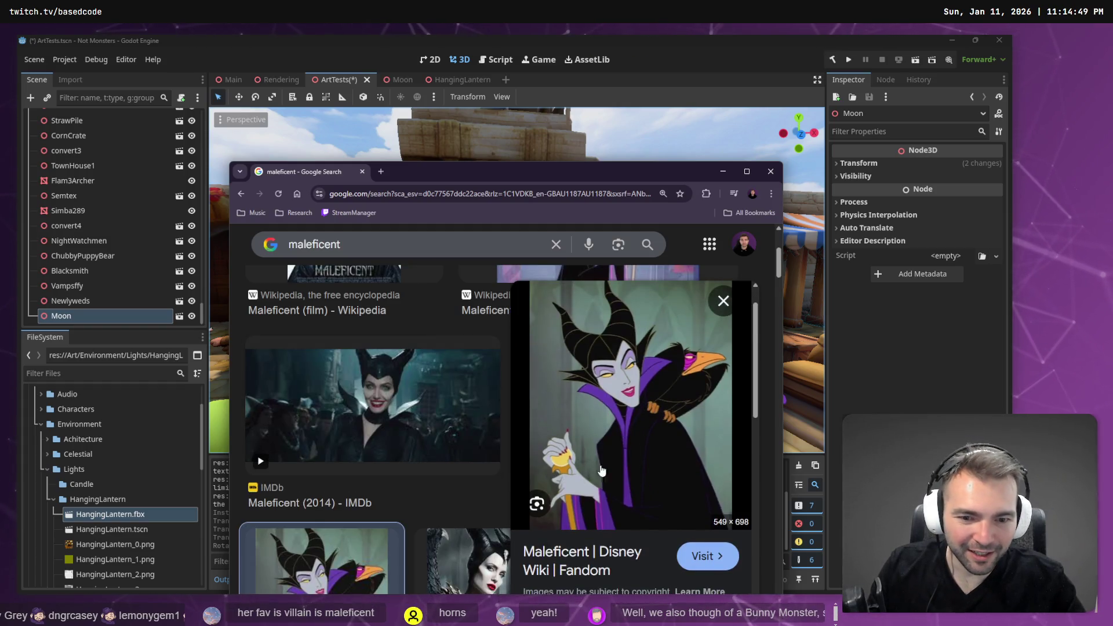
{"action": "scroll", "coordinate": [586, 506], "scroll_direction": "down", "scroll_amount": 1}
{"action": "left_click_drag", "start_coordinate": [515, 455], "coordinate": [563, 451]}
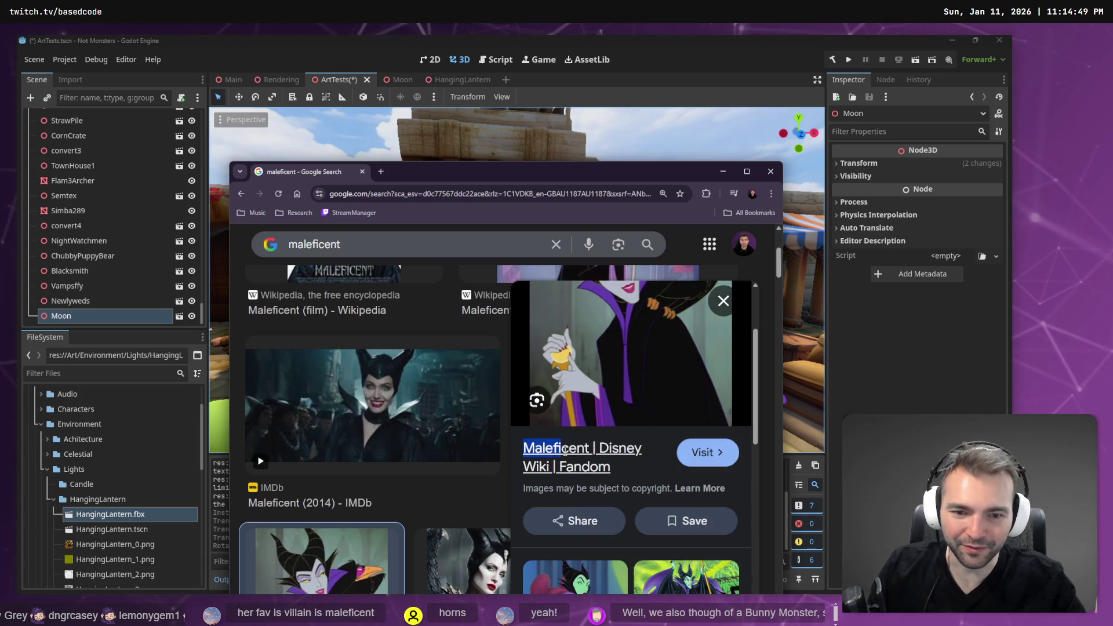
Return to the ChatGPT conversation with the cloud puff images.
{"action": "left_click", "coordinate": [722, 173]}
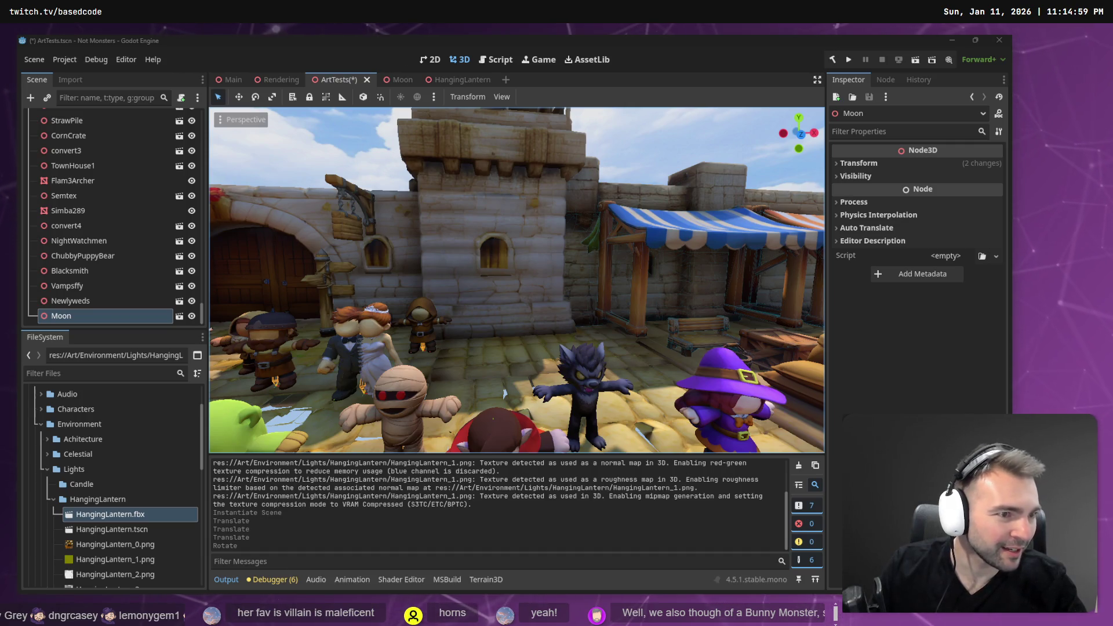
{"action": "key", "text": "alt+Tab"}
{"action": "left_click", "coordinate": [676, 45]}
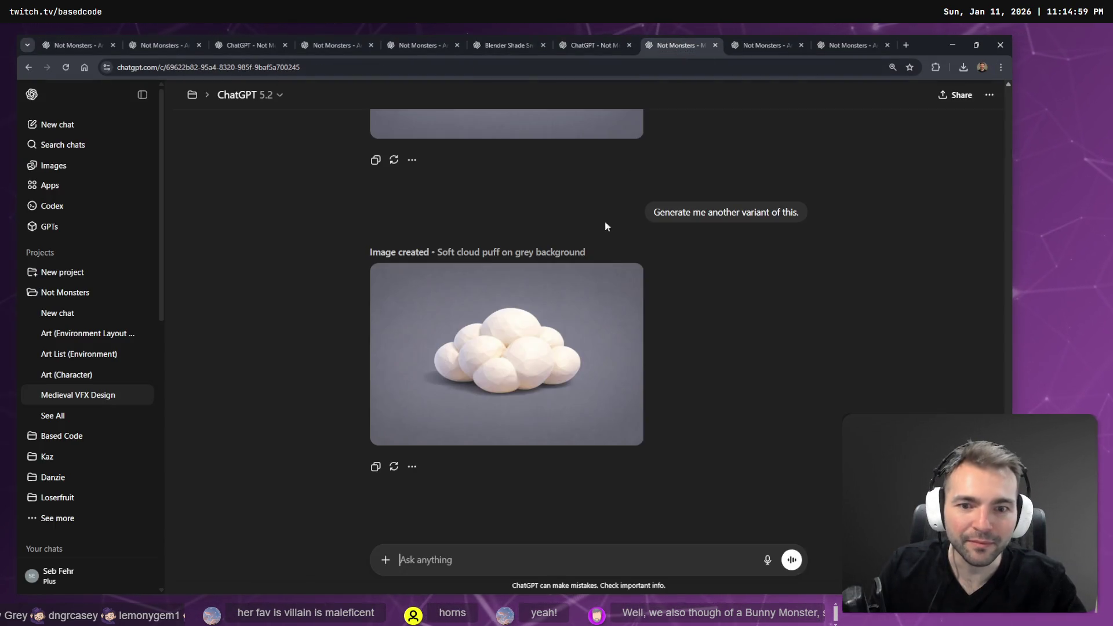
{"action": "scroll", "coordinate": [429, 175], "scroll_direction": "up", "scroll_amount": 1}
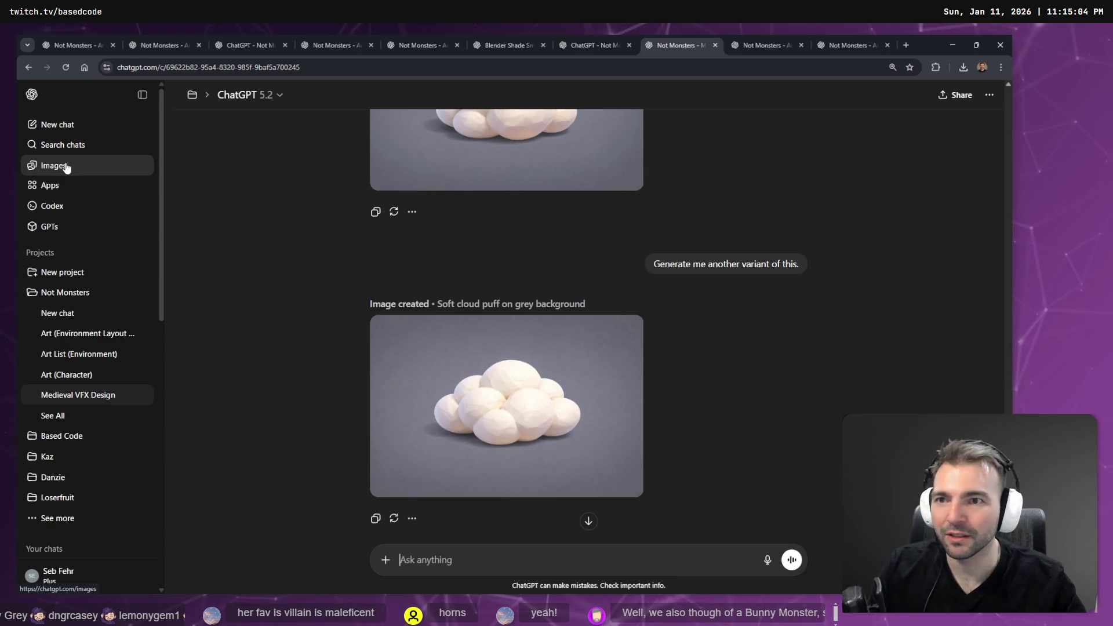
Open the Art (Character) chat and reopen the medieval Witch T-pose prompt for editing.
{"action": "left_click", "coordinate": [87, 375]}
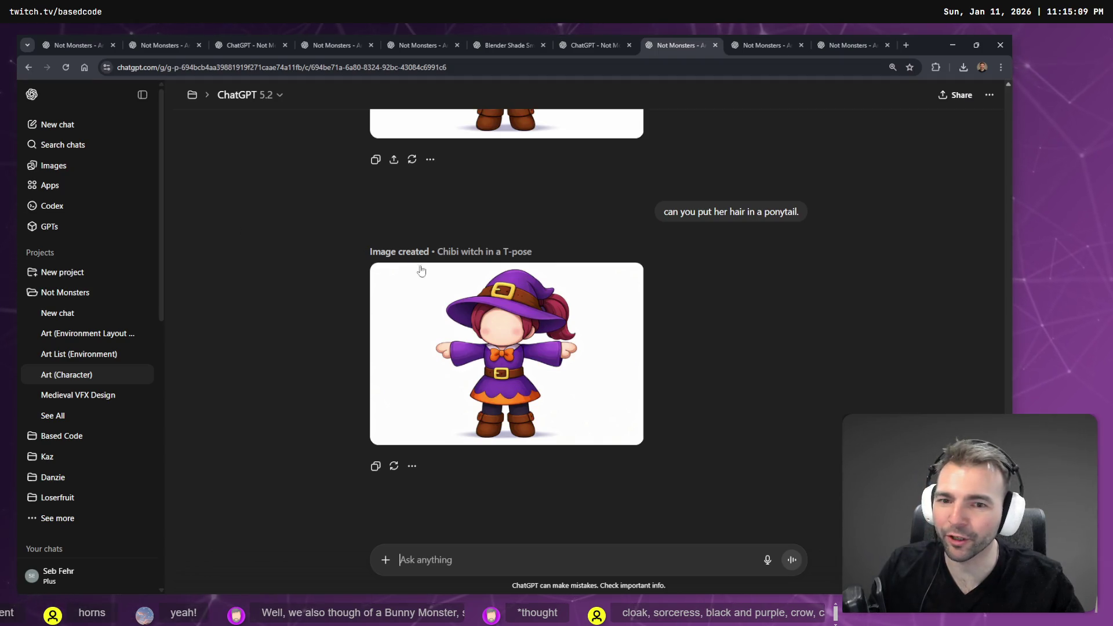
{"action": "scroll", "coordinate": [522, 290], "scroll_direction": "up", "scroll_amount": 15}
{"action": "scroll", "coordinate": [673, 314], "scroll_direction": "down", "scroll_amount": 8}
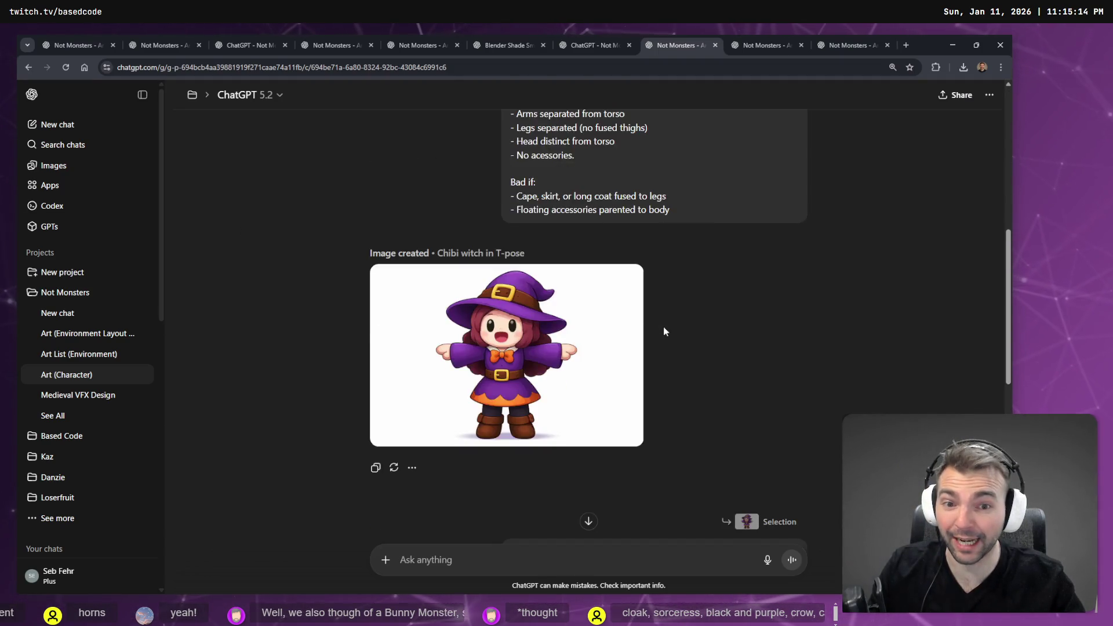
{"action": "scroll", "coordinate": [664, 331], "scroll_direction": "up", "scroll_amount": 2}
{"action": "left_click", "coordinate": [748, 336]}
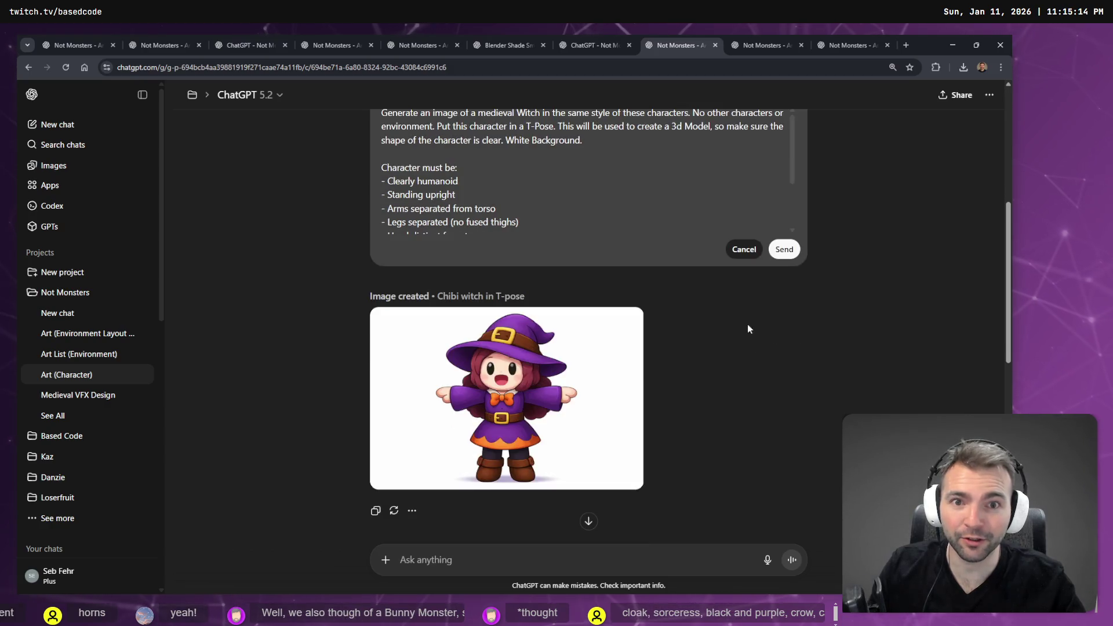
{"action": "scroll", "coordinate": [671, 267], "scroll_direction": "up", "scroll_amount": 3}
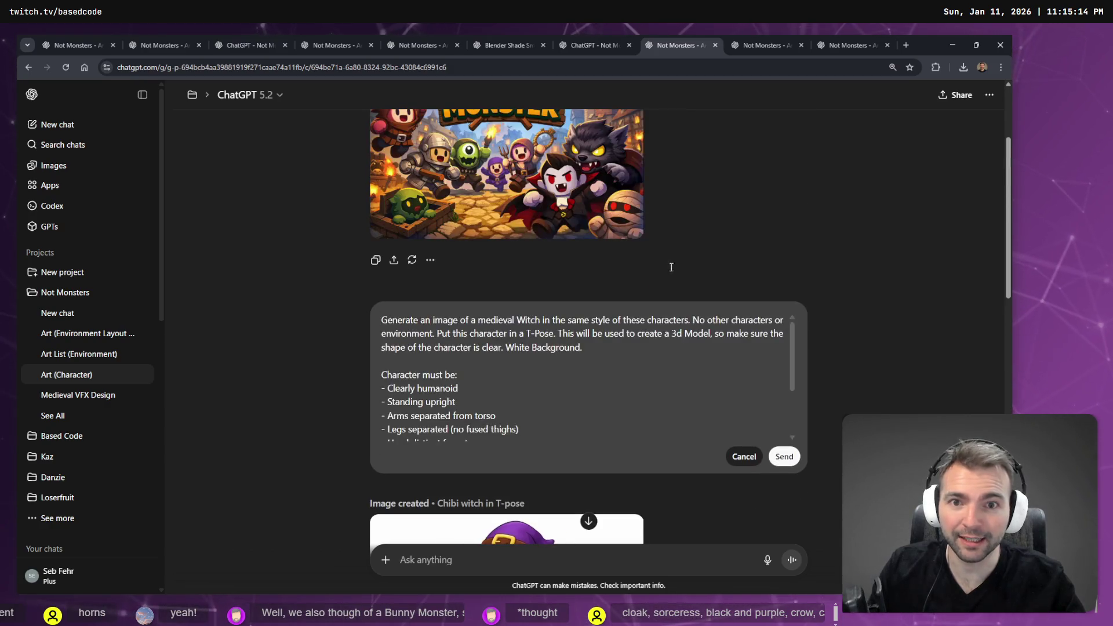
Replace 'medieval Witch' in the prompt with 'a character like "Maleficent"'.
{"action": "left_click", "coordinate": [478, 319]}
{"action": "left_click_drag", "start_coordinate": [479, 319], "coordinate": [540, 320]}
{"action": "type", "text": "Maleficent"}
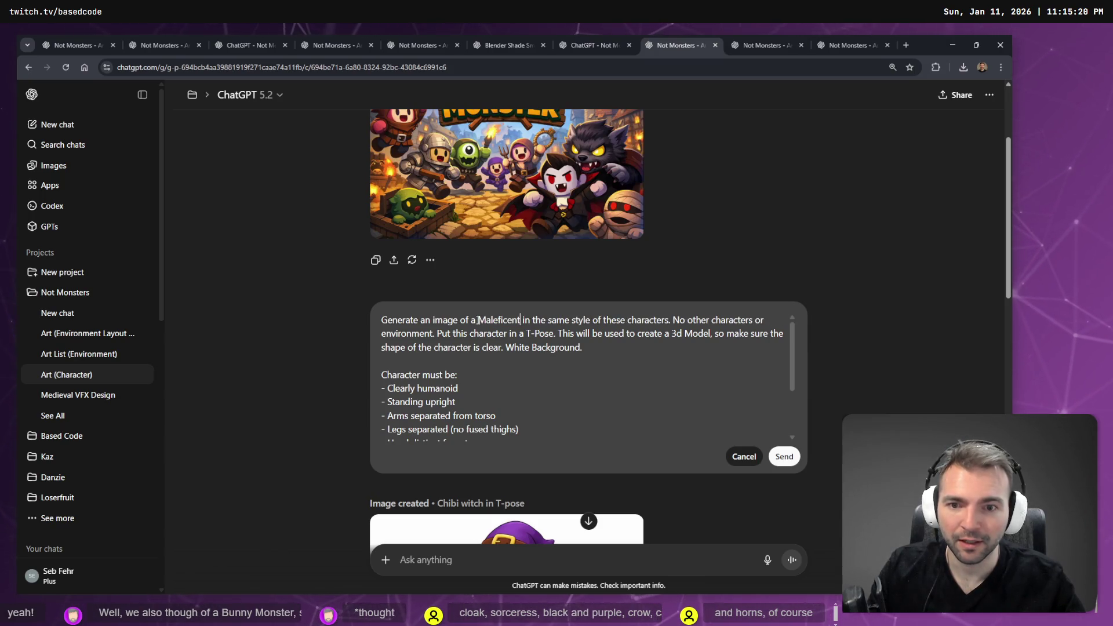
{"action": "left_click", "coordinate": [478, 319]}
{"action": "type", "text": "a "}
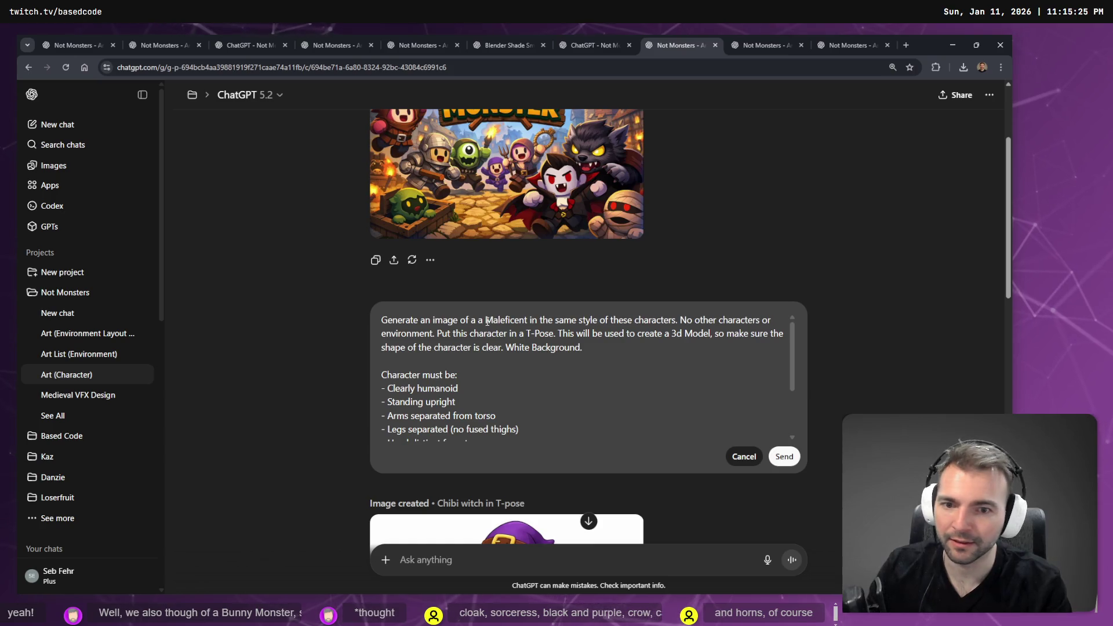
{"action": "type", "text": "character like \""}
{"action": "key", "text": "Right"}
{"action": "key", "text": "Right"}
{"action": "key", "text": "Right"}
{"action": "type", "text": "\""}
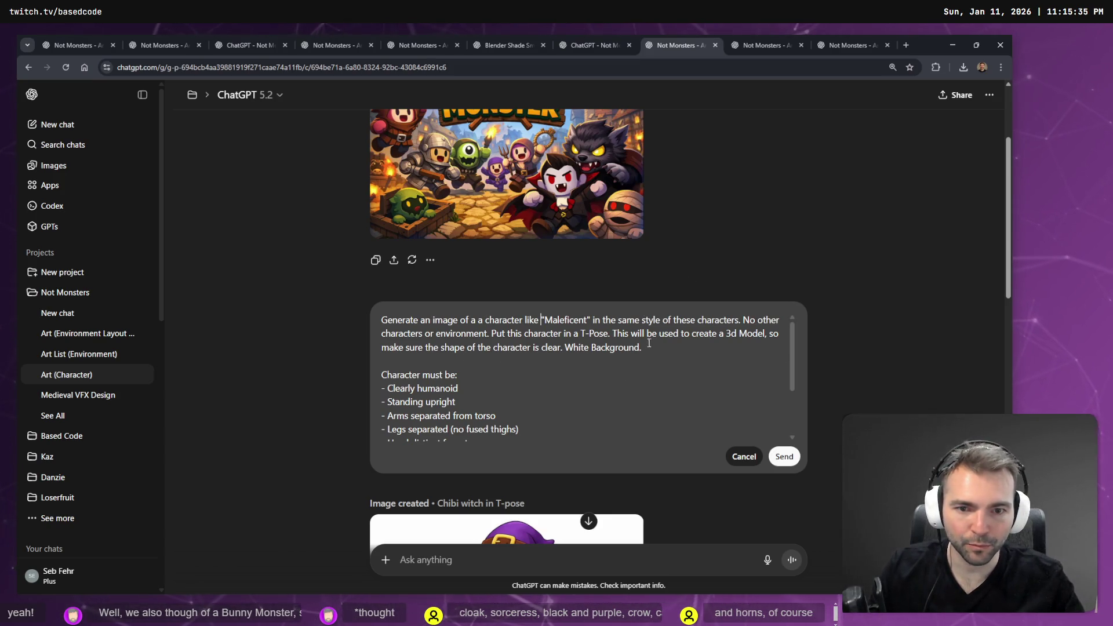
Send the edited prompt to start generating the new character image.
{"action": "scroll", "coordinate": [675, 338], "scroll_direction": "down", "scroll_amount": 2}
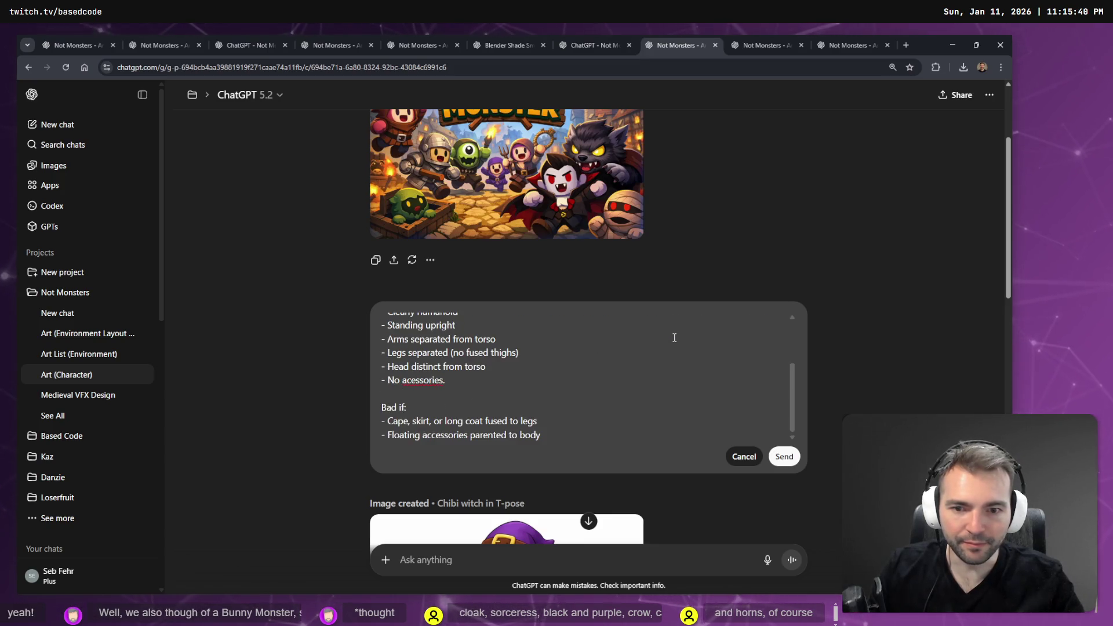
{"action": "scroll", "coordinate": [803, 330], "scroll_direction": "up", "scroll_amount": 3}
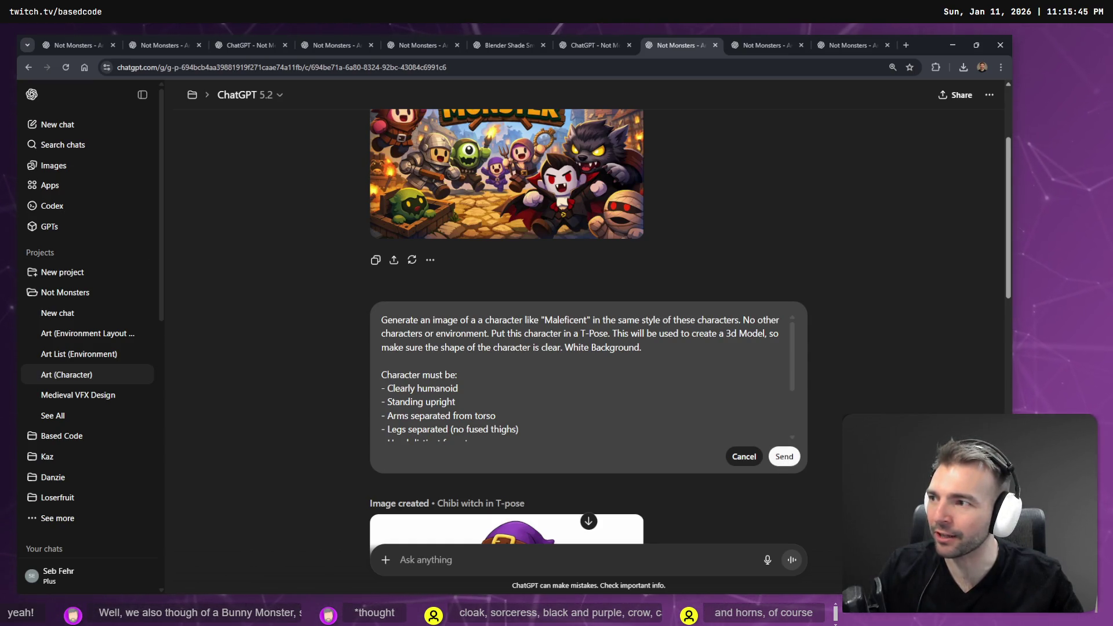
{"action": "left_click", "coordinate": [541, 319]}
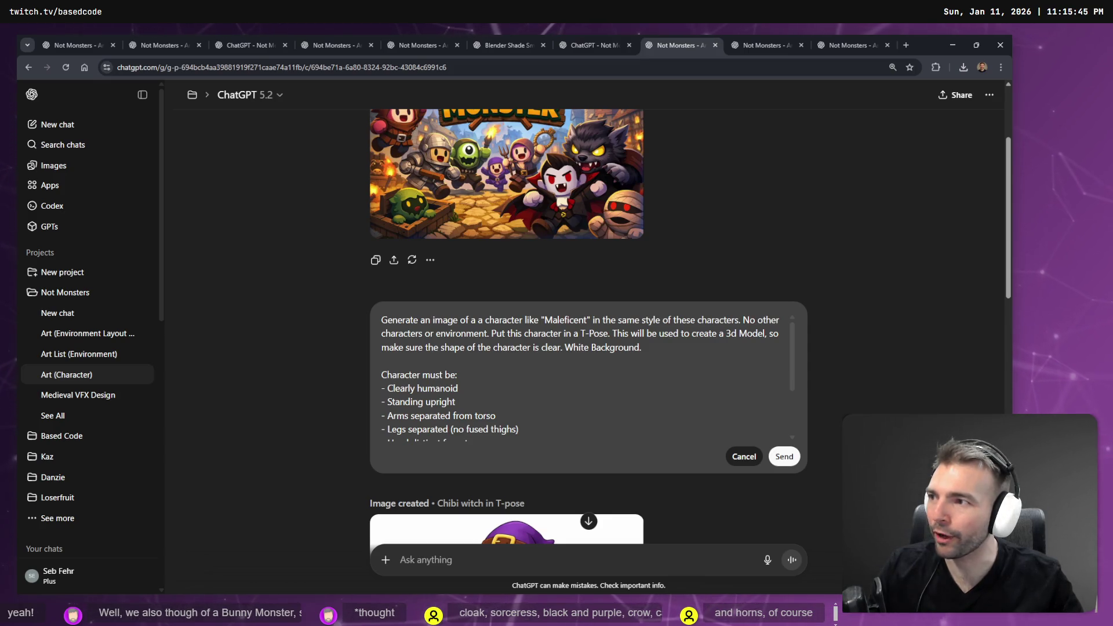
{"action": "left_click", "coordinate": [785, 458]}
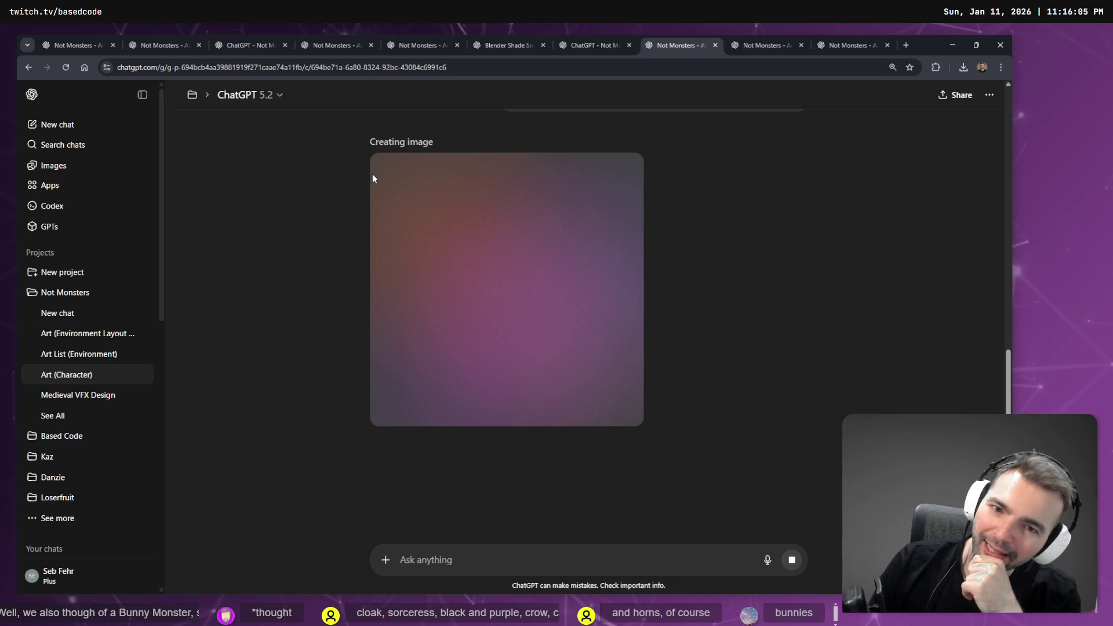
{"action": "left_click", "coordinate": [760, 45]}
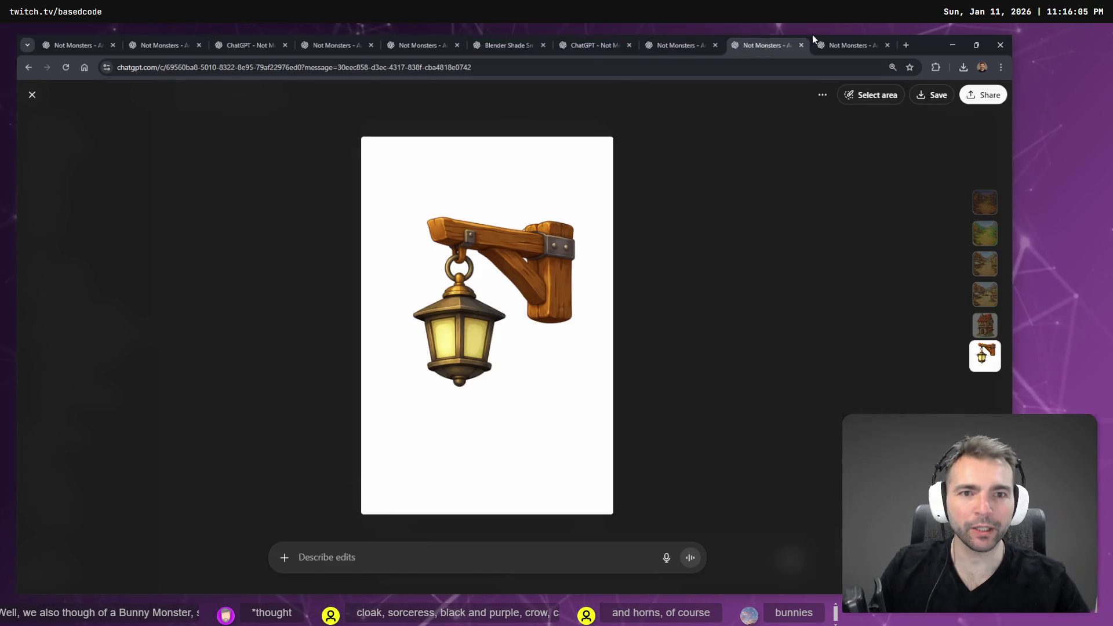
View the brass hanging lantern image in ChatGPT, then return to Godot.
{"action": "left_click", "coordinate": [865, 40]}
{"action": "left_click", "coordinate": [798, 41]}
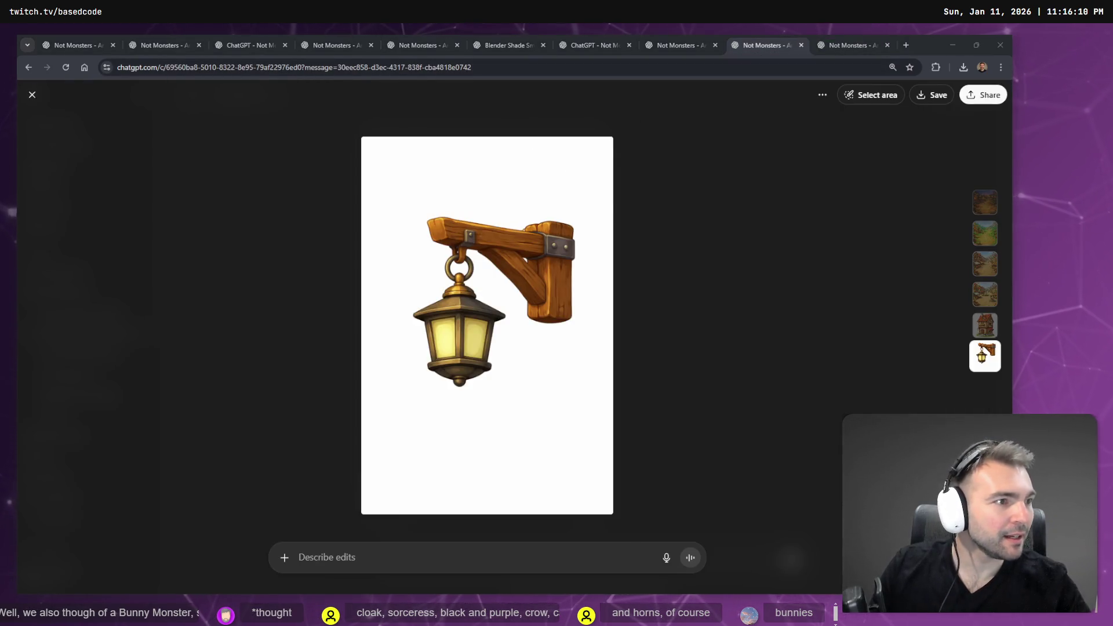
{"action": "key", "text": "alt+Tab"}
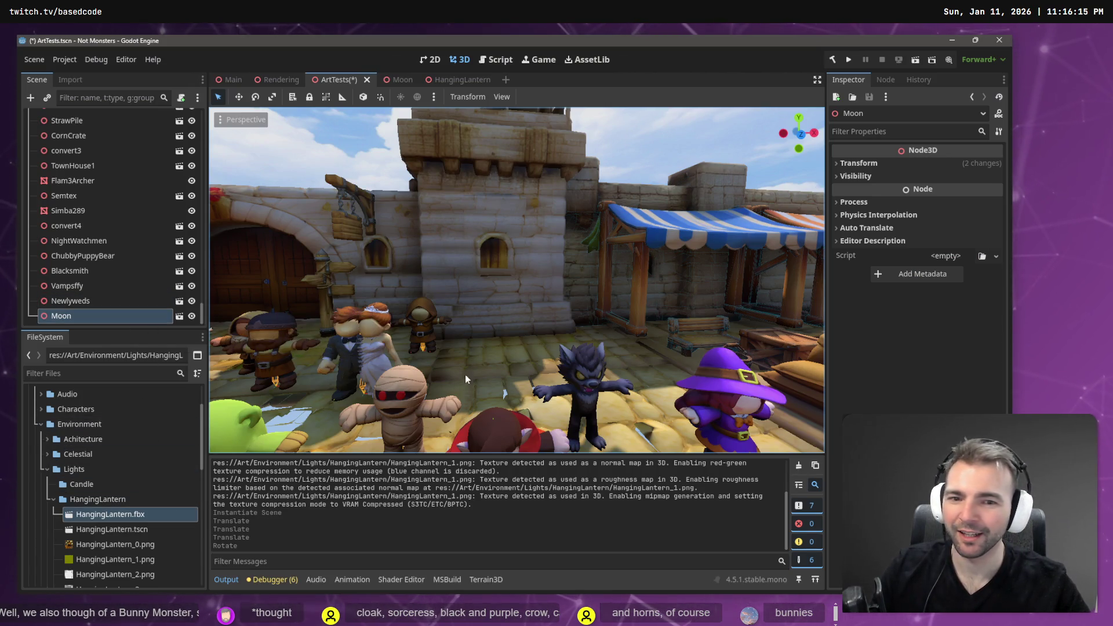
Instance HangingLantern.tscn into the ArtTests town, focus it, and rotate it 90° around Y.
{"action": "scroll", "coordinate": [464, 380], "scroll_direction": "down", "scroll_amount": 5}
{"action": "scroll", "coordinate": [516, 280], "scroll_direction": "down", "scroll_amount": 5}
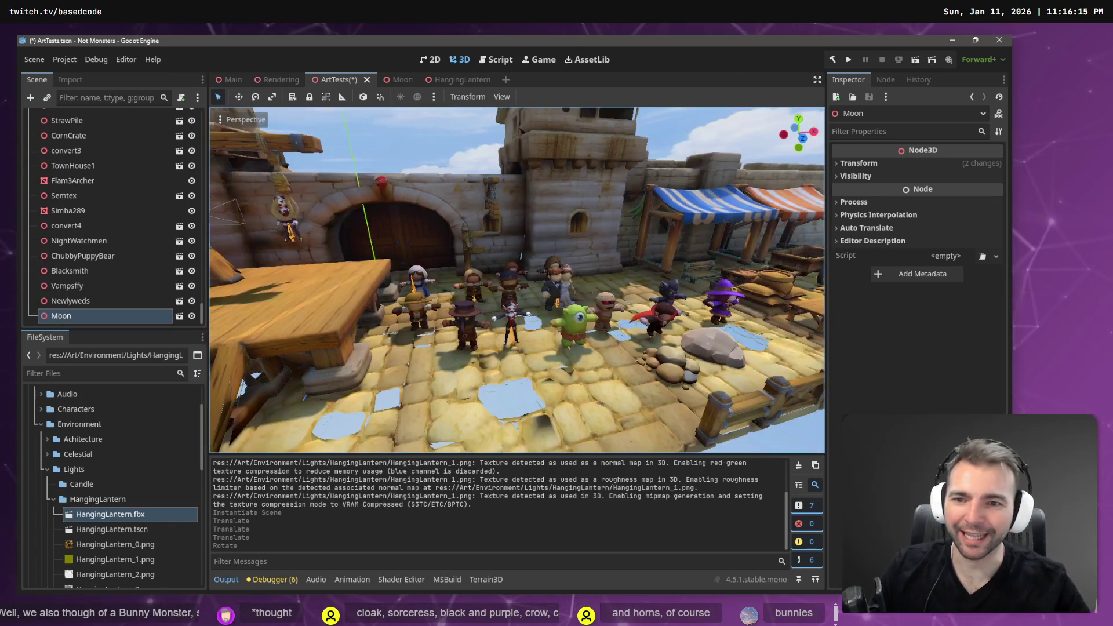
{"action": "scroll", "coordinate": [516, 280], "scroll_direction": "up", "scroll_amount": 5}
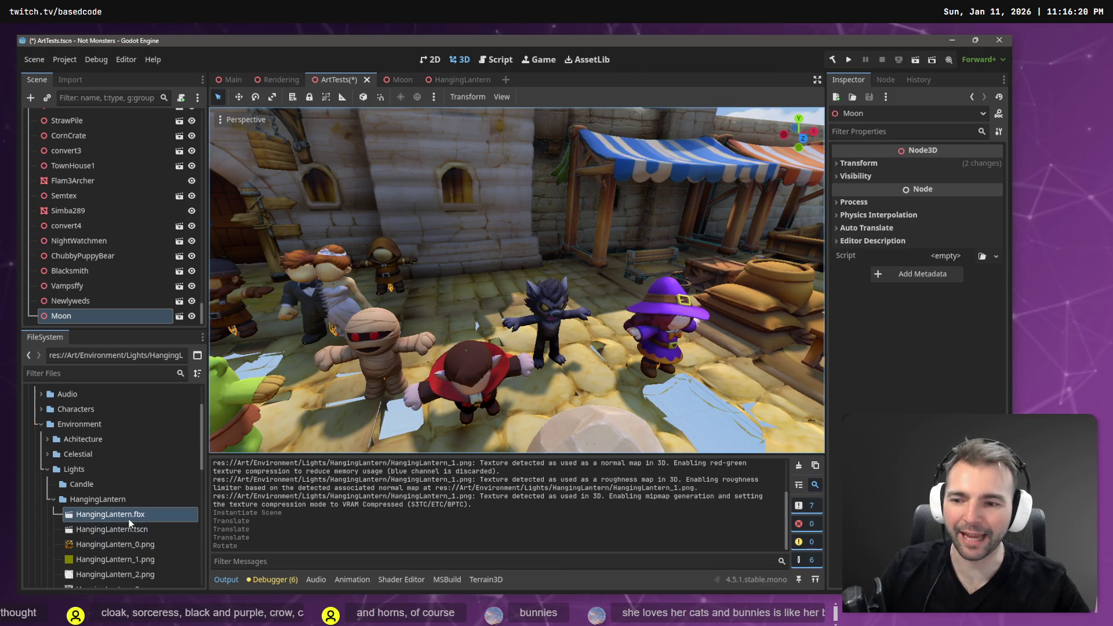
{"action": "mouse_move", "coordinate": [129, 530]}
{"action": "left_mouse_down"}
{"action": "mouse_move", "coordinate": [425, 242]}
{"action": "mouse_move", "coordinate": [479, 285]}
{"action": "left_mouse_up"}
{"action": "key", "text": "f"}
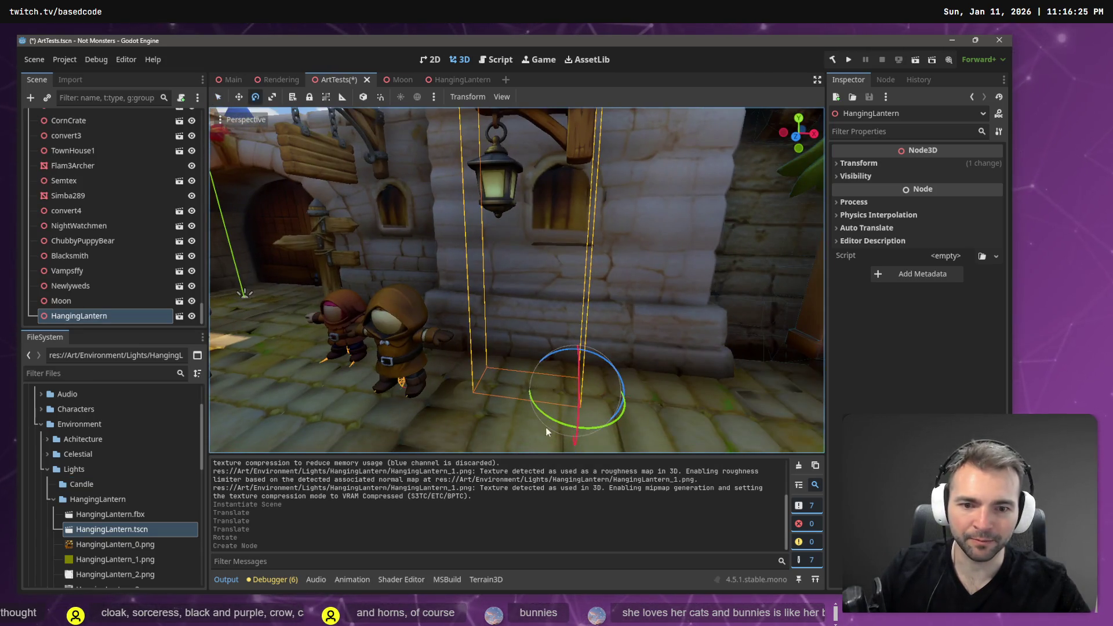
{"action": "left_click_drag", "start_coordinate": [552, 422], "coordinate": [607, 425]}
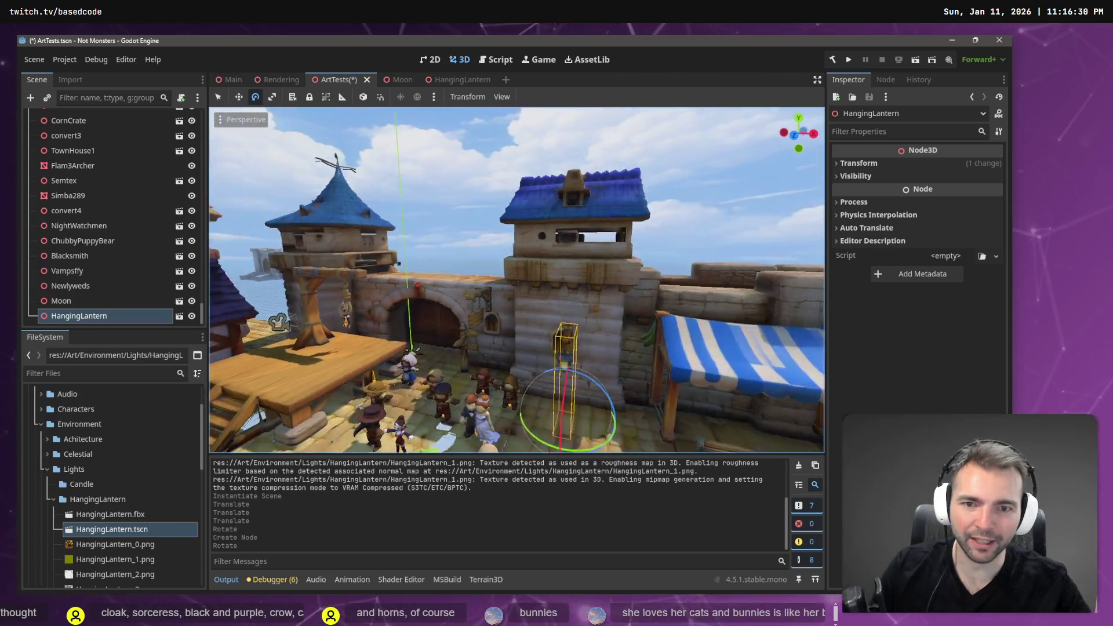
In the HangingLantern scene, set the model's position to x 0, y 4 m, then return to ArtTests.
{"action": "left_click", "coordinate": [454, 80]}
{"action": "mouse_move", "coordinate": [477, 259]}
{"action": "left_mouse_down"}
{"action": "mouse_move", "coordinate": [567, 249]}
{"action": "mouse_move", "coordinate": [705, 170]}
{"action": "mouse_move", "coordinate": [748, 315]}
{"action": "mouse_move", "coordinate": [411, 332]}
{"action": "mouse_move", "coordinate": [598, 301]}
{"action": "mouse_move", "coordinate": [745, 238]}
{"action": "mouse_move", "coordinate": [596, 43]}
{"action": "mouse_move", "coordinate": [350, 92]}
{"action": "mouse_move", "coordinate": [307, 224]}
{"action": "mouse_move", "coordinate": [503, 109]}
{"action": "mouse_move", "coordinate": [560, 131]}
{"action": "mouse_move", "coordinate": [537, 107]}
{"action": "mouse_move", "coordinate": [569, 168]}
{"action": "left_mouse_up"}
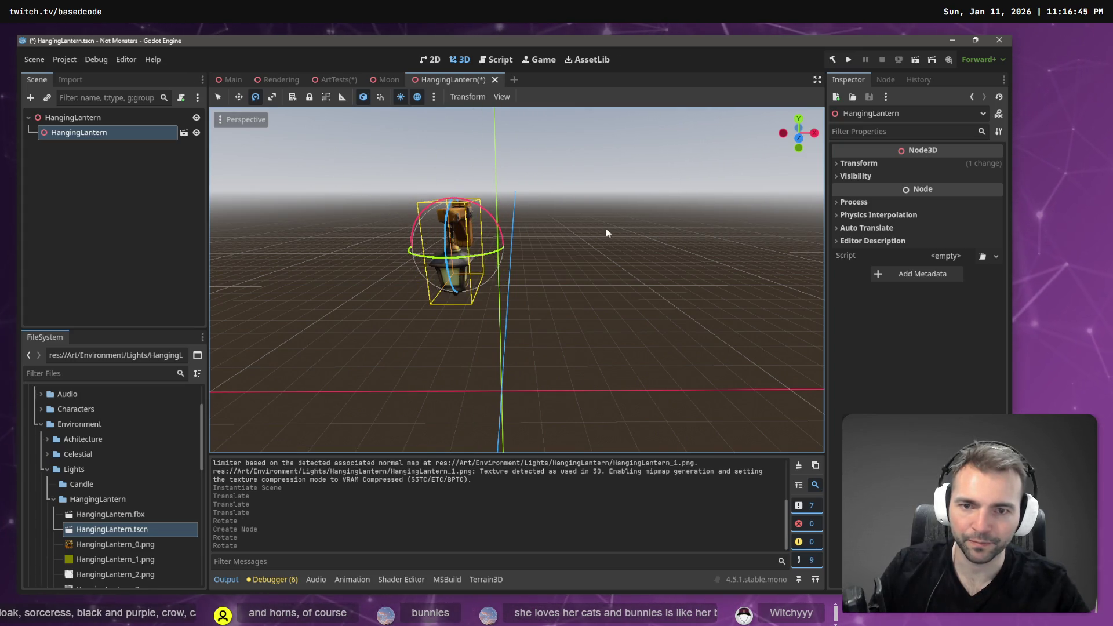
{"action": "left_click_drag", "start_coordinate": [626, 225], "coordinate": [574, 247]}
{"action": "left_click", "coordinate": [902, 163]}
{"action": "left_click", "coordinate": [864, 192]}
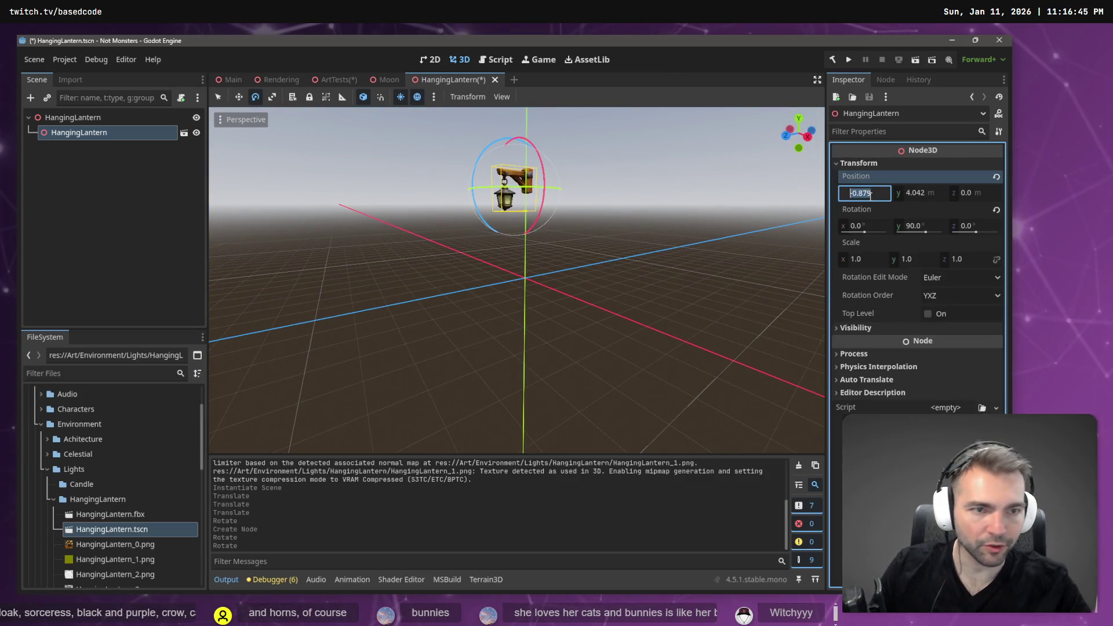
{"action": "type", "text": "0"}
{"action": "key", "text": "Tab"}
{"action": "key", "text": "Tab"}
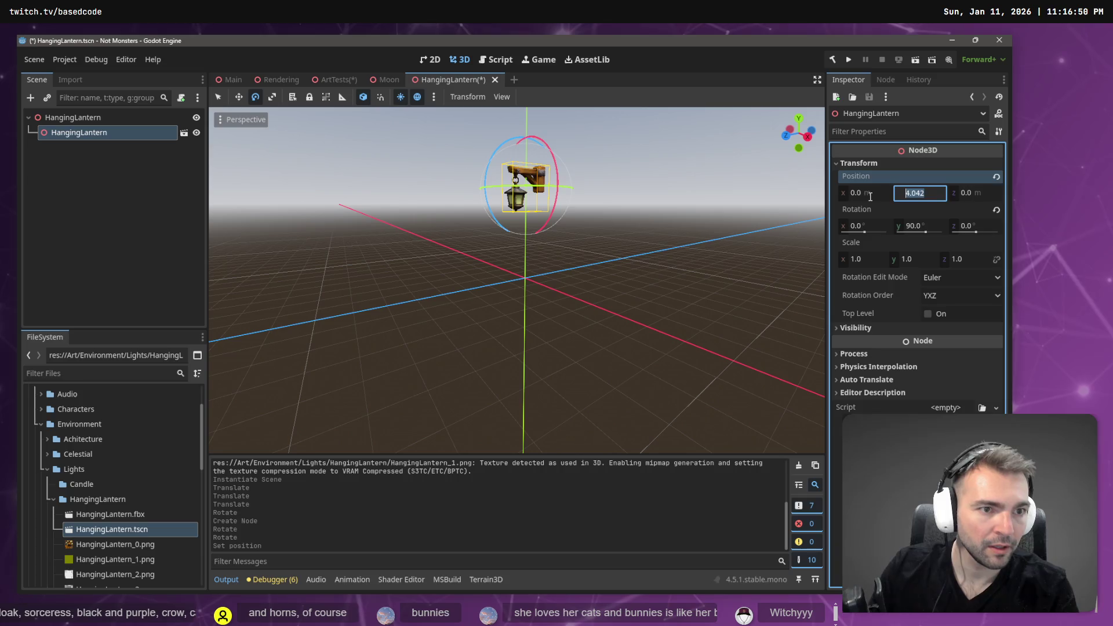
{"action": "type", "text": "4"}
{"action": "key", "text": "Return"}
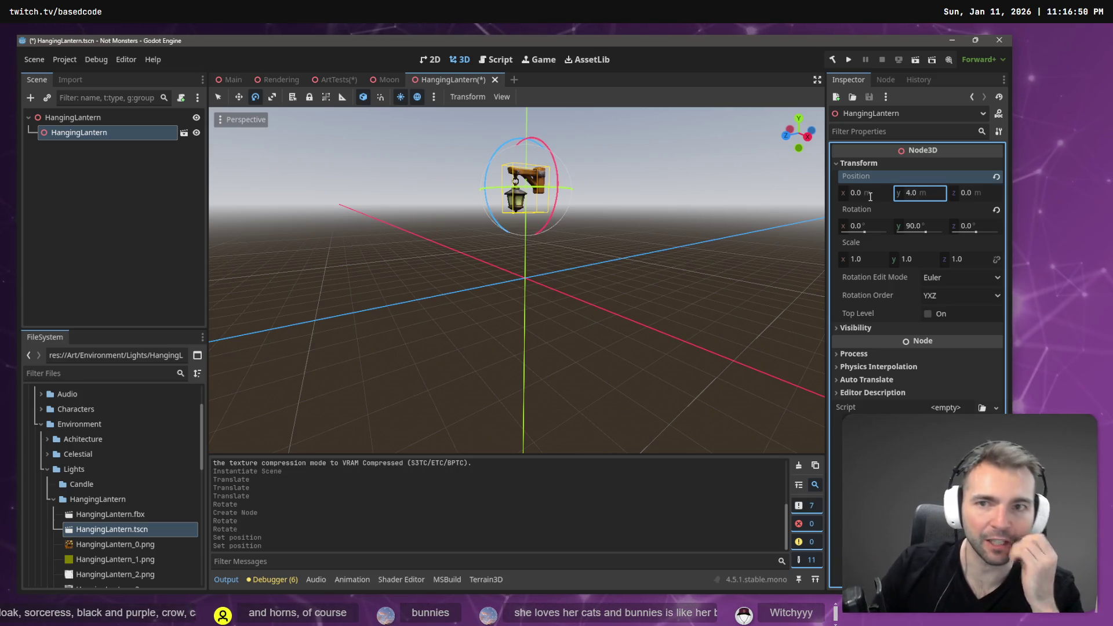
{"action": "left_click", "coordinate": [330, 80]}
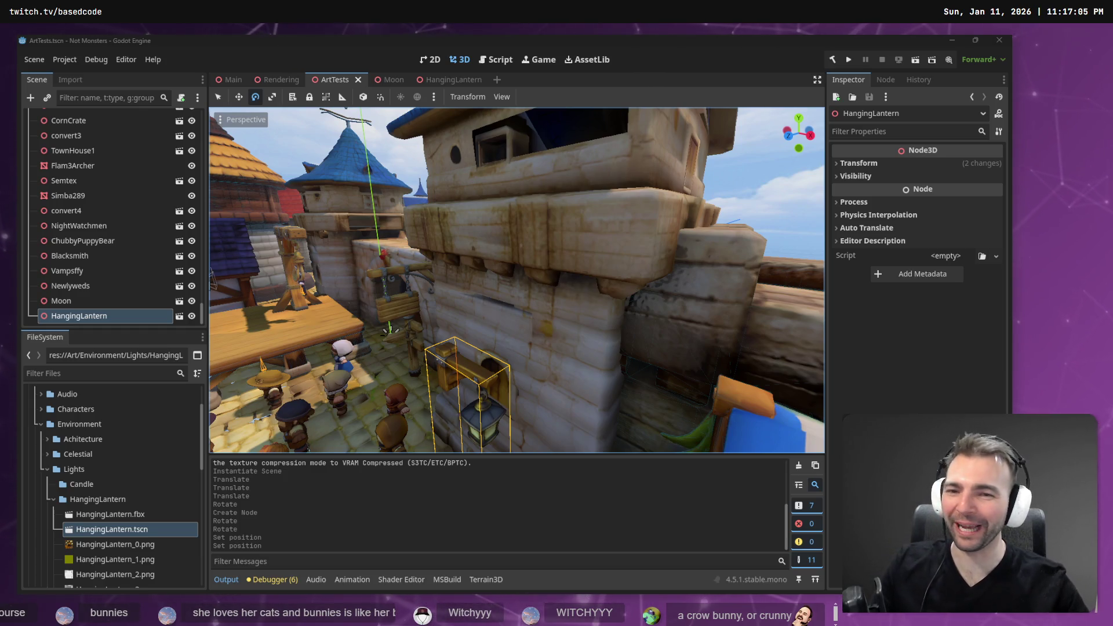
Set the placed lantern's Y rotation to 0.
{"action": "left_click", "coordinate": [881, 164]}
{"action": "left_click", "coordinate": [928, 227]}
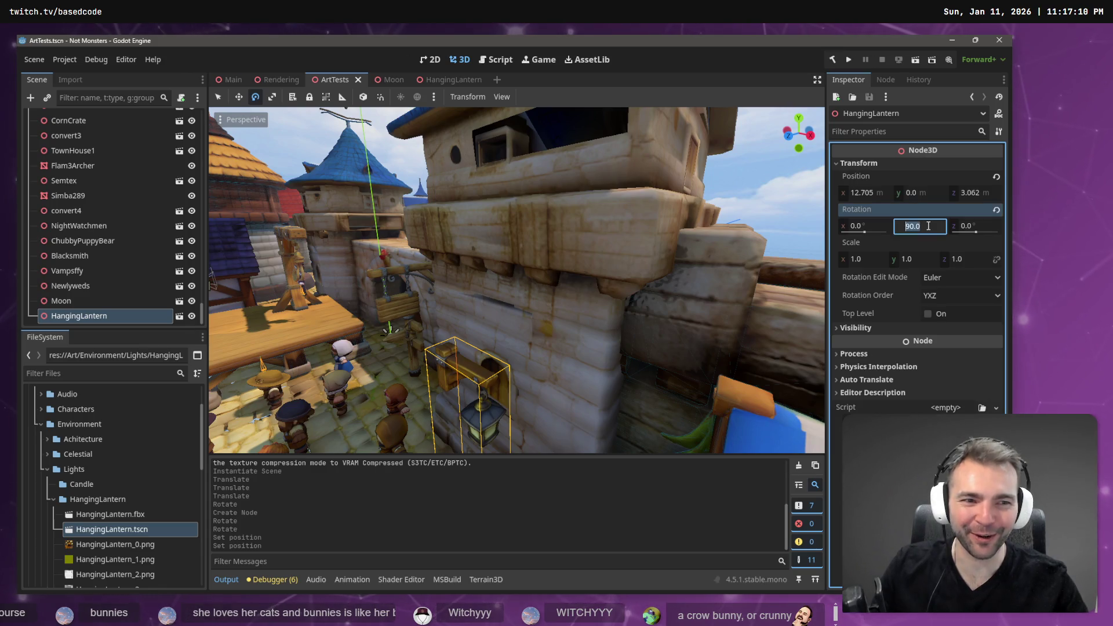
{"action": "type", "text": "0"}
{"action": "key", "text": "Return"}
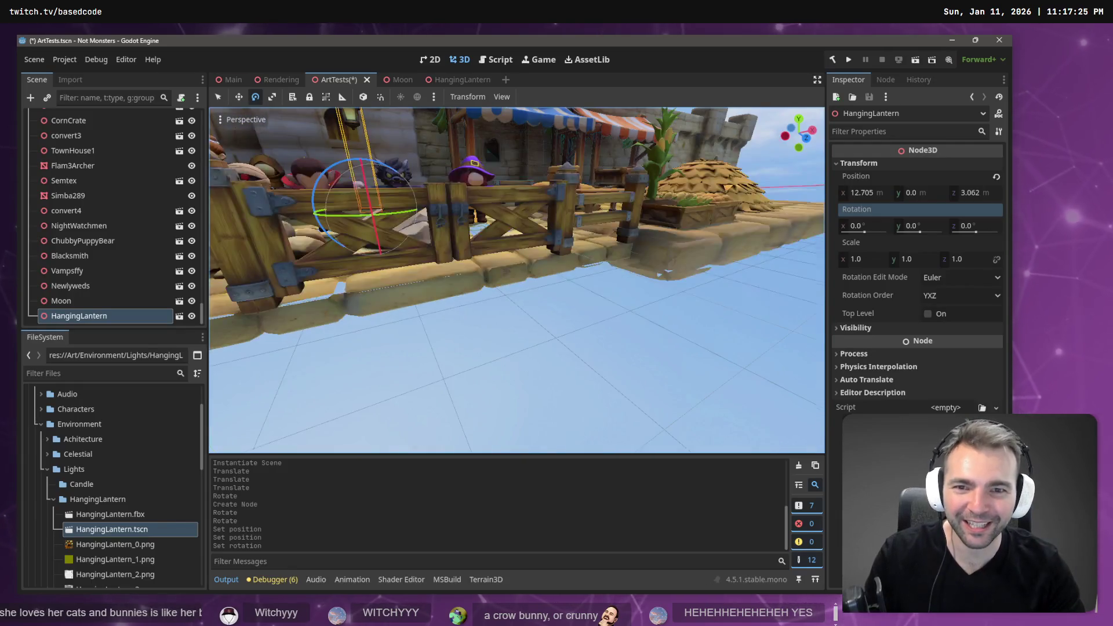
Select the CittyGate tower, save the ArtTests scene, and switch to the Main scene.
{"action": "left_click", "coordinate": [493, 199]}
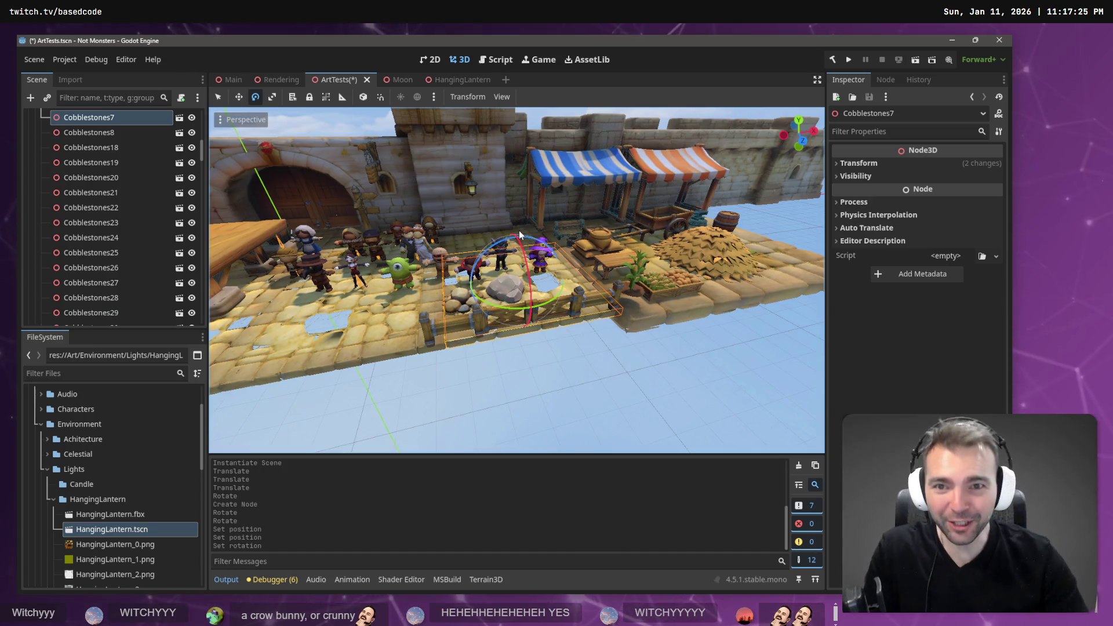
{"action": "left_click", "coordinate": [472, 169]}
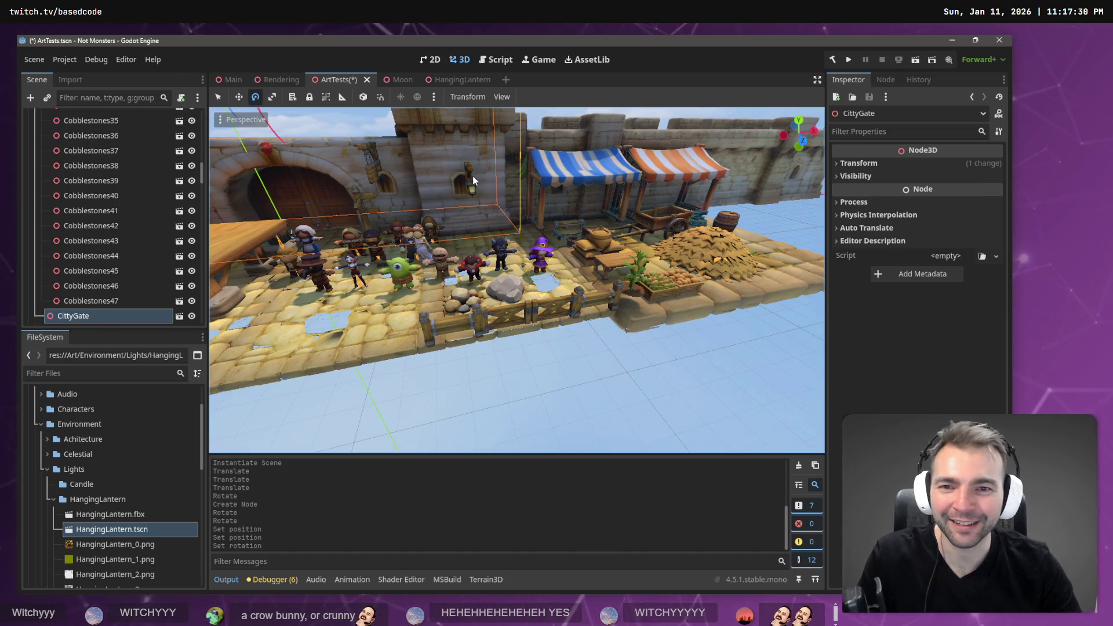
{"action": "key", "text": "ctrl+s"}
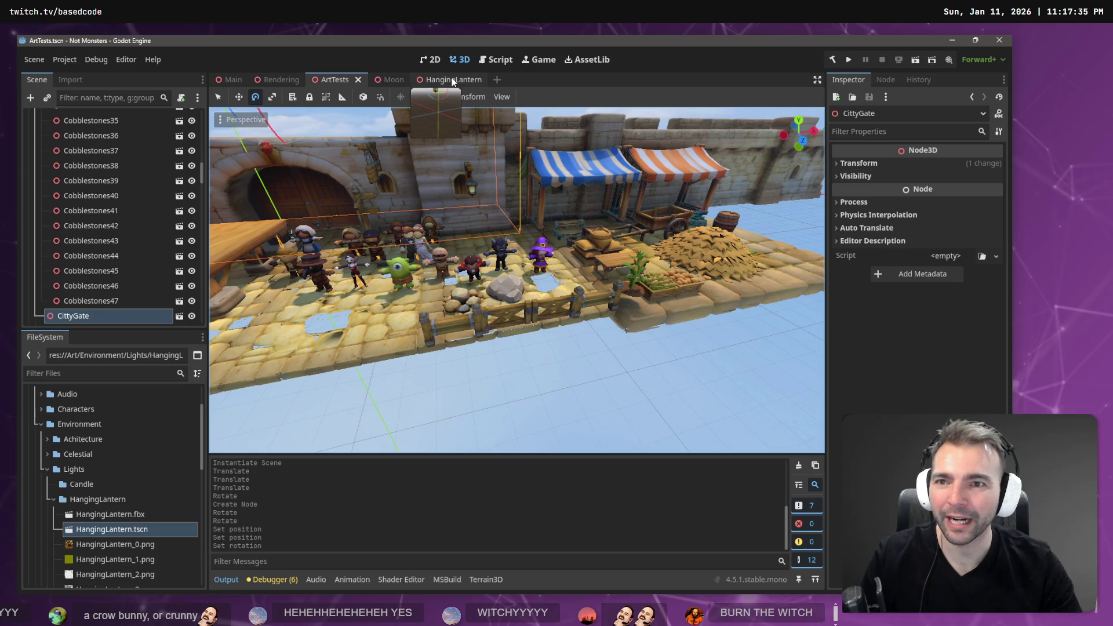
{"action": "left_click", "coordinate": [225, 83]}
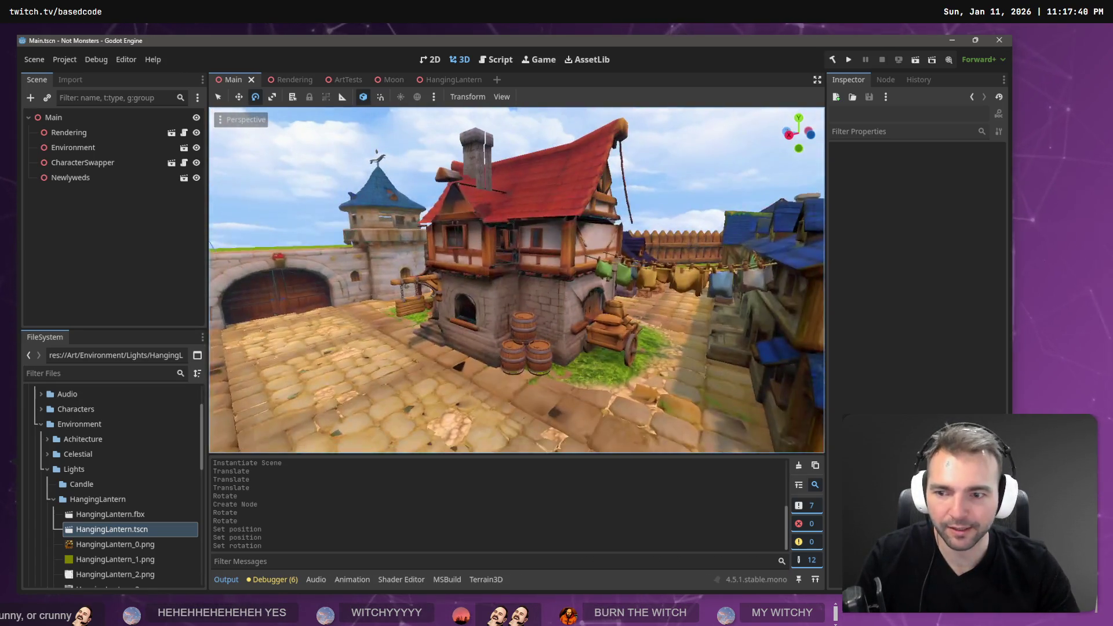
Filter the ArtTests scene tree by 'Lantern' and select the HangingLantern node.
{"action": "left_click", "coordinate": [436, 76]}
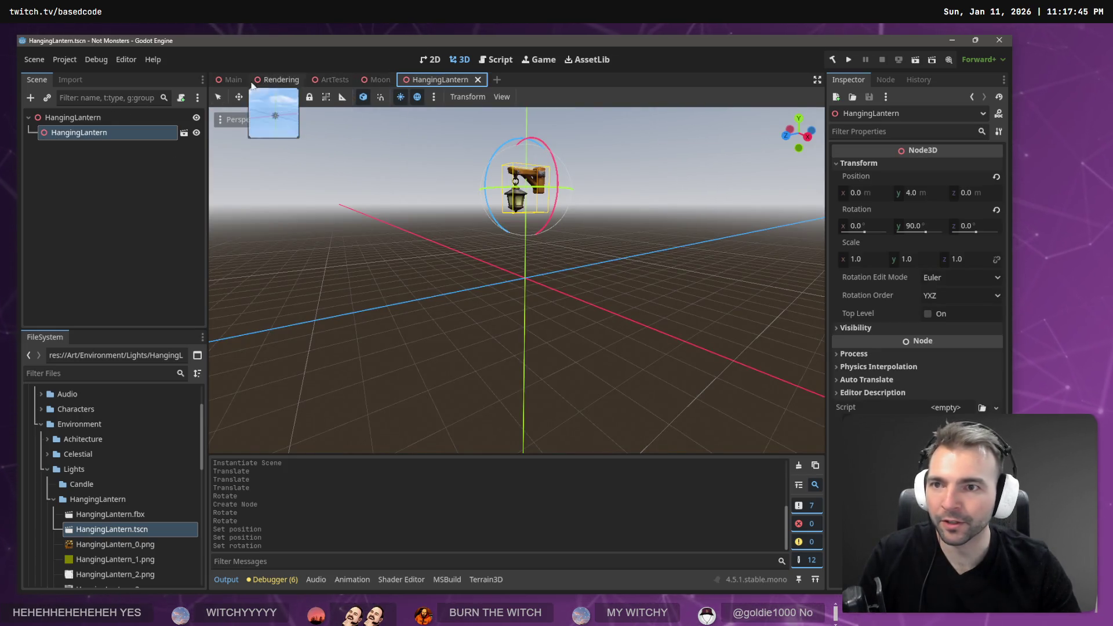
{"action": "left_click", "coordinate": [334, 79]}
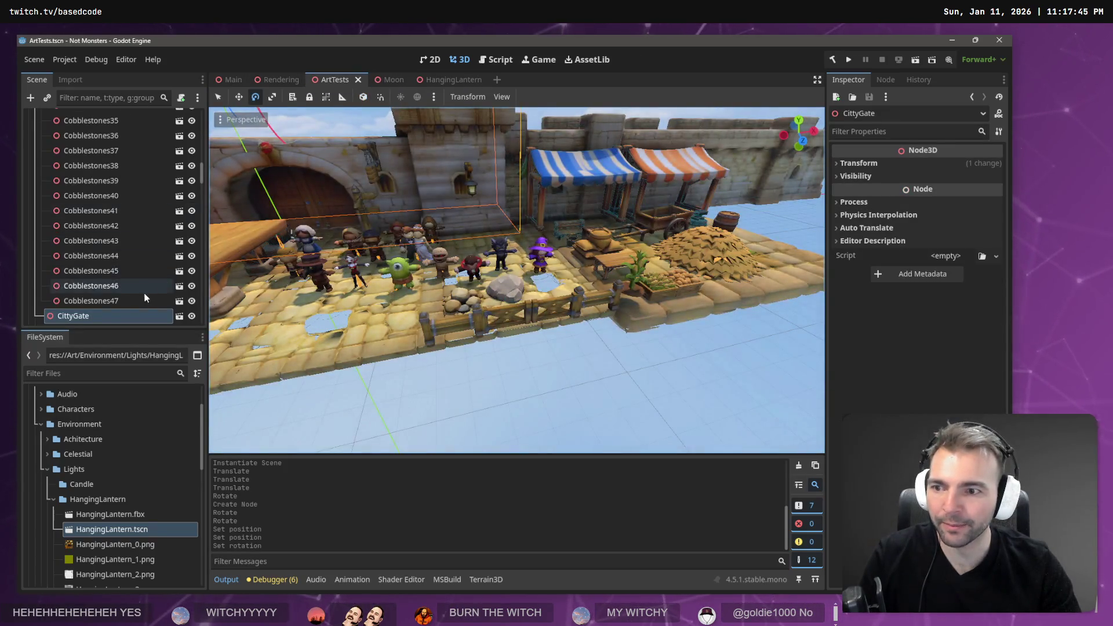
{"action": "scroll", "coordinate": [114, 289], "scroll_direction": "down", "scroll_amount": 10}
{"action": "scroll", "coordinate": [112, 284], "scroll_direction": "down", "scroll_amount": 5}
{"action": "left_click", "coordinate": [102, 97]}
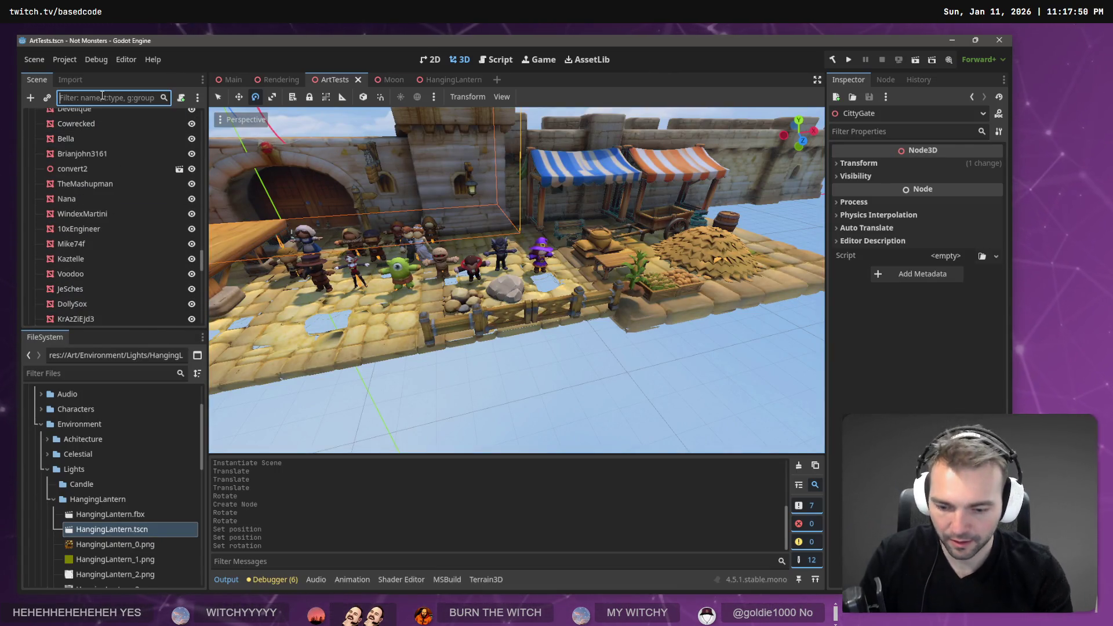
{"action": "type", "text": "Lantern"}
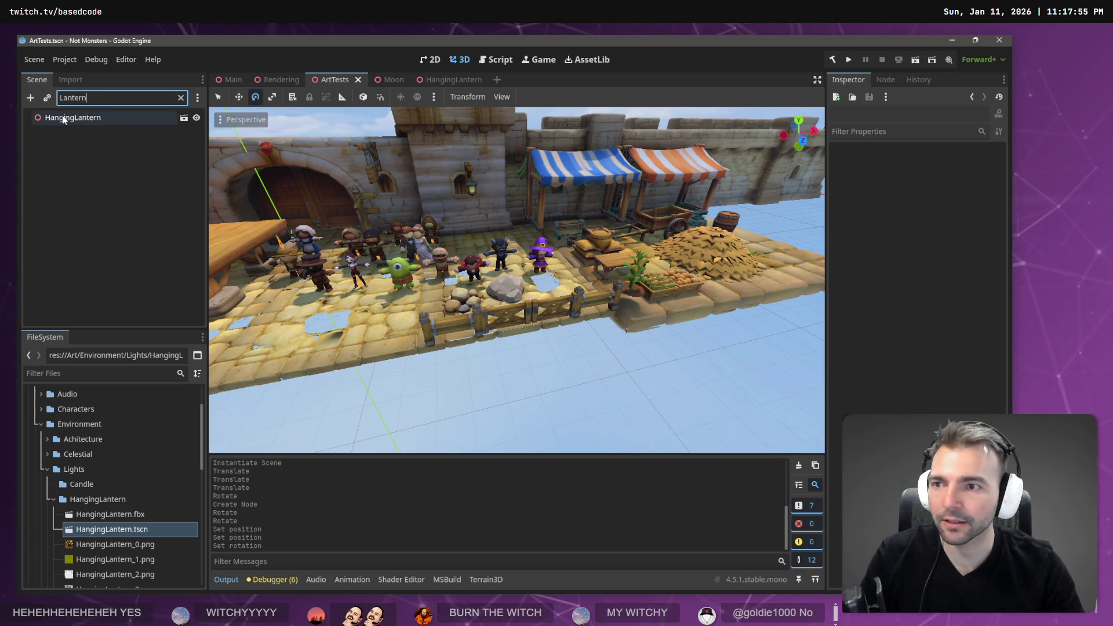
{"action": "left_click", "coordinate": [63, 117]}
Move the lantern along X to 14.104, save ArtTests, and switch to Main.
{"action": "key", "text": "w"}
{"action": "left_click_drag", "start_coordinate": [531, 238], "coordinate": [553, 234]}
{"action": "left_click", "coordinate": [75, 119]}
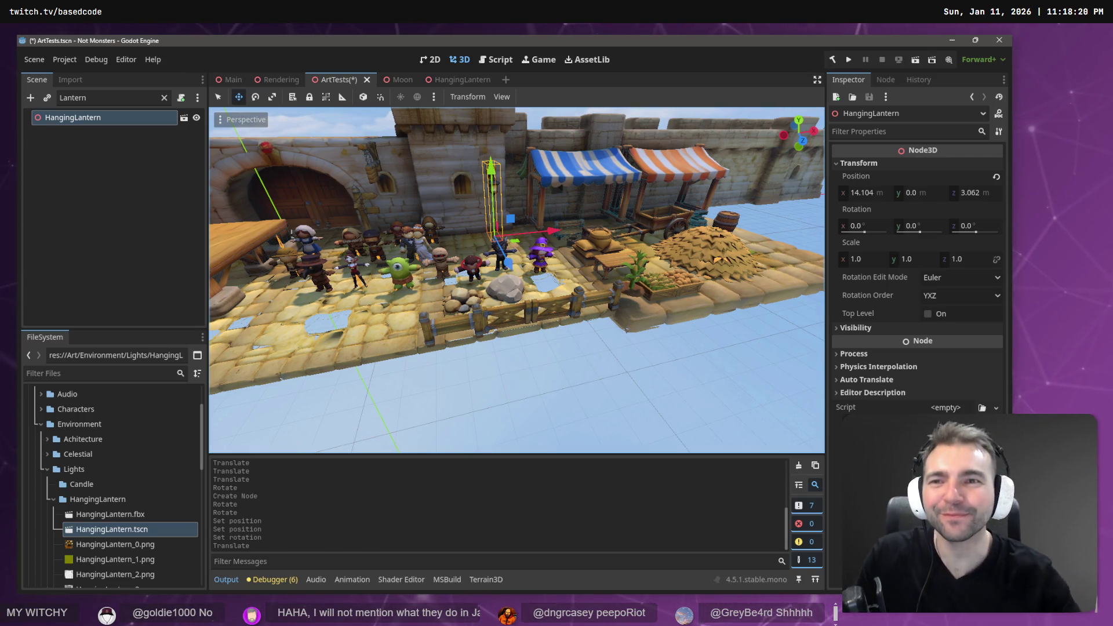
{"action": "key", "text": "ctrl+s"}
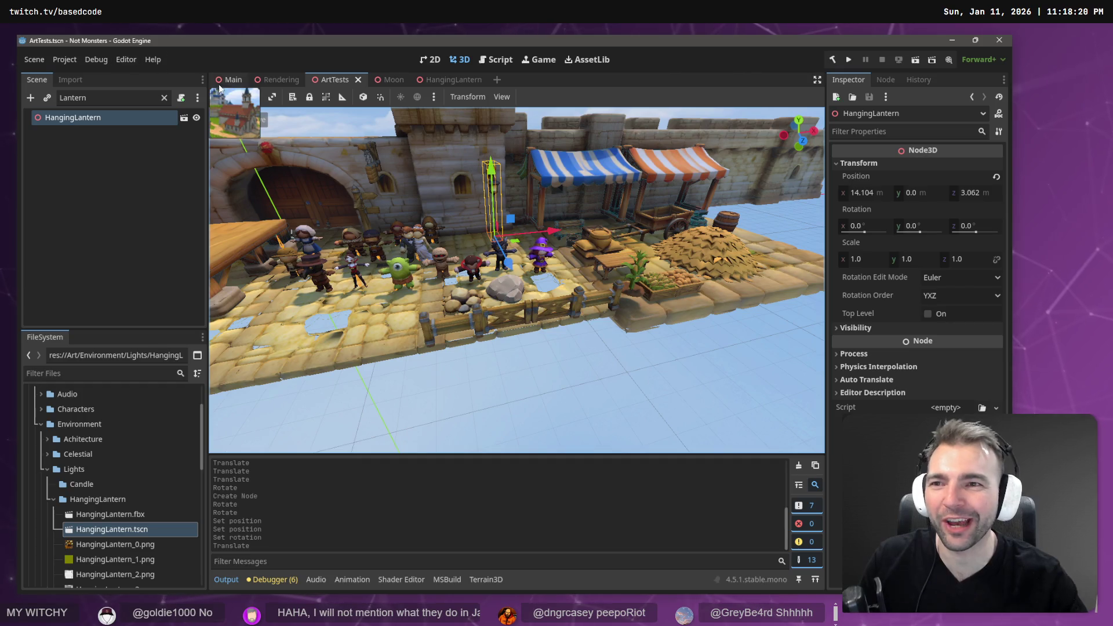
{"action": "left_click", "coordinate": [222, 85]}
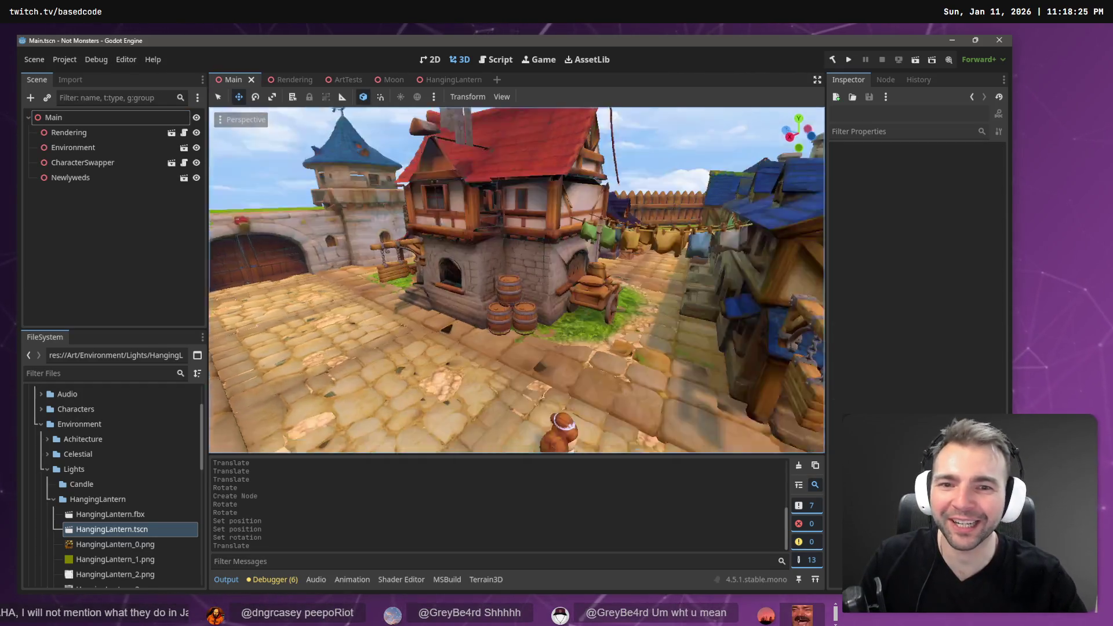
Paste HangingLantern under Environment and move it beside the chapel's front door.
{"action": "left_click_drag", "start_coordinate": [518, 174], "coordinate": [518, 167]}
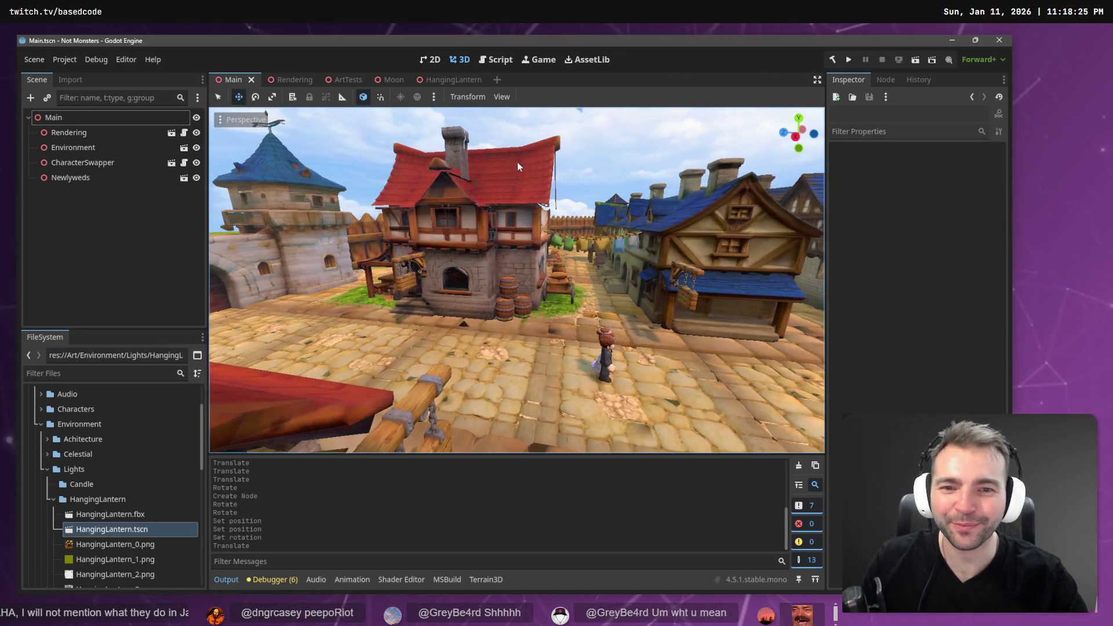
{"action": "left_click", "coordinate": [527, 132]}
{"action": "key", "text": "ctrl+v"}
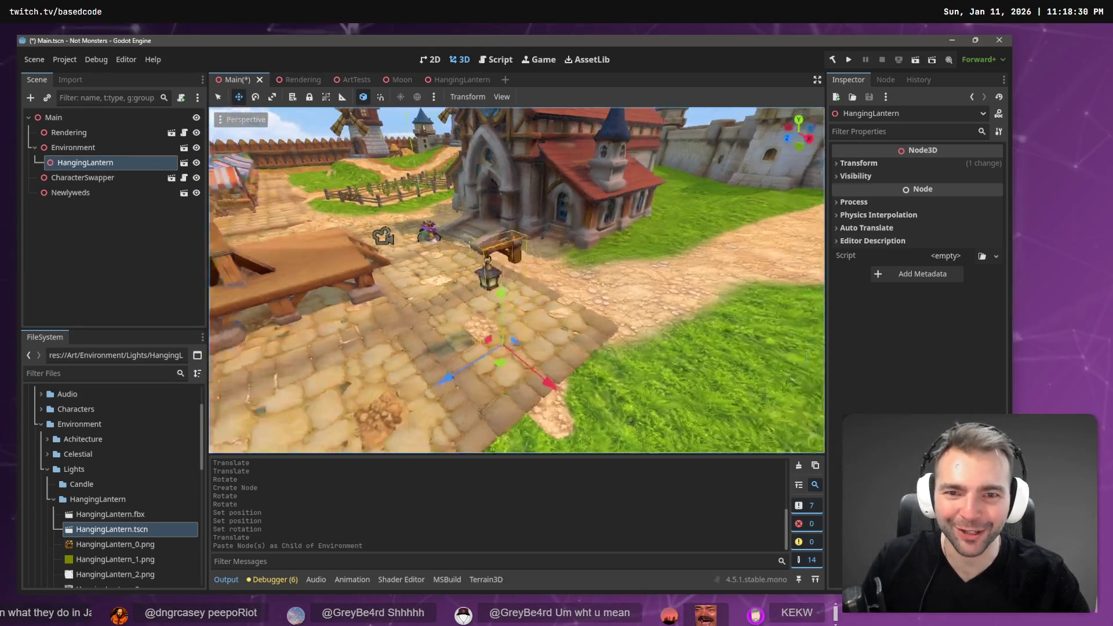
{"action": "mouse_move", "coordinate": [433, 298]}
{"action": "left_mouse_down"}
{"action": "mouse_move", "coordinate": [631, 263]}
{"action": "mouse_move", "coordinate": [613, 266]}
{"action": "left_mouse_up"}
{"action": "mouse_move", "coordinate": [720, 336]}
{"action": "left_mouse_down"}
{"action": "mouse_move", "coordinate": [652, 229]}
{"action": "mouse_move", "coordinate": [678, 248]}
{"action": "left_mouse_up"}
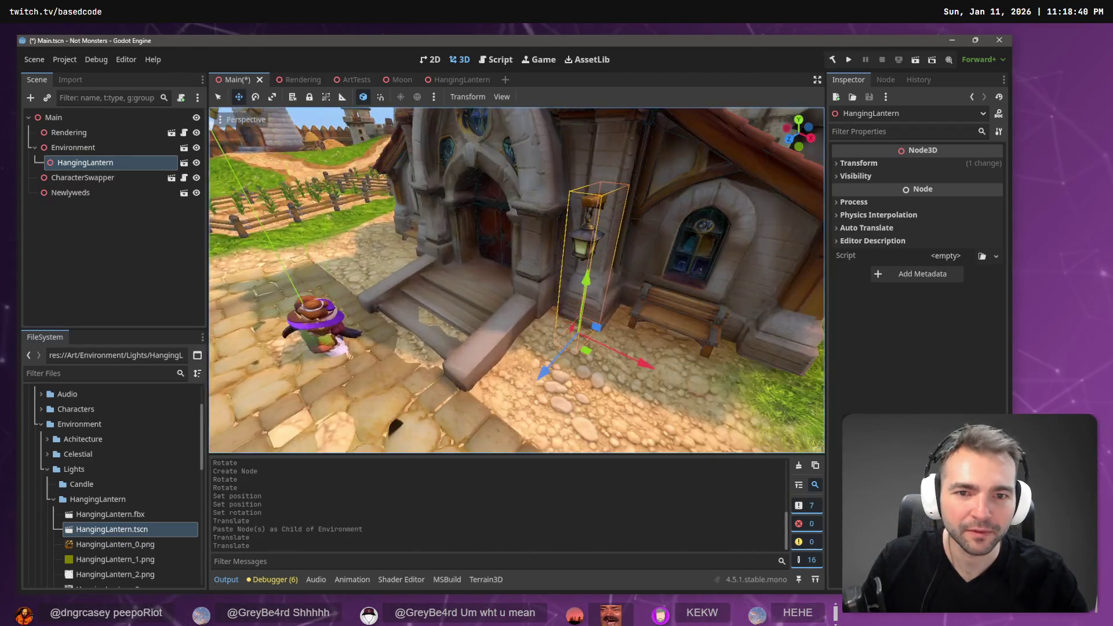
{"action": "mouse_move", "coordinate": [521, 340]}
{"action": "left_mouse_down"}
{"action": "mouse_move", "coordinate": [479, 352]}
{"action": "mouse_move", "coordinate": [487, 354]}
{"action": "left_mouse_up"}
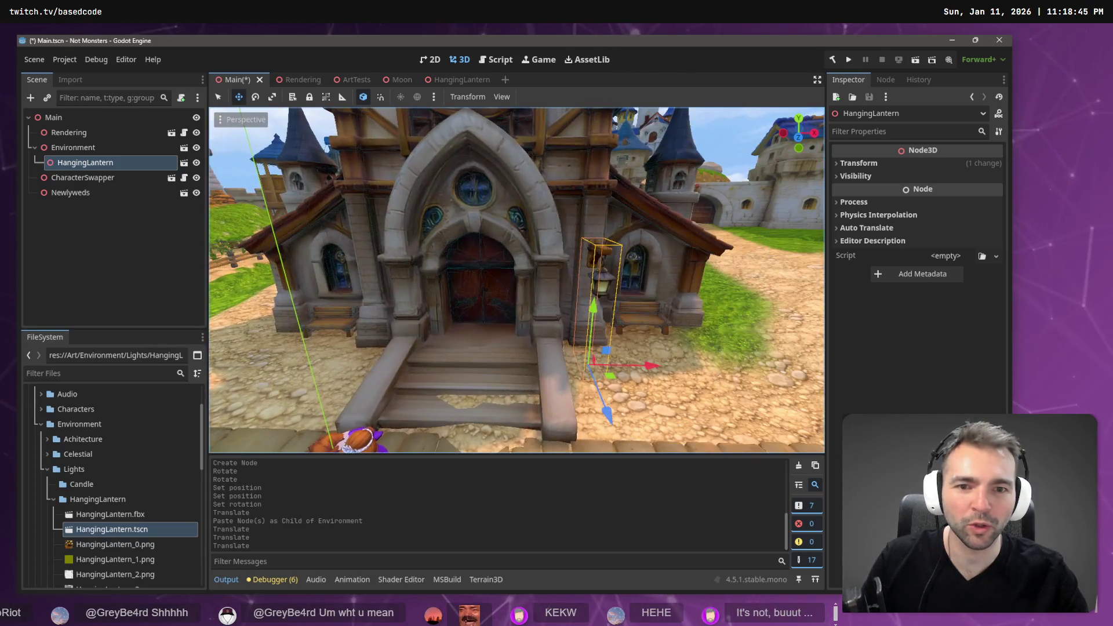
Cut the HangingLantern from Main, paste it into the Environment scene, and frame it there.
{"action": "key", "text": "ctrl+x"}
{"action": "left_click", "coordinate": [85, 152]}
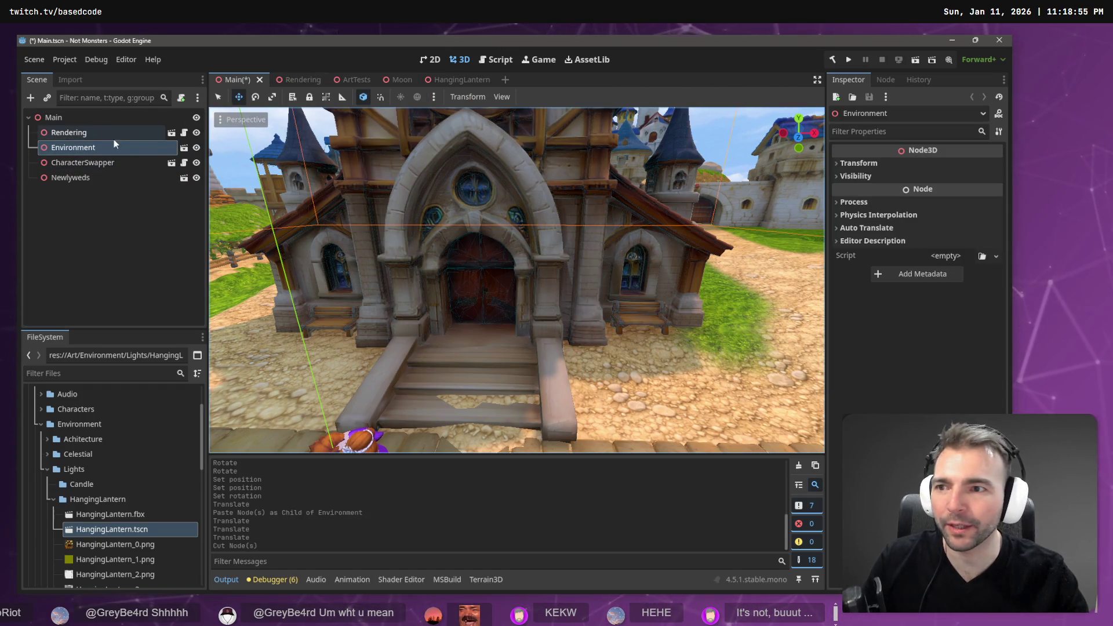
{"action": "left_click", "coordinate": [186, 150]}
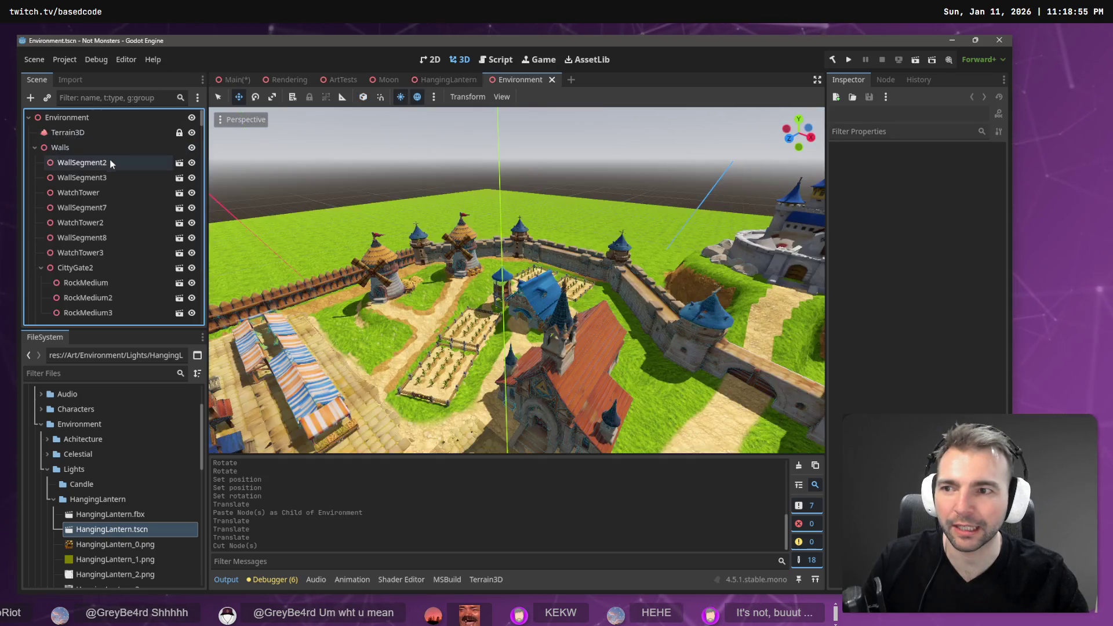
{"action": "key", "text": "ctrl+v"}
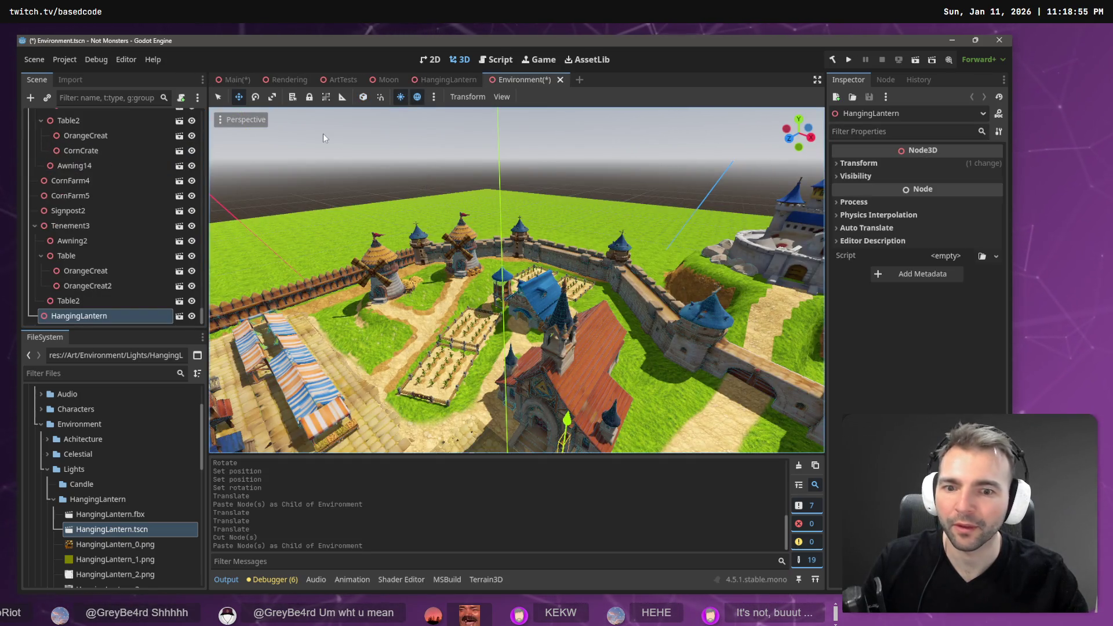
{"action": "key", "text": "f"}
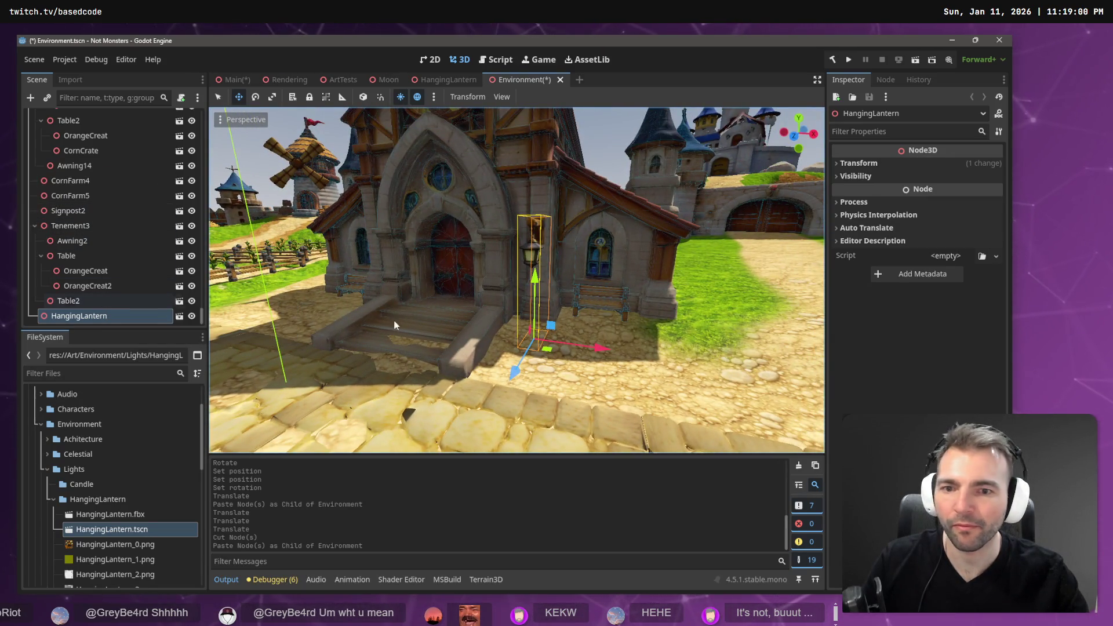
{"action": "key", "text": "Escape"}
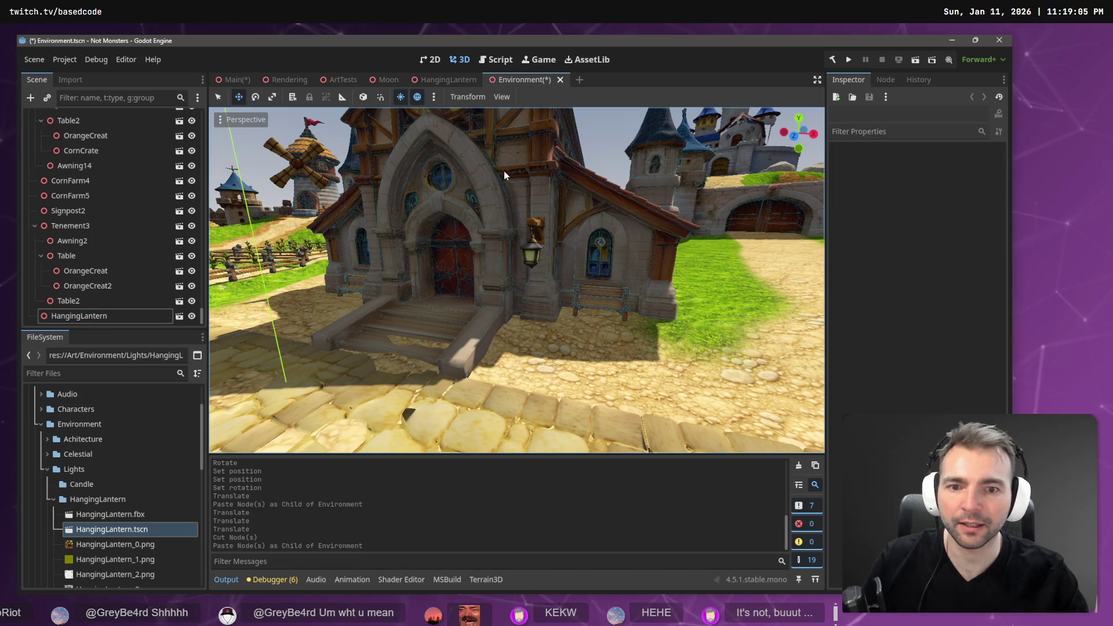
{"action": "left_click", "coordinate": [103, 317]}
{"action": "right_click", "coordinate": [102, 318]}
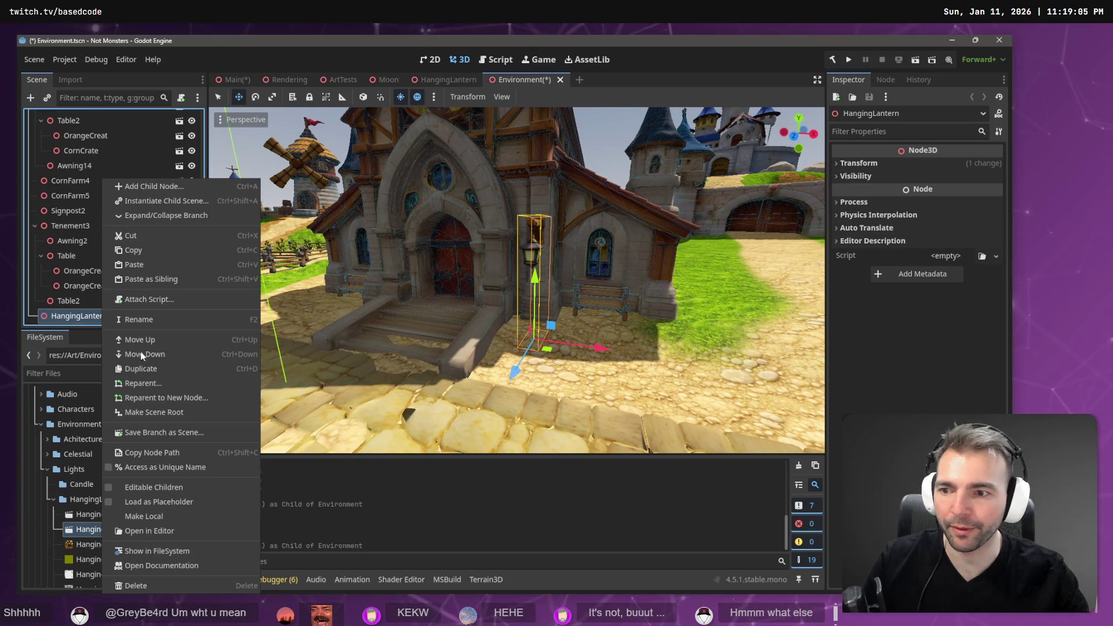
Reparent the HangingLantern under the Chapel node.
{"action": "left_click", "coordinate": [163, 382]}
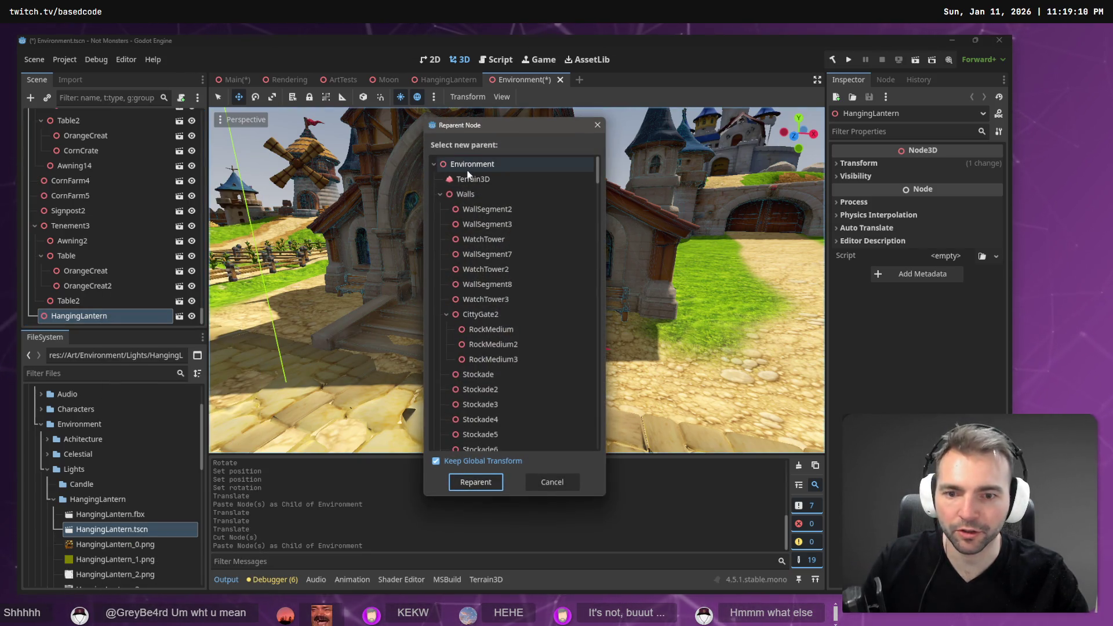
{"action": "left_click", "coordinate": [493, 190]}
{"action": "scroll", "coordinate": [493, 191], "scroll_direction": "down", "scroll_amount": 10}
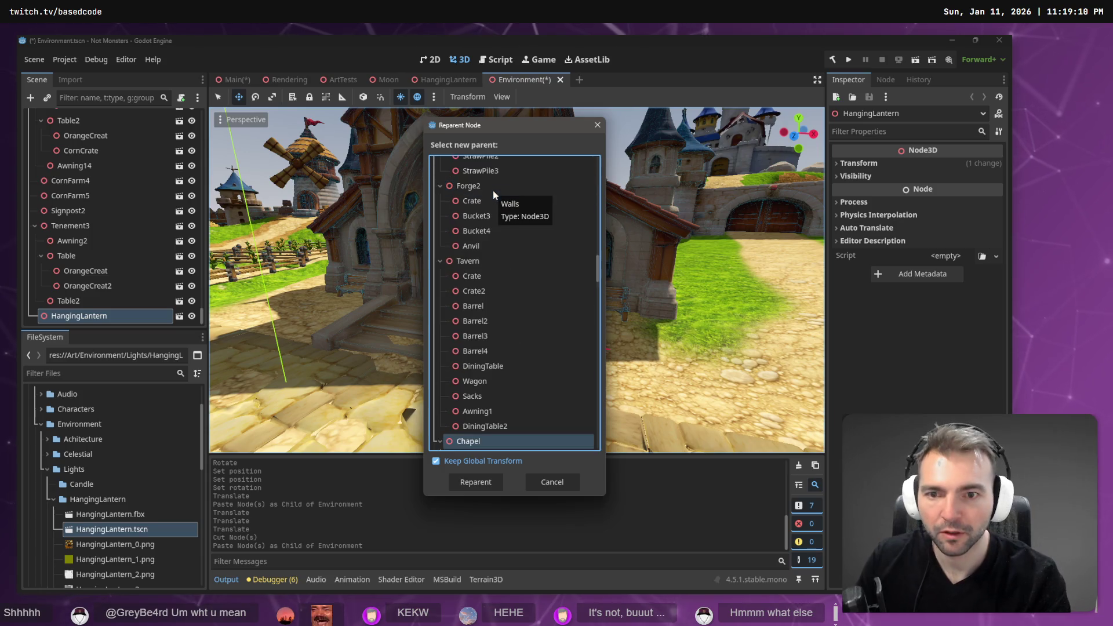
{"action": "key", "text": "Return"}
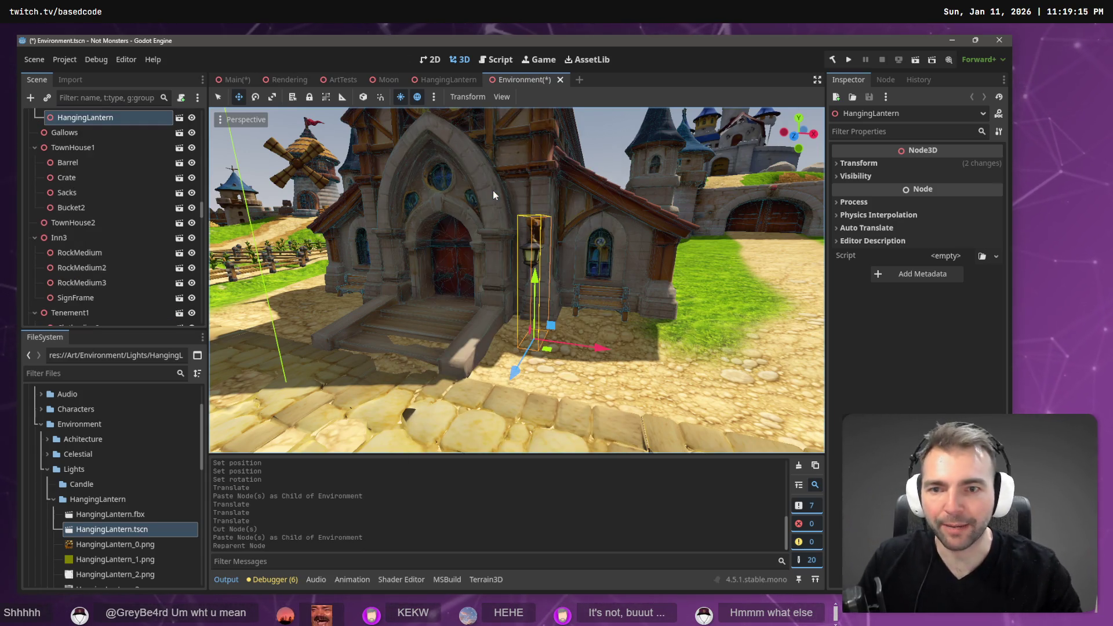
Paste a second lantern under Chapel, then switch to the Not Monsters ChatGPT chat.
{"action": "scroll", "coordinate": [126, 149], "scroll_direction": "up", "scroll_amount": 5}
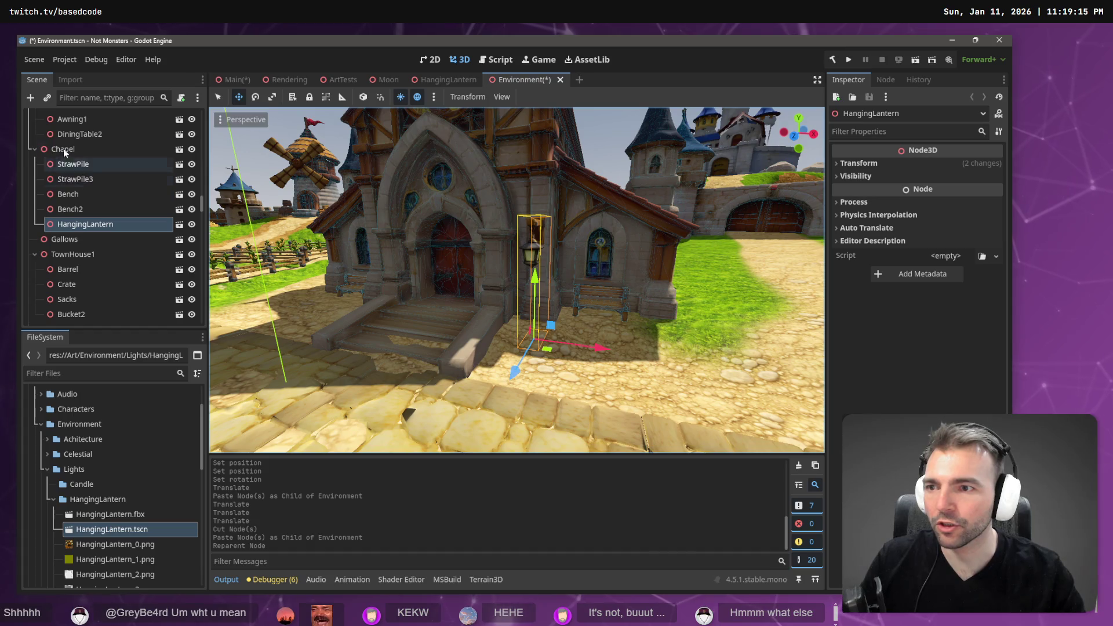
{"action": "left_click", "coordinate": [63, 148]}
{"action": "key", "text": "ctrl+v"}
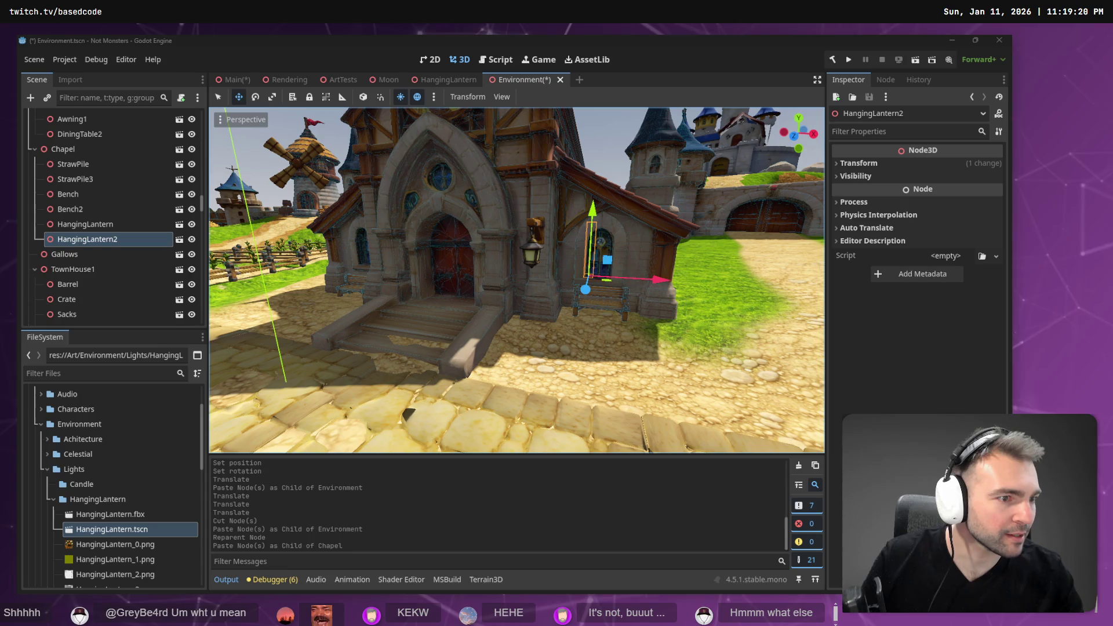
{"action": "key", "text": "alt+Tab"}
{"action": "left_click", "coordinate": [678, 46]}
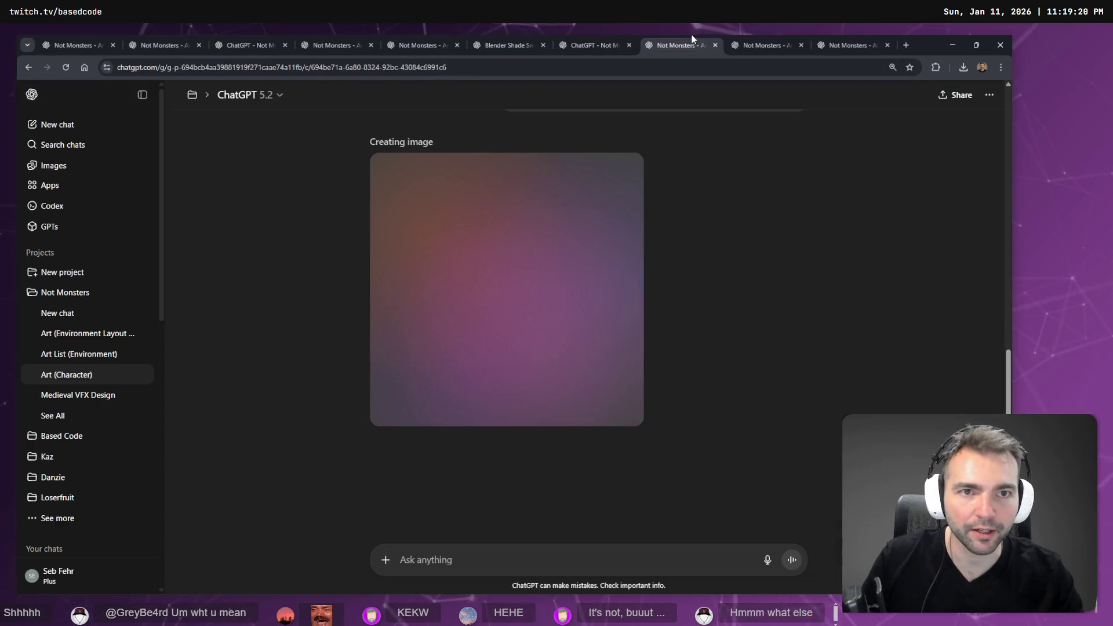
Read the prompt above the still-generating character image, then return to Godot.
{"action": "scroll", "coordinate": [719, 203], "scroll_direction": "up", "scroll_amount": 3}
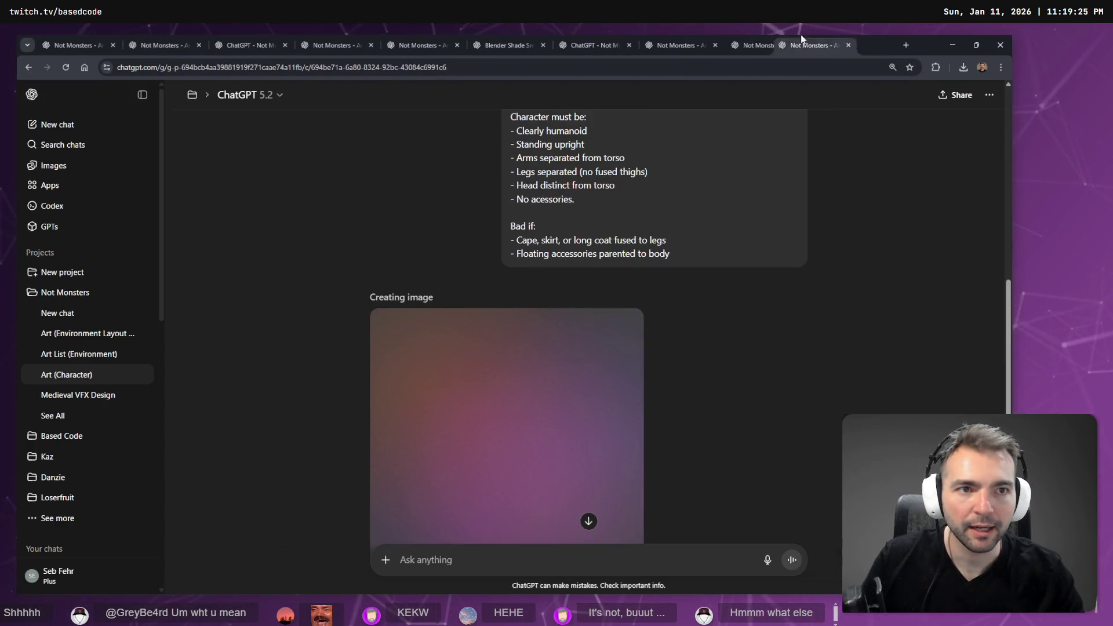
{"action": "scroll", "coordinate": [777, 255], "scroll_direction": "down", "scroll_amount": 2}
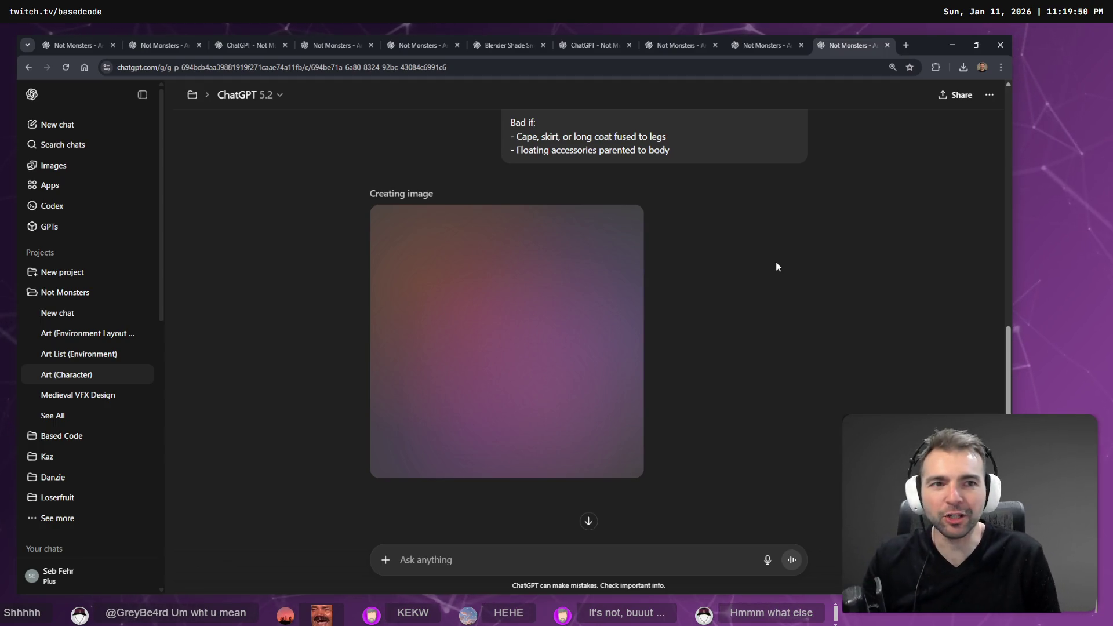
{"action": "key", "text": "alt+Tab"}
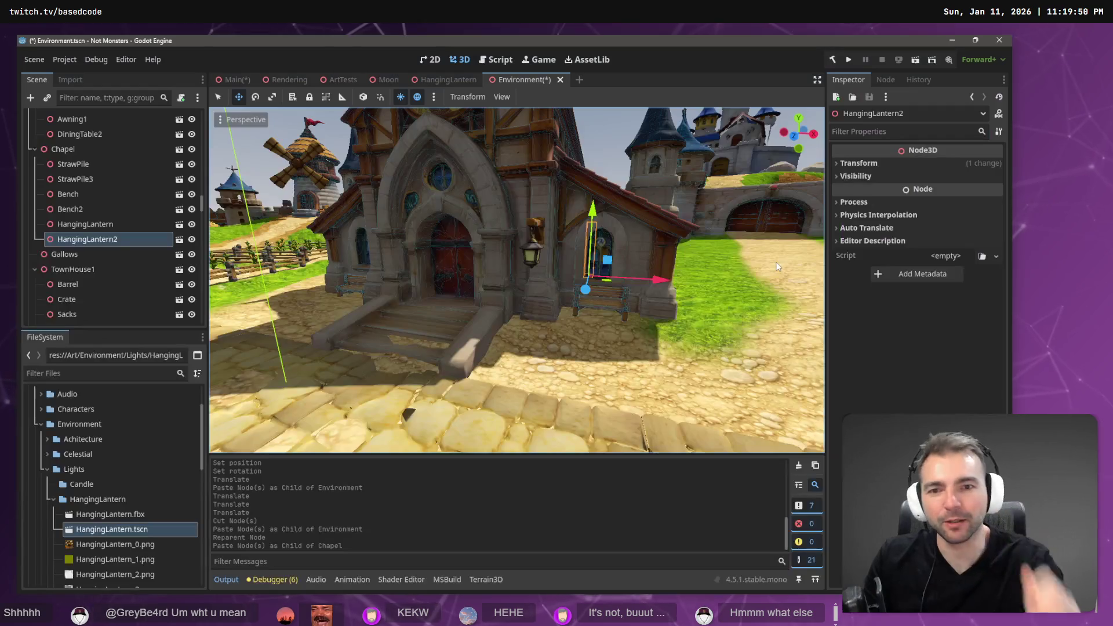
Undo the accidental lantern paste made under the first HangingLantern.
{"action": "left_click", "coordinate": [86, 226]}
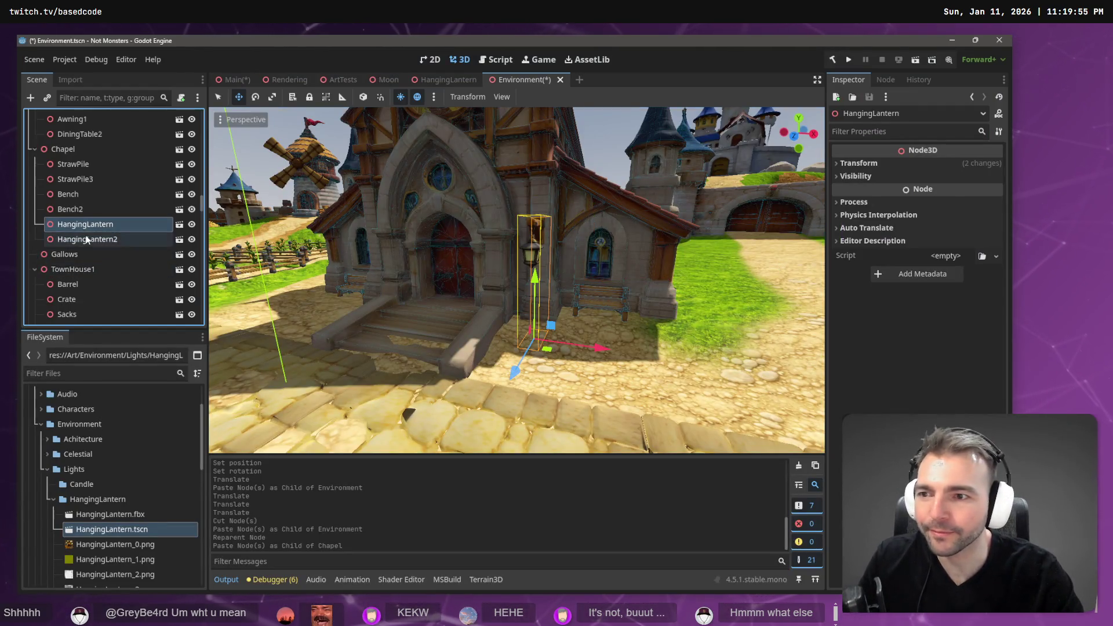
{"action": "left_click", "coordinate": [85, 238]}
{"action": "left_click", "coordinate": [91, 227]}
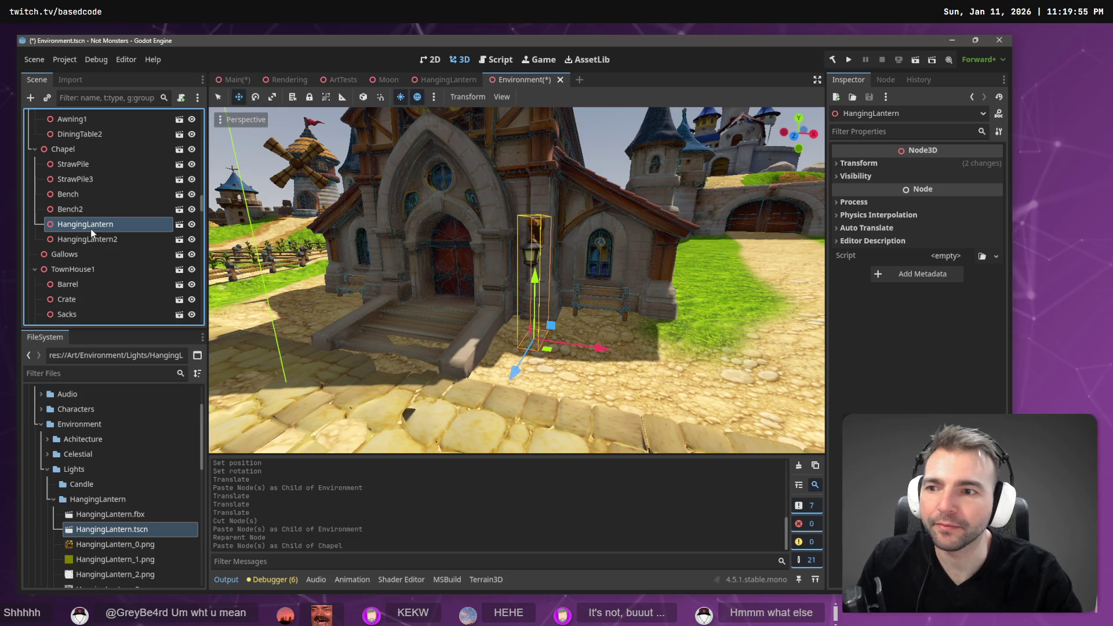
{"action": "key", "text": "ctrl+v"}
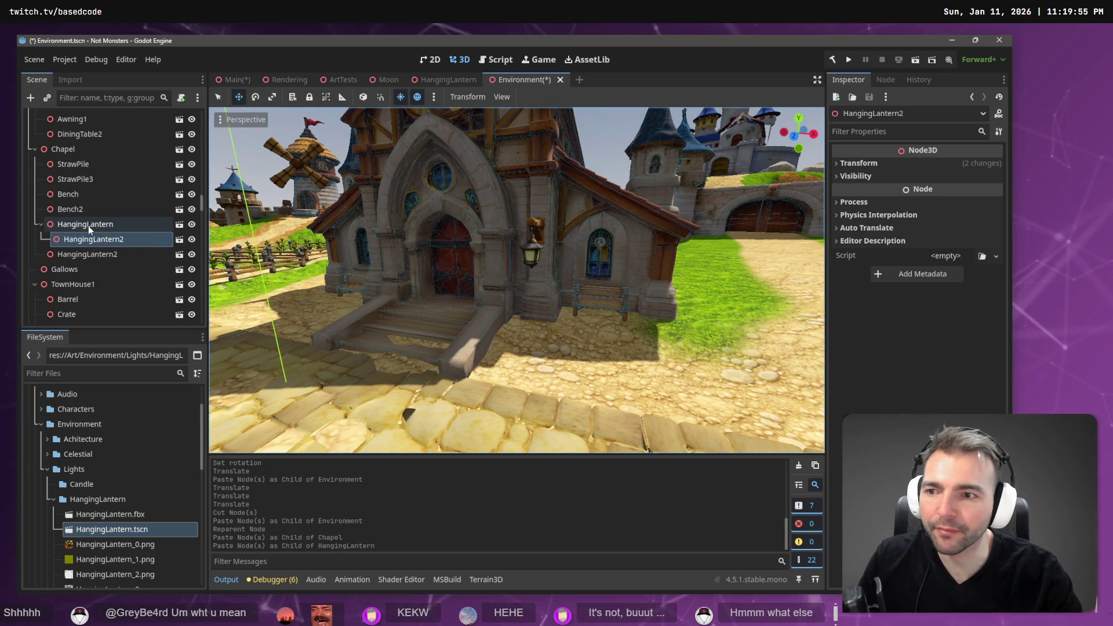
{"action": "left_click", "coordinate": [88, 225]}
{"action": "key", "text": "ctrl+z"}
Move HangingLantern2 beside the bench along the church wall, then return to ChatGPT.
{"action": "left_click", "coordinate": [106, 239]}
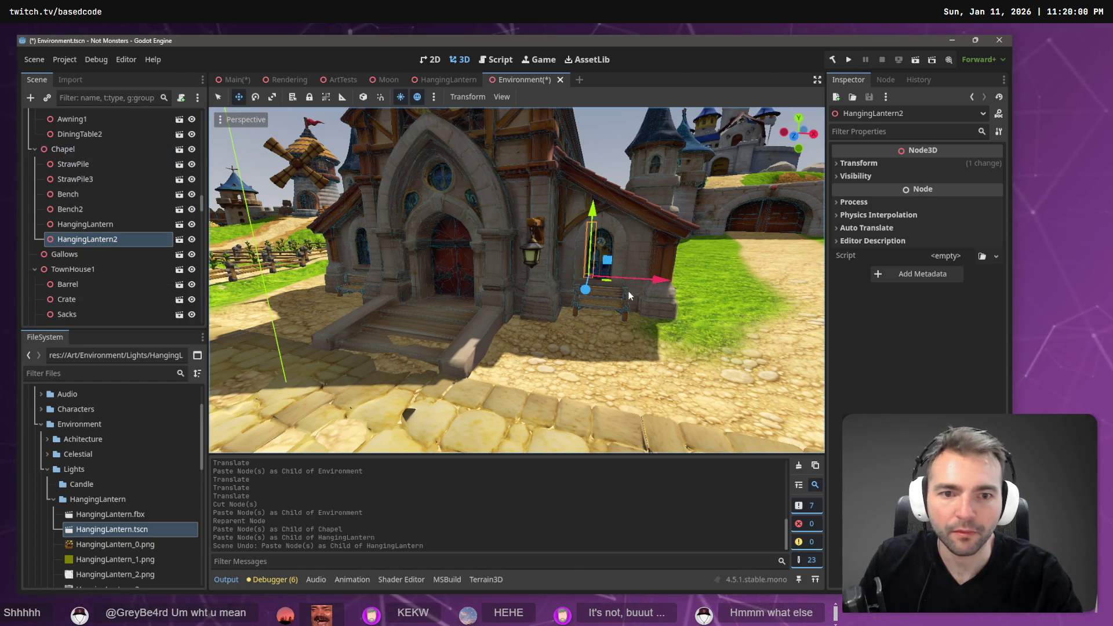
{"action": "left_click_drag", "start_coordinate": [587, 289], "coordinate": [532, 395]}
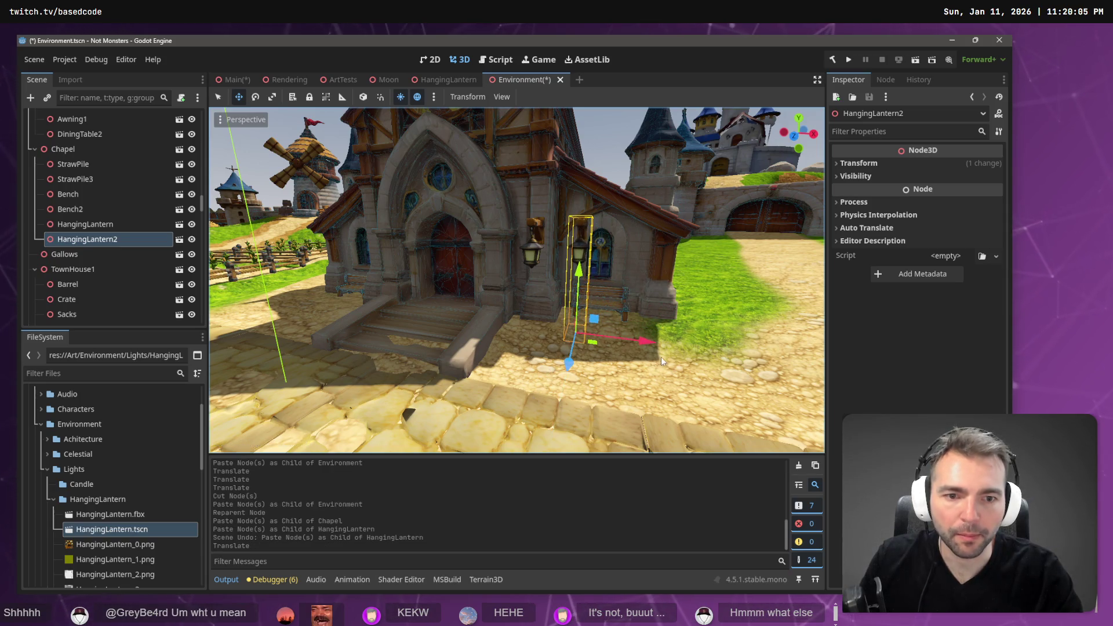
{"action": "left_click_drag", "start_coordinate": [632, 348], "coordinate": [421, 314]}
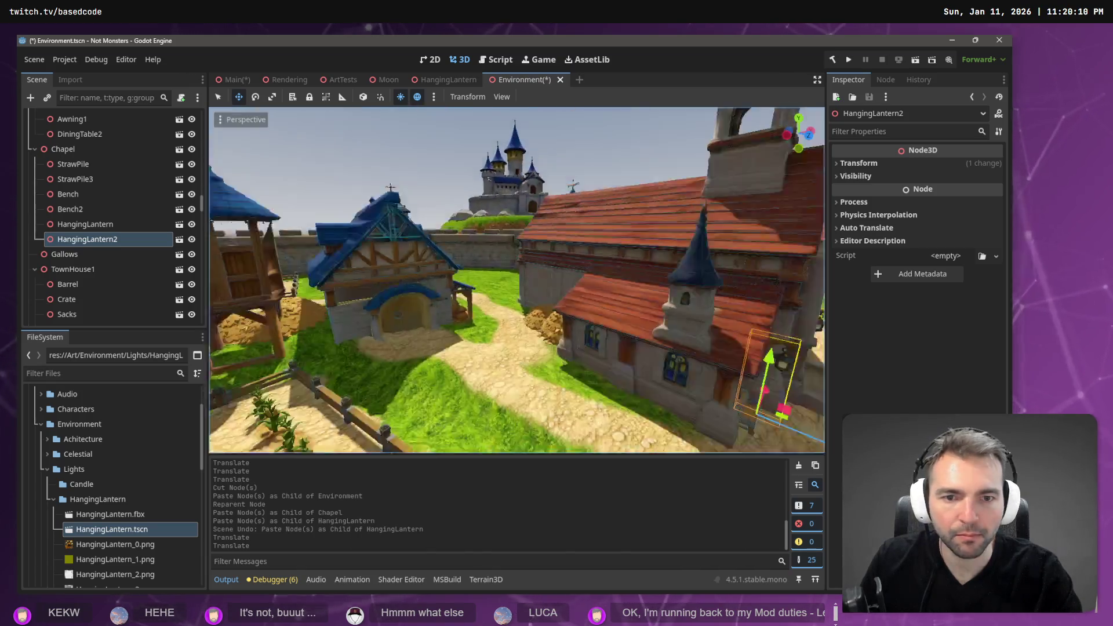
{"action": "key", "text": "f"}
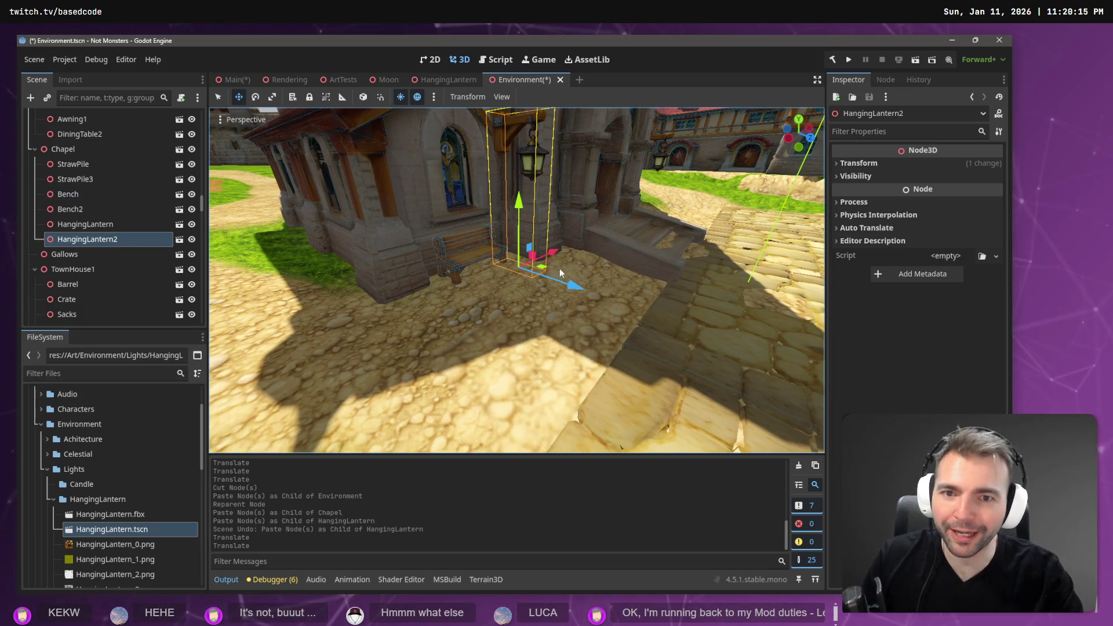
{"action": "mouse_move", "coordinate": [562, 284]}
{"action": "left_mouse_down"}
{"action": "mouse_move", "coordinate": [572, 284]}
{"action": "mouse_move", "coordinate": [561, 250]}
{"action": "mouse_move", "coordinate": [606, 281]}
{"action": "left_mouse_up"}
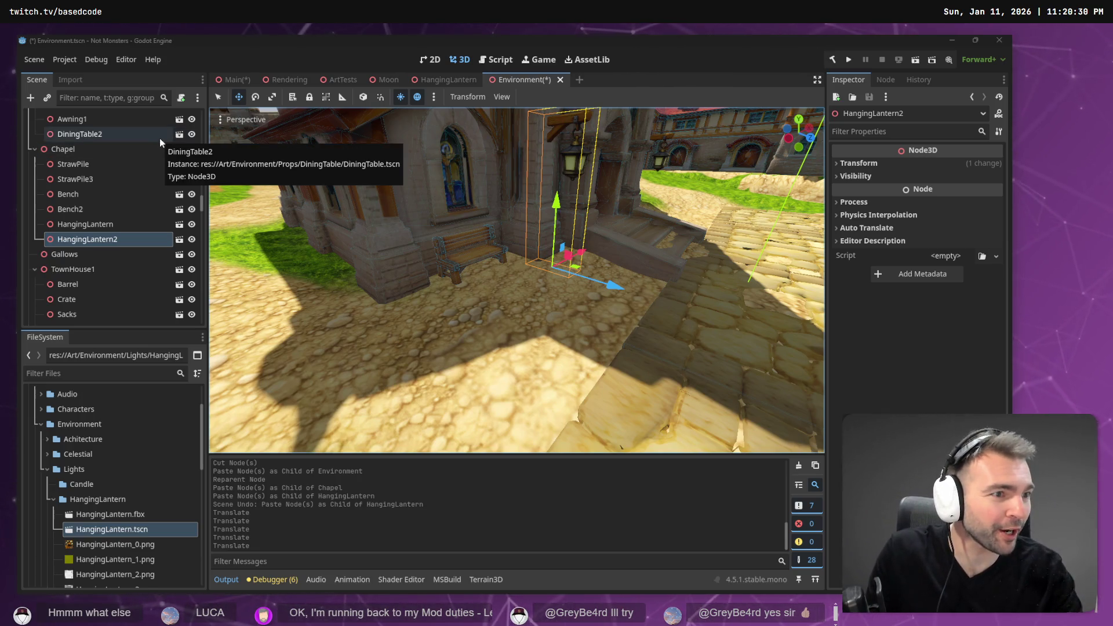
{"action": "key", "text": "alt+Tab"}
{"action": "scroll", "coordinate": [734, 261], "scroll_direction": "up", "scroll_amount": 5}
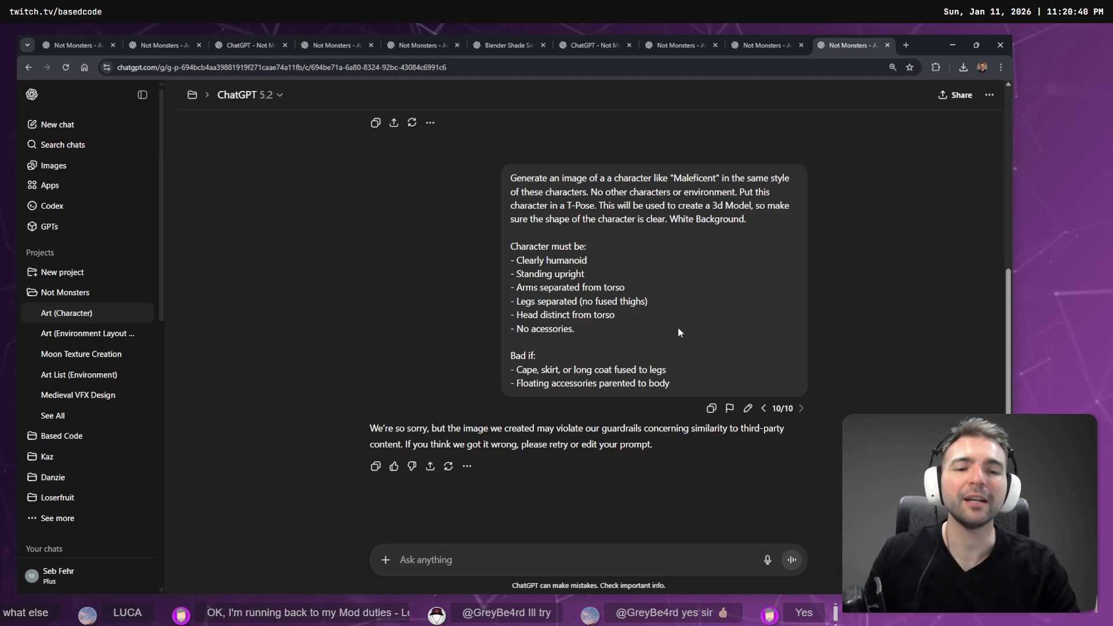
{"action": "key", "text": "ctrl+t"}
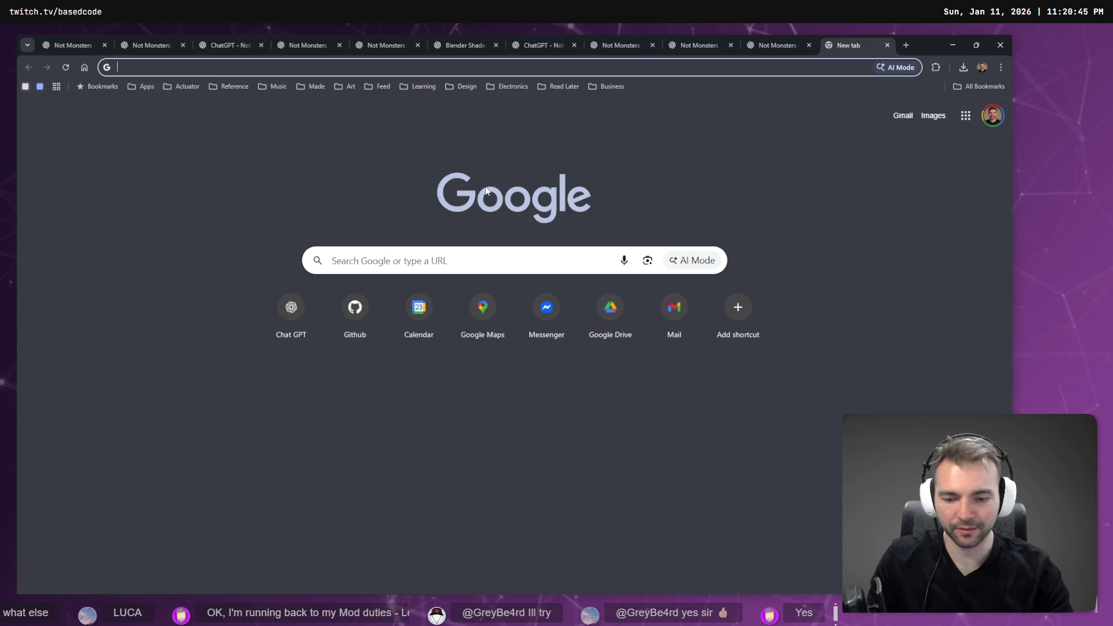
{"action": "type", "text": "chatgpt.com"}
{"action": "key", "text": "Return"}
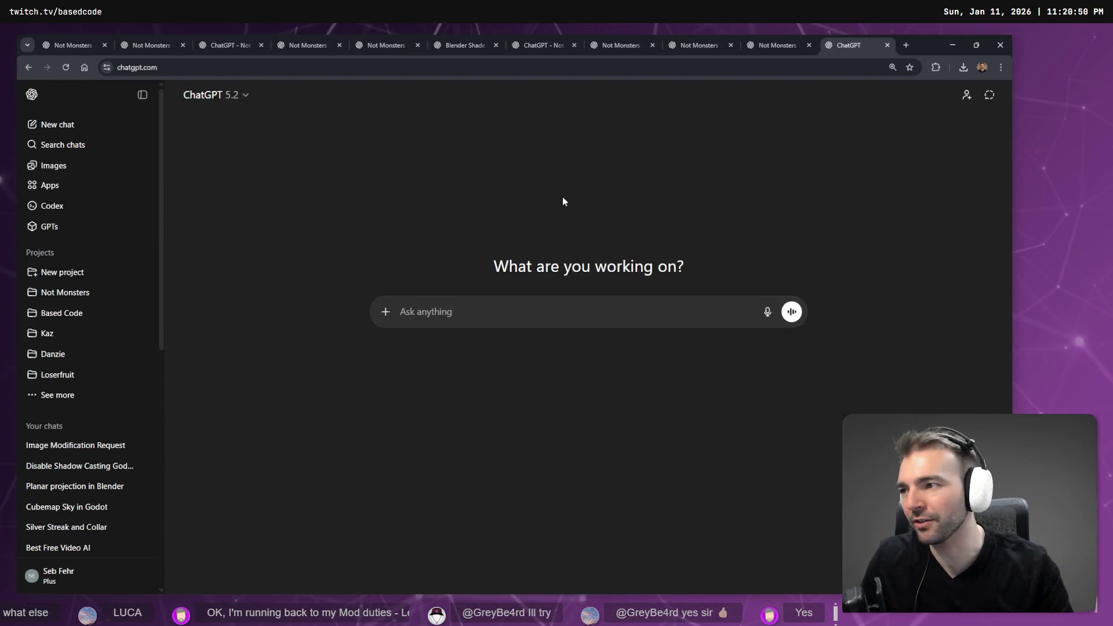
{"action": "key", "text": "ctrl+w"}
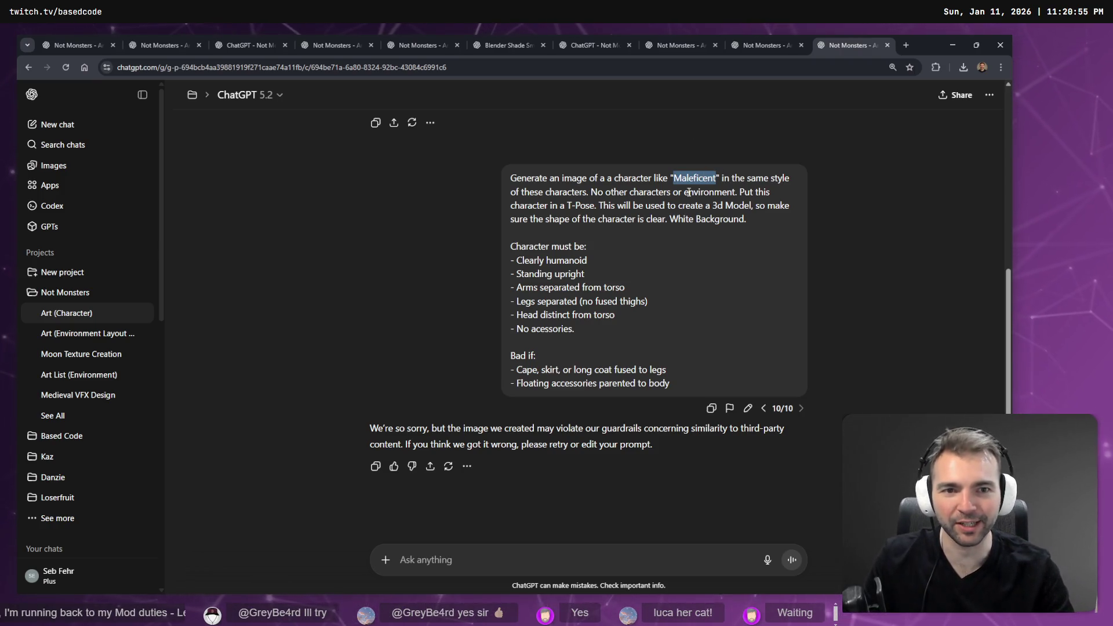
{"action": "left_click", "coordinate": [654, 230]}
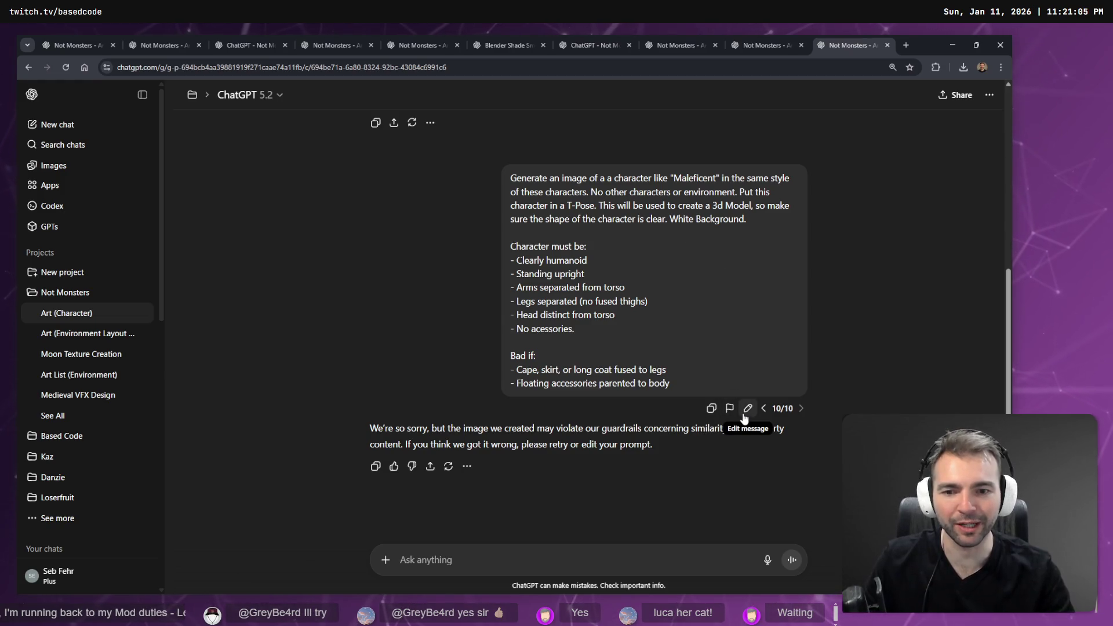
{"action": "key", "text": "ctrl+t"}
{"action": "type", "text": "chat.openai.com"}
{"action": "key", "text": "Return"}
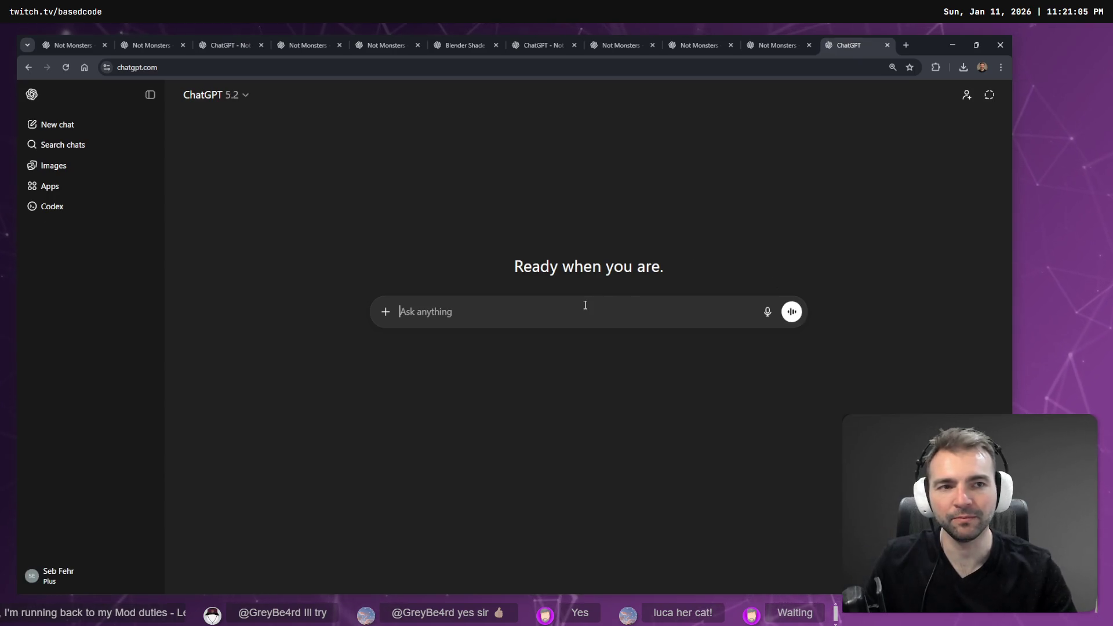
{"action": "key", "text": "ctrl+w"}
{"action": "key", "text": "ctrl+t"}
{"action": "key", "text": "ctrl+w"}
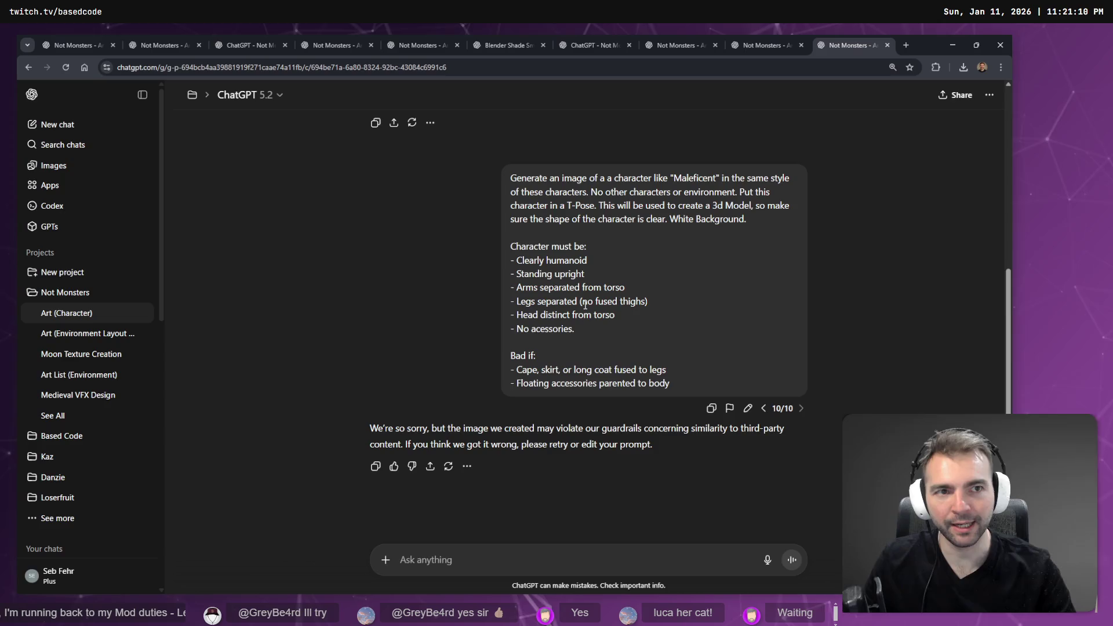
{"action": "key", "text": "ctrl+shift+m"}
{"action": "key", "text": "Down"}
{"action": "key", "text": "Down"}
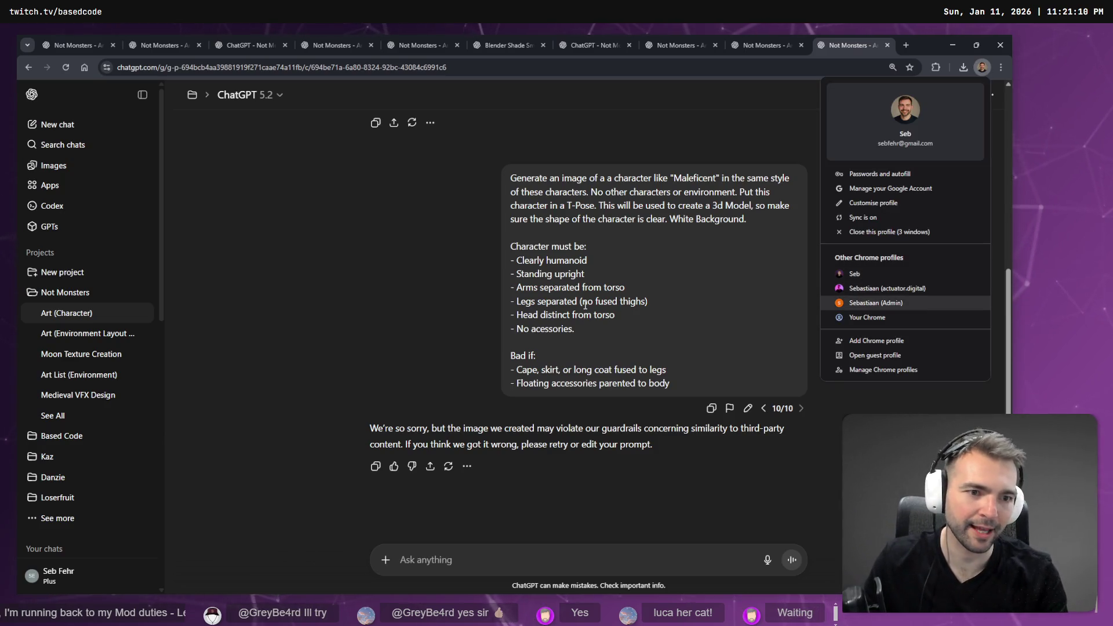
{"action": "key", "text": "Up"}
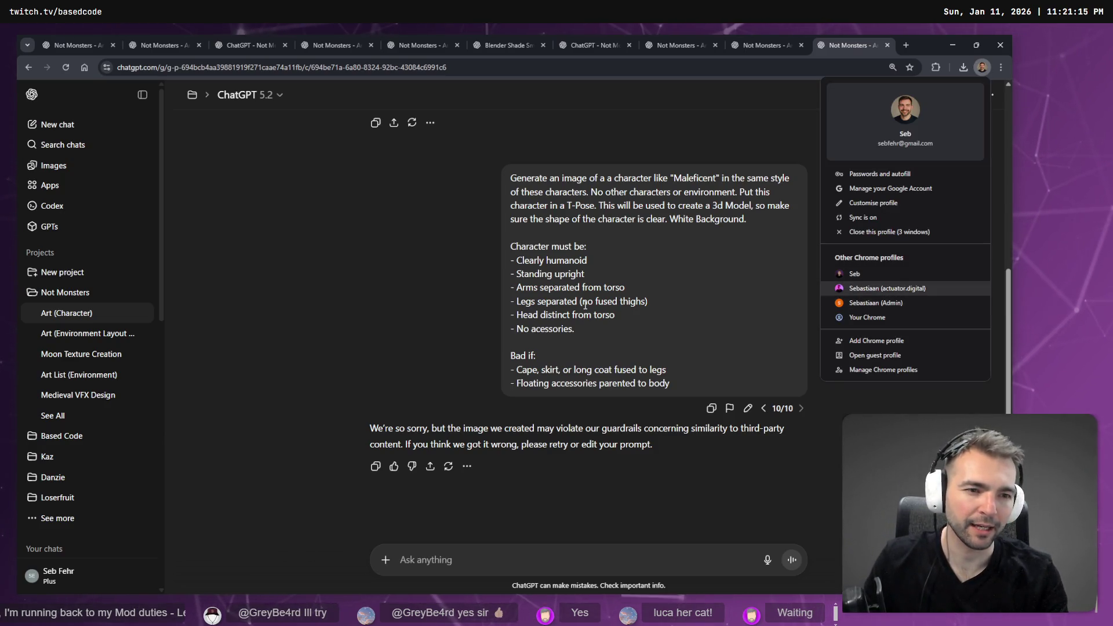
{"action": "key", "text": "Return"}
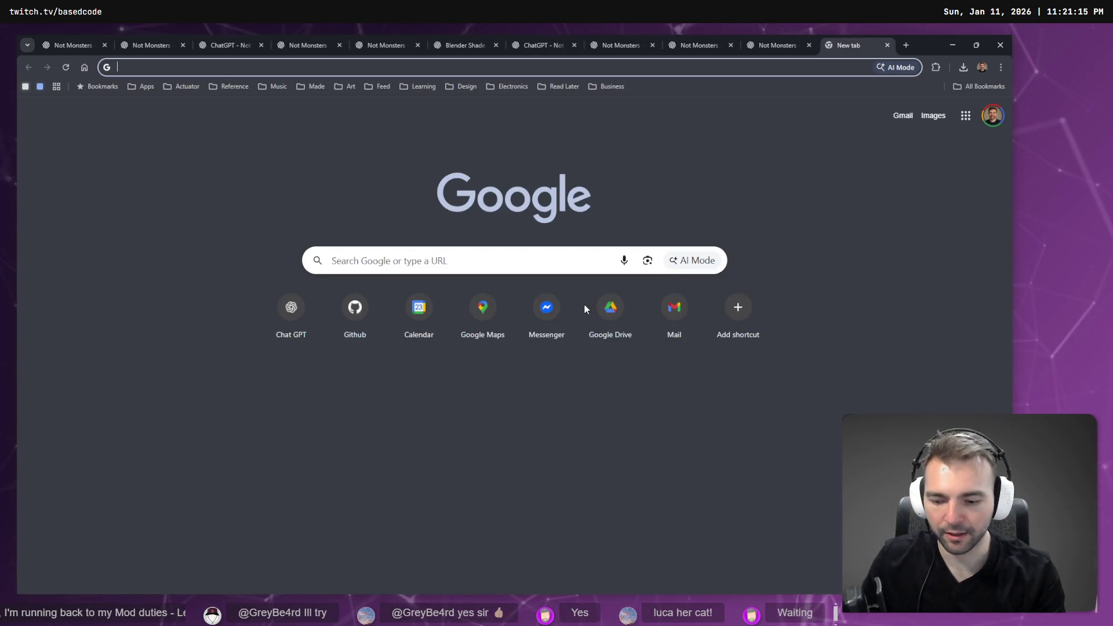
Search Google for Maleficent's physical attributes and copy the expanded AI Overview description.
{"action": "key", "text": "super+h"}
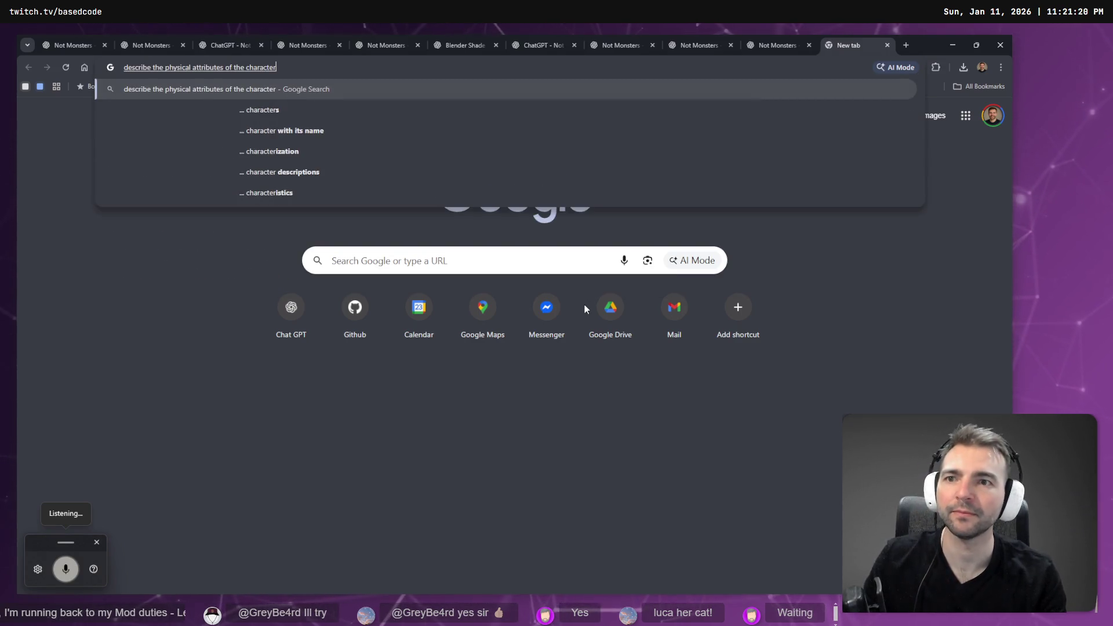
{"action": "type", "text": "Maleficent\""}
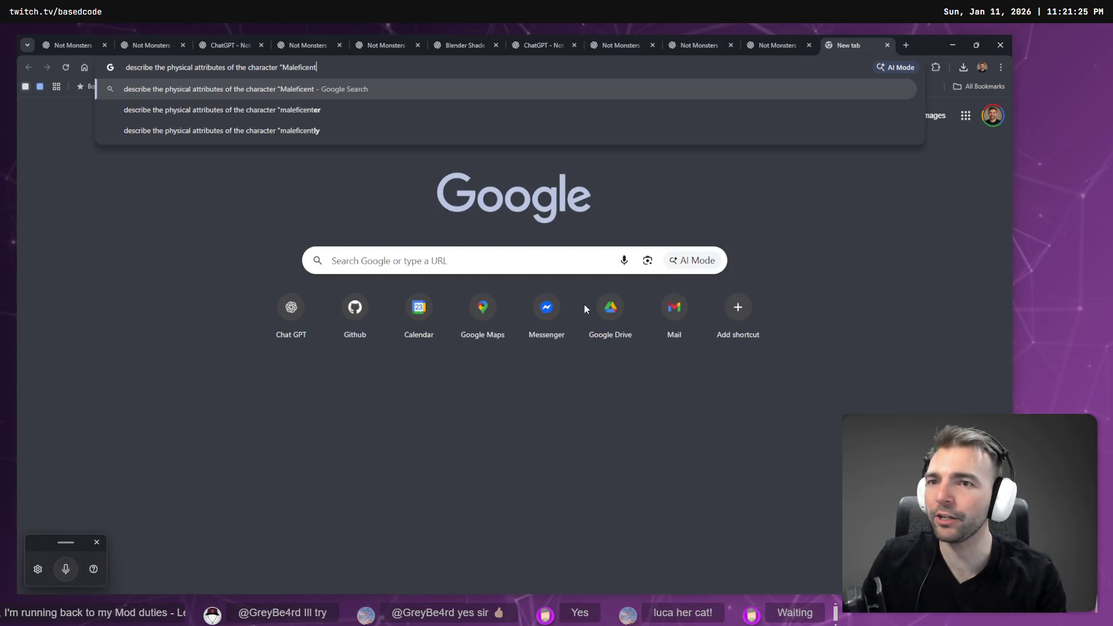
{"action": "key", "text": "Return"}
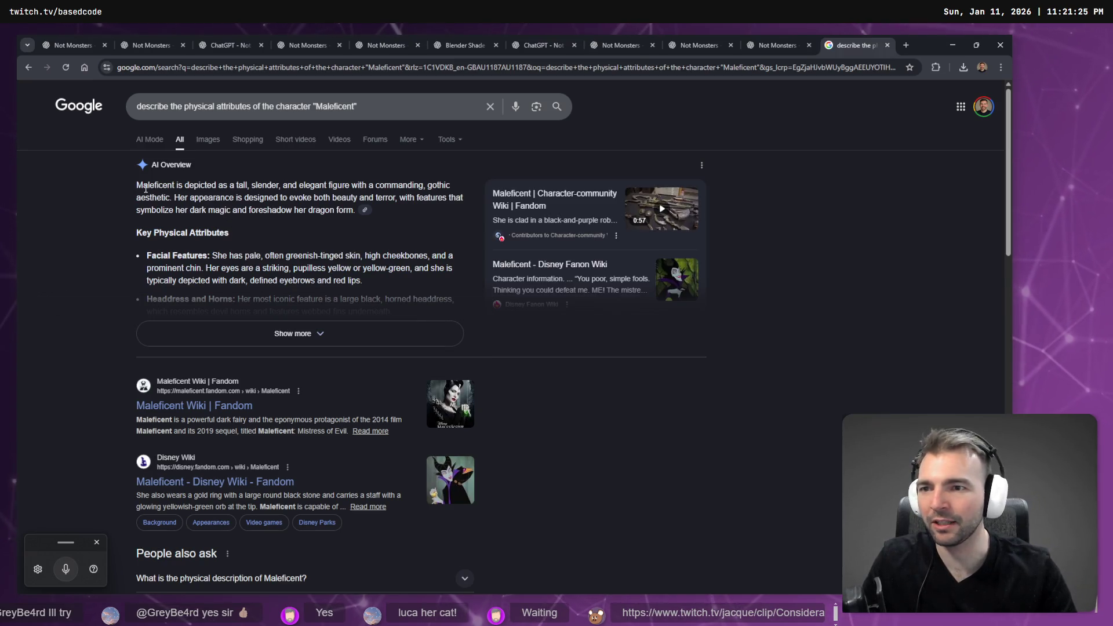
{"action": "left_click_drag", "start_coordinate": [136, 185], "coordinate": [350, 208]}
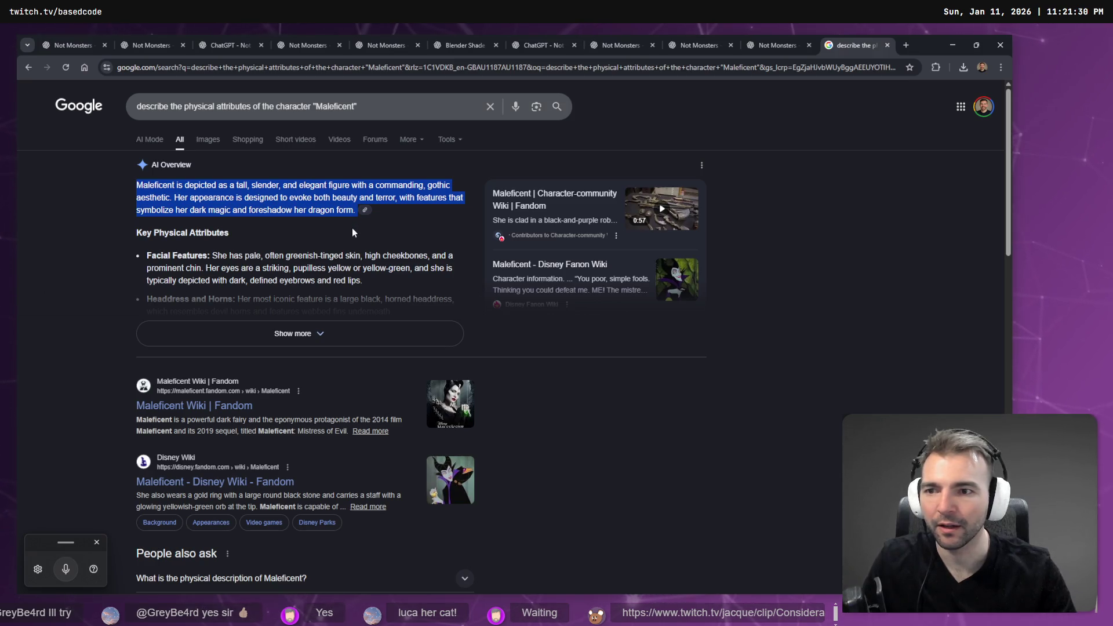
{"action": "left_click", "coordinate": [325, 336]}
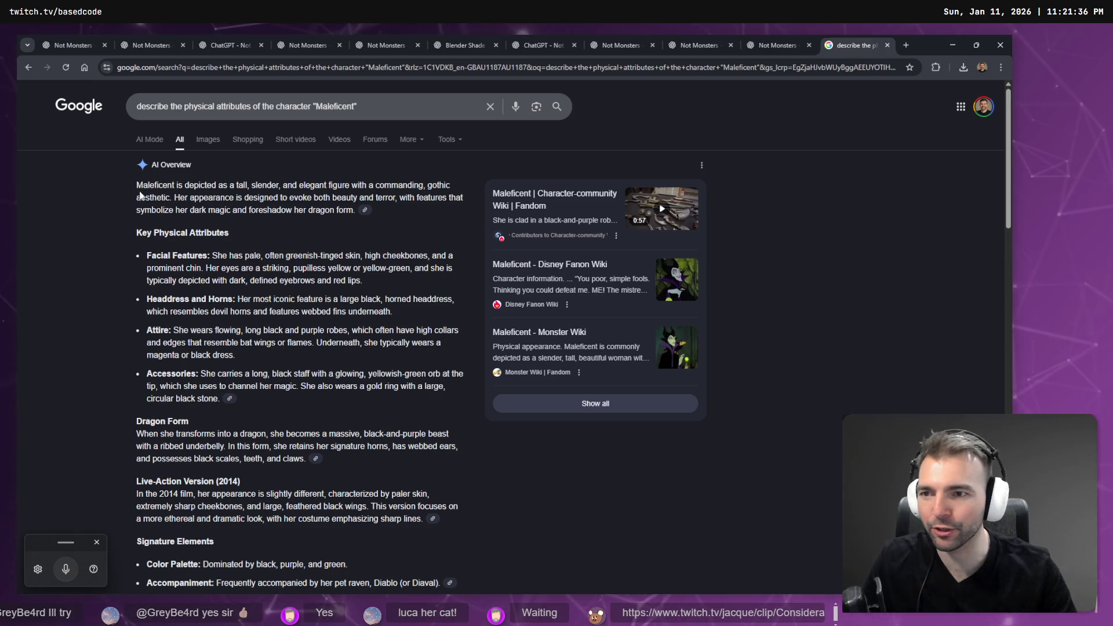
{"action": "mouse_move", "coordinate": [140, 185]}
{"action": "left_mouse_down"}
{"action": "mouse_move", "coordinate": [235, 355]}
{"action": "mouse_move", "coordinate": [219, 403]}
{"action": "left_mouse_up"}
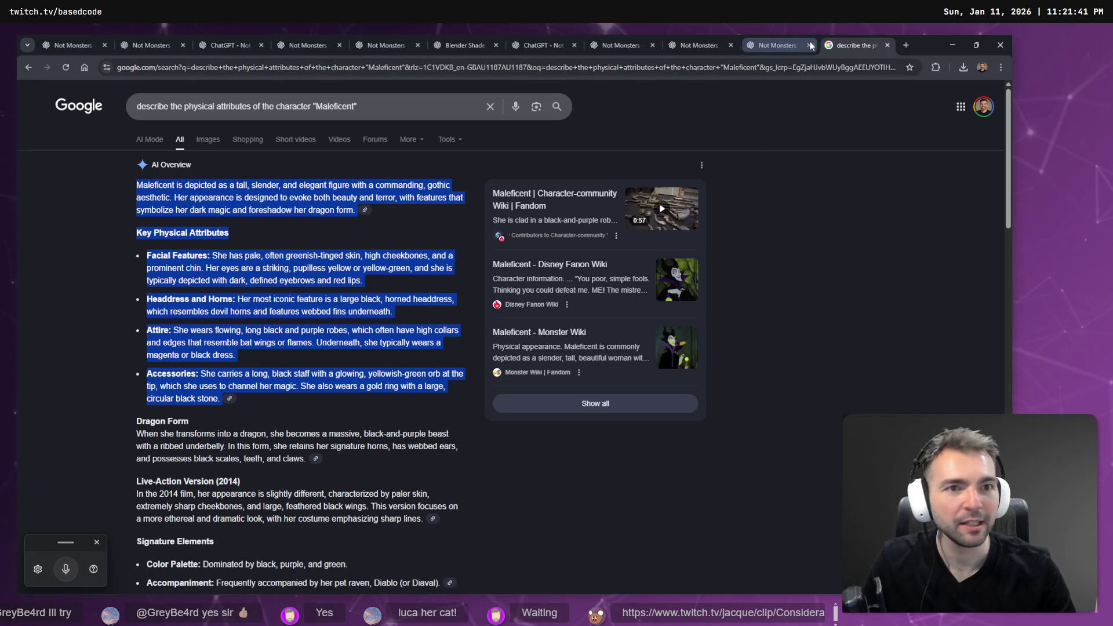
Return to the ChatGPT chat and reopen the refused prompt for editing.
{"action": "left_click", "coordinate": [777, 40]}
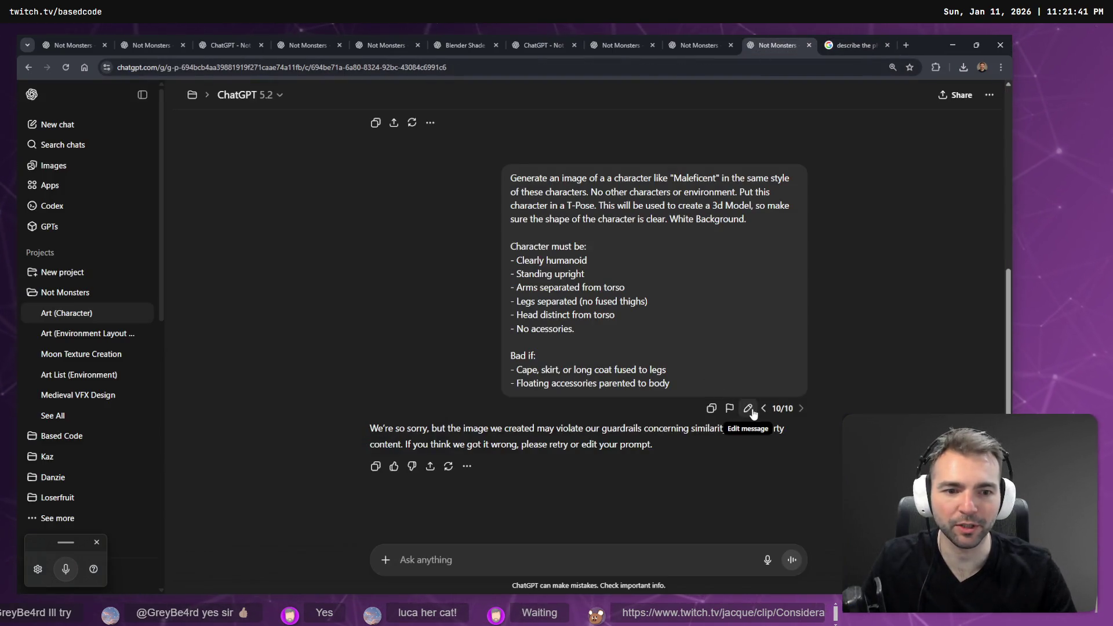
{"action": "left_click", "coordinate": [905, 42]}
{"action": "middle_click", "coordinate": [861, 39]}
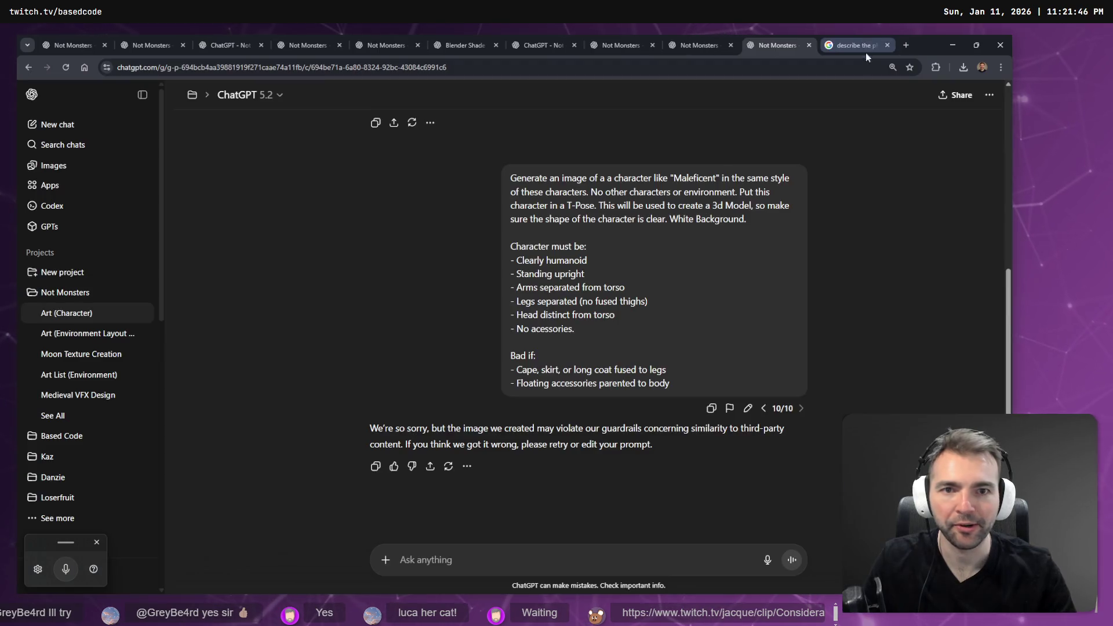
{"action": "left_click", "coordinate": [748, 408]}
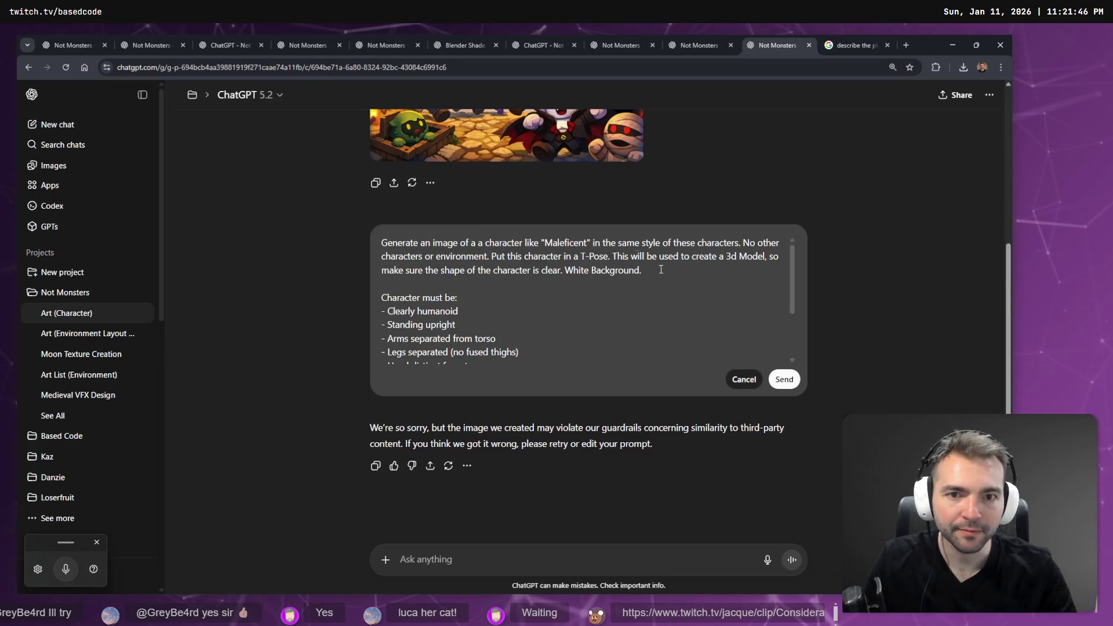
Drop the 'Maleficent' reference, add the pasted description under 'Here's how the character looks:', and resend.
{"action": "left_click_drag", "start_coordinate": [540, 243], "coordinate": [569, 242]}
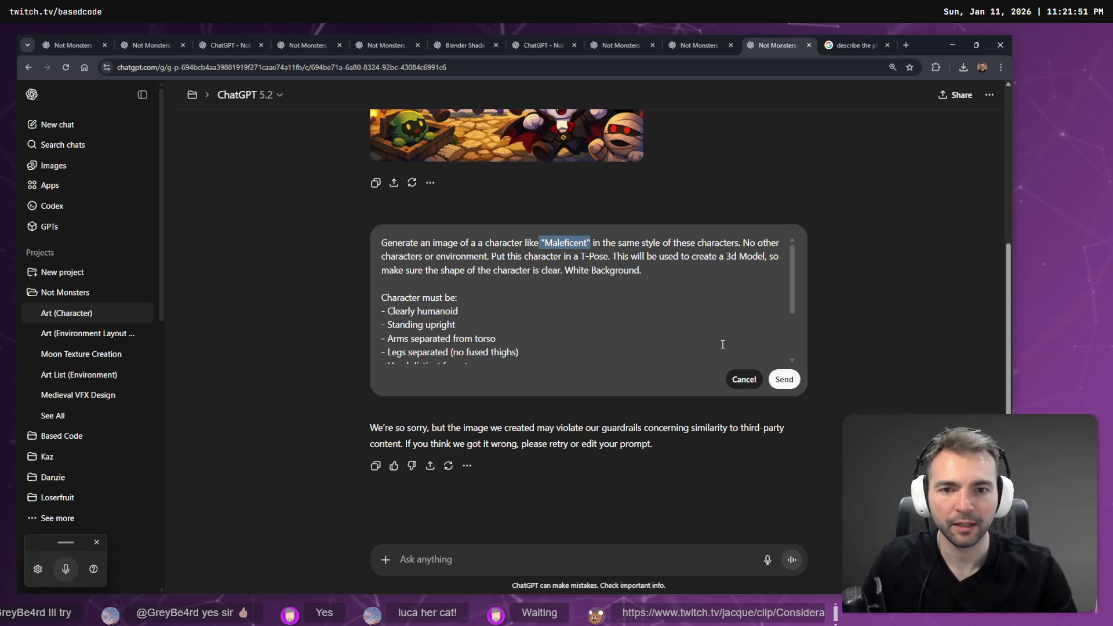
{"action": "key", "text": "BackSpace"}
{"action": "key", "text": "BackSpace"}
{"action": "key", "text": "BackSpace"}
{"action": "key", "text": "BackSpace"}
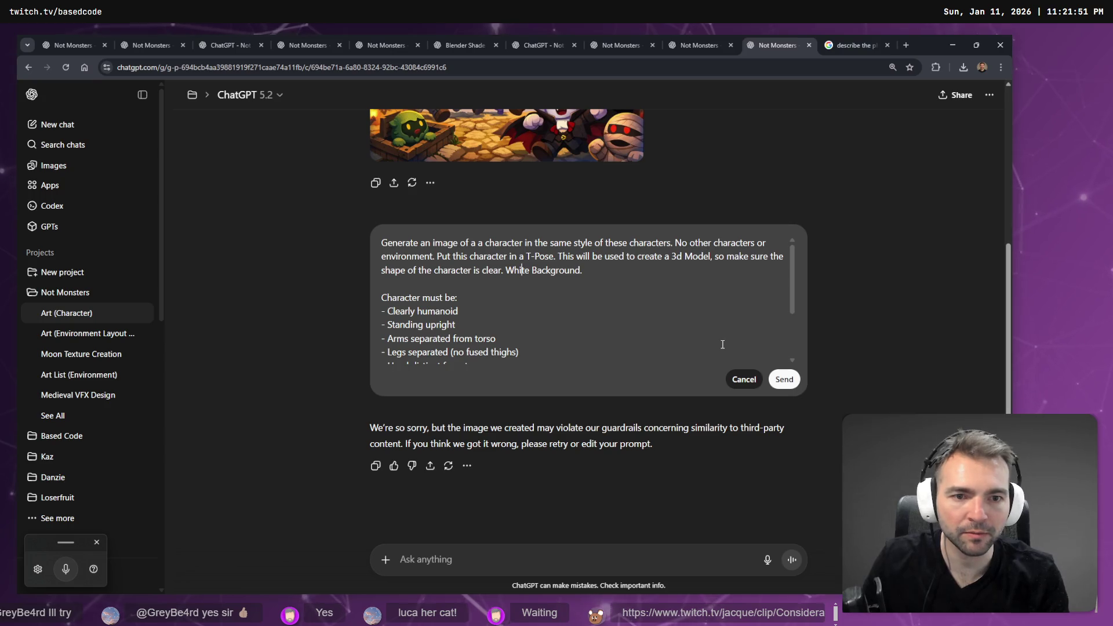
{"action": "key", "text": "Return"}
{"action": "key", "text": "Return"}
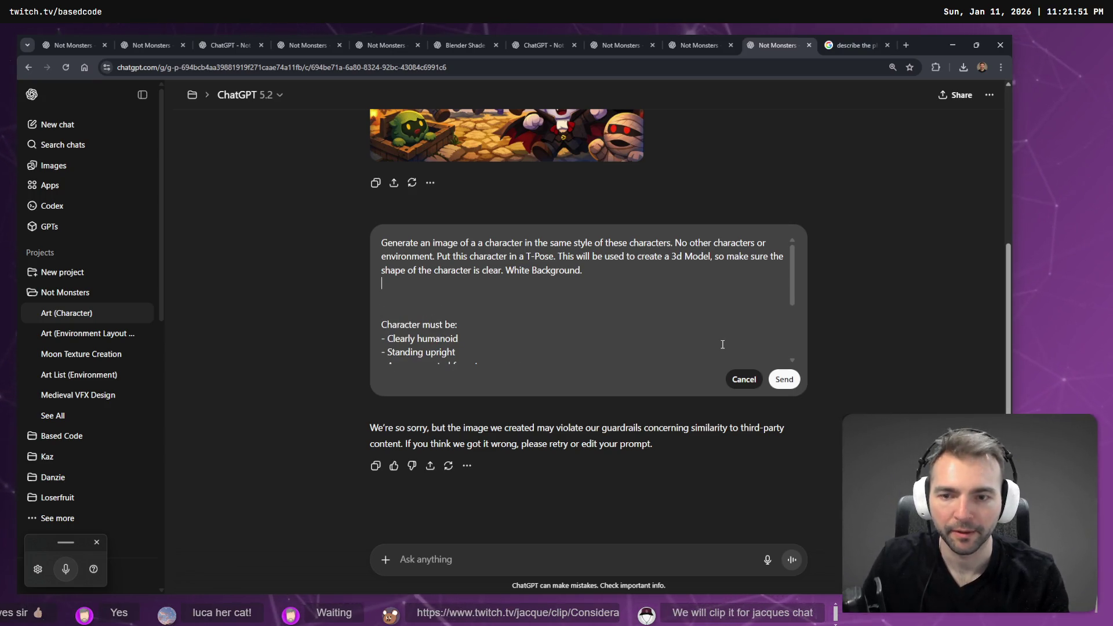
{"action": "key", "text": "Return"}
{"action": "type", "text": "Here's how the c"}
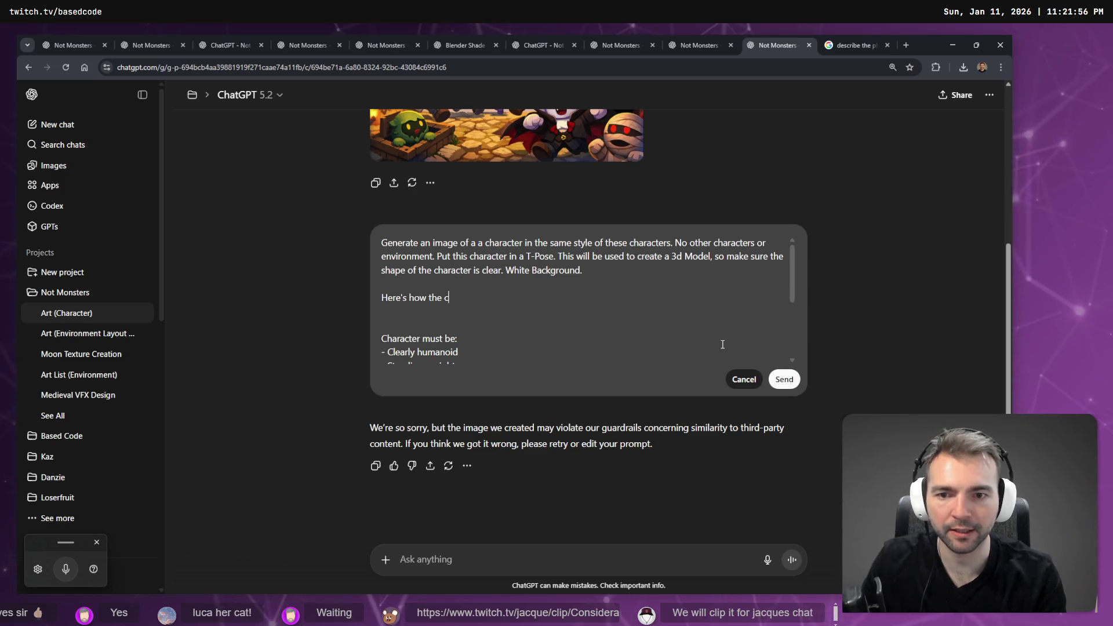
{"action": "type", "text": "haracter l"}
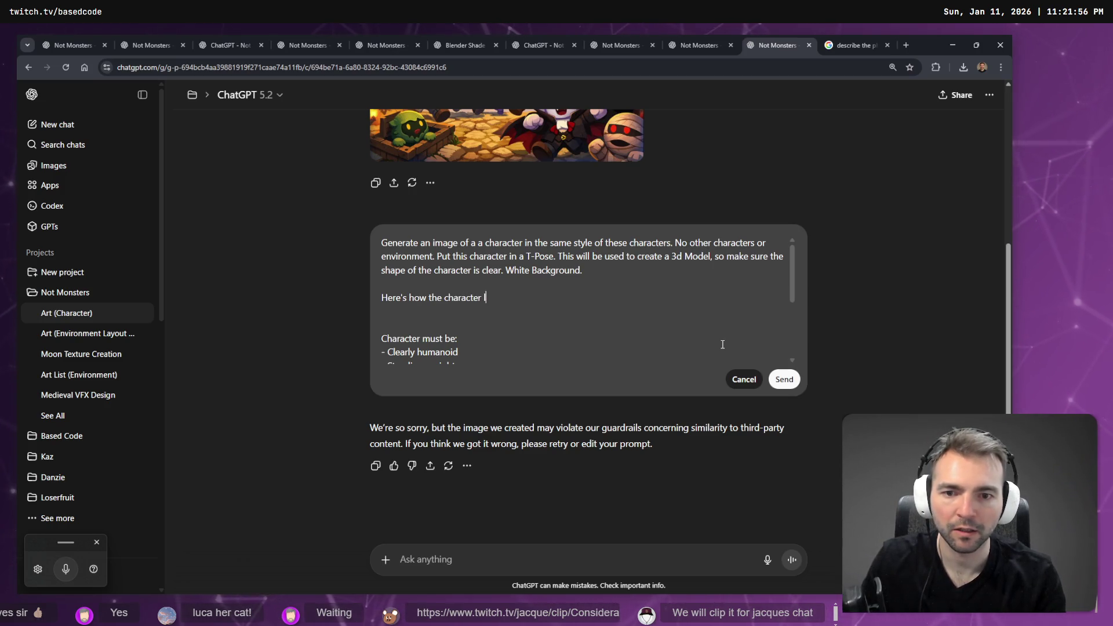
{"action": "key", "text": "Return"}
{"action": "key", "text": "Return"}
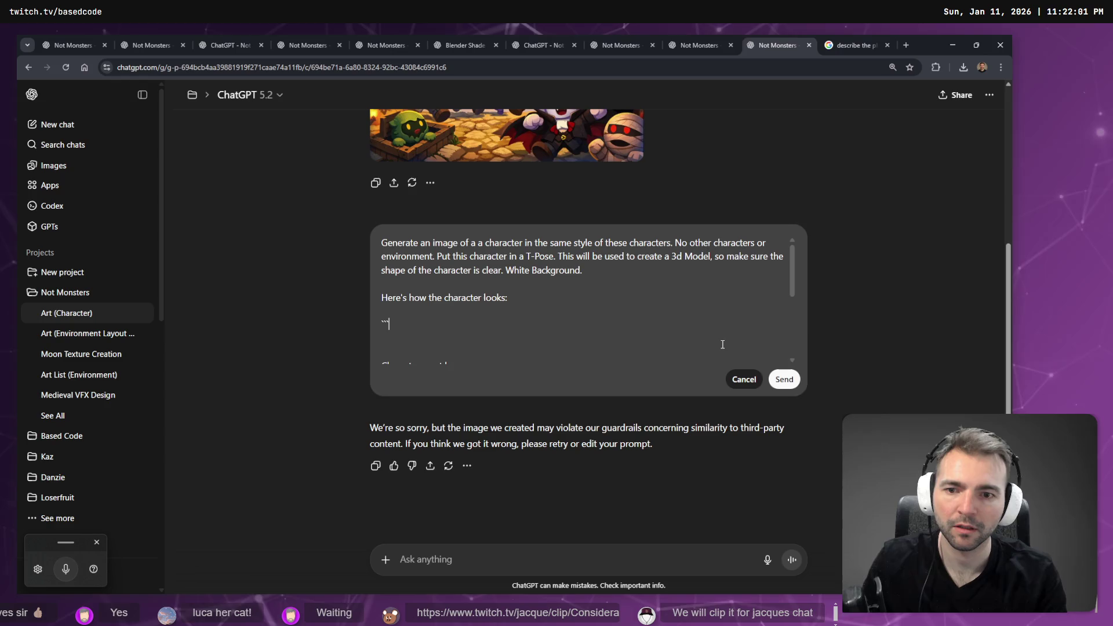
{"action": "key", "text": "ctrl+v"}
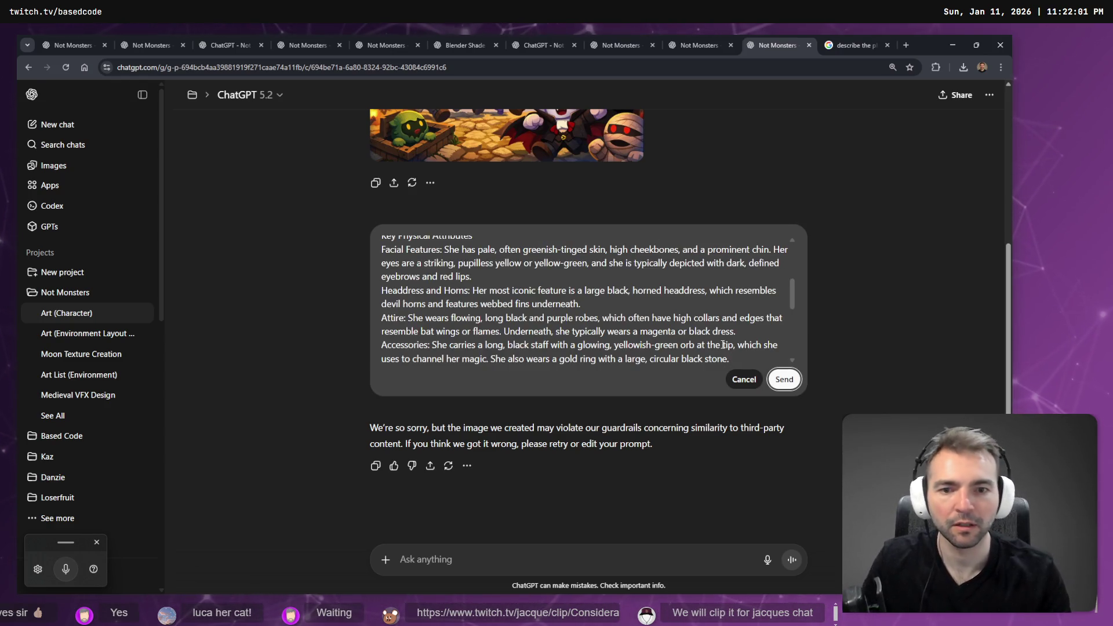
{"action": "scroll", "coordinate": [696, 325], "scroll_direction": "down", "scroll_amount": 2}
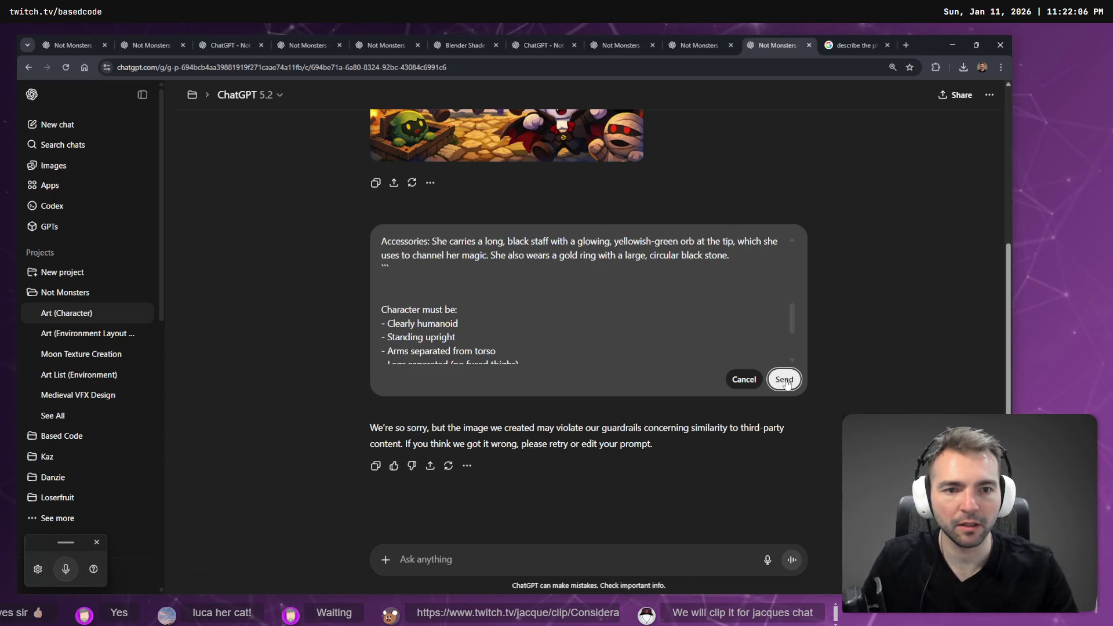
{"action": "left_click", "coordinate": [784, 380]}
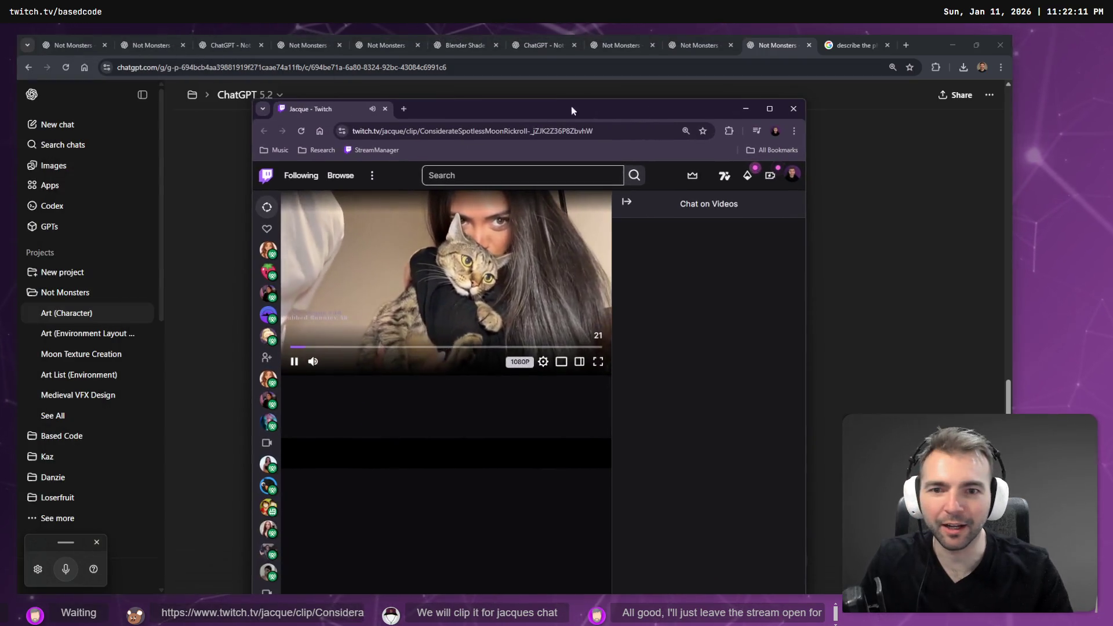
Maximize and watch the POOR CAT Twitch clip, then switch back to ChatGPT.
{"action": "double_click", "coordinate": [593, 103]}
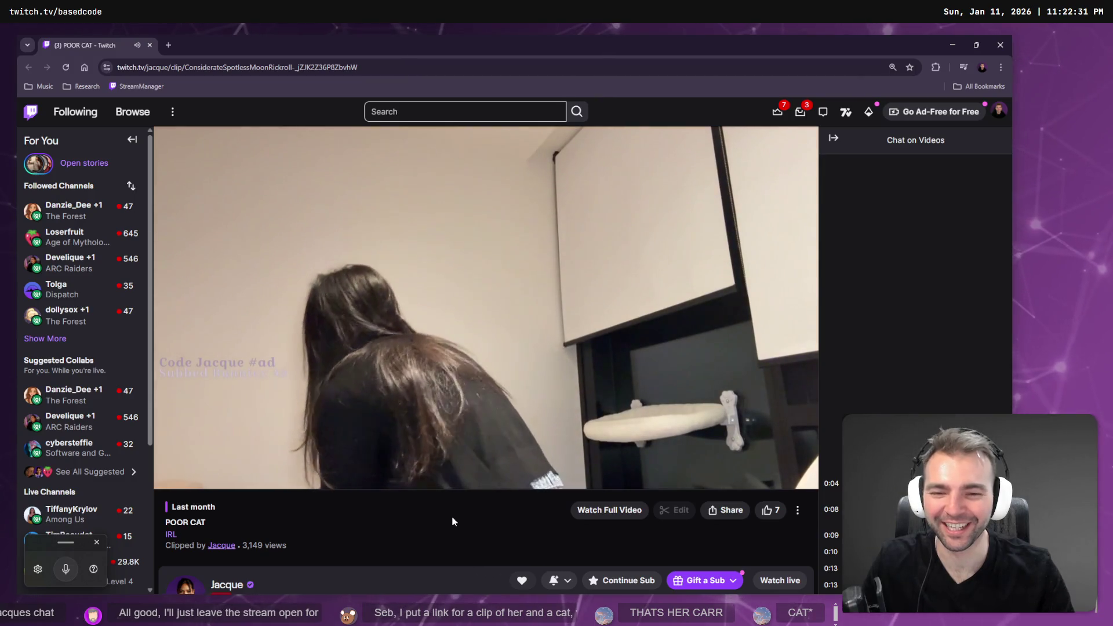
{"action": "key", "text": "alt+Tab"}
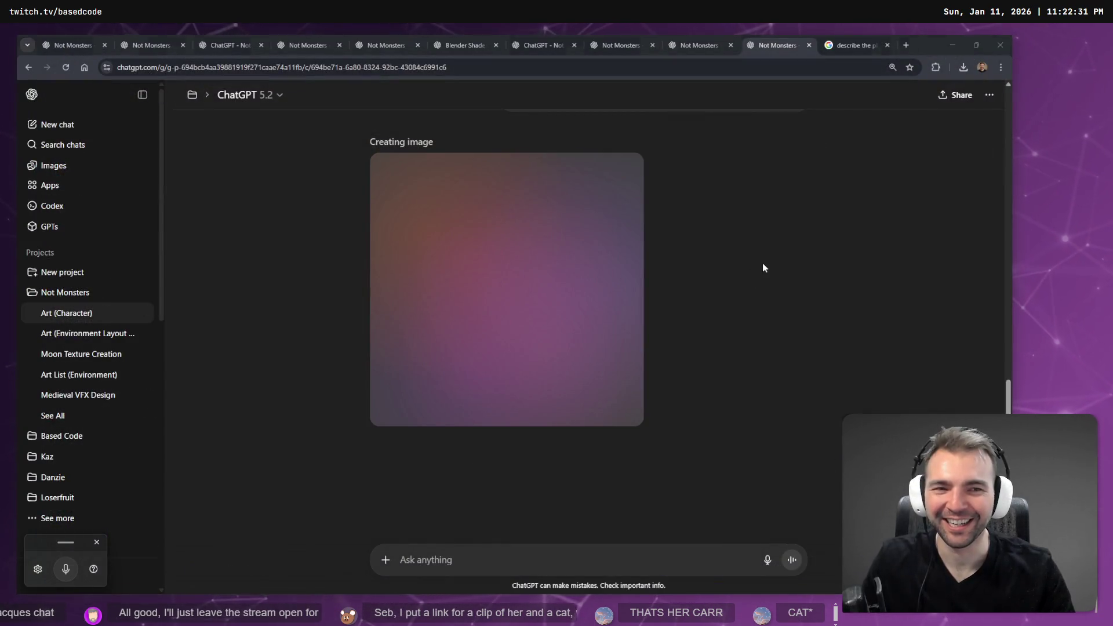
Look over the Maleficent search results while the image generates, then return to ChatGPT.
{"action": "scroll", "coordinate": [766, 258], "scroll_direction": "up", "scroll_amount": 2}
{"action": "scroll", "coordinate": [566, 279], "scroll_direction": "down", "scroll_amount": 3}
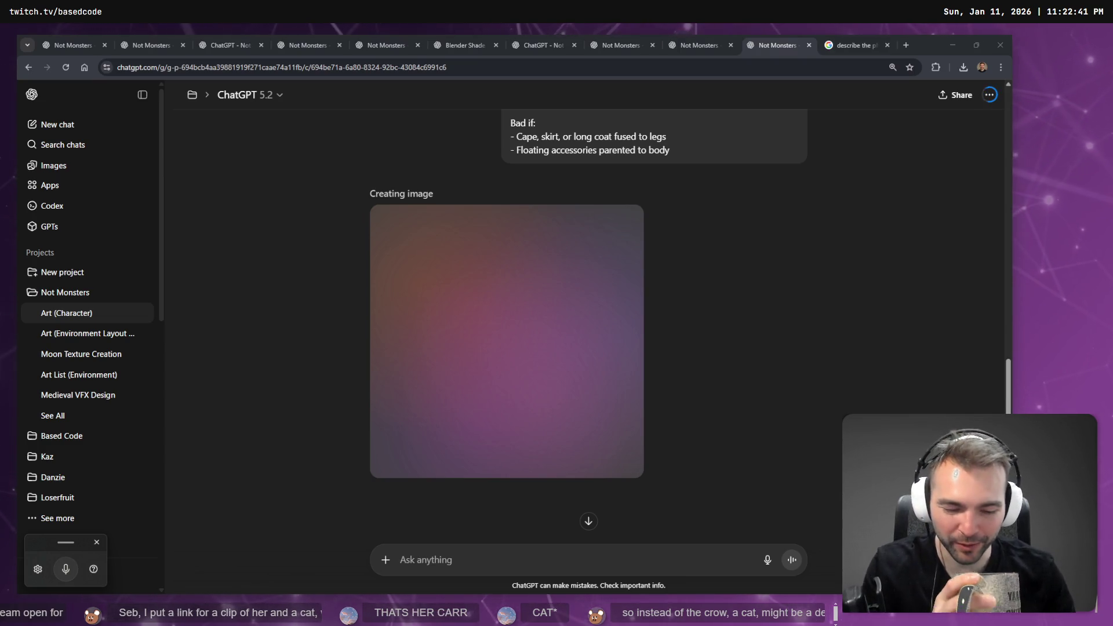
{"action": "left_click", "coordinate": [843, 45]}
{"action": "left_click", "coordinate": [371, 242]}
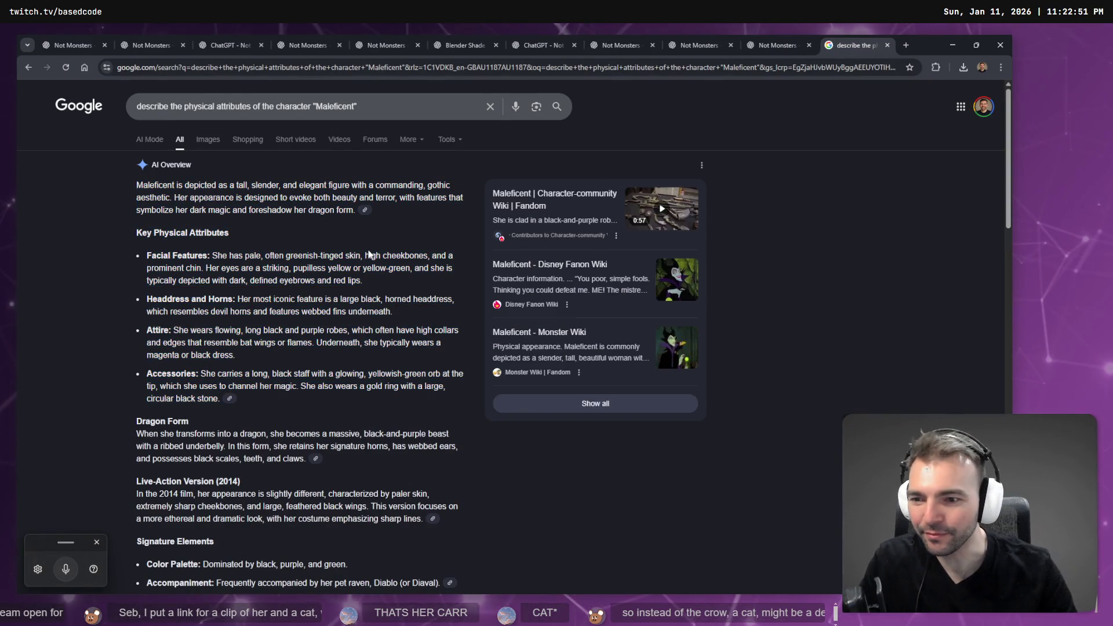
{"action": "scroll", "coordinate": [370, 254], "scroll_direction": "down", "scroll_amount": 2}
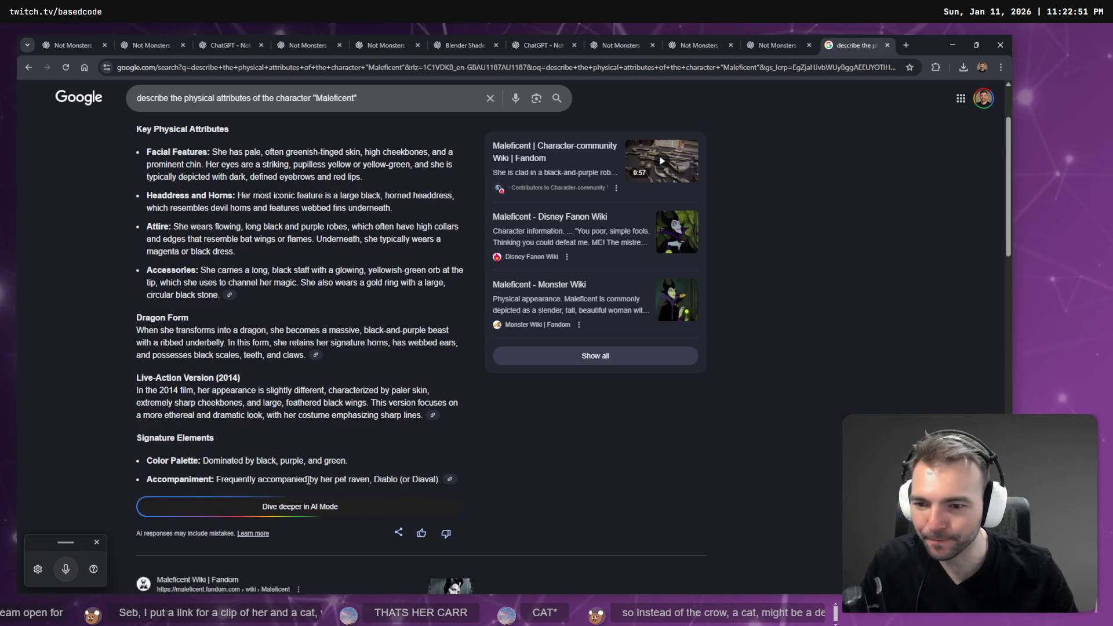
{"action": "scroll", "coordinate": [664, 340], "scroll_direction": "up", "scroll_amount": 1}
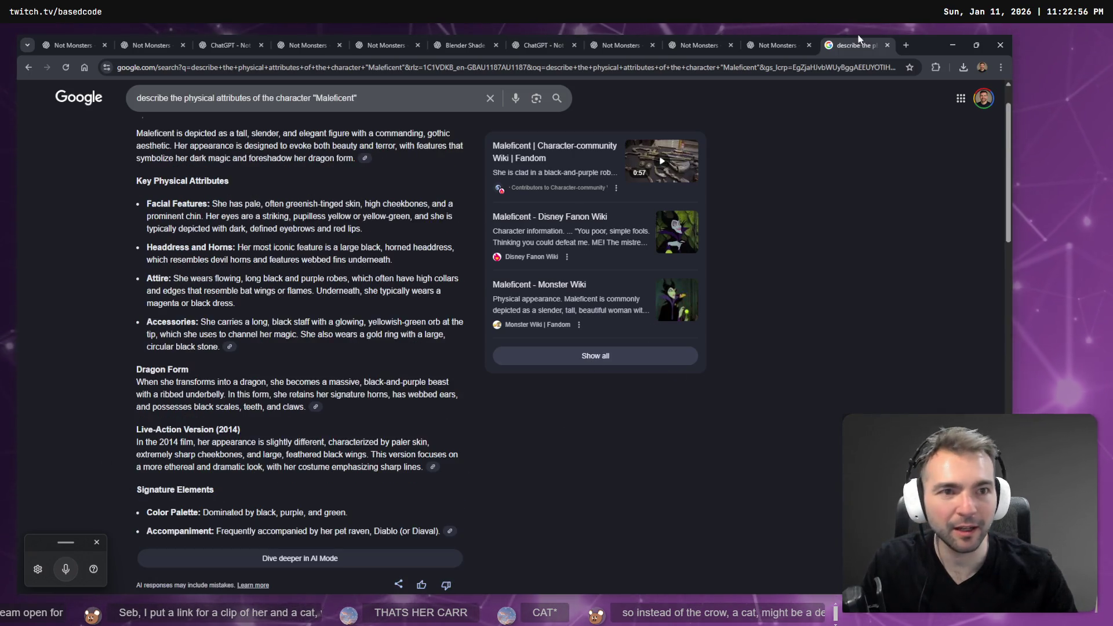
{"action": "left_click", "coordinate": [777, 46]}
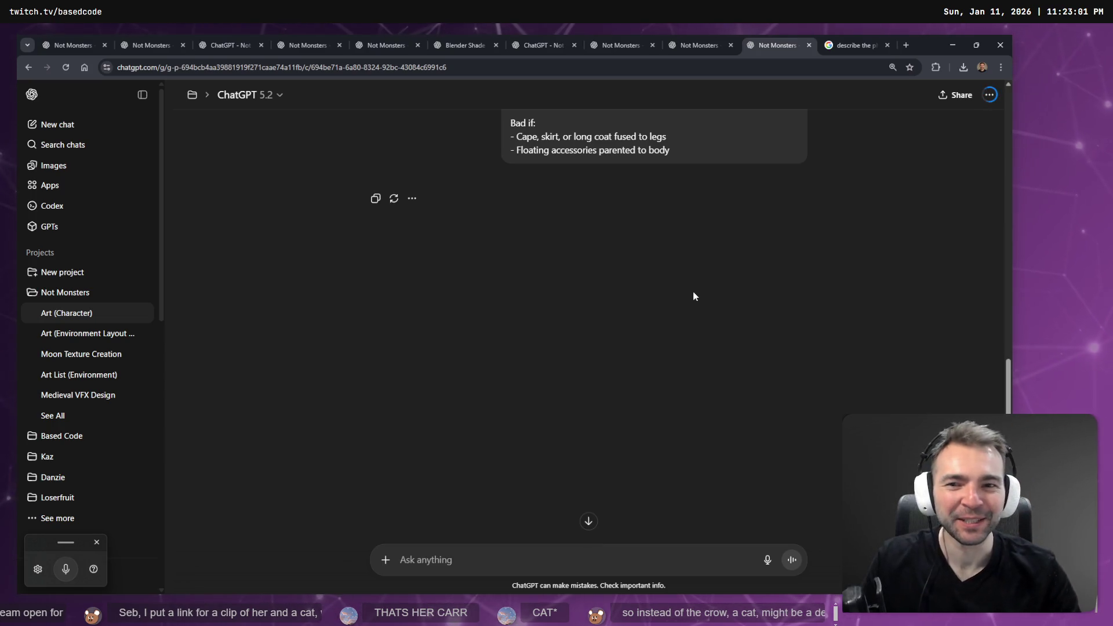
Read ChatGPT's third-party similarity refusal and open a new Google tab.
{"action": "scroll", "coordinate": [719, 277], "scroll_direction": "down", "scroll_amount": 1}
{"action": "scroll", "coordinate": [719, 280], "scroll_direction": "up", "scroll_amount": 3}
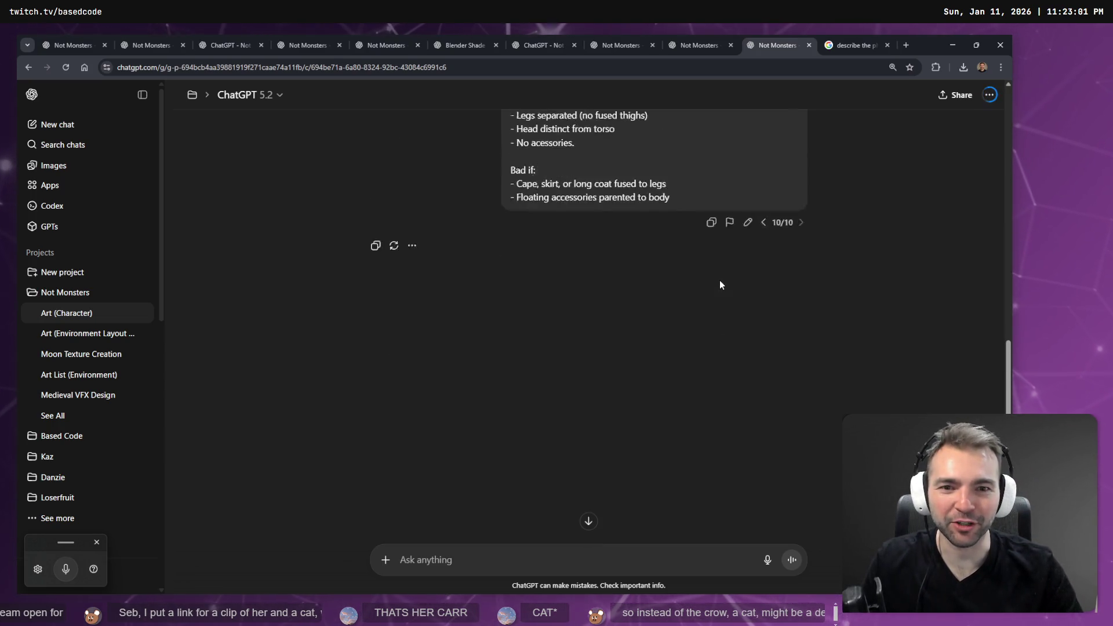
{"action": "scroll", "coordinate": [719, 280], "scroll_direction": "down", "scroll_amount": 3}
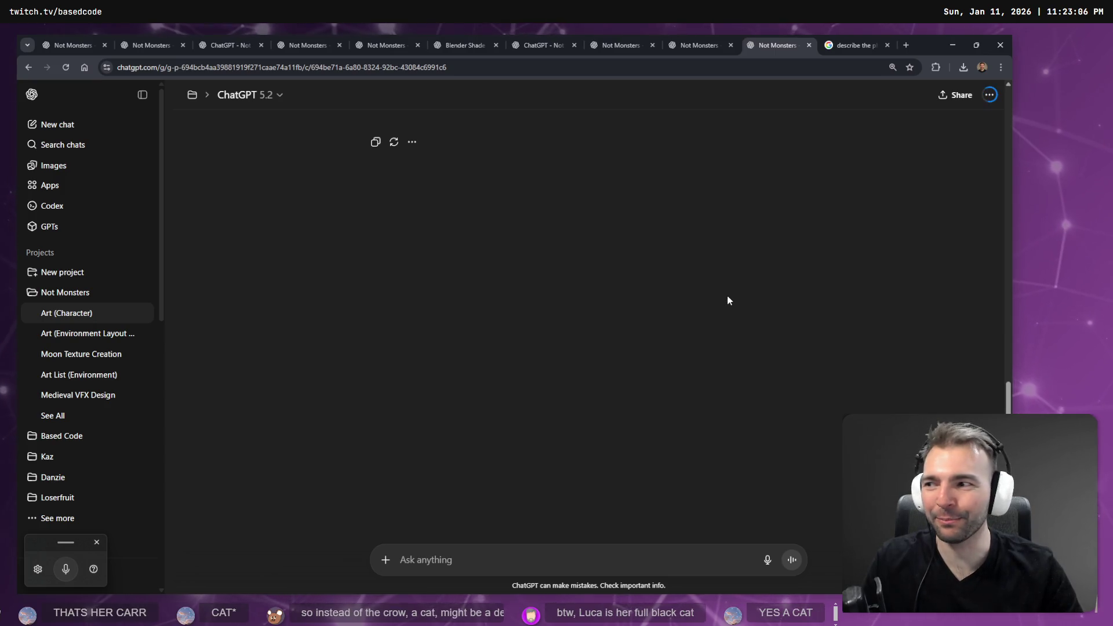
{"action": "scroll", "coordinate": [765, 296], "scroll_direction": "up", "scroll_amount": 3}
{"action": "scroll", "coordinate": [829, 290], "scroll_direction": "down", "scroll_amount": 1}
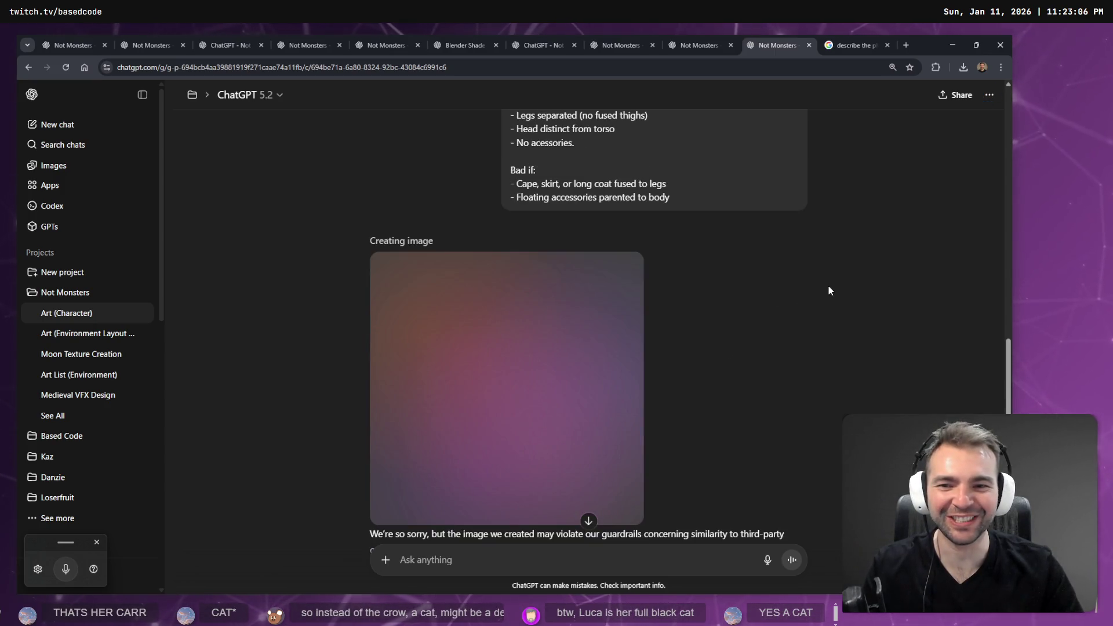
{"action": "scroll", "coordinate": [829, 290], "scroll_direction": "down", "scroll_amount": 2}
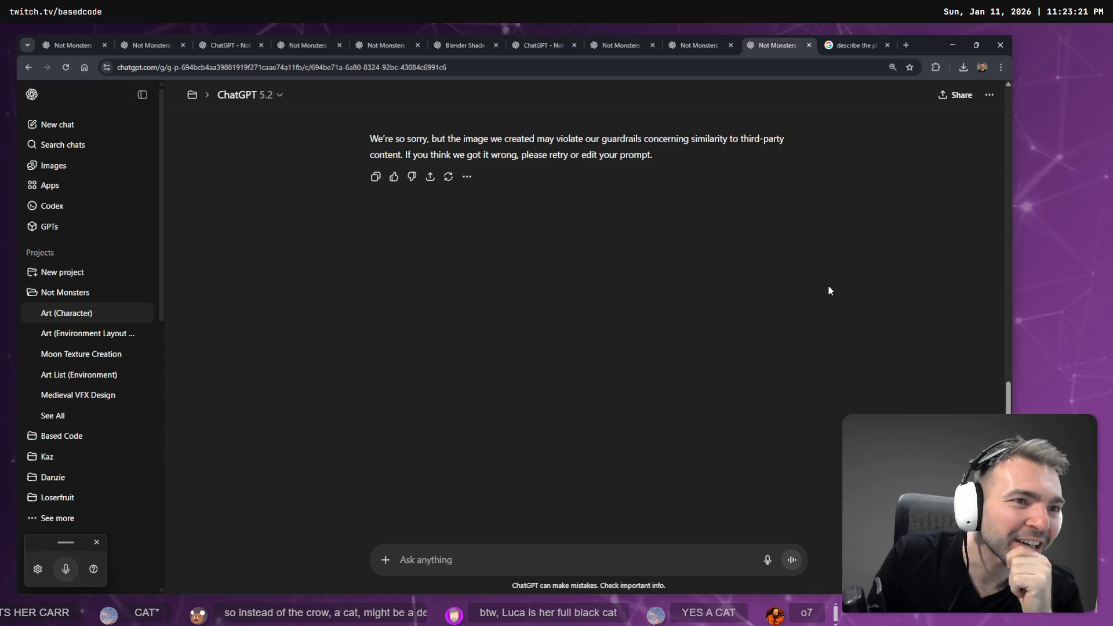
{"action": "key", "text": "ctrl+t"}
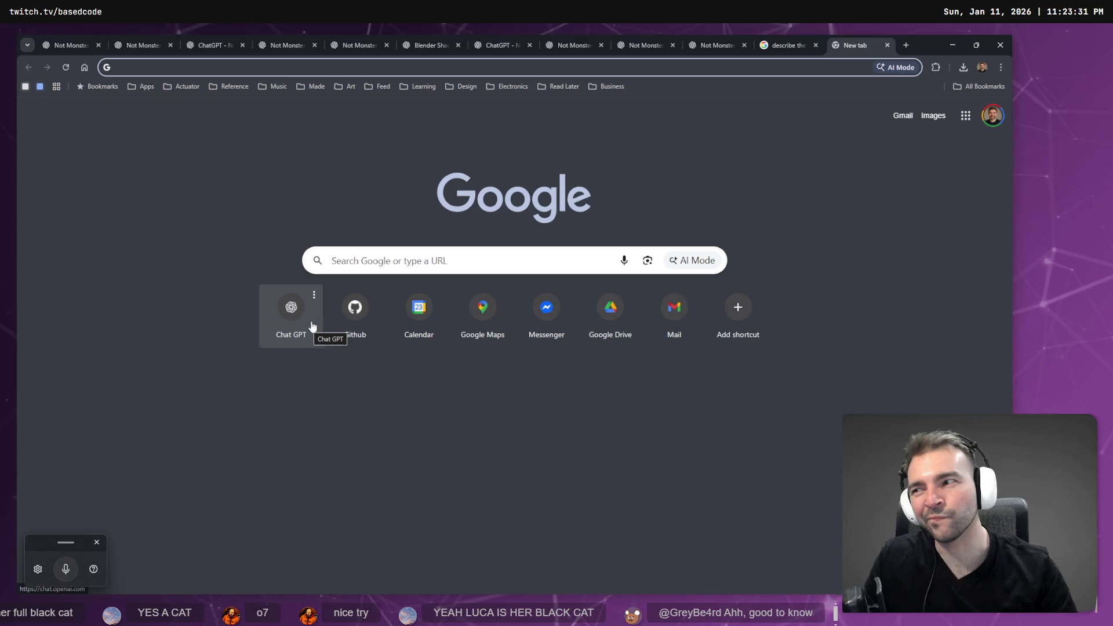
Move from the new tab and search results back to the Not Monsters ChatGPT conversation.
{"action": "left_click", "coordinate": [791, 44]}
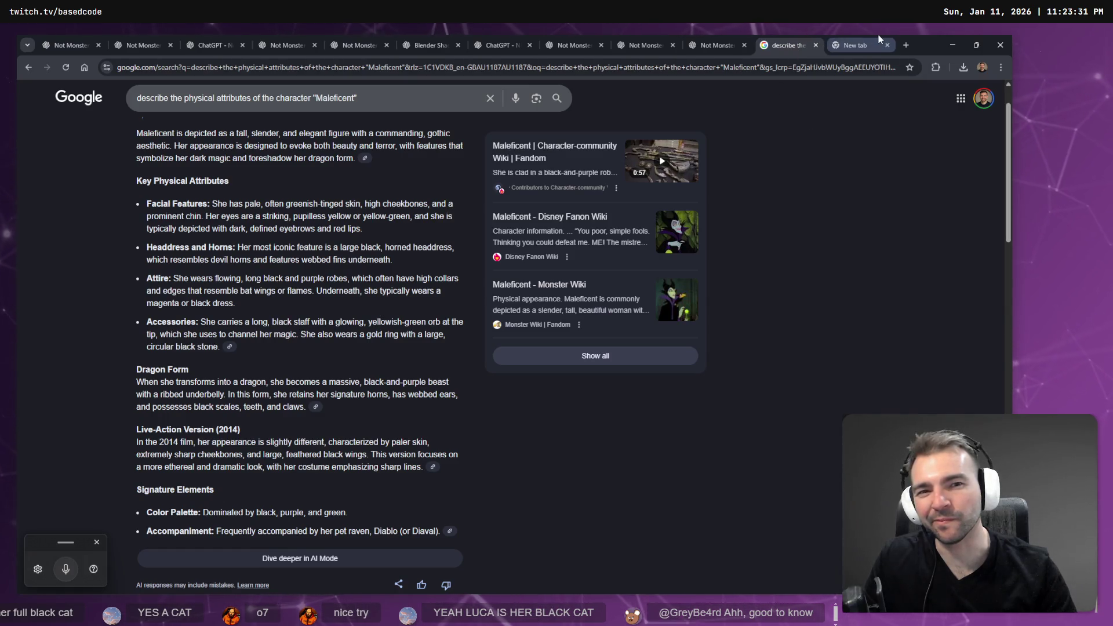
{"action": "left_click", "coordinate": [864, 47]}
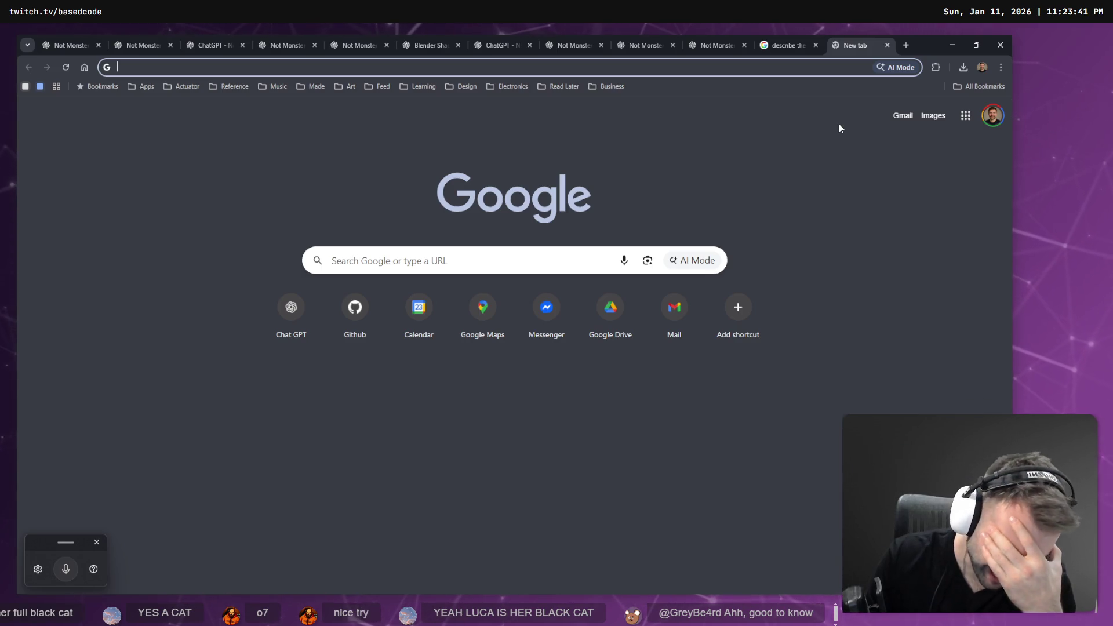
{"action": "left_click", "coordinate": [722, 44]}
{"action": "scroll", "coordinate": [596, 246], "scroll_direction": "up", "scroll_amount": 2}
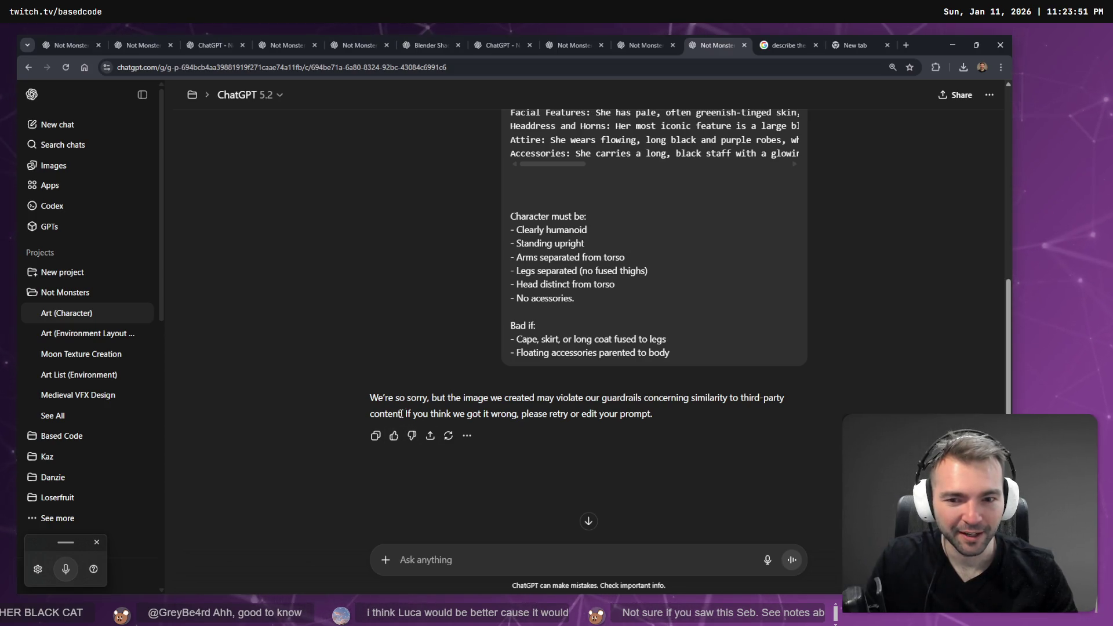
Review the refusal's advice to edit the prompt and scroll up to the earlier prompt.
{"action": "left_click_drag", "start_coordinate": [403, 414], "coordinate": [695, 406]}
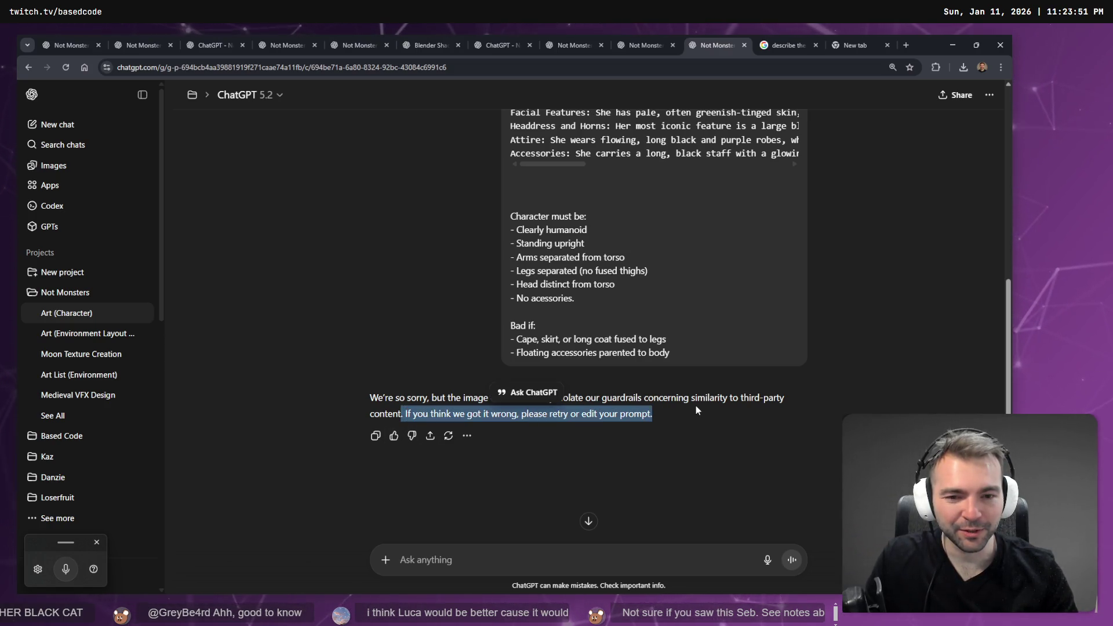
{"action": "left_click", "coordinate": [696, 405]}
{"action": "scroll", "coordinate": [747, 382], "scroll_direction": "up", "scroll_amount": 3}
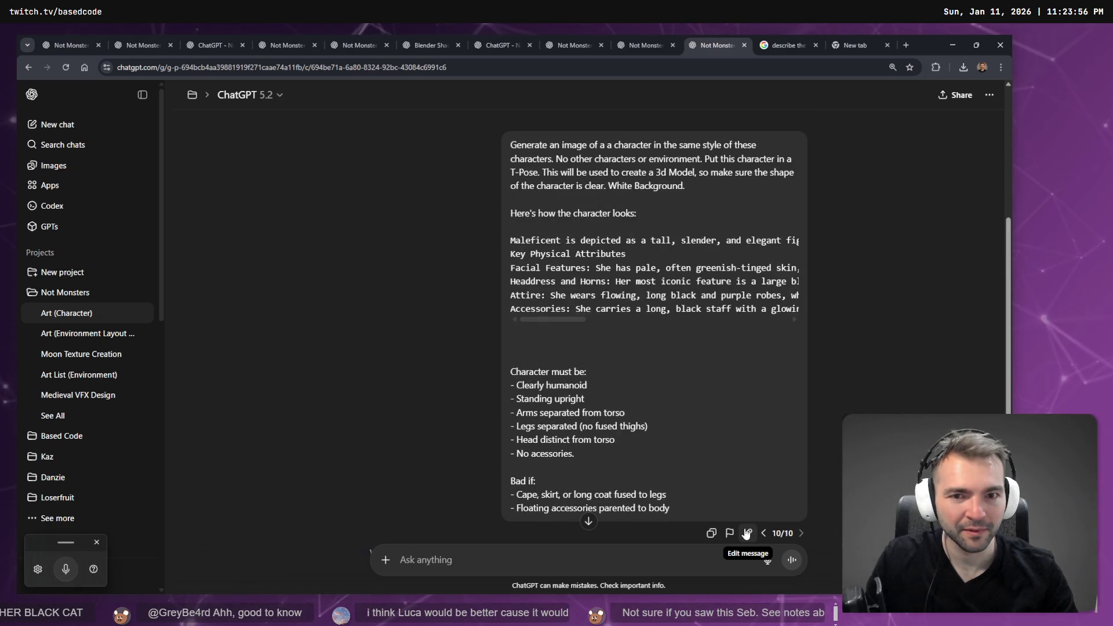
Replace 'Maleficent is' with 'The character is' in the prompt and resubmit it.
{"action": "left_click", "coordinate": [747, 533]}
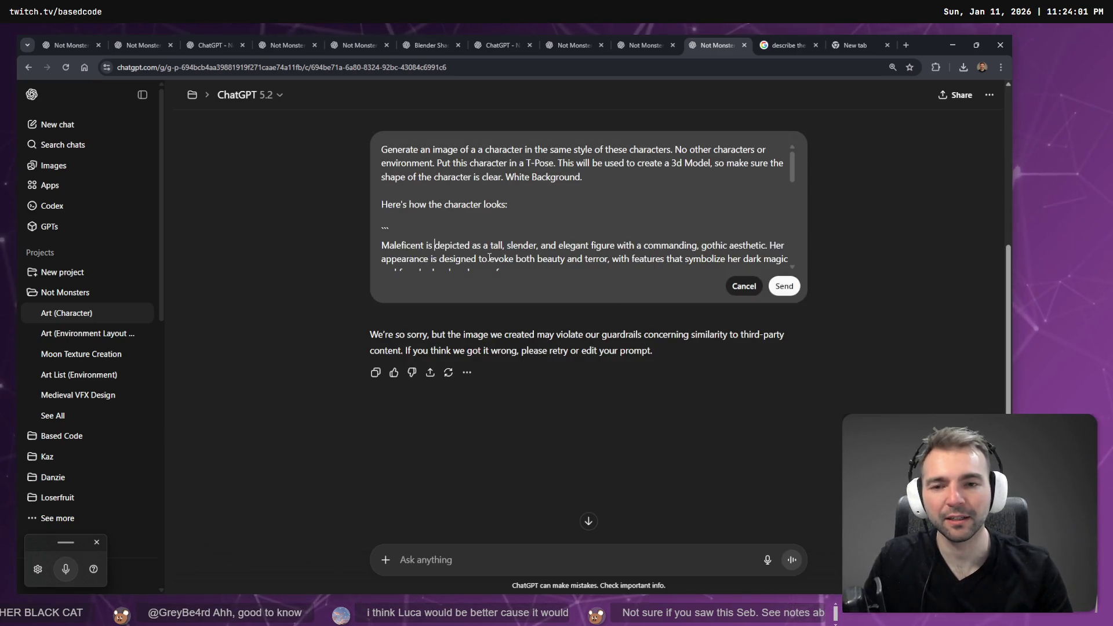
{"action": "key", "text": "shift+Home"}
{"action": "type", "text": "The character is"}
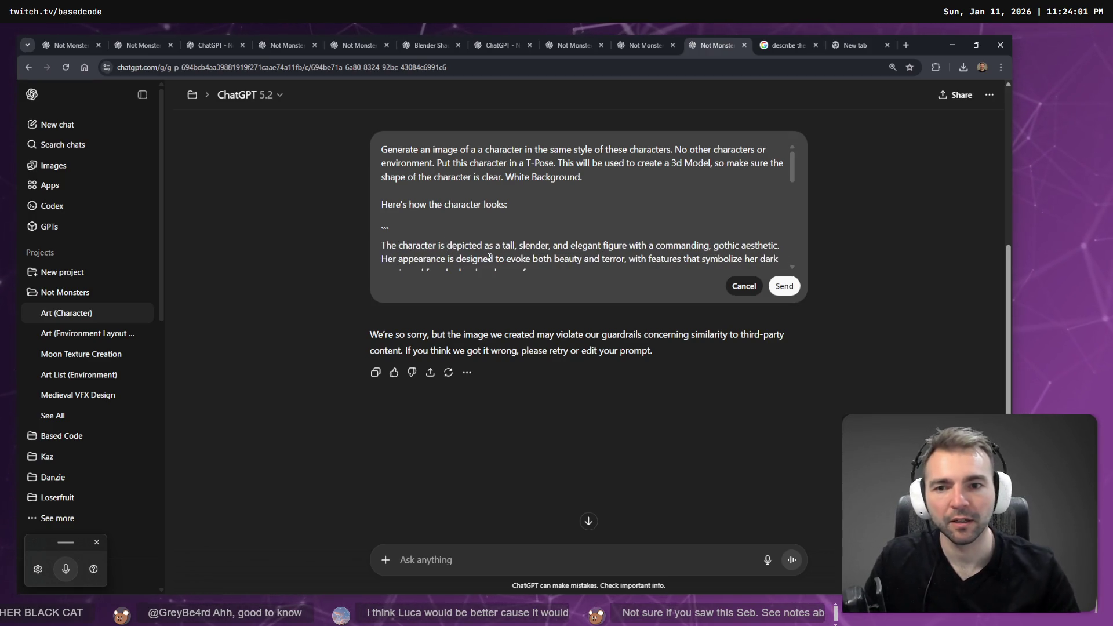
{"action": "scroll", "coordinate": [601, 238], "scroll_direction": "down", "scroll_amount": 2}
{"action": "scroll", "coordinate": [578, 221], "scroll_direction": "down", "scroll_amount": 2}
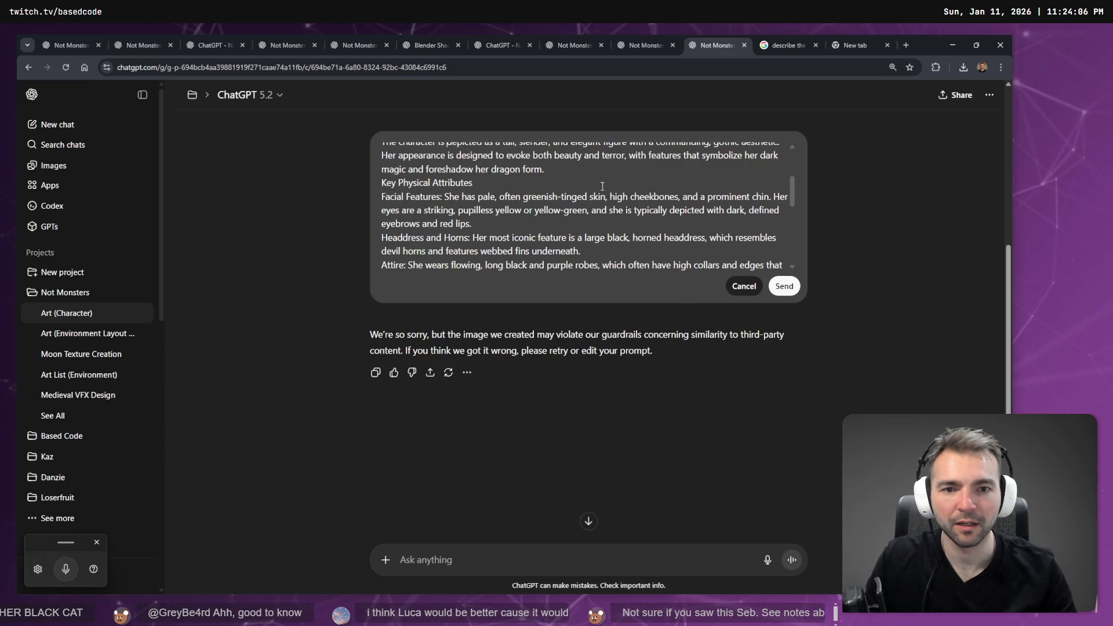
{"action": "scroll", "coordinate": [476, 200], "scroll_direction": "down", "scroll_amount": 2}
{"action": "scroll", "coordinate": [476, 200], "scroll_direction": "down", "scroll_amount": 2}
{"action": "scroll", "coordinate": [738, 268], "scroll_direction": "down", "scroll_amount": 2}
{"action": "left_click", "coordinate": [785, 286]}
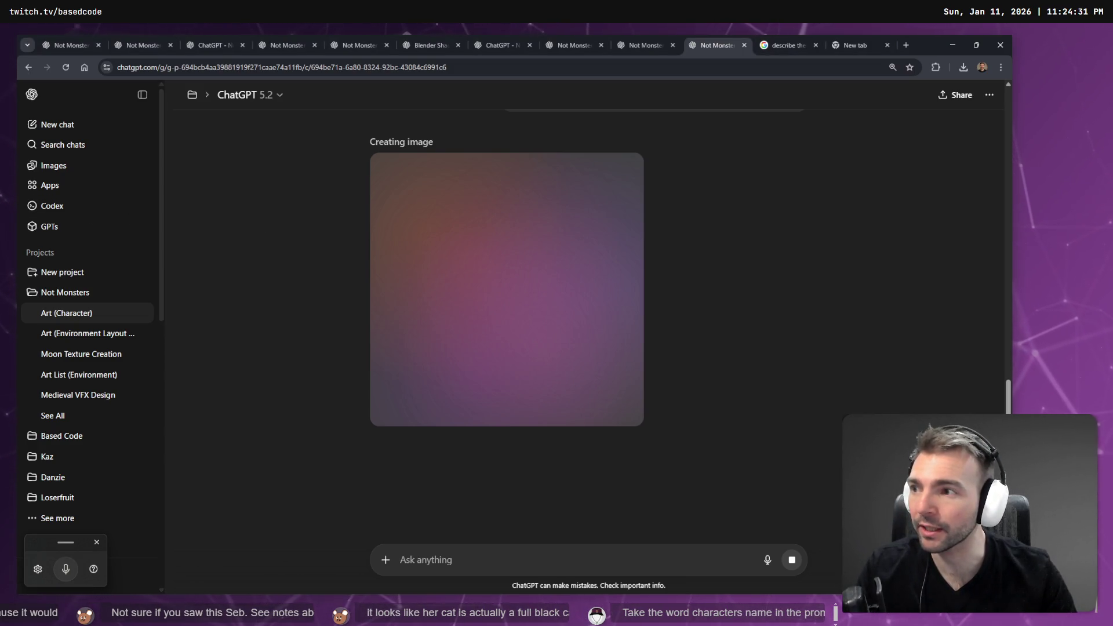
Close the Maleficent search results tab and return to ChatGPT, then switch back to Godot.
{"action": "scroll", "coordinate": [430, 256], "scroll_direction": "up", "scroll_amount": 5}
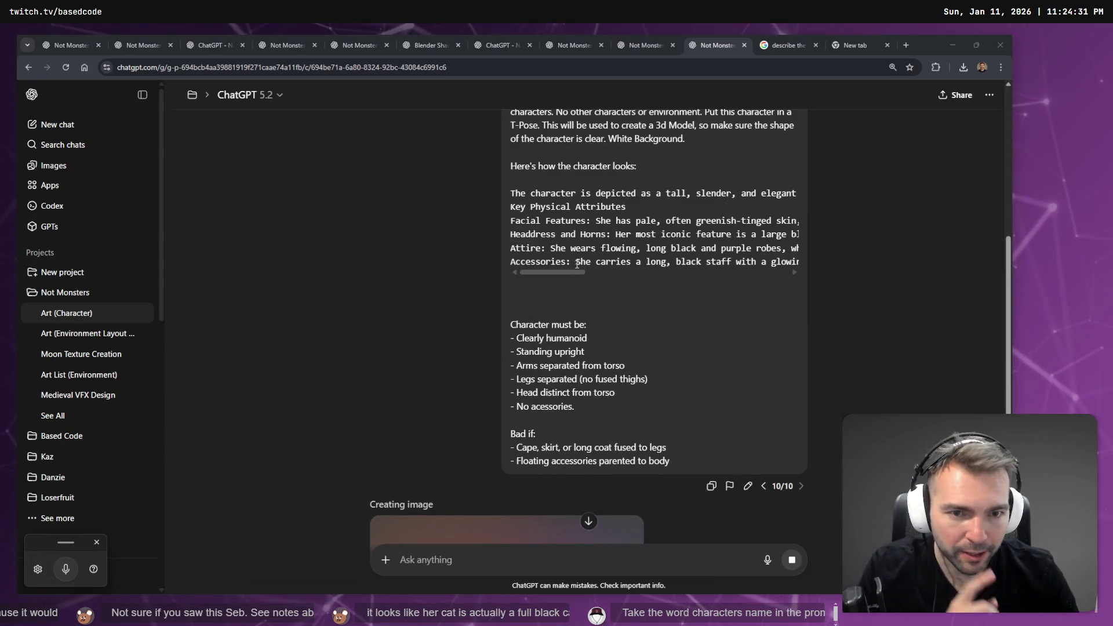
{"action": "mouse_move", "coordinate": [562, 270]}
{"action": "left_mouse_down"}
{"action": "mouse_move", "coordinate": [769, 270]}
{"action": "mouse_move", "coordinate": [560, 276]}
{"action": "left_mouse_up"}
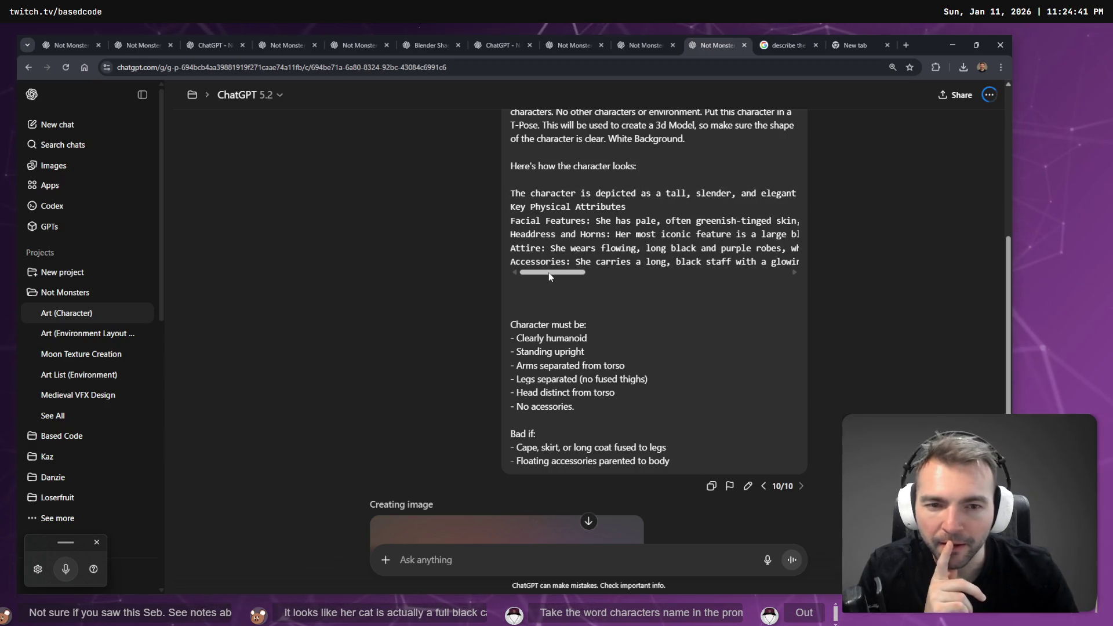
{"action": "scroll", "coordinate": [663, 294], "scroll_direction": "down", "scroll_amount": 6}
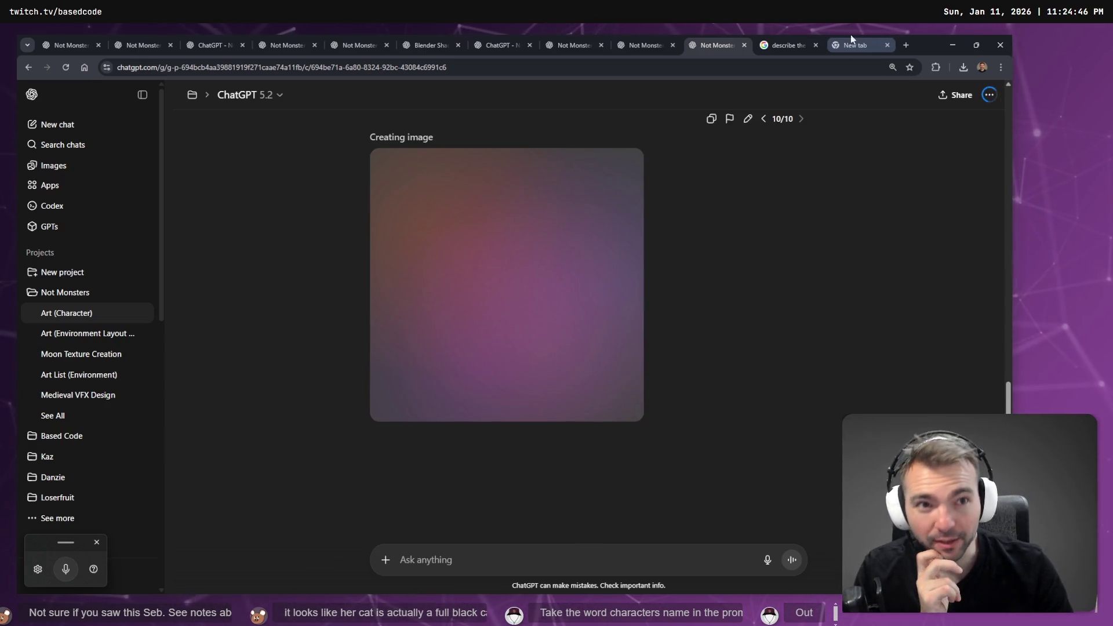
{"action": "left_click", "coordinate": [779, 41]}
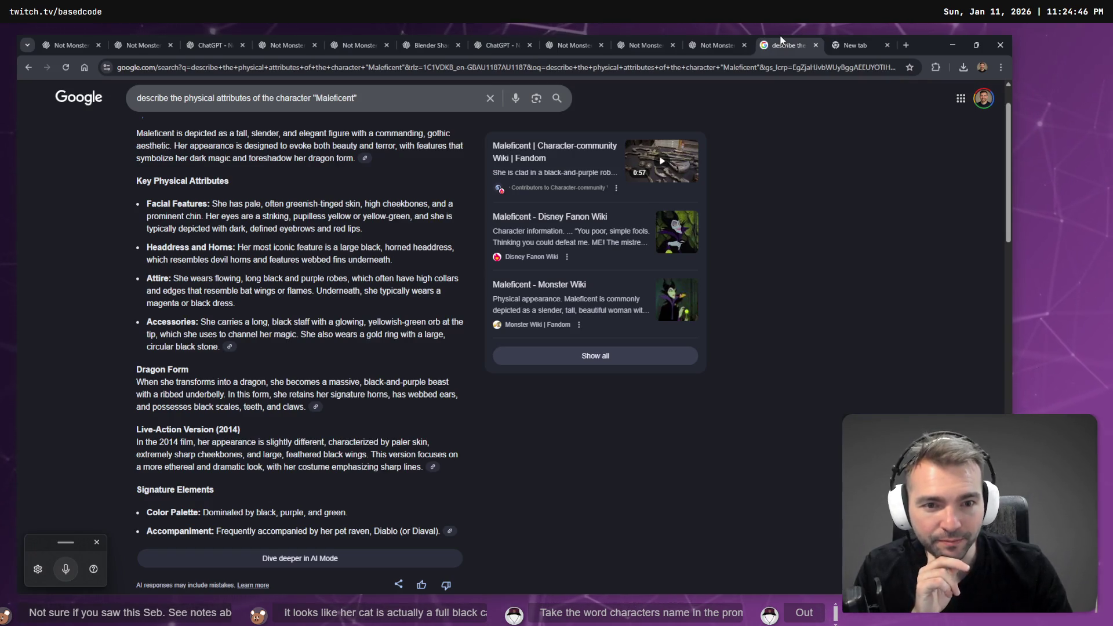
{"action": "middle_click", "coordinate": [780, 41]}
{"action": "left_click", "coordinate": [721, 39]}
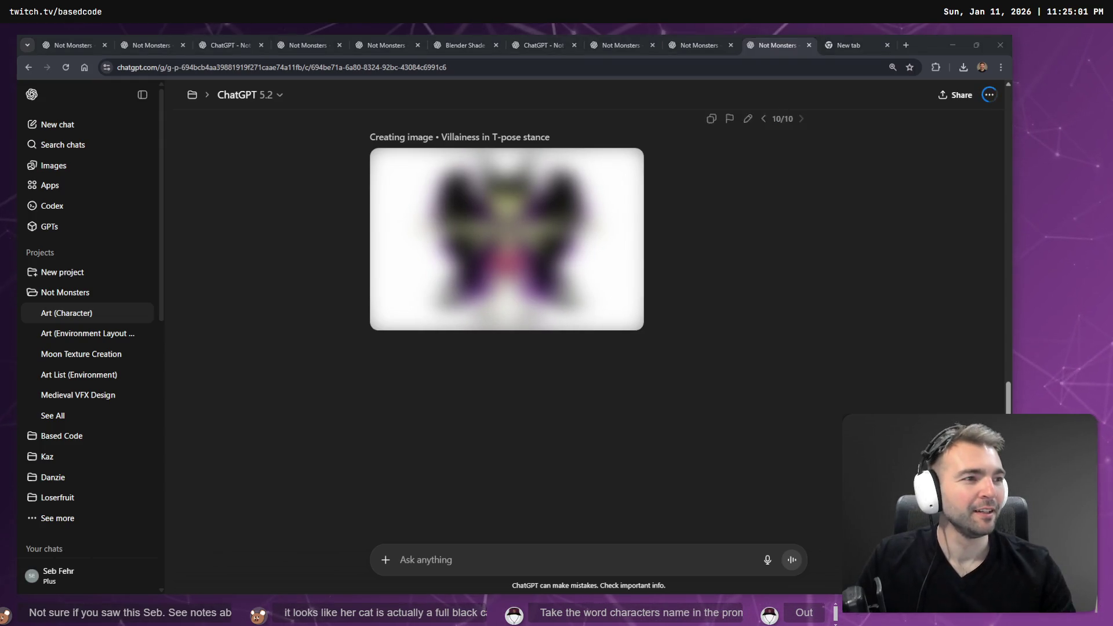
{"action": "key", "text": "alt+Tab"}
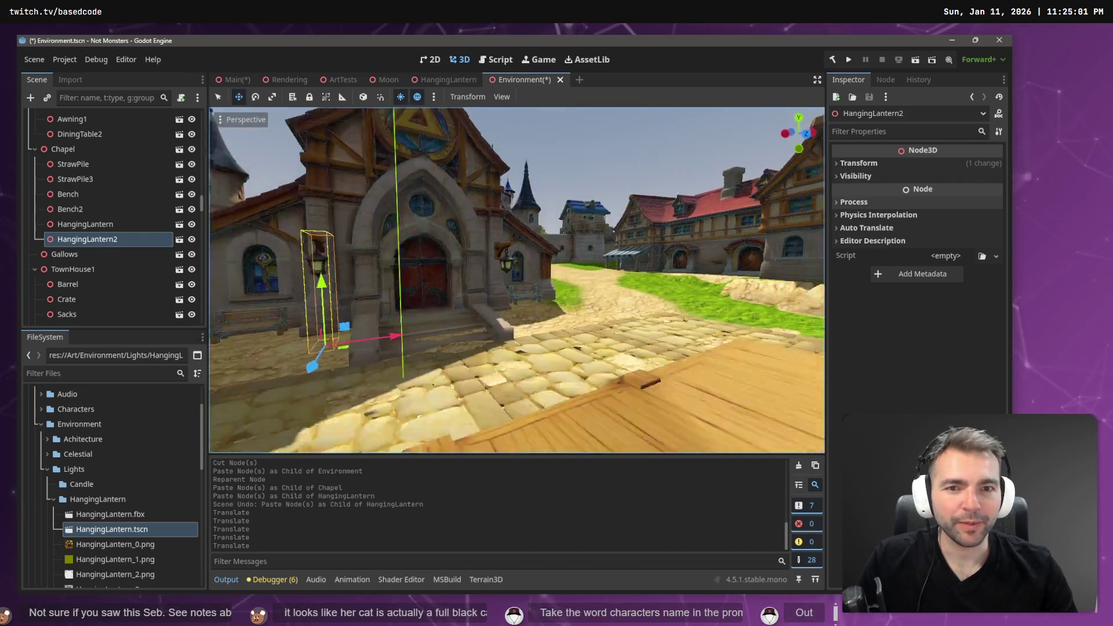
Fly the view over to the Tavern and paste HangingLantern as its child node.
{"action": "key", "text": "f"}
{"action": "left_click_drag", "start_coordinate": [557, 371], "coordinate": [611, 372]}
{"action": "key", "text": "d"}
{"action": "key", "text": "w"}
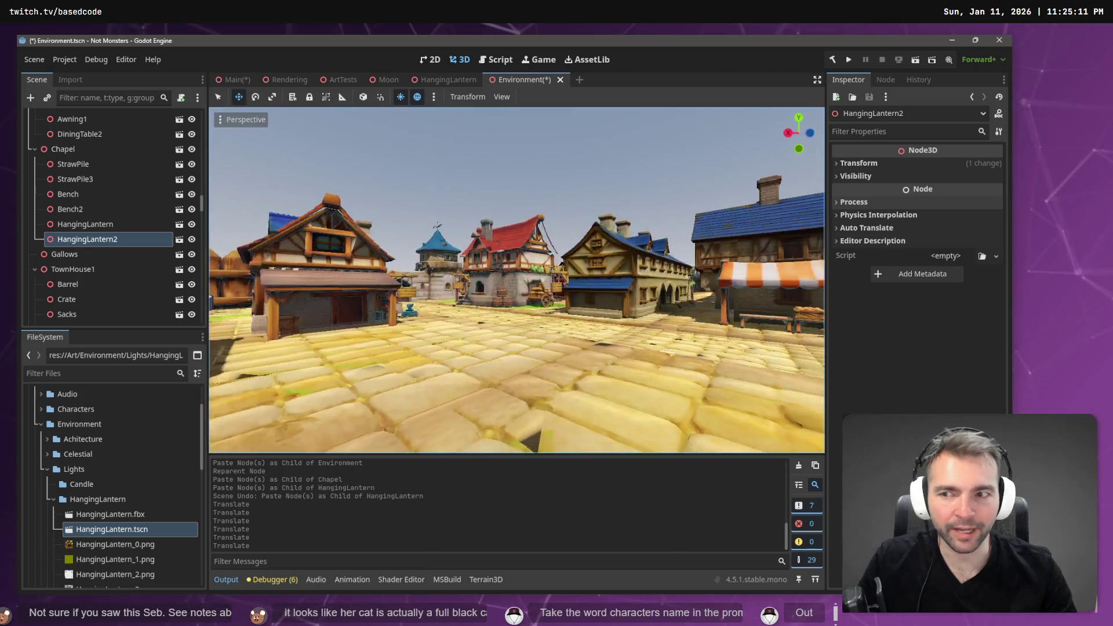
{"action": "key", "text": "w"}
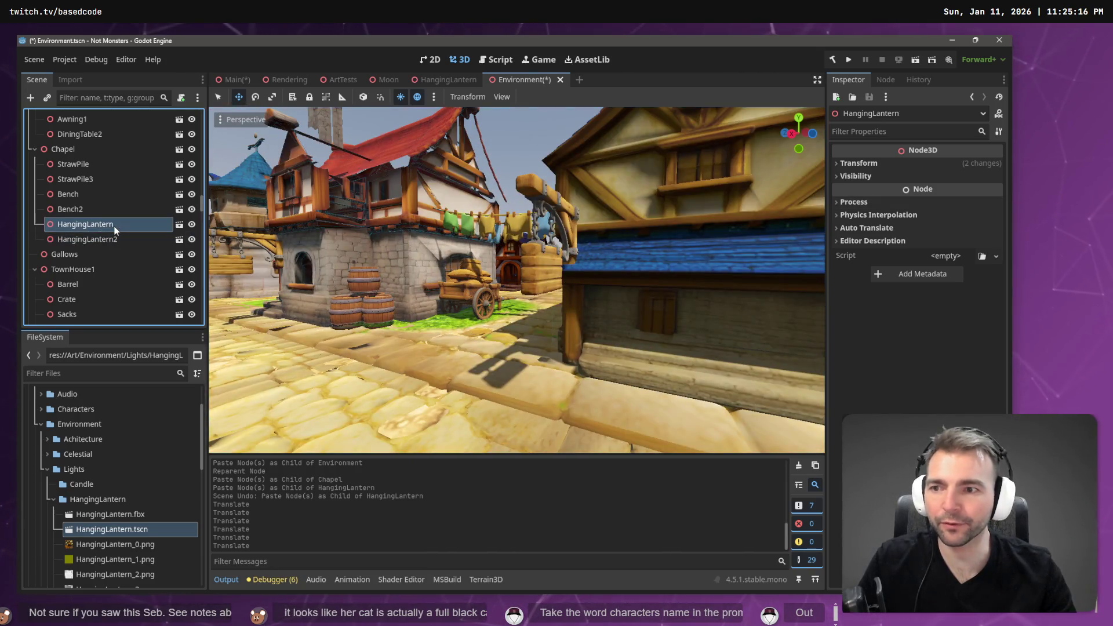
{"action": "left_click", "coordinate": [315, 226]}
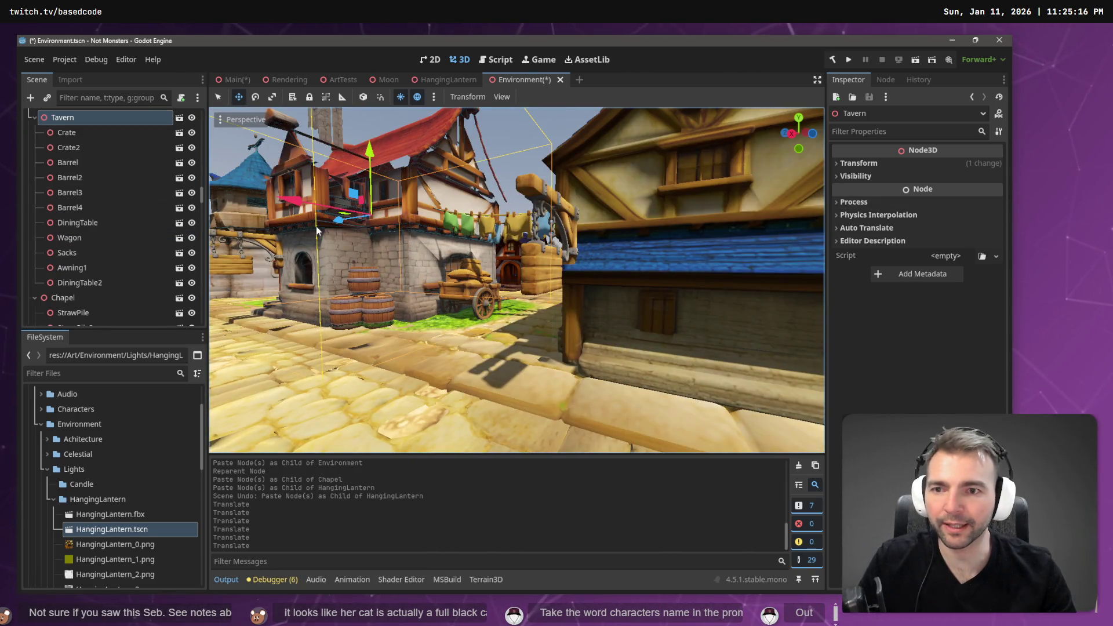
{"action": "left_click", "coordinate": [73, 117]}
{"action": "key", "text": "ctrl+v"}
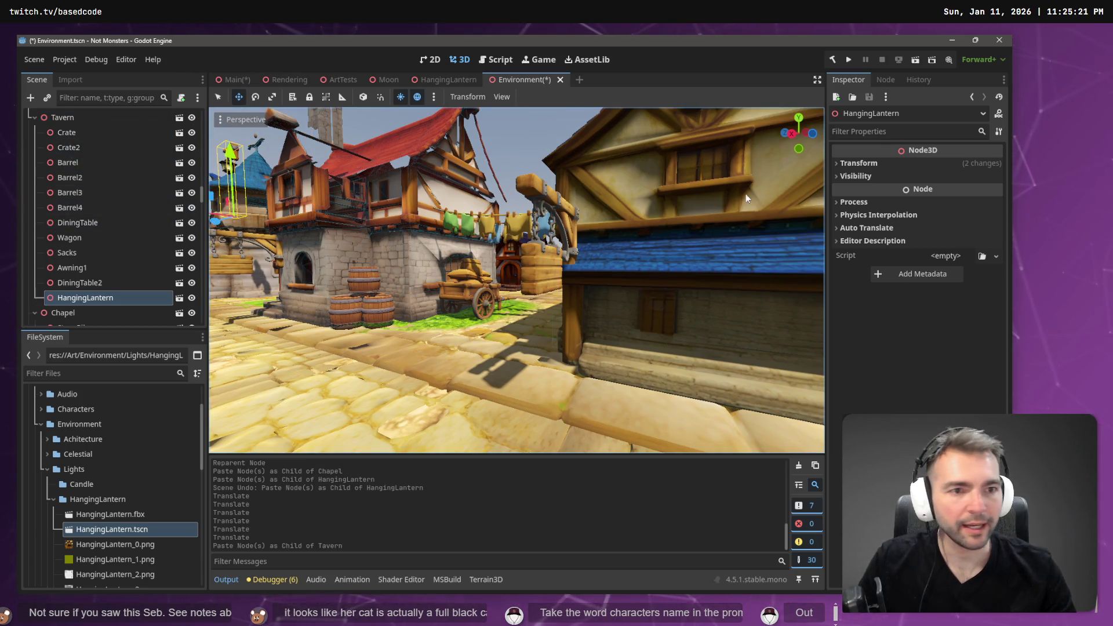
Set the lantern's X and Z position to 0, then return to ChatGPT.
{"action": "left_click", "coordinate": [883, 163]}
{"action": "left_click", "coordinate": [881, 191]}
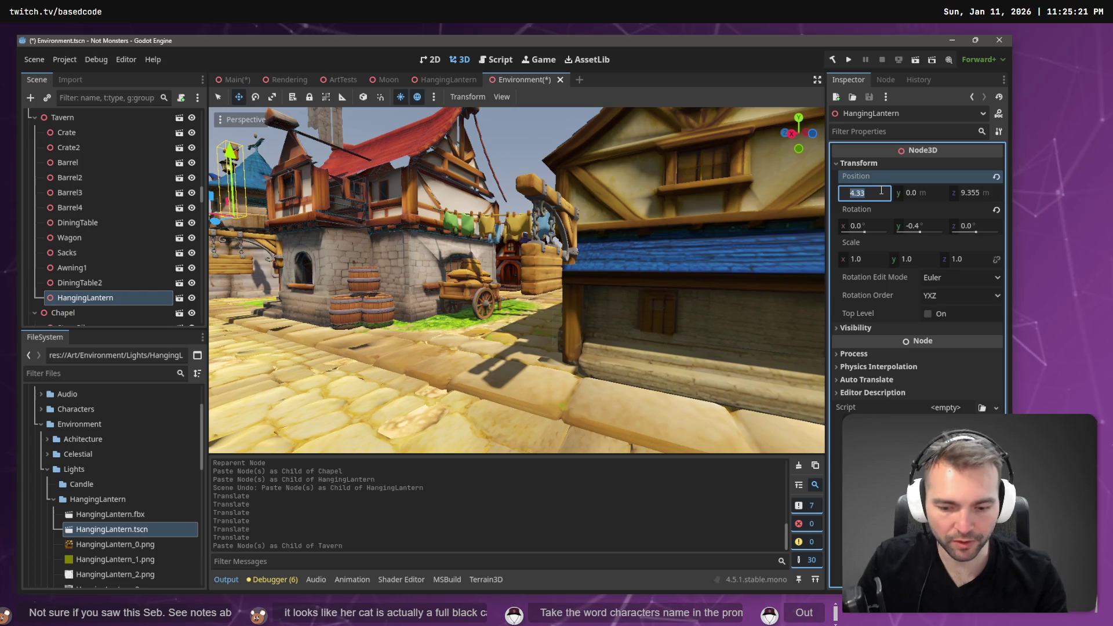
{"action": "type", "text": "0"}
{"action": "key", "text": "Tab"}
{"action": "key", "text": "Tab"}
{"action": "type", "text": "0"}
{"action": "key", "text": "Tab"}
{"action": "key", "text": "alt+Tab"}
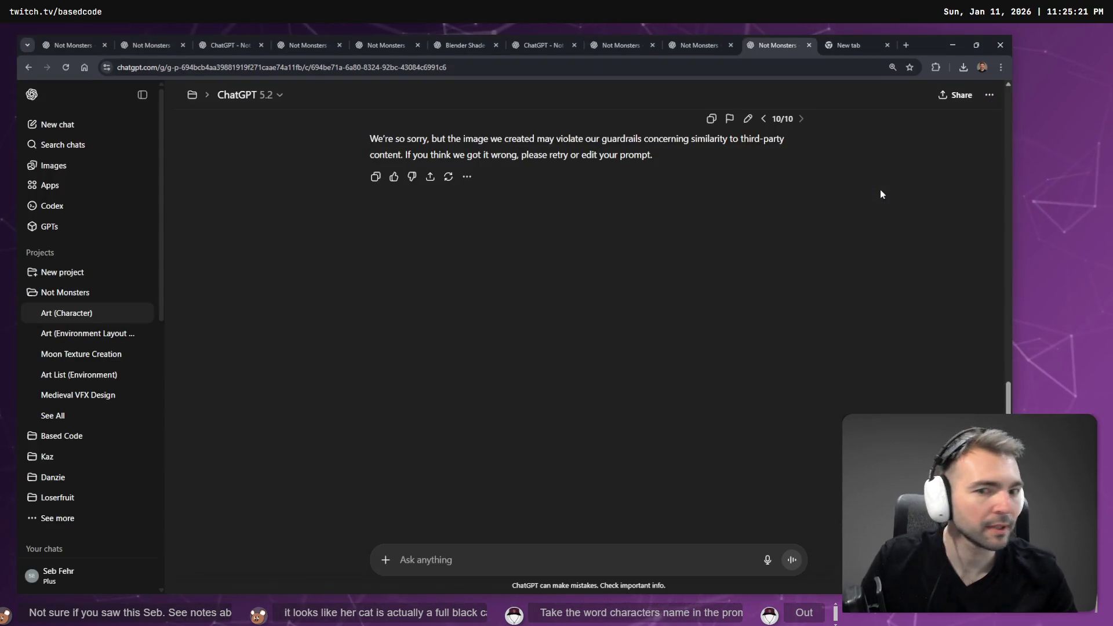
Scroll up to the refused villainess prompt and reopen it for editing.
{"action": "scroll", "coordinate": [689, 231], "scroll_direction": "up", "scroll_amount": 3}
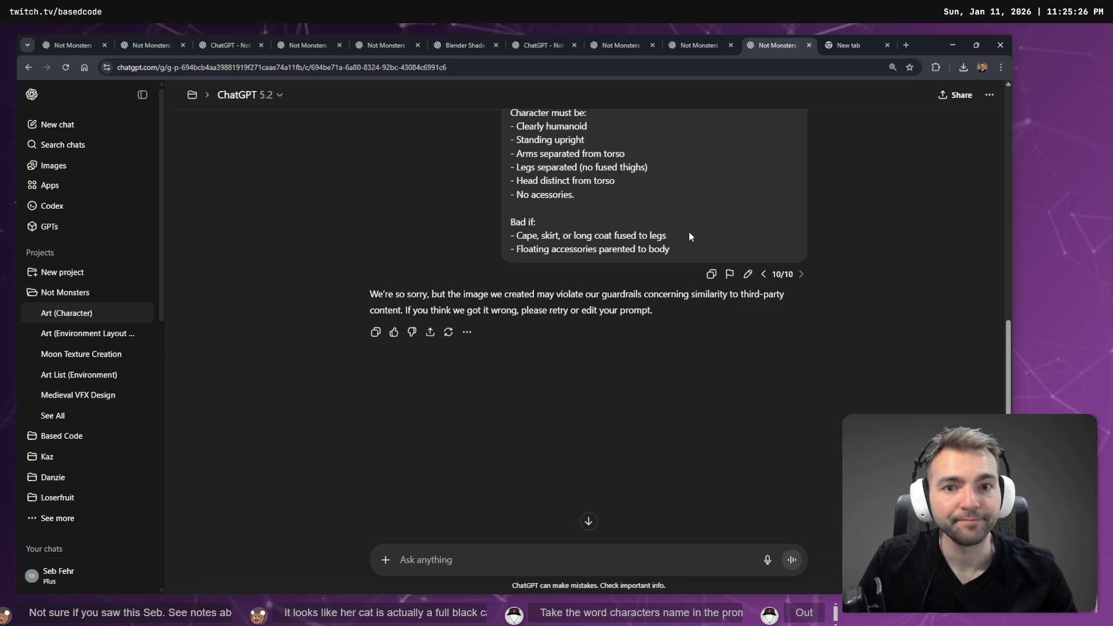
{"action": "scroll", "coordinate": [689, 232], "scroll_direction": "up", "scroll_amount": 5}
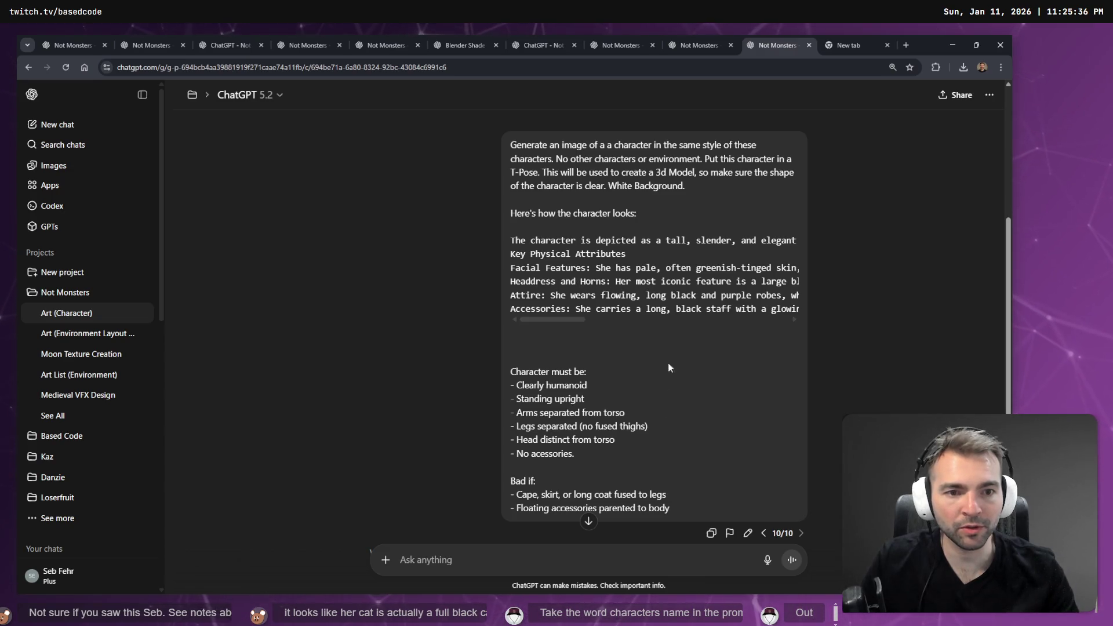
{"action": "left_click", "coordinate": [746, 533]}
{"action": "scroll", "coordinate": [497, 233], "scroll_direction": "down", "scroll_amount": 3}
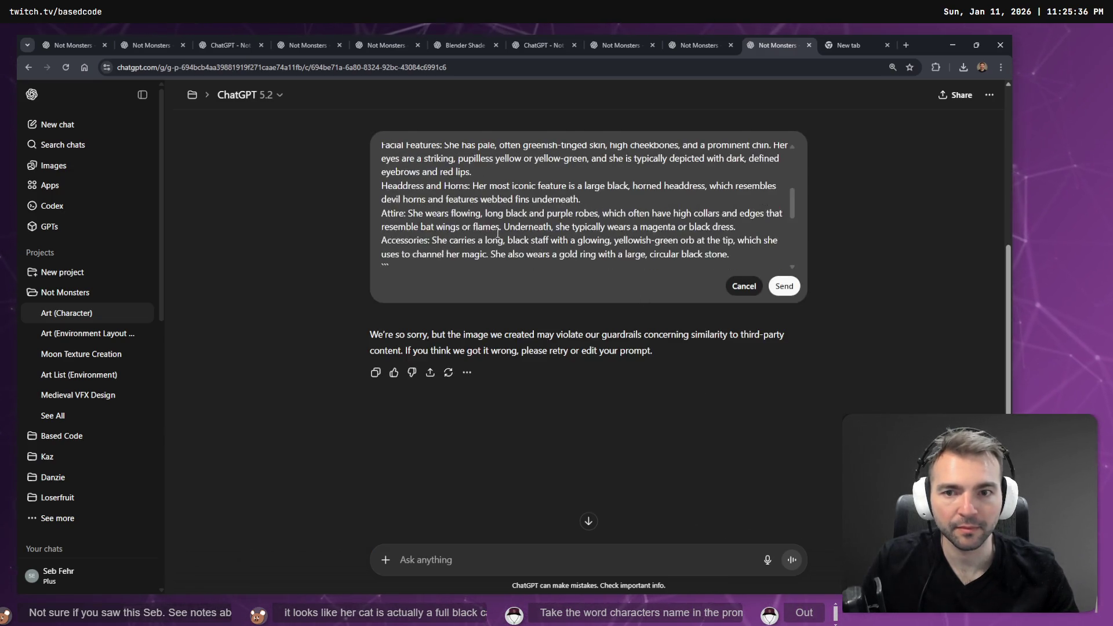
Add a blank line after the opening paragraph ending with her dragon form.
{"action": "scroll", "coordinate": [443, 203], "scroll_direction": "up", "scroll_amount": 1}
{"action": "left_click", "coordinate": [477, 231]}
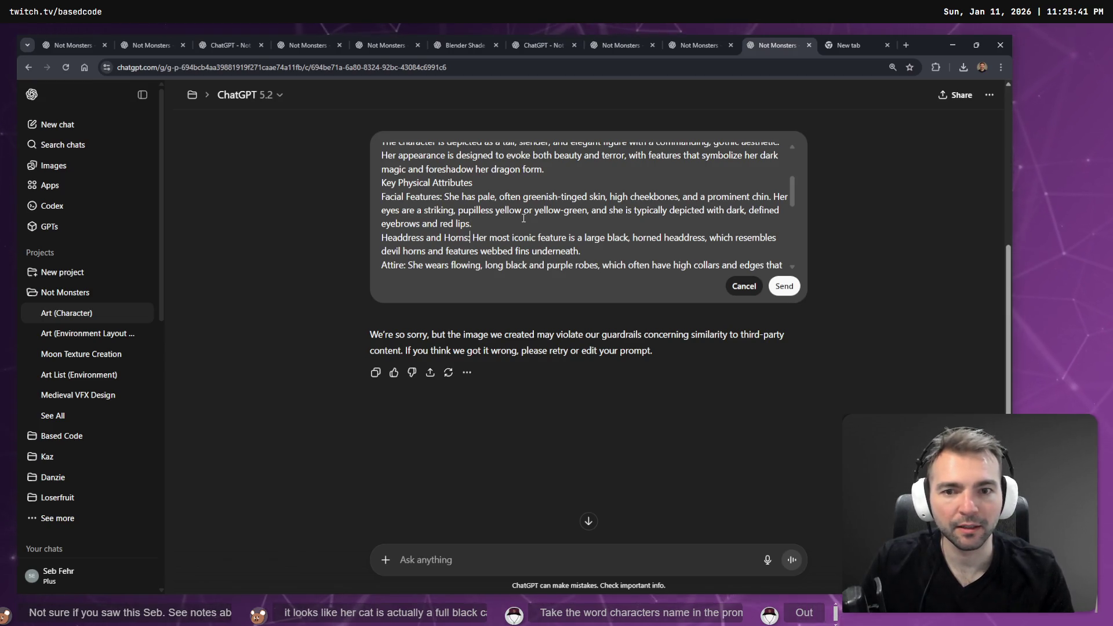
{"action": "scroll", "coordinate": [493, 222], "scroll_direction": "down", "scroll_amount": 2}
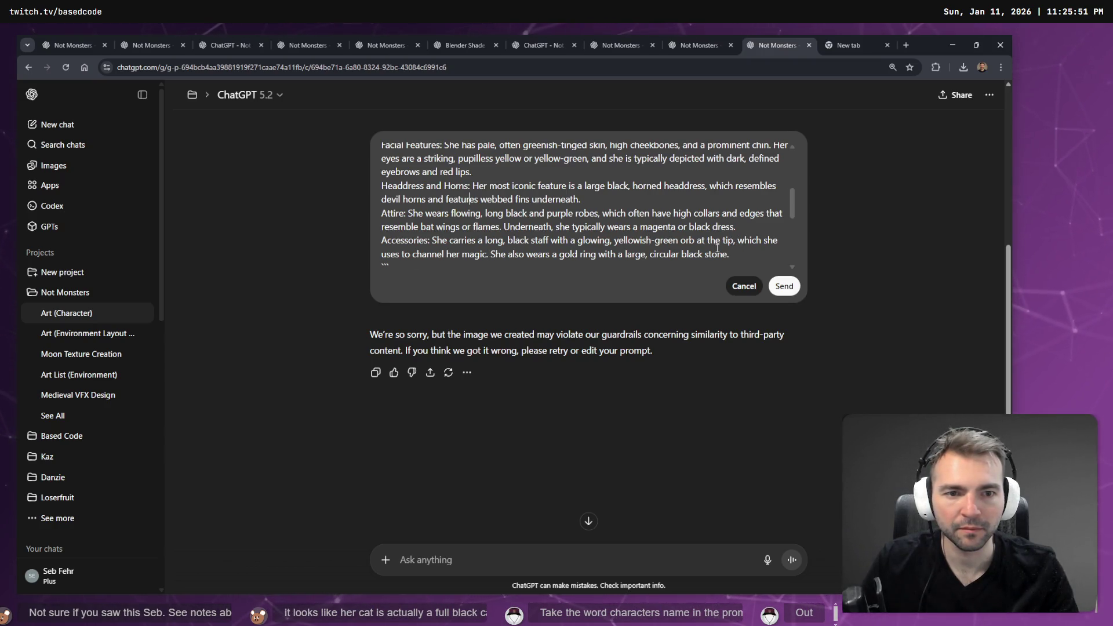
{"action": "scroll", "coordinate": [746, 251], "scroll_direction": "down", "scroll_amount": 2}
{"action": "scroll", "coordinate": [745, 248], "scroll_direction": "up", "scroll_amount": 5}
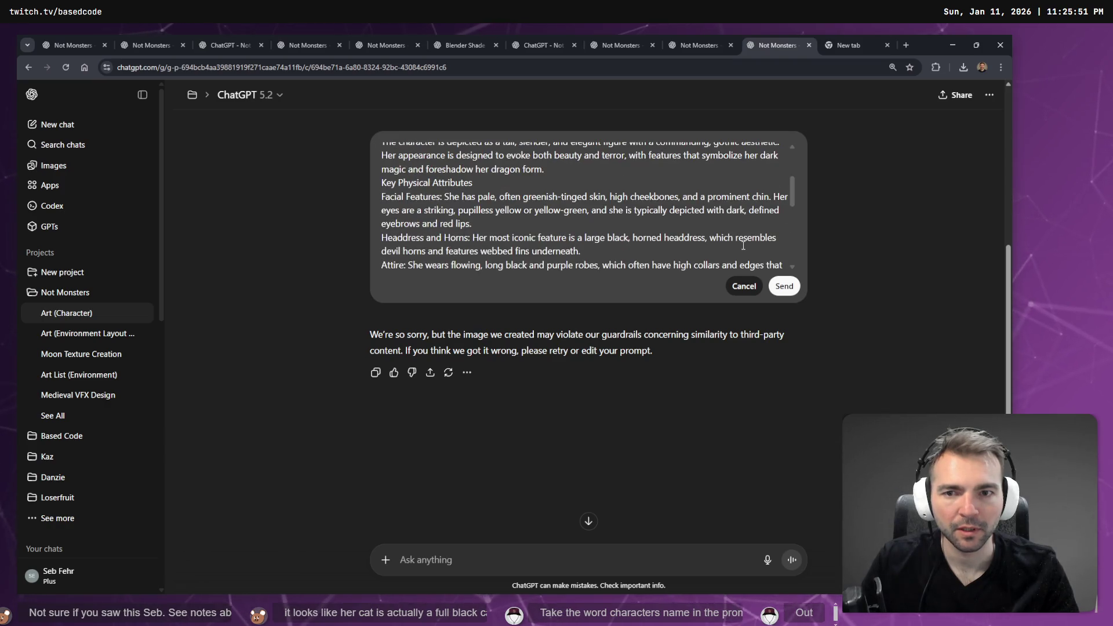
{"action": "scroll", "coordinate": [477, 214], "scroll_direction": "up", "scroll_amount": 2}
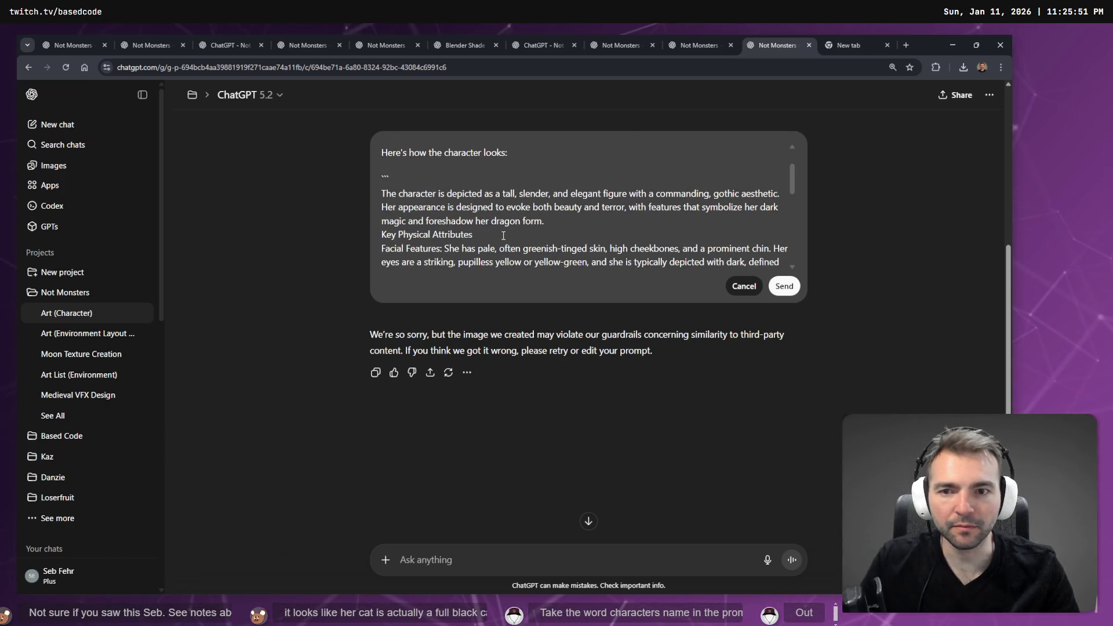
{"action": "left_click", "coordinate": [502, 235]}
{"action": "left_click", "coordinate": [563, 227]}
{"action": "key", "text": "Return"}
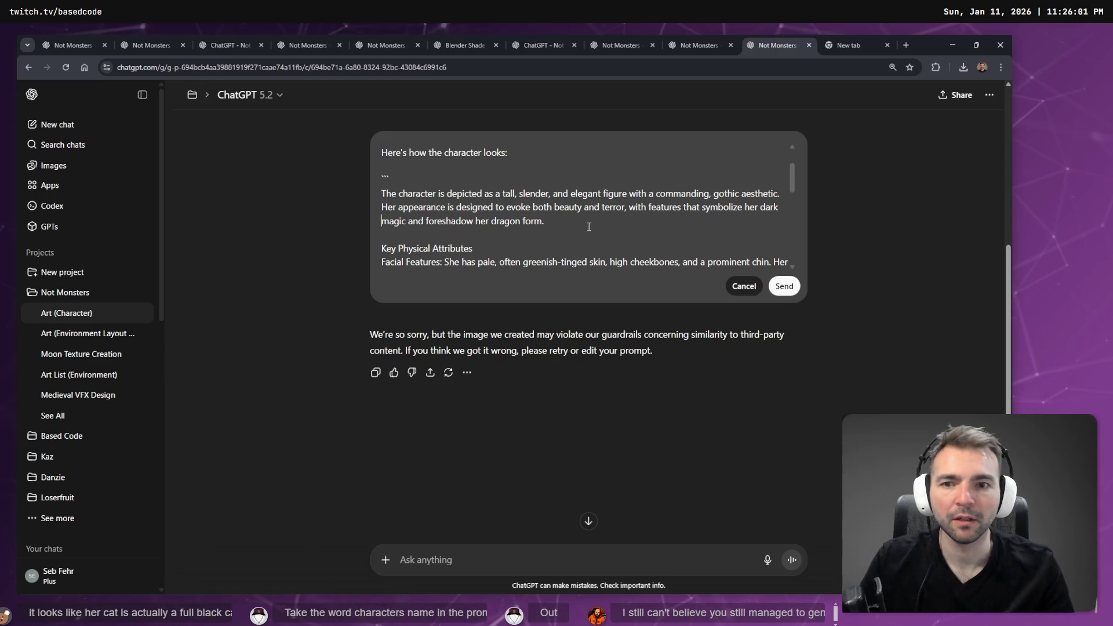
Review the whole prompt text, then scroll back up to the Not Monster reference image.
{"action": "mouse_move", "coordinate": [566, 223]}
{"action": "left_mouse_down"}
{"action": "mouse_move", "coordinate": [513, 212]}
{"action": "mouse_move", "coordinate": [565, 210]}
{"action": "left_mouse_up"}
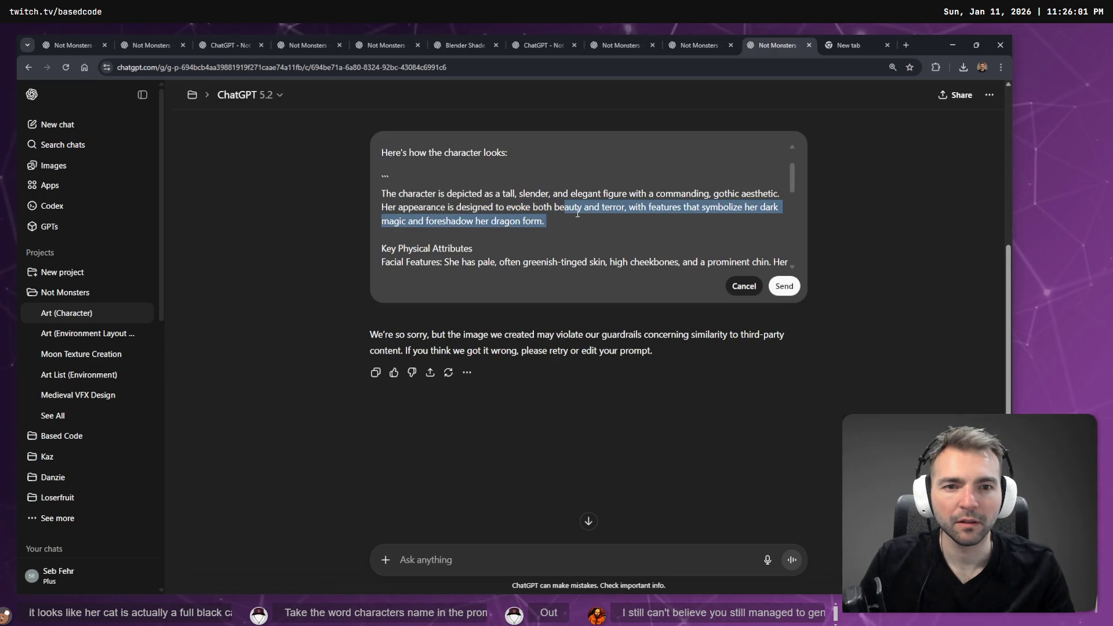
{"action": "left_click", "coordinate": [582, 207]}
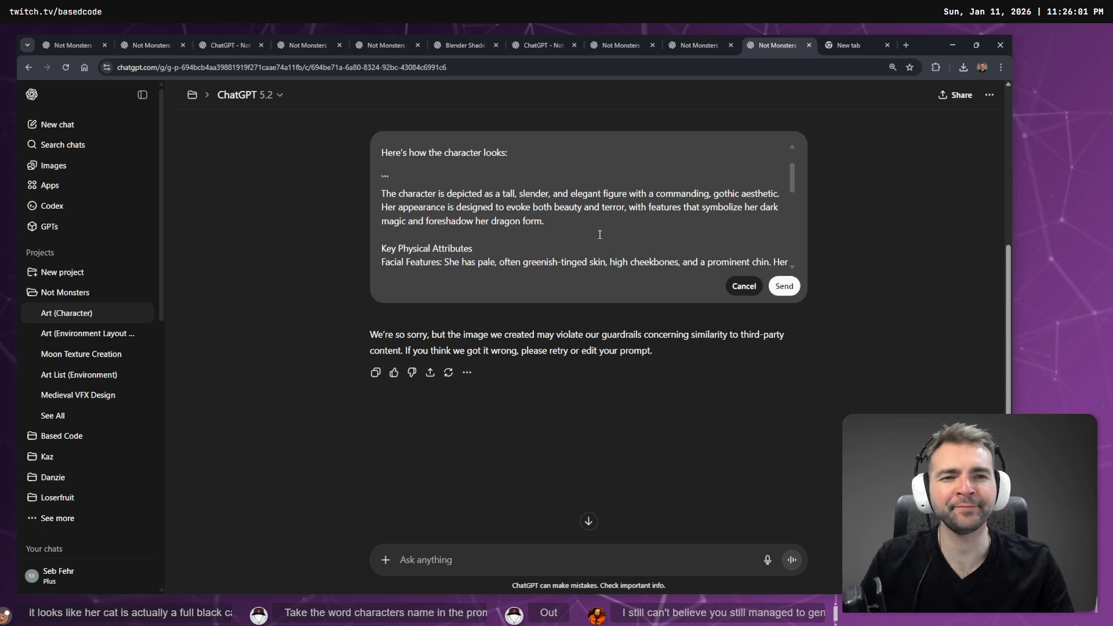
{"action": "left_click", "coordinate": [617, 226]}
{"action": "scroll", "coordinate": [617, 226], "scroll_direction": "down", "scroll_amount": 10}
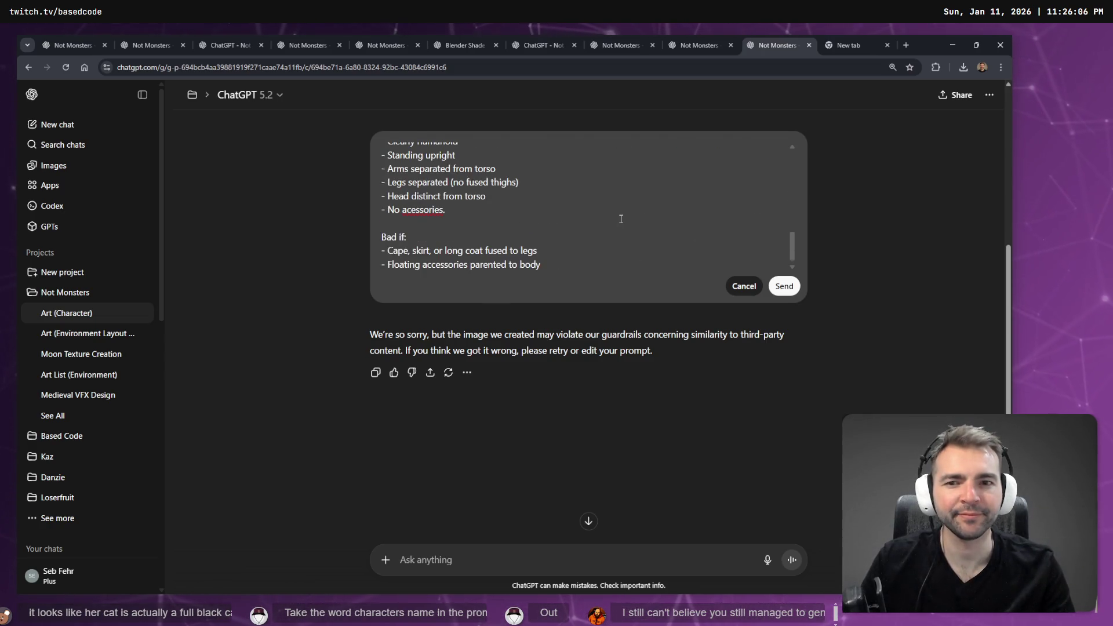
{"action": "key", "text": "ctrl+a"}
{"action": "left_click", "coordinate": [571, 210]}
{"action": "scroll", "coordinate": [571, 210], "scroll_direction": "up", "scroll_amount": 12}
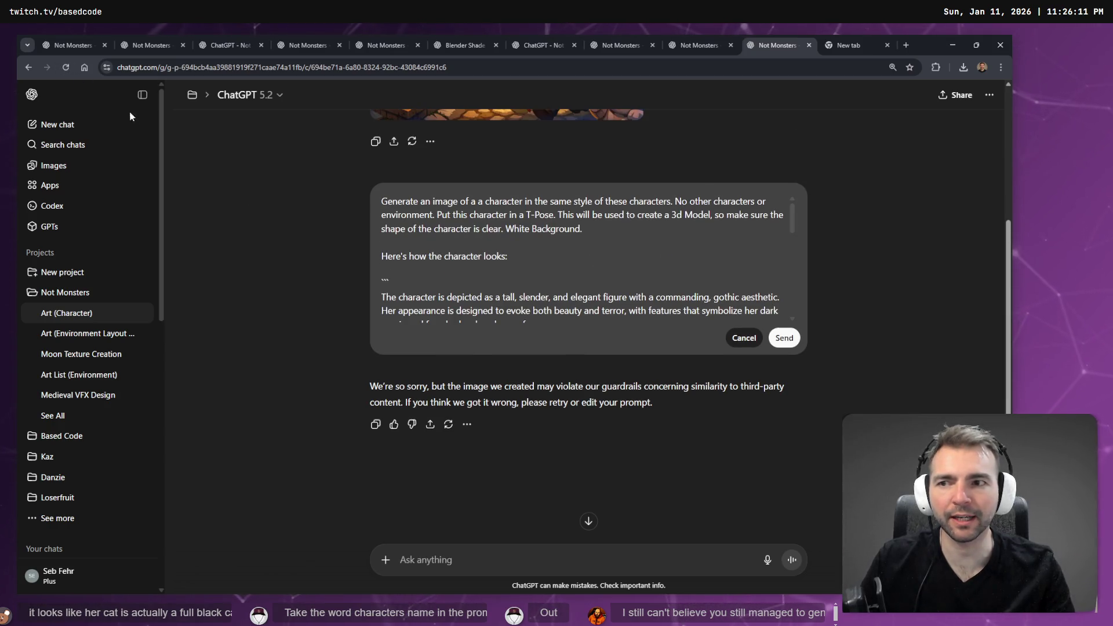
{"action": "scroll", "coordinate": [865, 255], "scroll_direction": "up", "scroll_amount": 3}
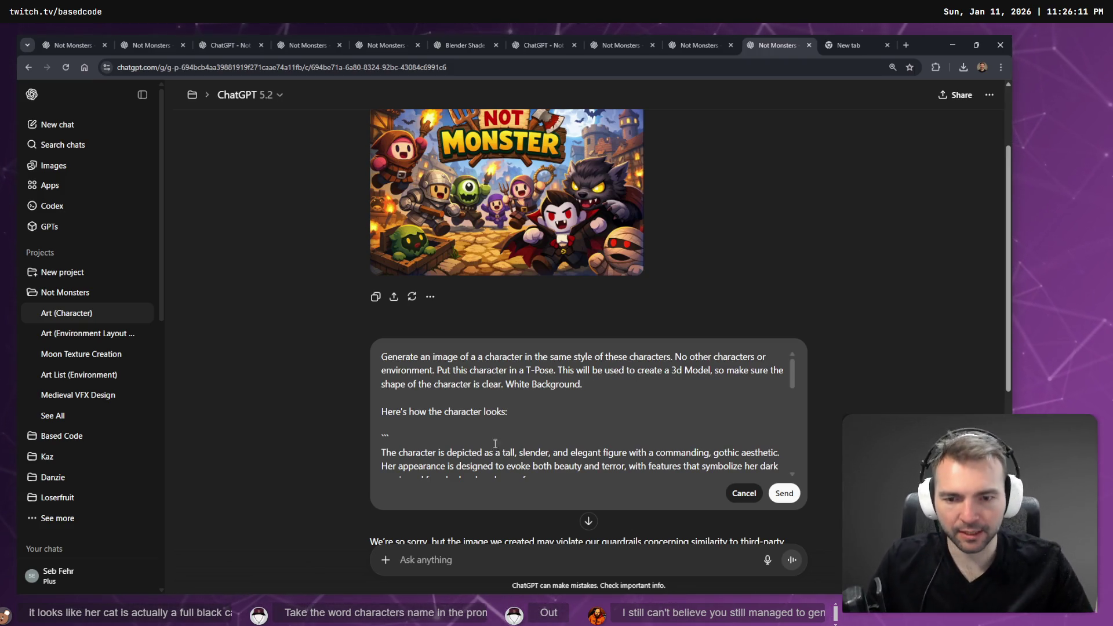
Reword the opening to 'We're going to create a new monster. It has an elegant figure'.
{"action": "type", "text": "We're going to"}
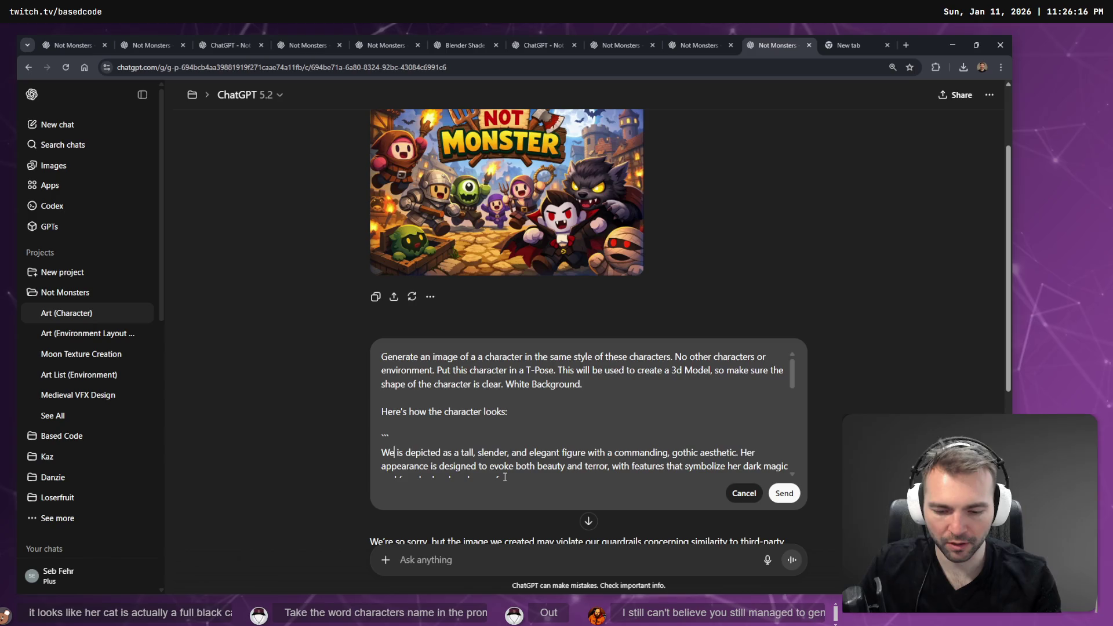
{"action": "type", "text": "te a new monster"}
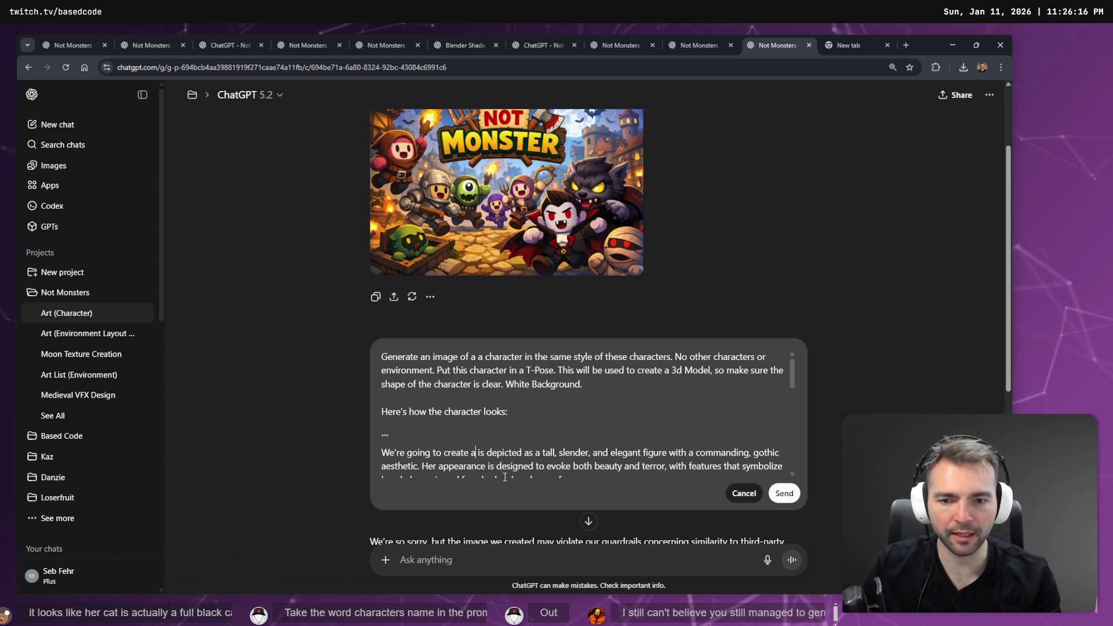
{"action": "type", "text": " in a"}
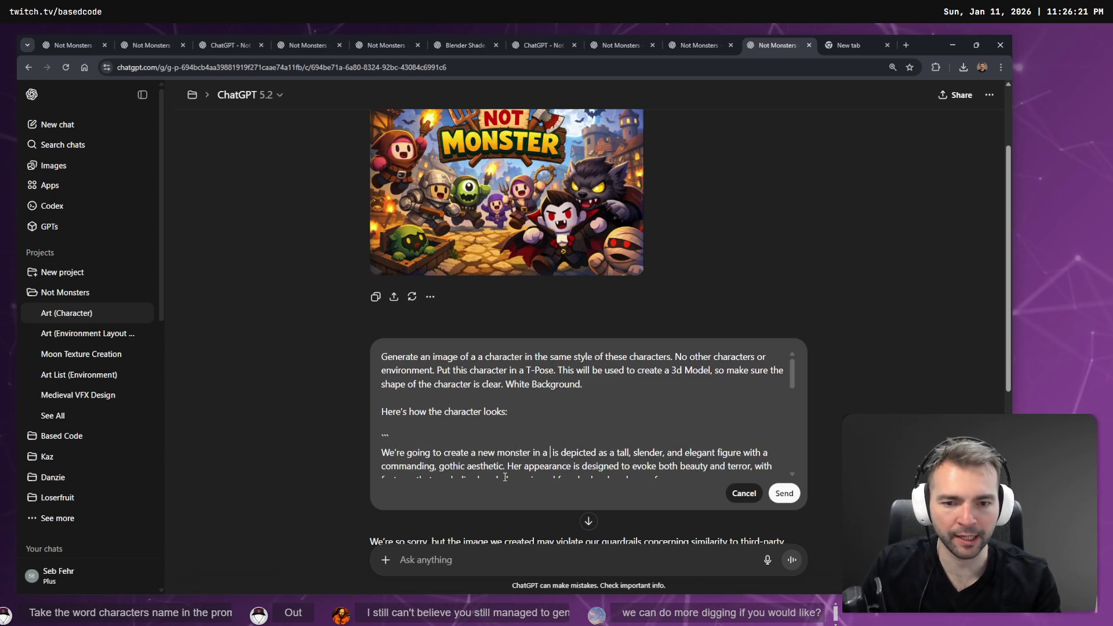
{"action": "key", "text": "BackSpace"}
{"action": "key", "text": "BackSpace"}
{"action": "key", "text": "BackSpace"}
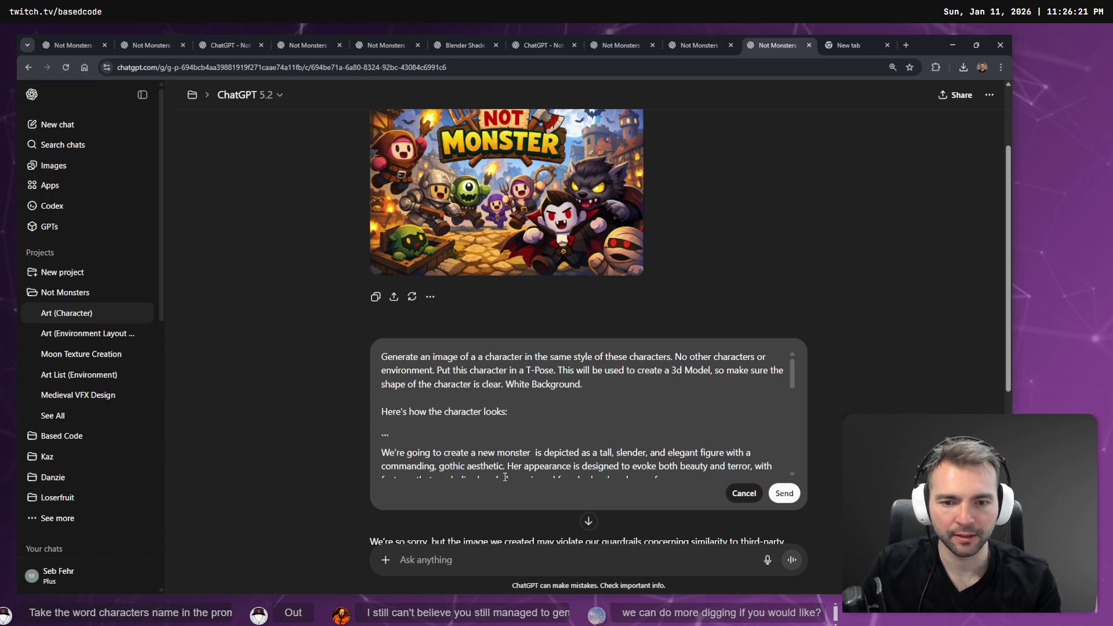
{"action": "key", "text": "Delete"}
{"action": "key", "text": "Delete"}
{"action": "key", "text": "Delete"}
{"action": "type", "text": "."}
{"action": "key", "text": "ctrl+Delete"}
{"action": "key", "text": "ctrl+Delete"}
{"action": "key", "text": "ctrl+Delete"}
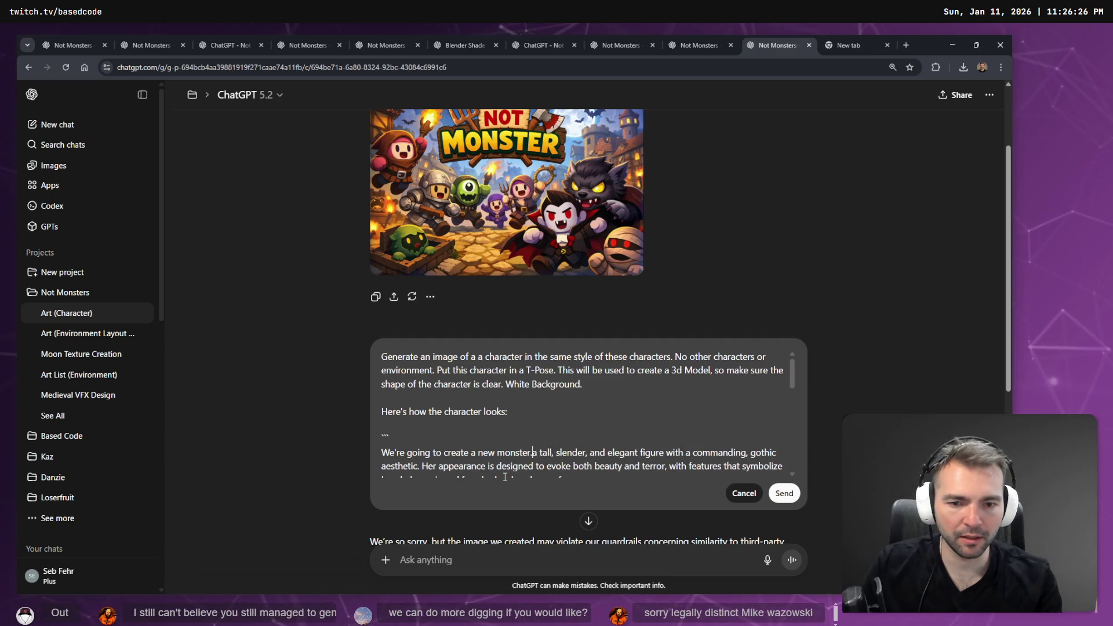
{"action": "key", "text": "ctrl+Delete"}
{"action": "type", "text": "It has "}
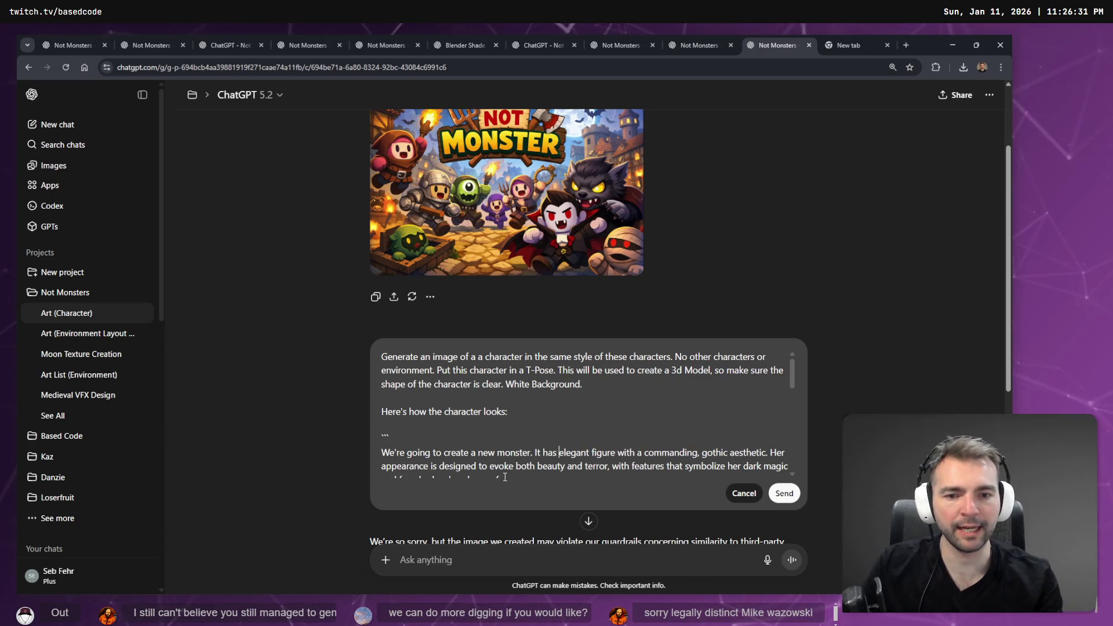
{"action": "type", "text": "an"}
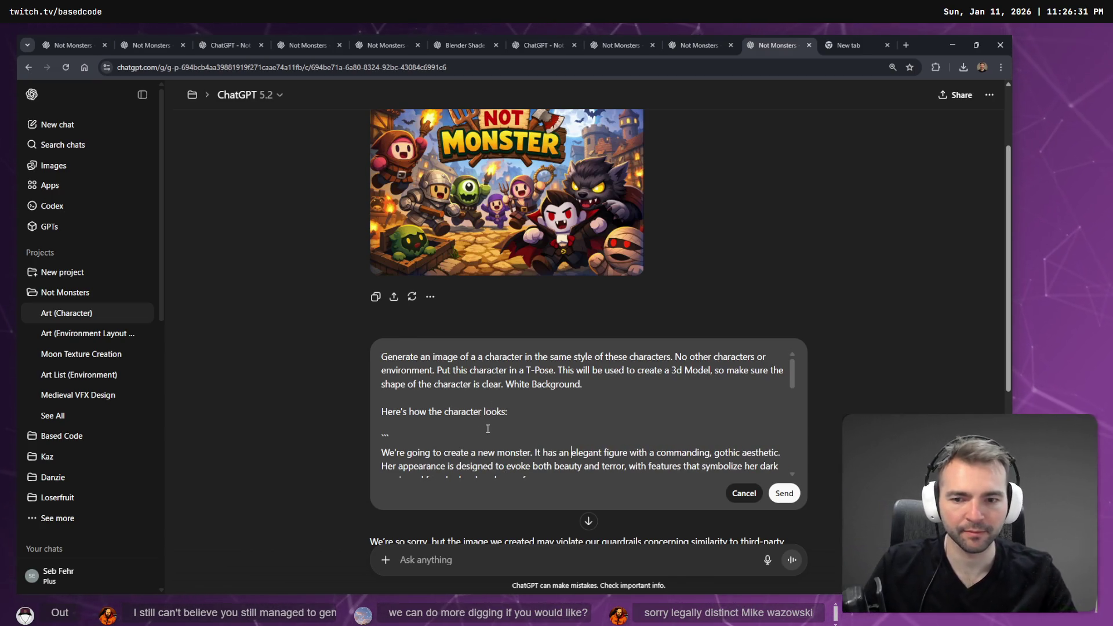
{"action": "scroll", "coordinate": [471, 488], "scroll_direction": "down", "scroll_amount": 2}
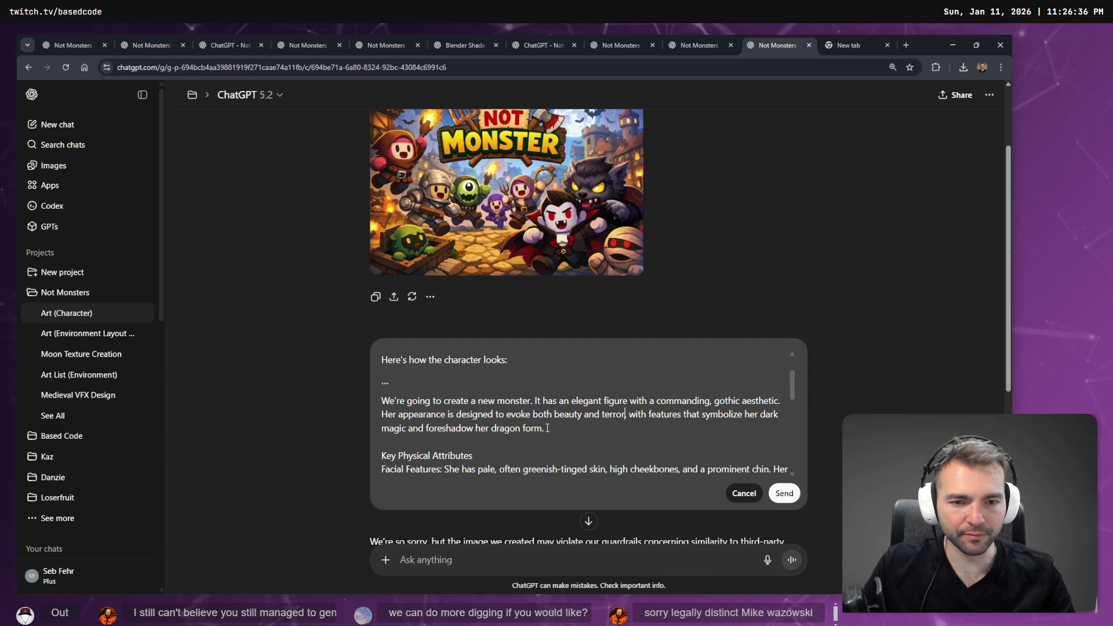
Replace the Key Physical Attributes and Facial Features headings with 'The skin is pale', dropping 'often' and 'skin'.
{"action": "scroll", "coordinate": [530, 426], "scroll_direction": "down", "scroll_amount": 2}
{"action": "triple_click", "coordinate": [508, 409]}
{"action": "left_click", "coordinate": [455, 415]}
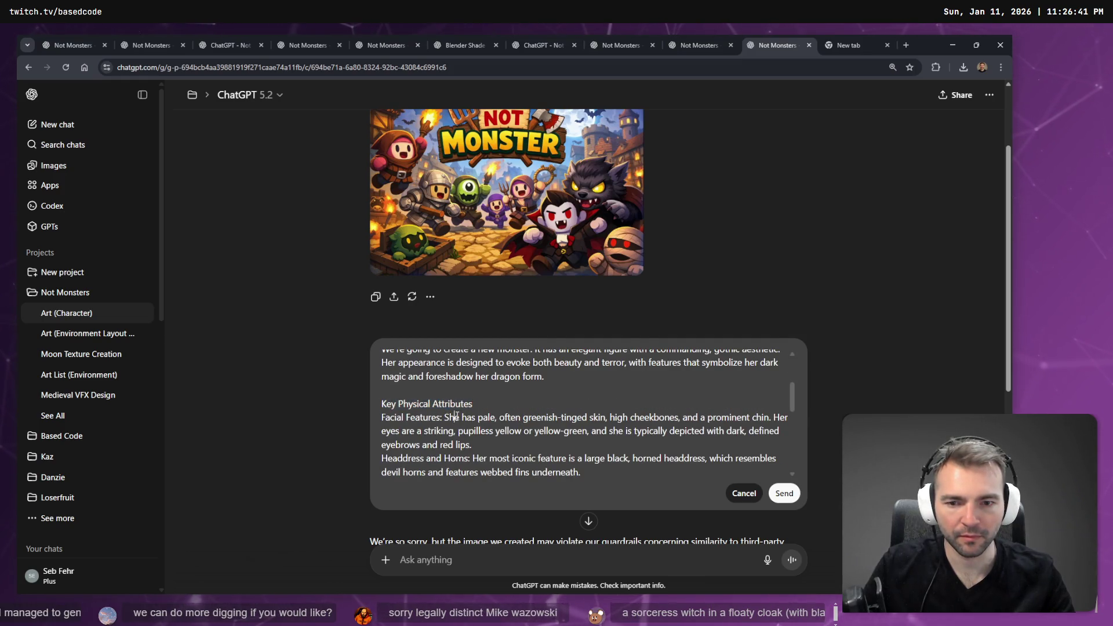
{"action": "left_click_drag", "start_coordinate": [448, 419], "coordinate": [372, 402]}
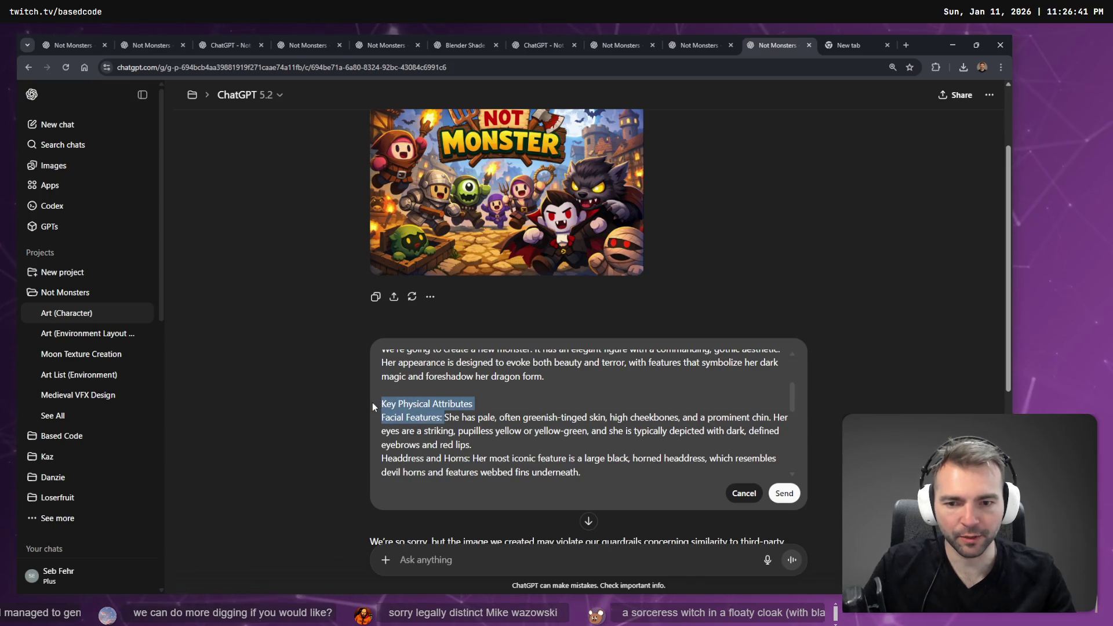
{"action": "key", "text": "BackSpace"}
{"action": "type", "text": "The "}
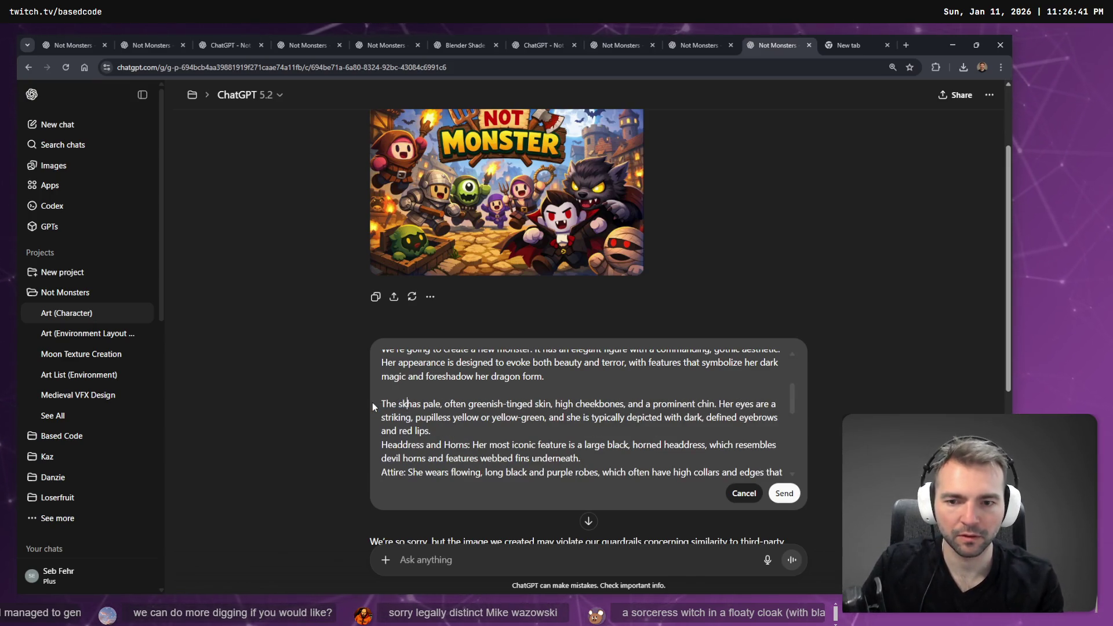
{"action": "type", "text": "skin is pale"}
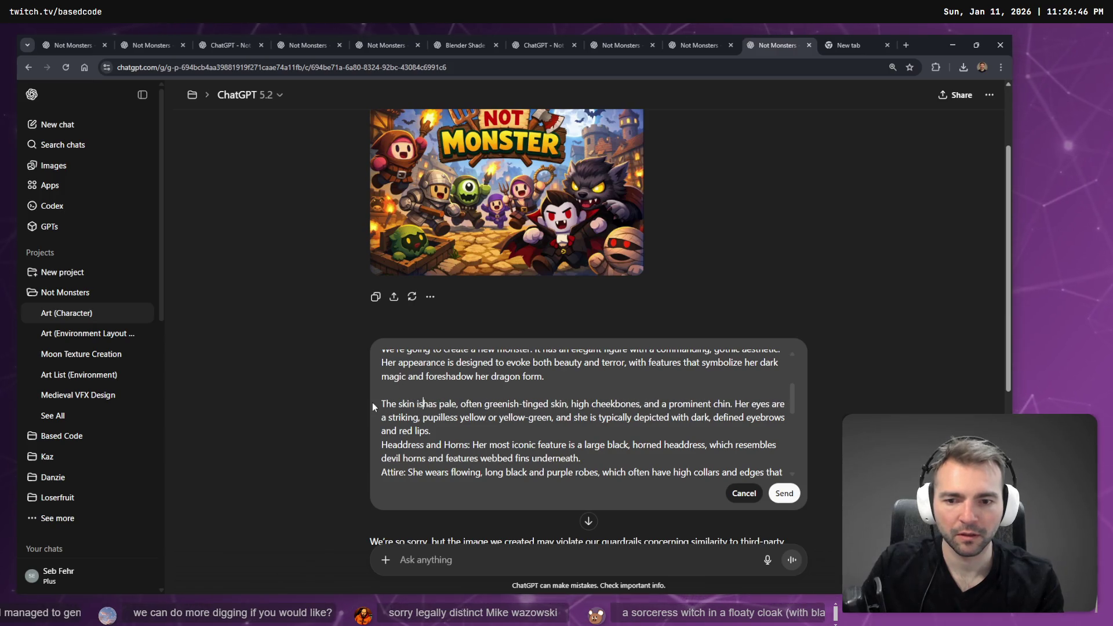
{"action": "key", "text": "Delete"}
{"action": "key", "text": "Delete"}
{"action": "key", "text": "Delete"}
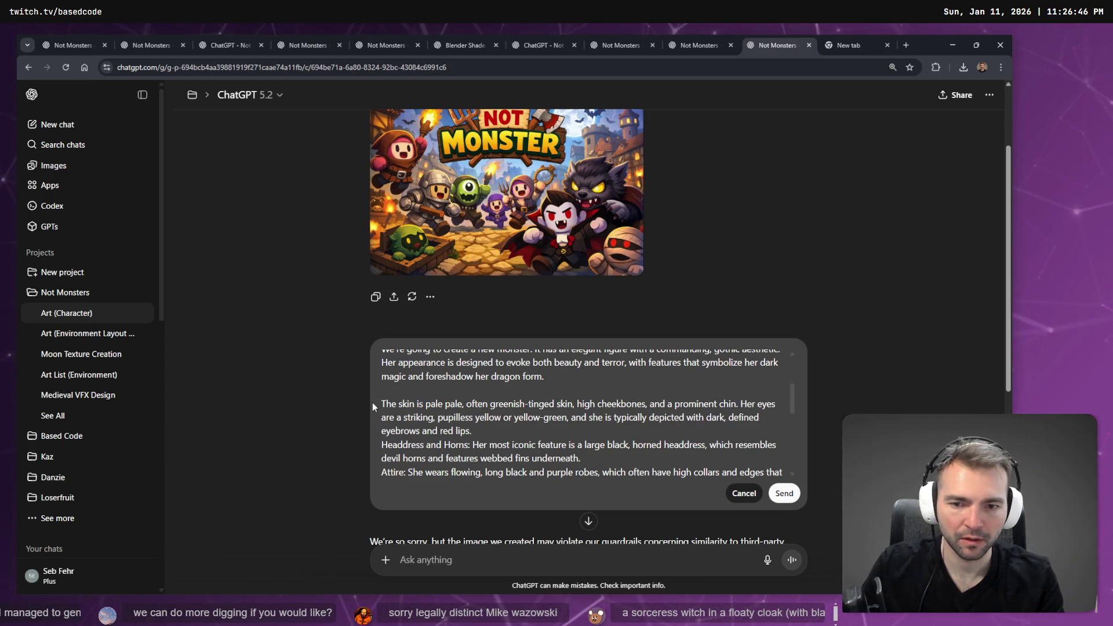
{"action": "key", "text": "ctrl+Right"}
{"action": "key", "text": "ctrl+shift+Right"}
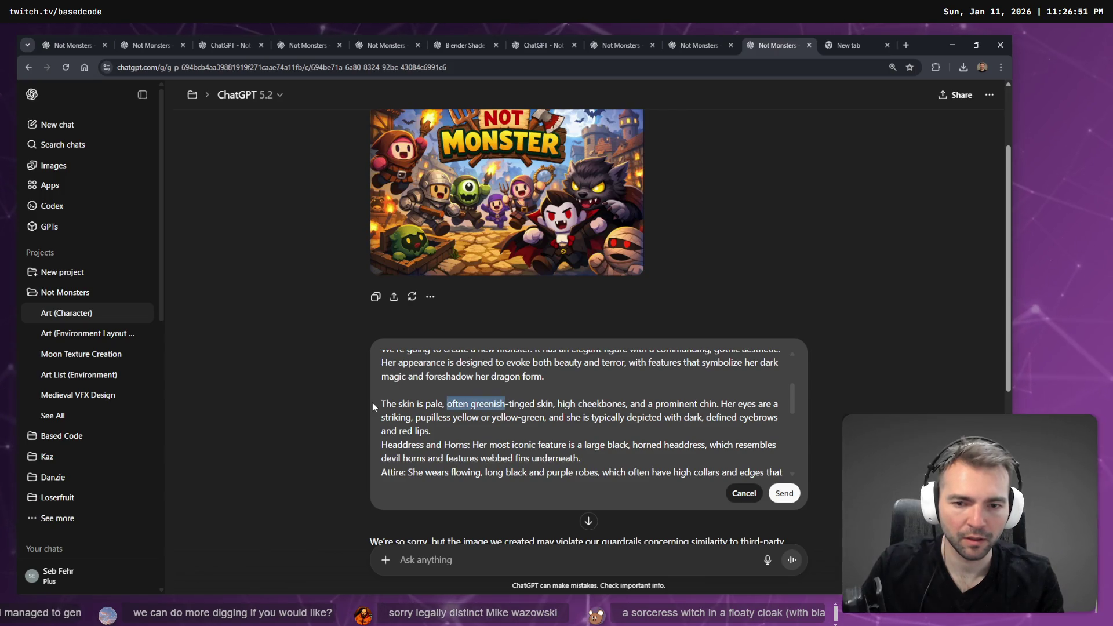
{"action": "key", "text": "Delete"}
{"action": "key", "text": "Delete"}
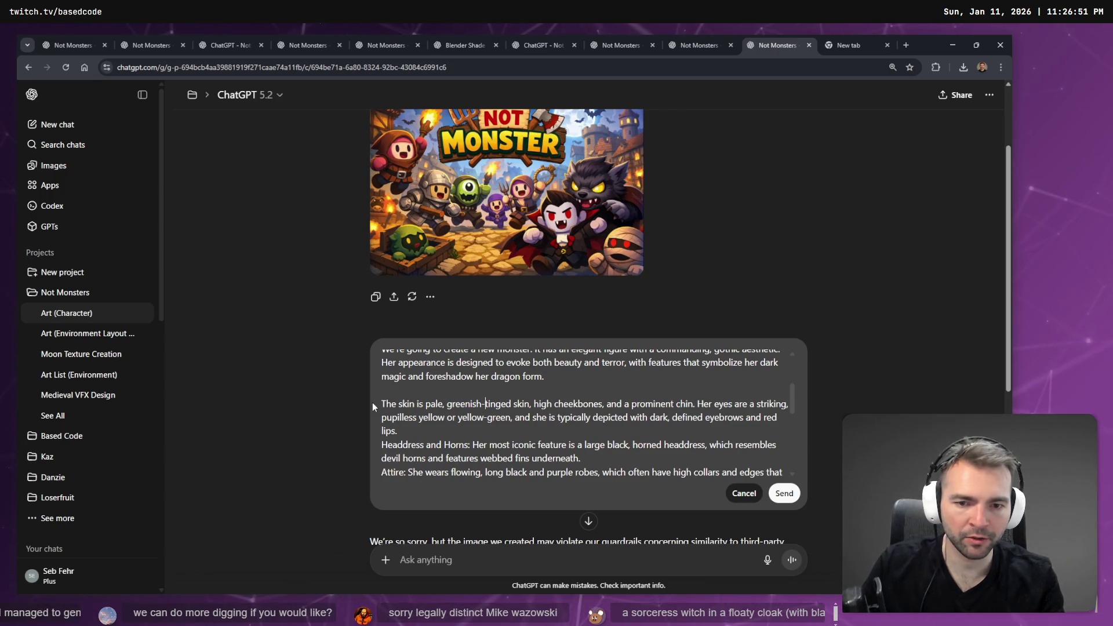
{"action": "key", "text": "ctrl+Right"}
{"action": "key", "text": "ctrl+Right"}
{"action": "key", "text": "ctrl+Right"}
{"action": "key", "text": "ctrl+shift+Right"}
{"action": "key", "text": "Delete"}
{"action": "key", "text": "BackSpace"}
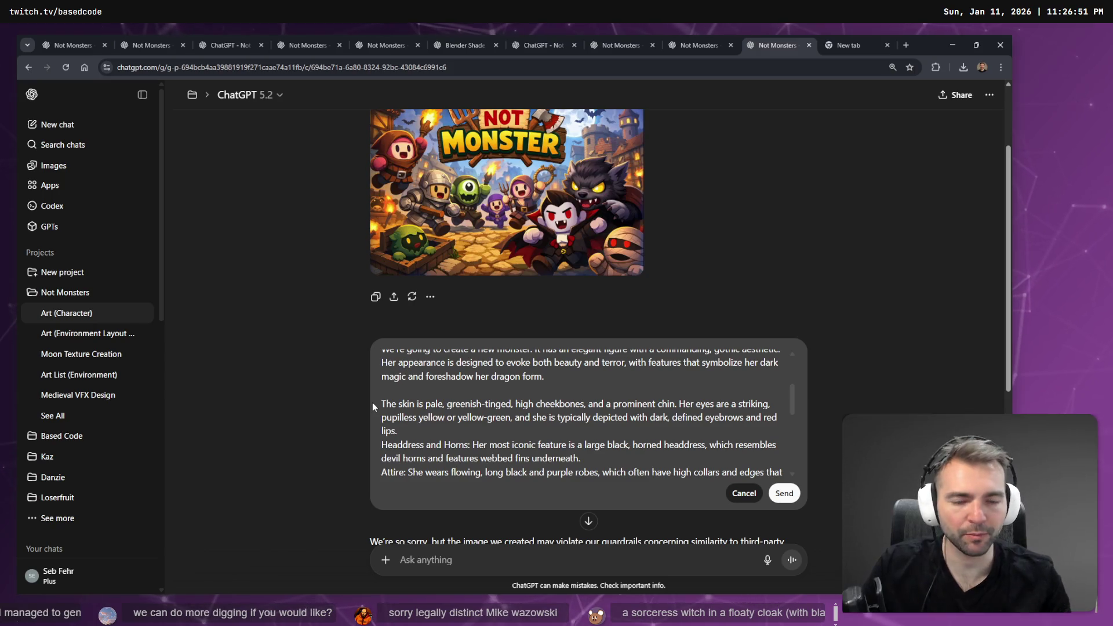
Rephrase the eyes sentence to begin 'She has dark' instead of 'is typically depicted'.
{"action": "left_click", "coordinate": [409, 418]}
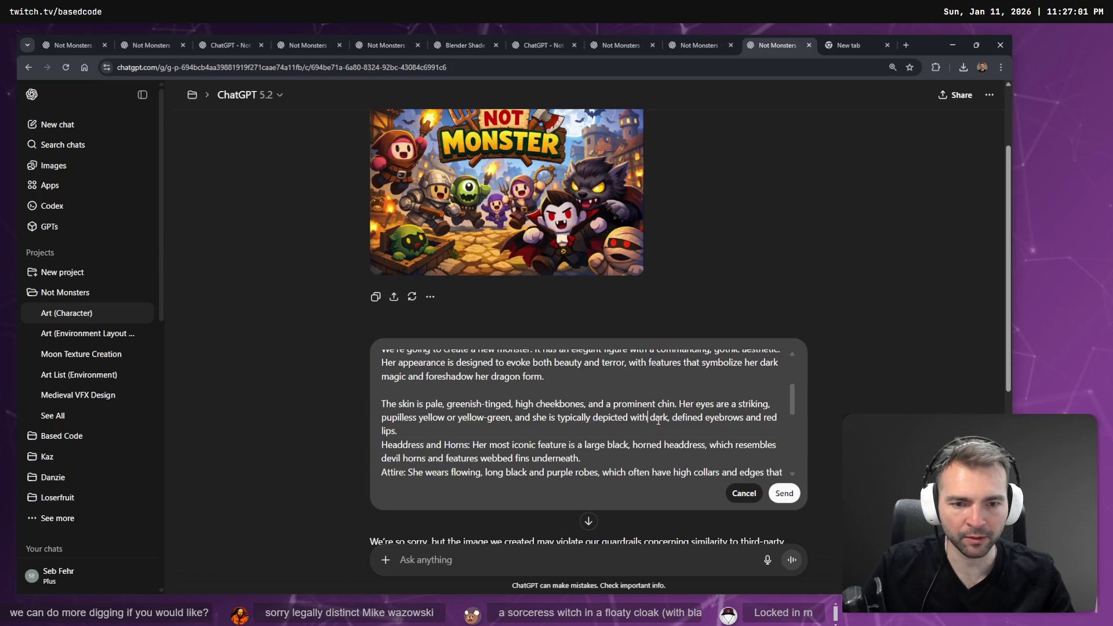
{"action": "key", "text": "ctrl+Right"}
{"action": "key", "text": "ctrl+Right"}
{"action": "key", "text": "ctrl+shift+Right"}
{"action": "key", "text": "ctrl+shift+Right"}
{"action": "key", "text": "ctrl+shift+Right"}
{"action": "type", "text": "has"}
{"action": "key", "text": "ctrl+Delete"}
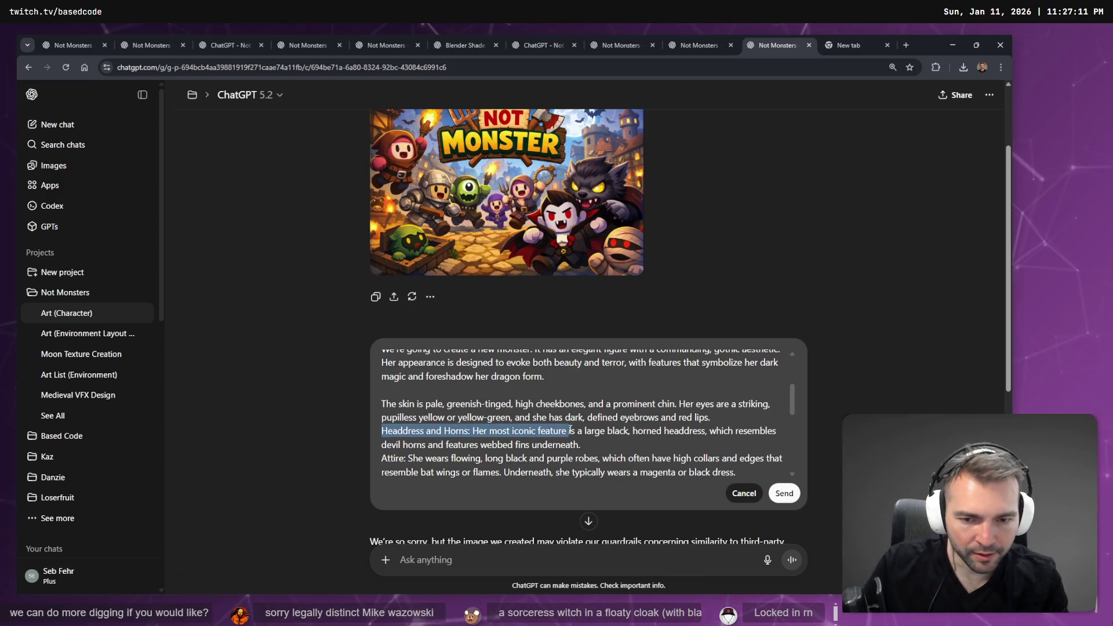
{"action": "type", "text": "She has"}
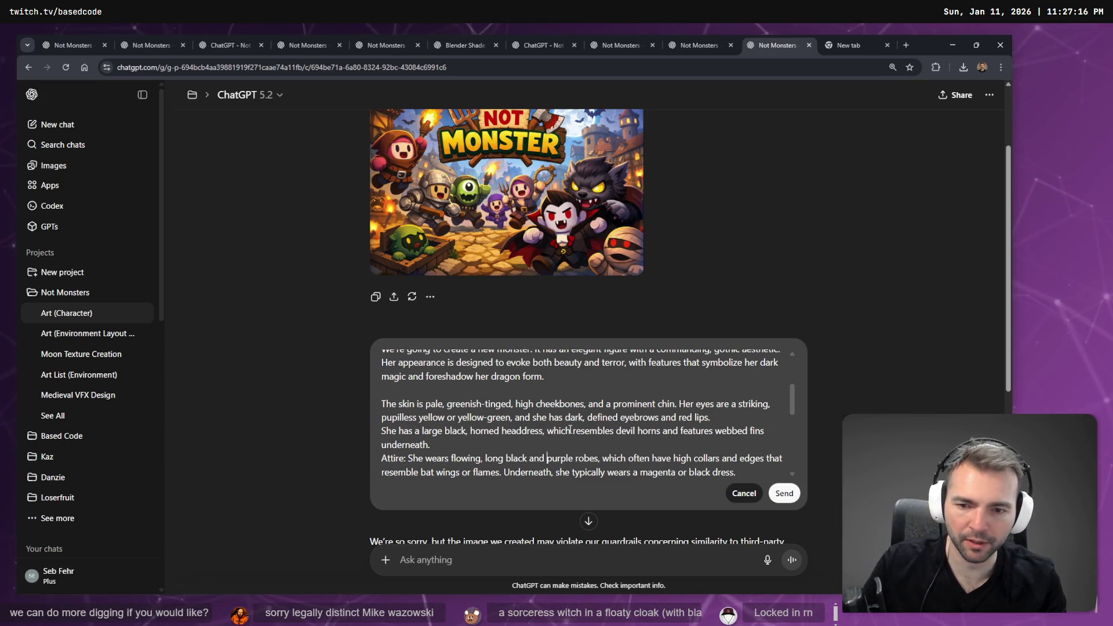
Remove the Attire and Accessories headings and 'or flames', and add a closing ``` line.
{"action": "key", "text": "Down"}
{"action": "key", "text": "Down"}
{"action": "key", "text": "Down"}
{"action": "key", "text": "shift+ctrl+Right"}
{"action": "key", "text": "BackSpace"}
{"action": "key", "text": "BackSpace"}
{"action": "key", "text": "Down"}
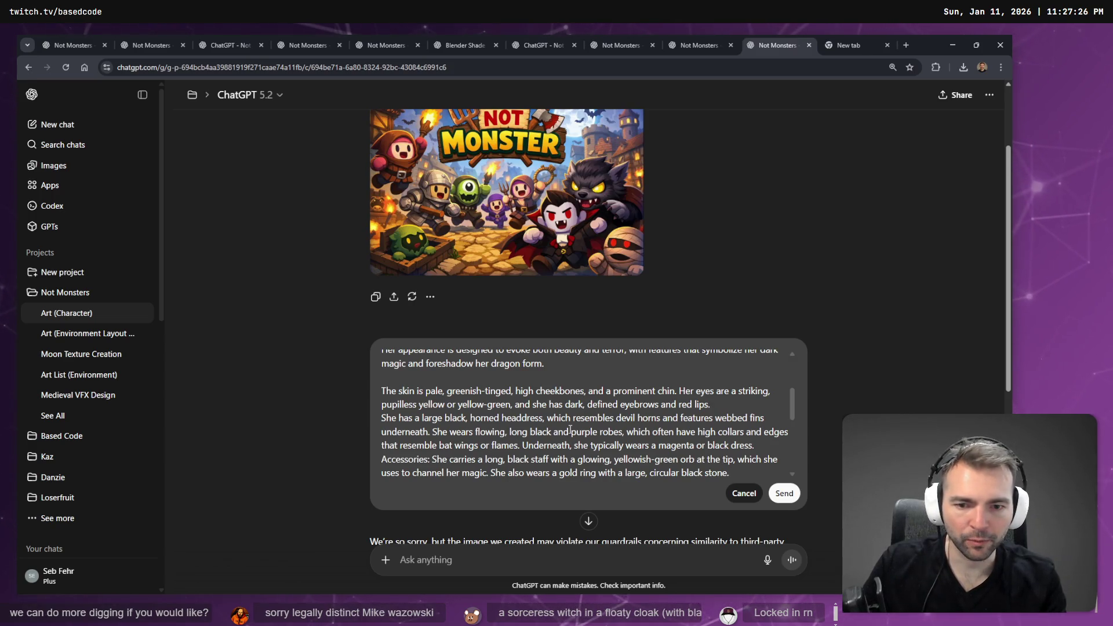
{"action": "key", "text": "ctrl+BackSpace"}
{"action": "key", "text": "ctrl+BackSpace"}
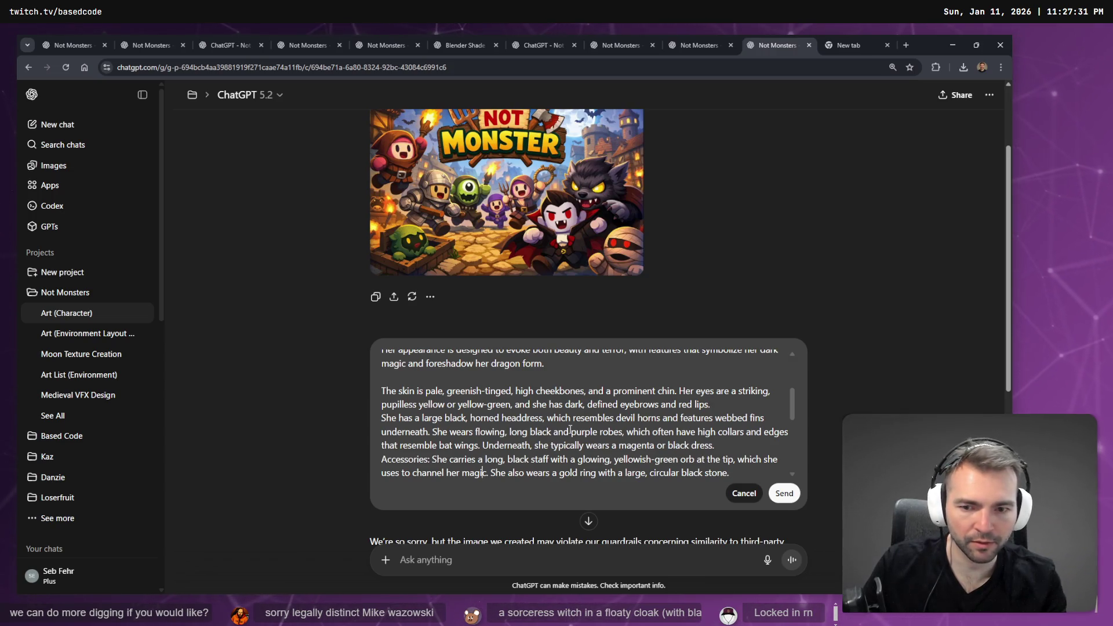
{"action": "key", "text": "End"}
{"action": "key", "text": "shift+Return"}
{"action": "type", "text": "```"}
{"action": "key", "text": "ctrl+Left"}
{"action": "key", "text": "ctrl+Left"}
{"action": "key", "text": "ctrl+Left"}
{"action": "key", "text": "ctrl+BackSpace"}
{"action": "key", "text": "ctrl+BackSpace"}
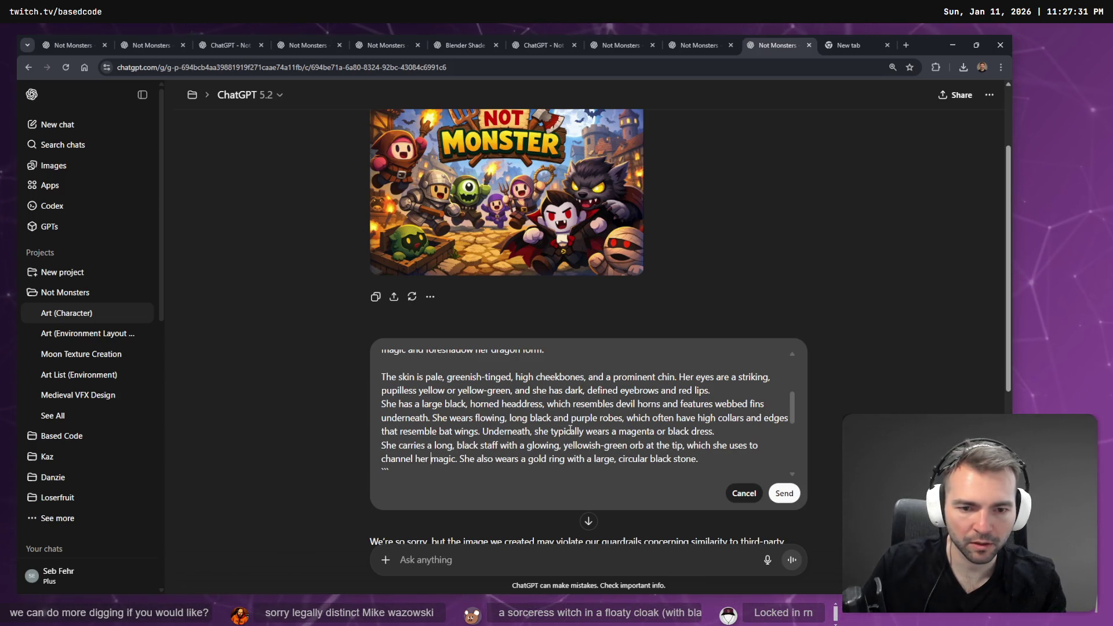
{"action": "scroll", "coordinate": [569, 428], "scroll_direction": "up", "scroll_amount": 3}
{"action": "scroll", "coordinate": [569, 428], "scroll_direction": "down", "scroll_amount": 10}
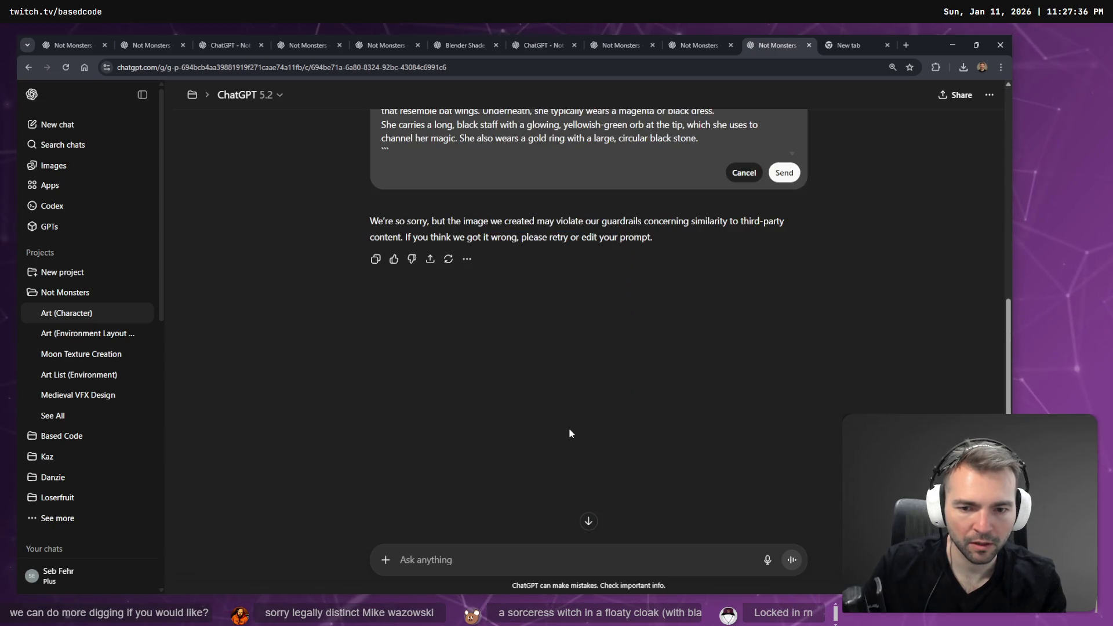
Replace the description's closing lines with pasted text and send the edited monster prompt.
{"action": "scroll", "coordinate": [638, 318], "scroll_direction": "up", "scroll_amount": 1}
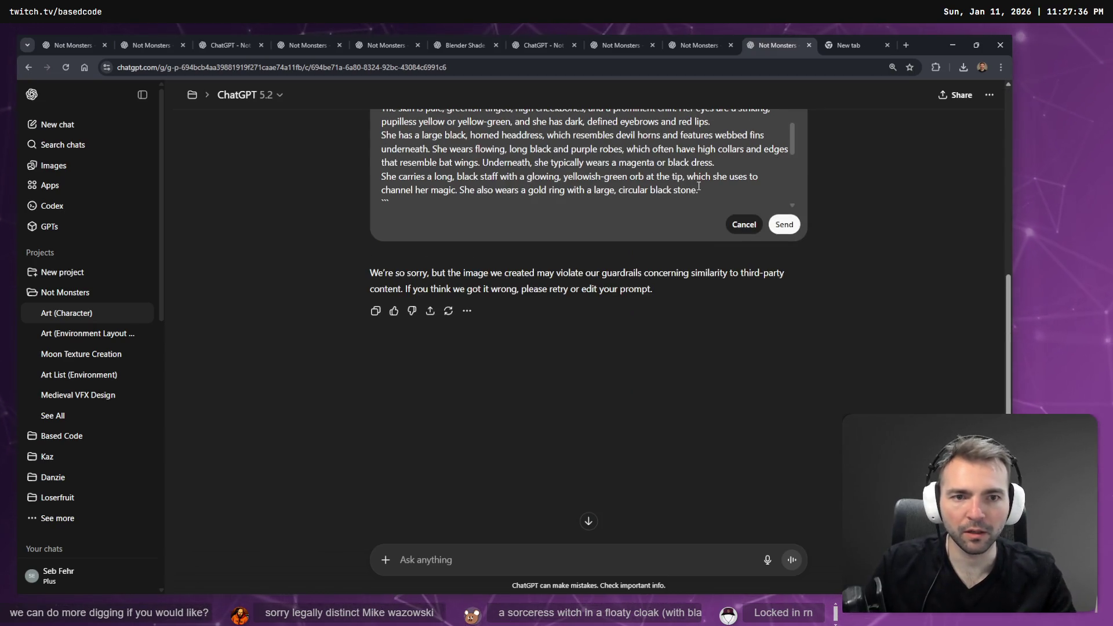
{"action": "mouse_move", "coordinate": [710, 191]}
{"action": "left_mouse_down"}
{"action": "mouse_move", "coordinate": [684, 183]}
{"action": "mouse_move", "coordinate": [730, 167]}
{"action": "left_mouse_up"}
{"action": "key", "text": "BackSpace"}
{"action": "key", "text": "ctrl+v"}
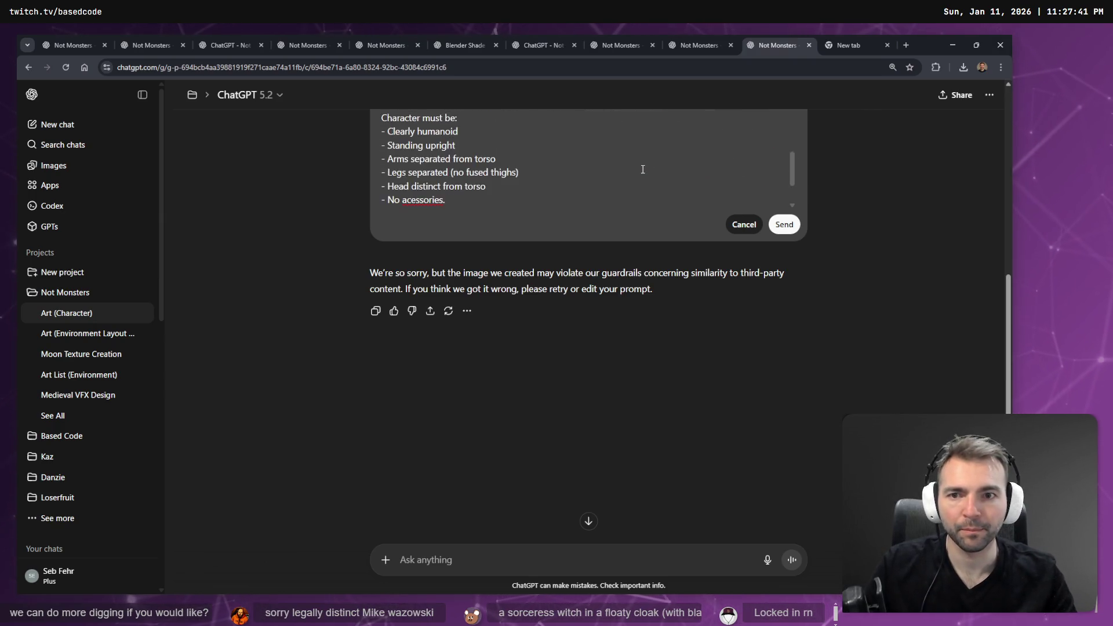
{"action": "left_click", "coordinate": [784, 225]}
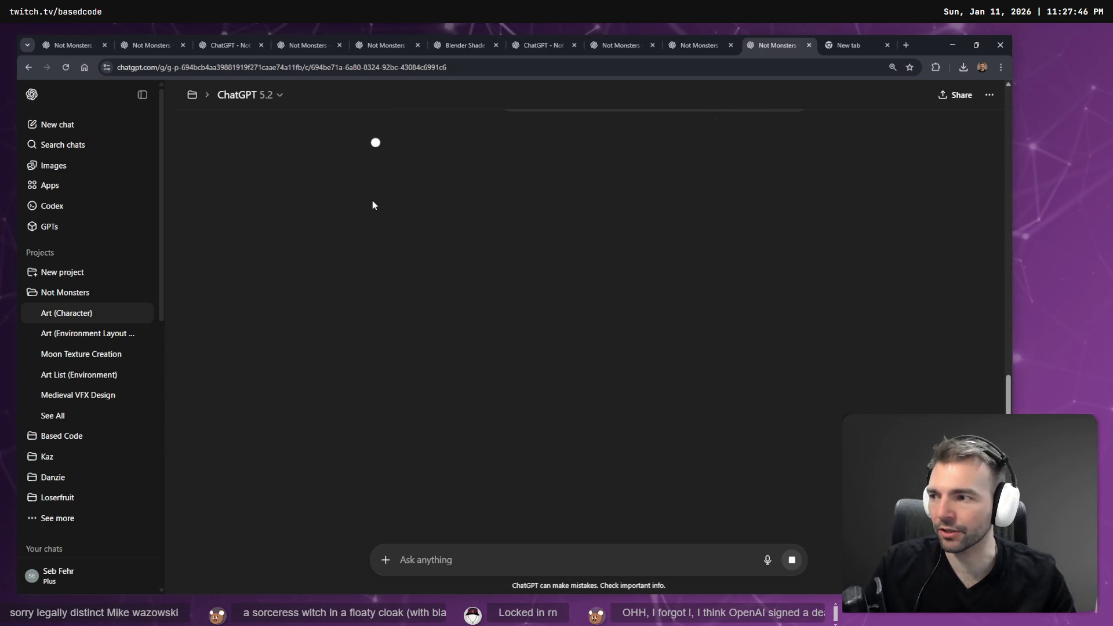
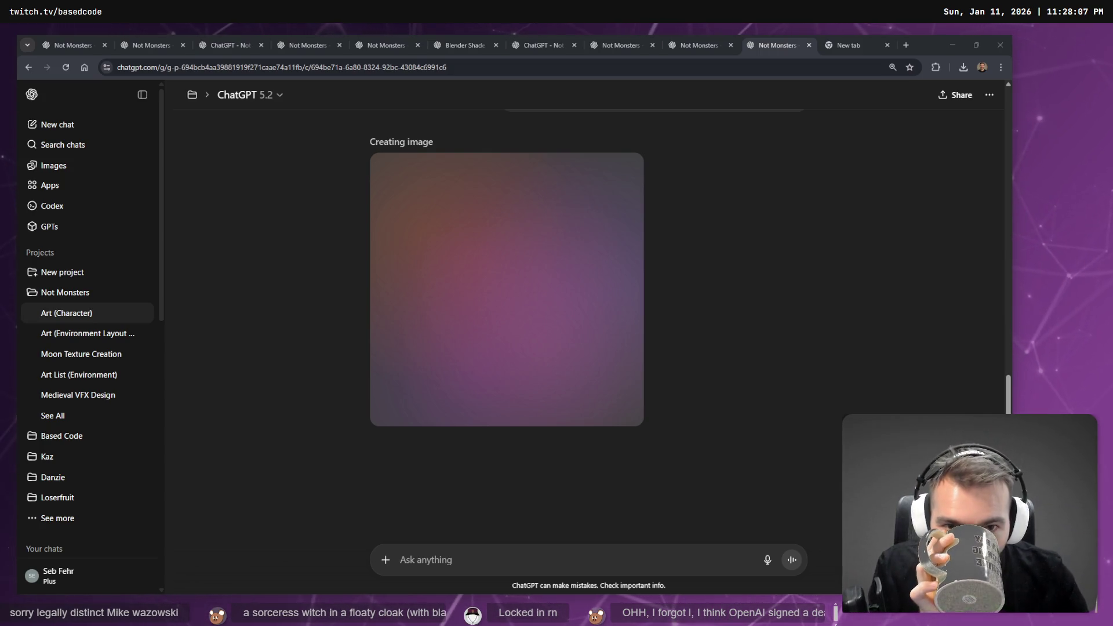
Focus the browser window and close an accidentally opened blank tab.
{"action": "scroll", "coordinate": [737, 256], "scroll_direction": "up", "scroll_amount": 5}
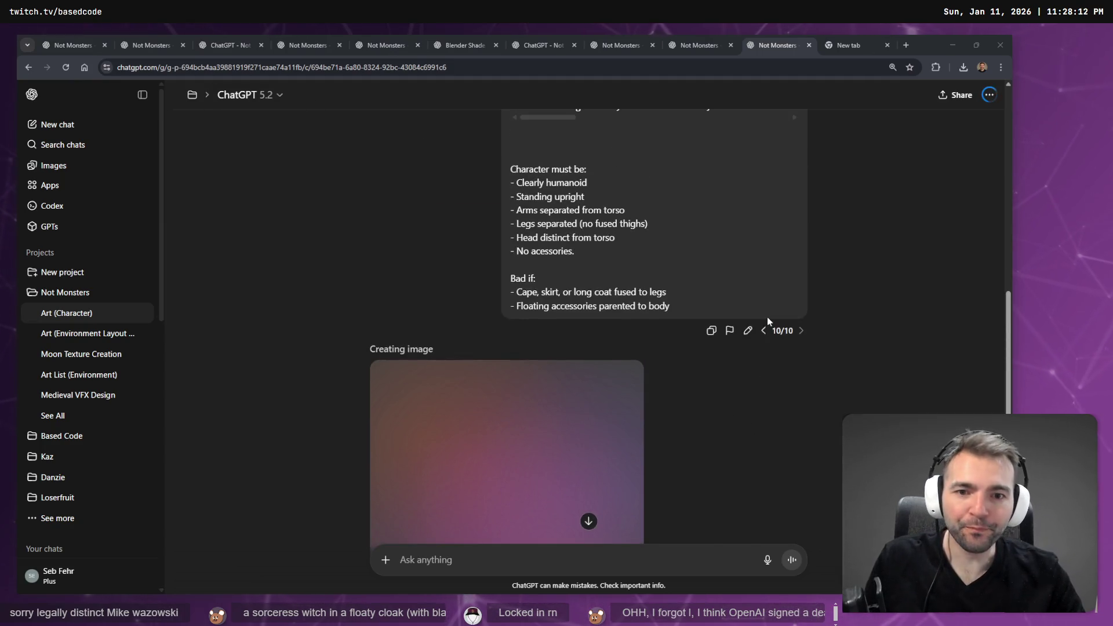
{"action": "left_click", "coordinate": [629, 275]}
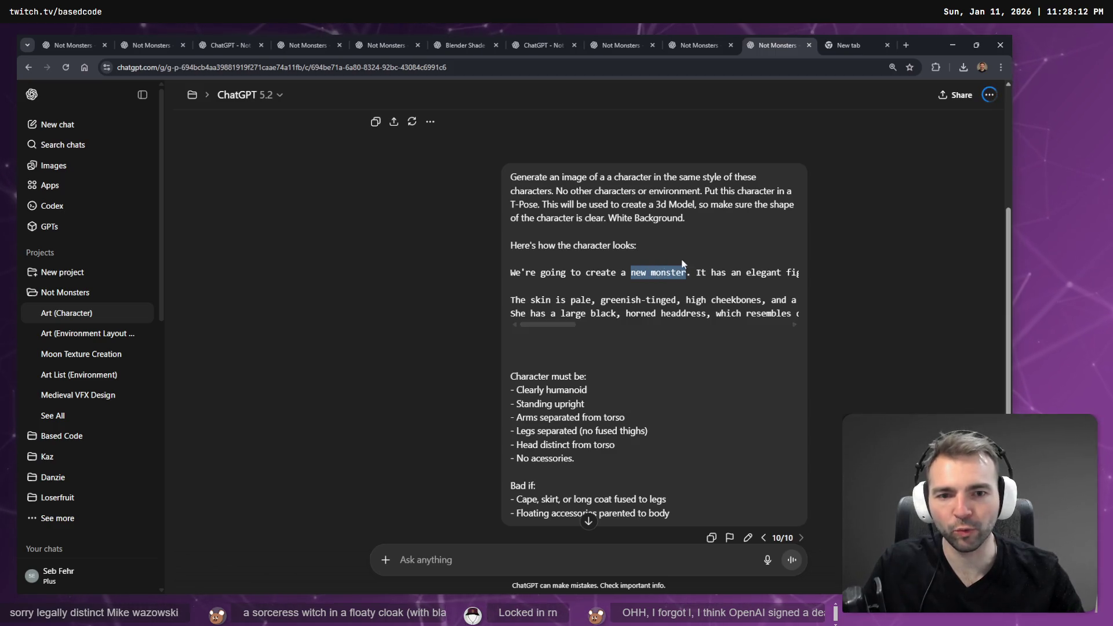
{"action": "scroll", "coordinate": [661, 259], "scroll_direction": "down", "scroll_amount": 7}
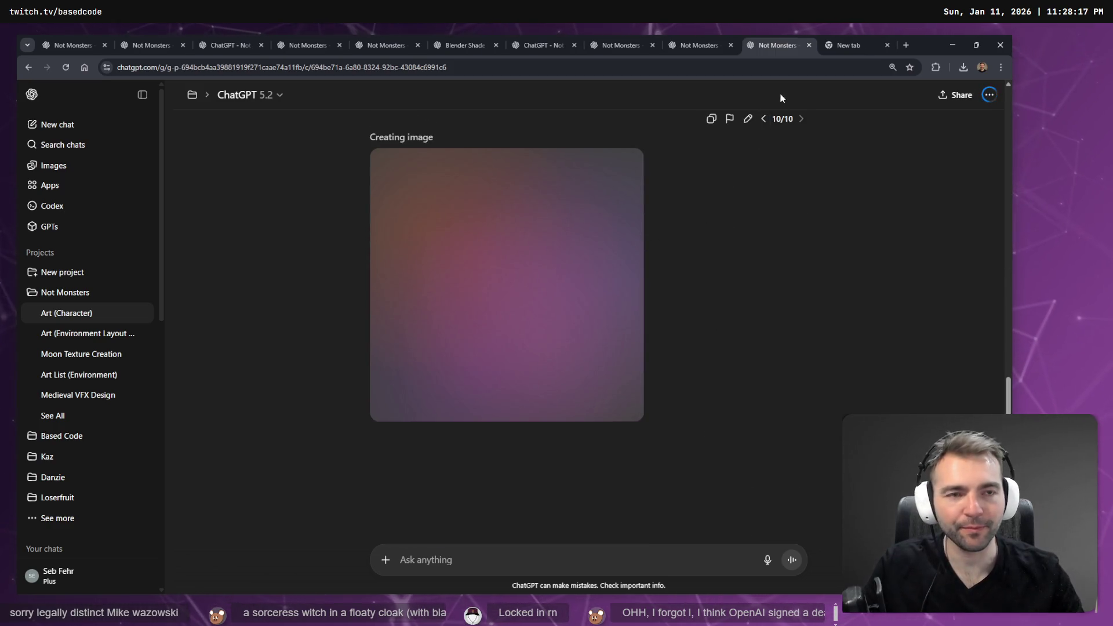
{"action": "left_click", "coordinate": [847, 36]}
{"action": "key", "text": "ctrl+w"}
Page back to prompt version 9/10 showing the chibi blacksmith.
{"action": "scroll", "coordinate": [676, 312], "scroll_direction": "up", "scroll_amount": 5}
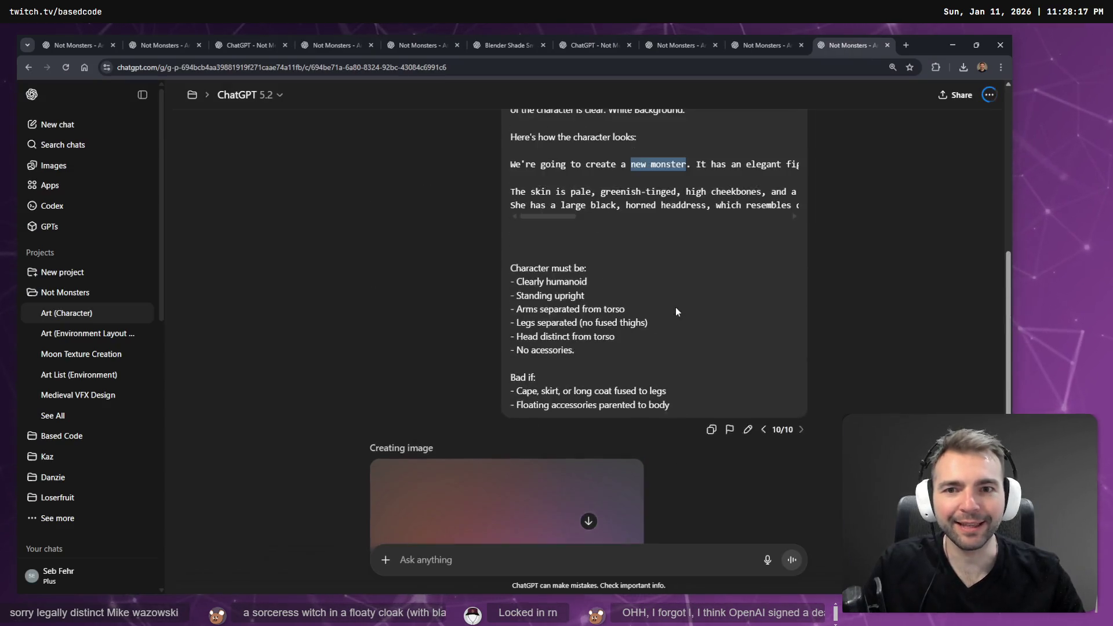
{"action": "scroll", "coordinate": [679, 308], "scroll_direction": "up", "scroll_amount": 6}
{"action": "scroll", "coordinate": [726, 284], "scroll_direction": "down", "scroll_amount": 5}
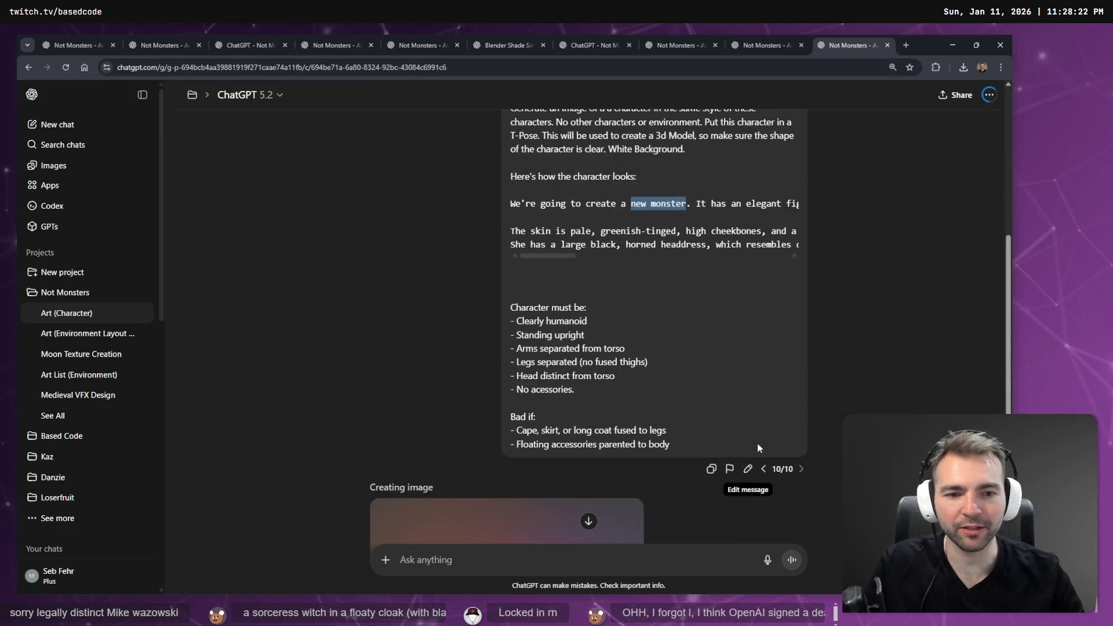
{"action": "left_click", "coordinate": [763, 468]}
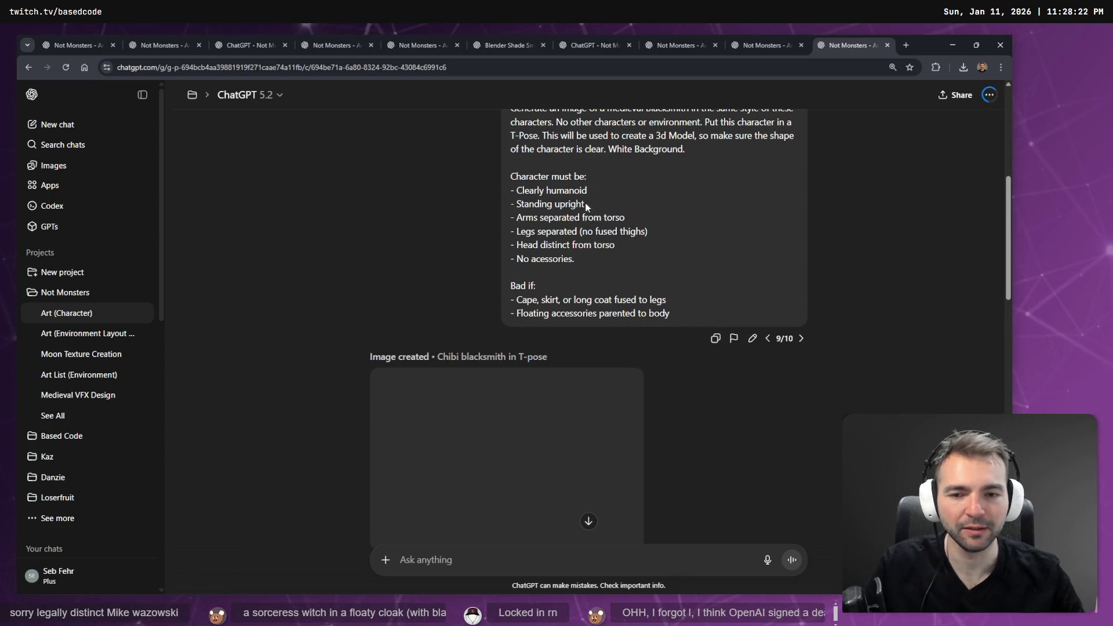
Review the chibi blacksmith result, then return to the latest version 10/10.
{"action": "scroll", "coordinate": [628, 251], "scroll_direction": "down", "scroll_amount": 2}
{"action": "scroll", "coordinate": [648, 256], "scroll_direction": "up", "scroll_amount": 5}
{"action": "scroll", "coordinate": [630, 348], "scroll_direction": "down", "scroll_amount": 4}
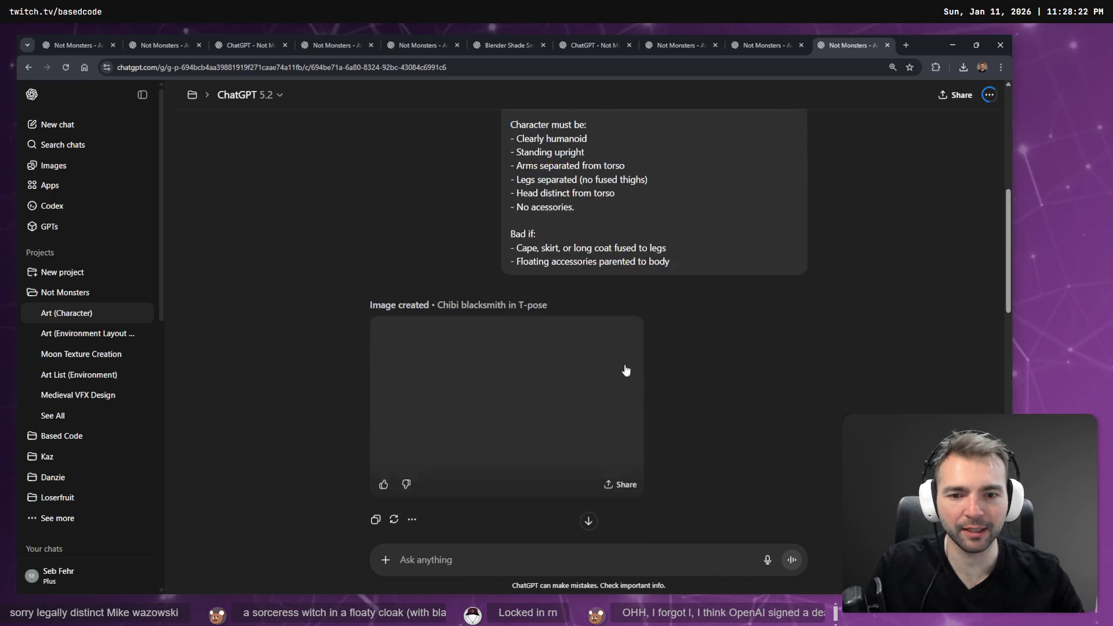
{"action": "scroll", "coordinate": [629, 380], "scroll_direction": "down", "scroll_amount": 5}
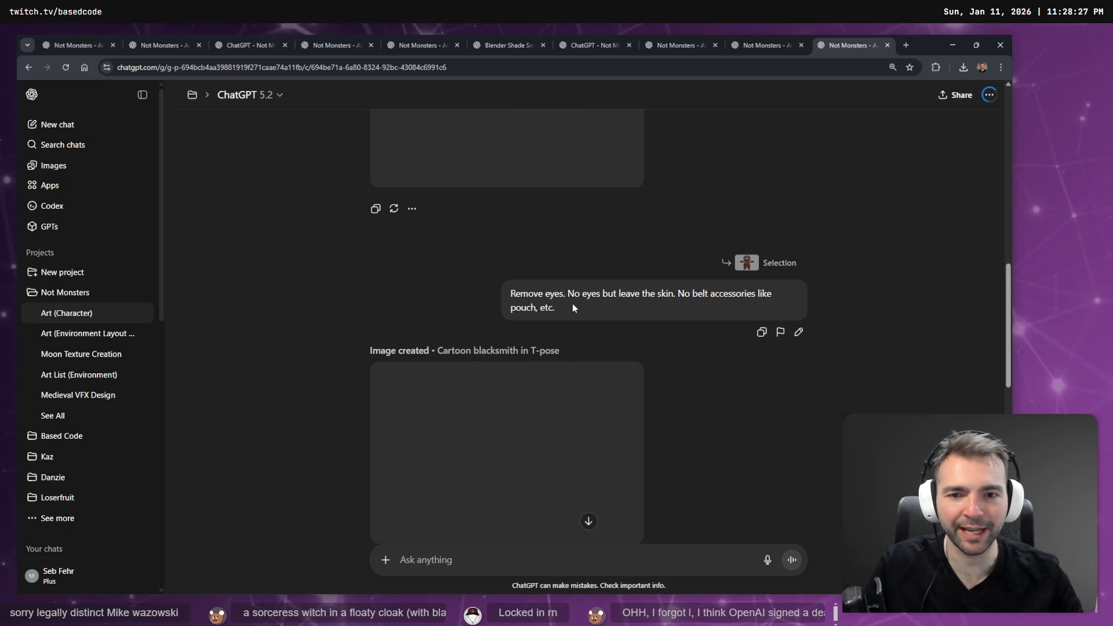
{"action": "scroll", "coordinate": [570, 304], "scroll_direction": "down", "scroll_amount": 10}
{"action": "scroll", "coordinate": [648, 270], "scroll_direction": "down", "scroll_amount": 2}
{"action": "scroll", "coordinate": [648, 271], "scroll_direction": "up", "scroll_amount": 10}
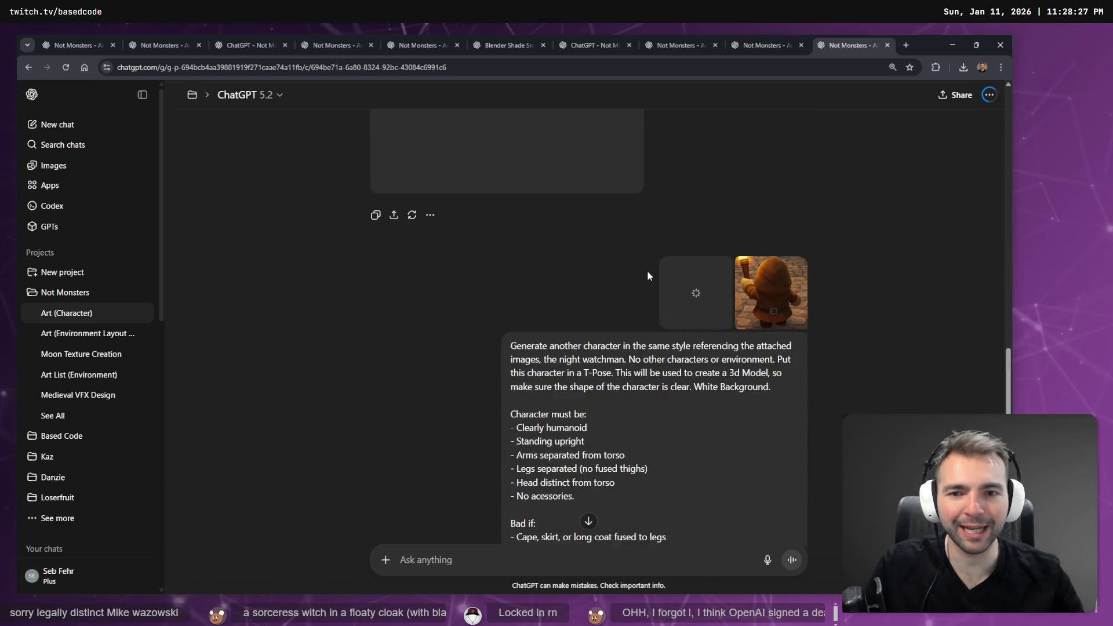
{"action": "scroll", "coordinate": [793, 325], "scroll_direction": "up", "scroll_amount": 4}
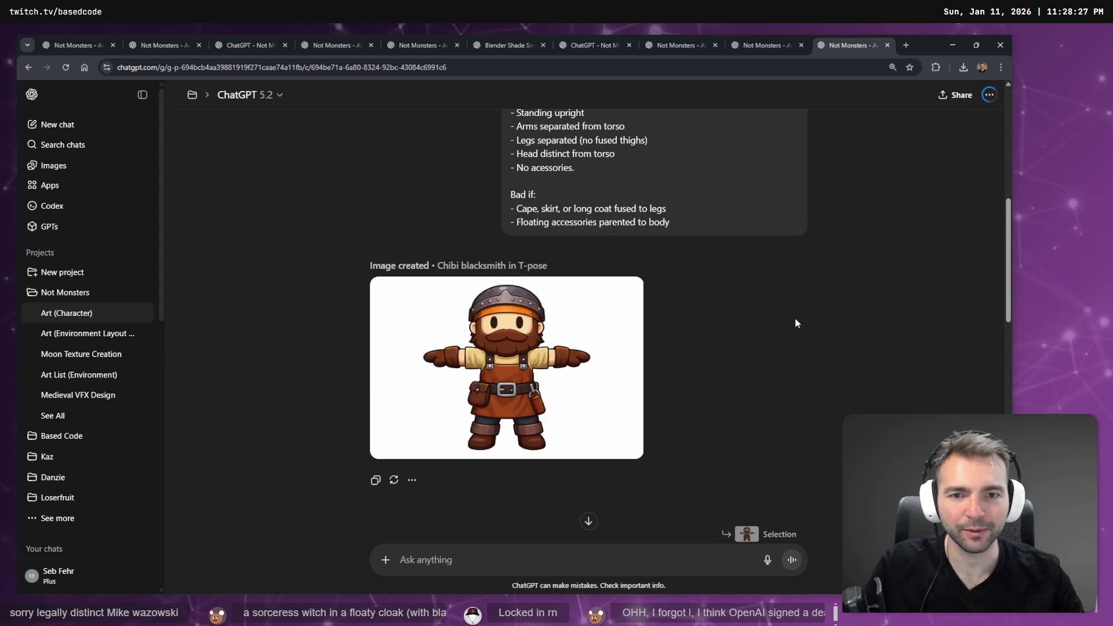
{"action": "left_click", "coordinate": [799, 299]}
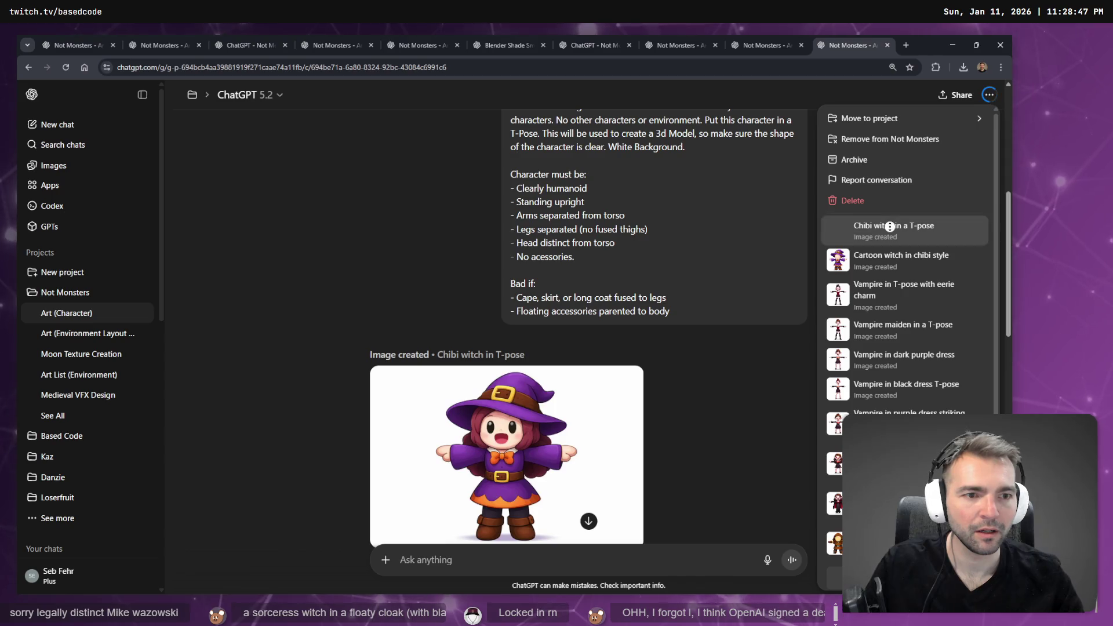
Jump to the Chibi witch in a T-pose image and glance at the conversation options.
{"action": "left_click", "coordinate": [881, 226]}
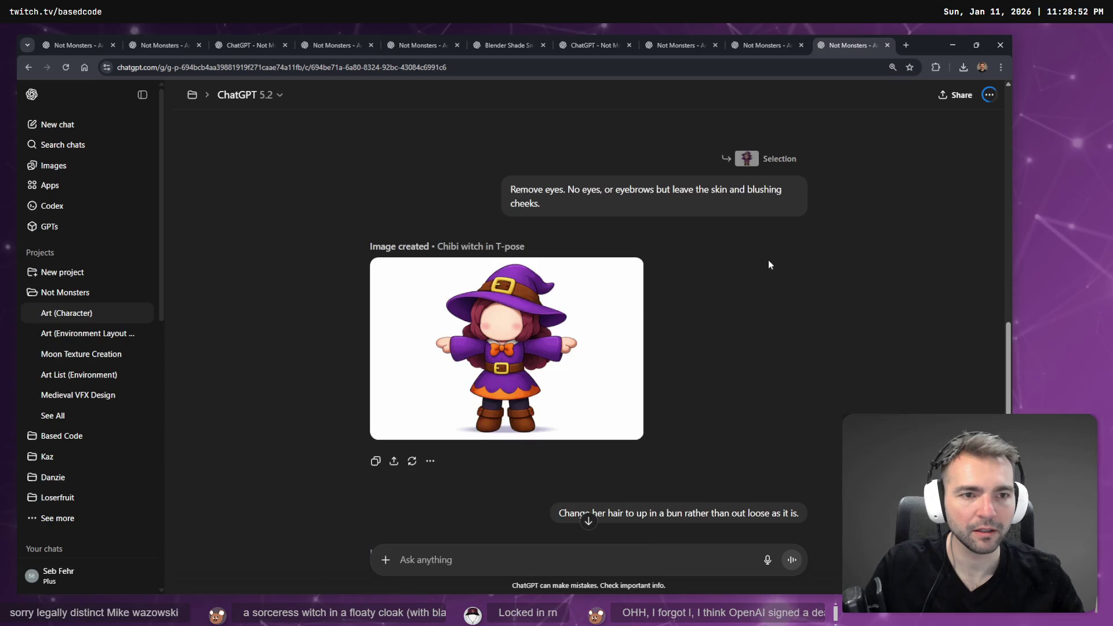
{"action": "left_click", "coordinate": [989, 94]}
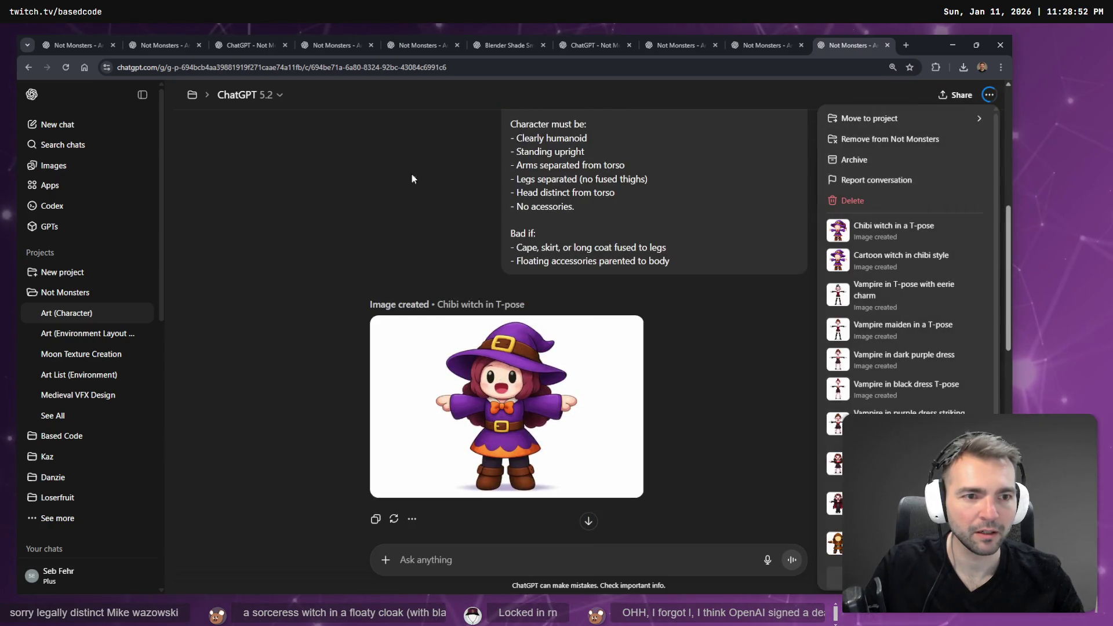
{"action": "key", "text": "Escape"}
Browse the Images gallery, then go back to the witch conversation.
{"action": "left_click", "coordinate": [70, 164]}
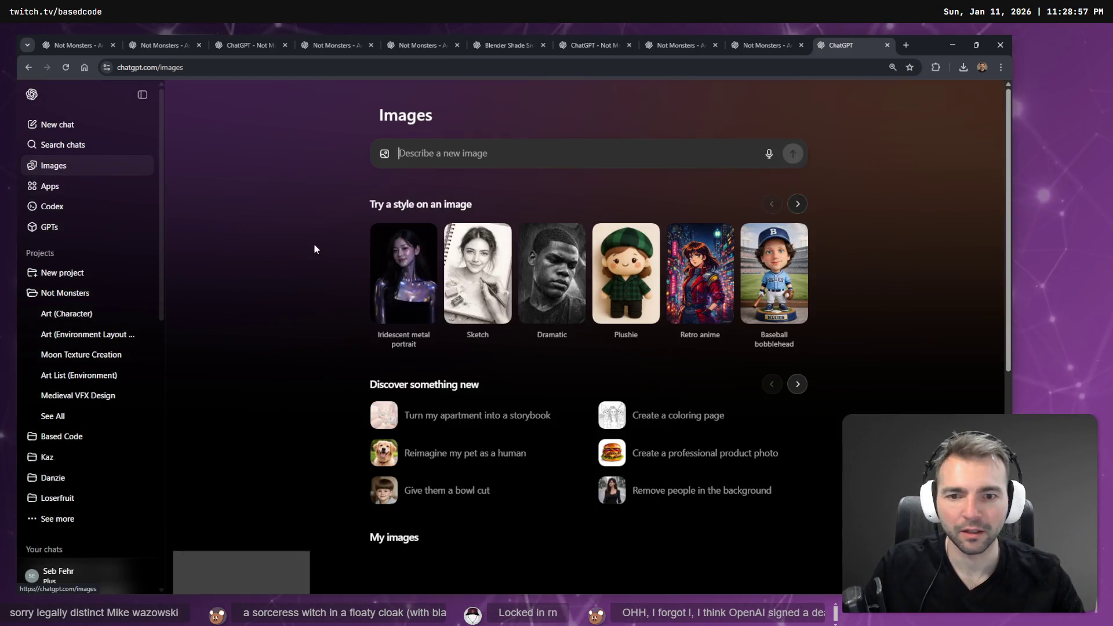
{"action": "scroll", "coordinate": [423, 332], "scroll_direction": "down", "scroll_amount": 5}
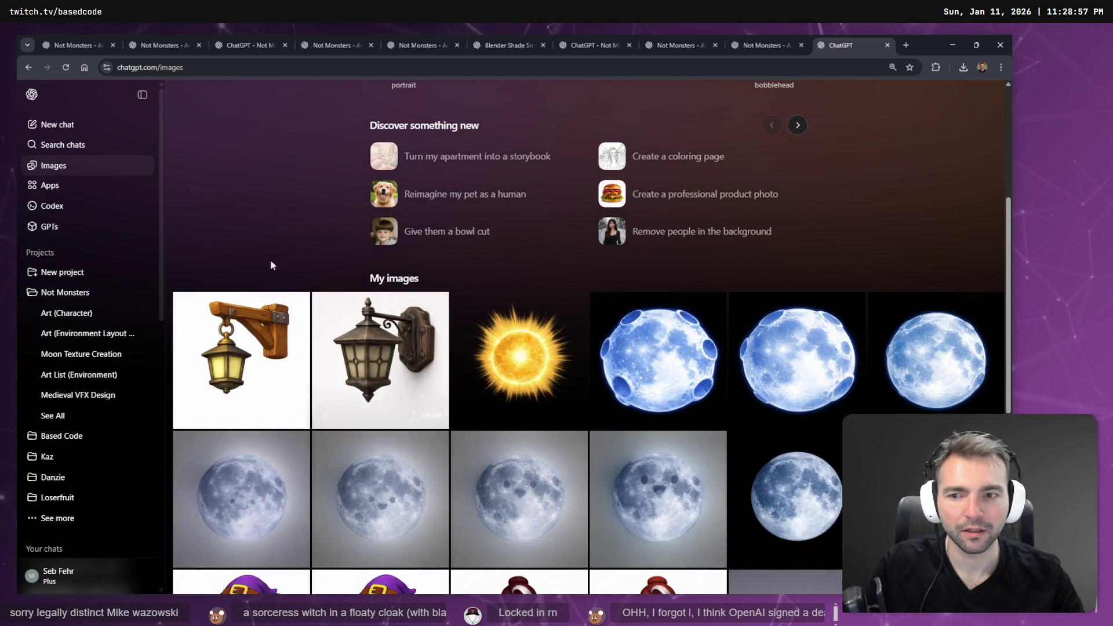
{"action": "scroll", "coordinate": [298, 285], "scroll_direction": "up", "scroll_amount": 5}
{"action": "right_click", "coordinate": [267, 201]}
{"action": "left_click", "coordinate": [283, 207]}
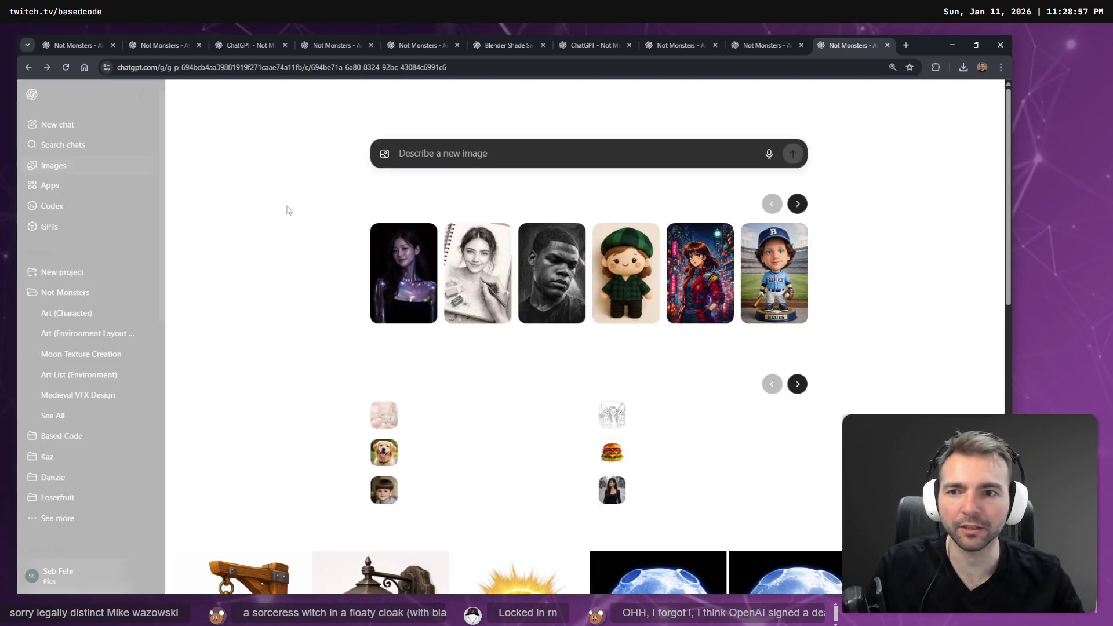
Check the anvil image chat and return to the witch chat.
{"action": "scroll", "coordinate": [284, 195], "scroll_direction": "up", "scroll_amount": 15}
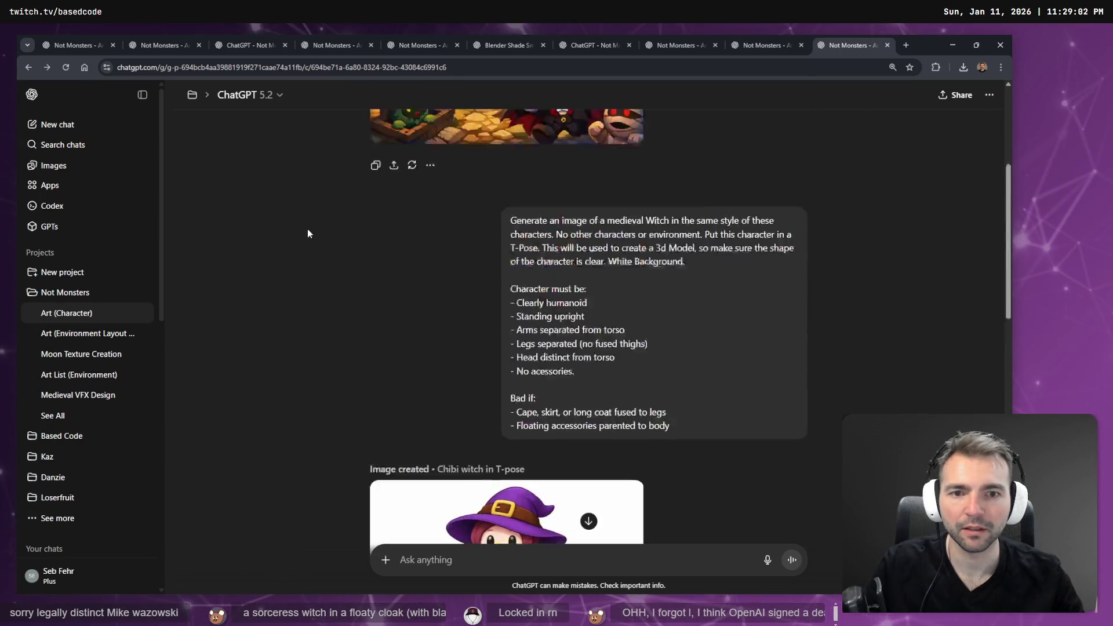
{"action": "scroll", "coordinate": [307, 243], "scroll_direction": "down", "scroll_amount": 5}
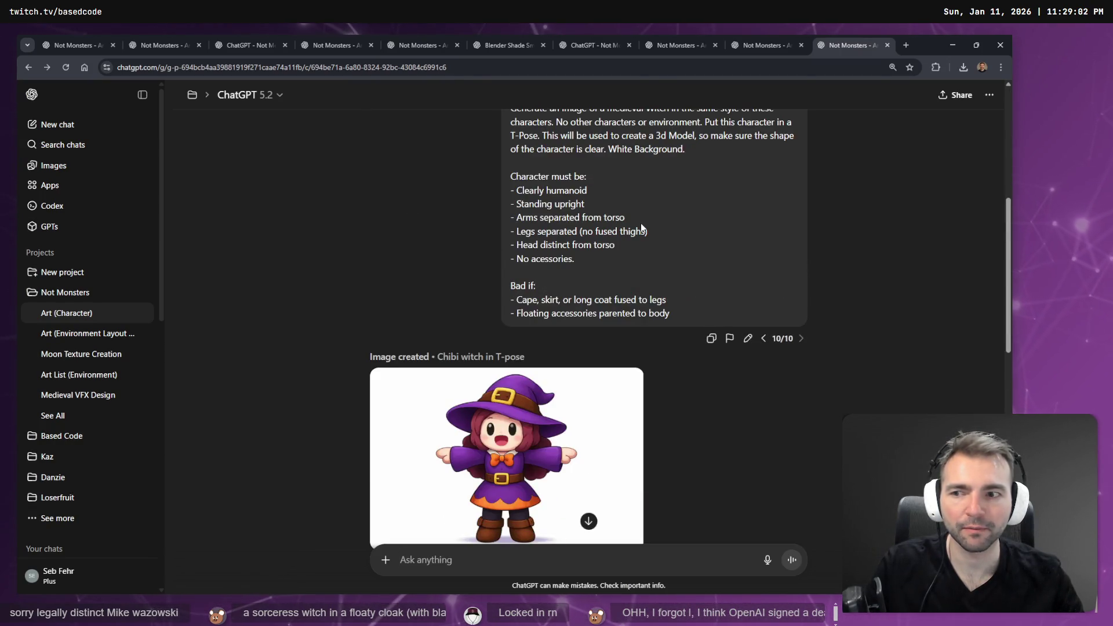
{"action": "left_click", "coordinate": [765, 45]}
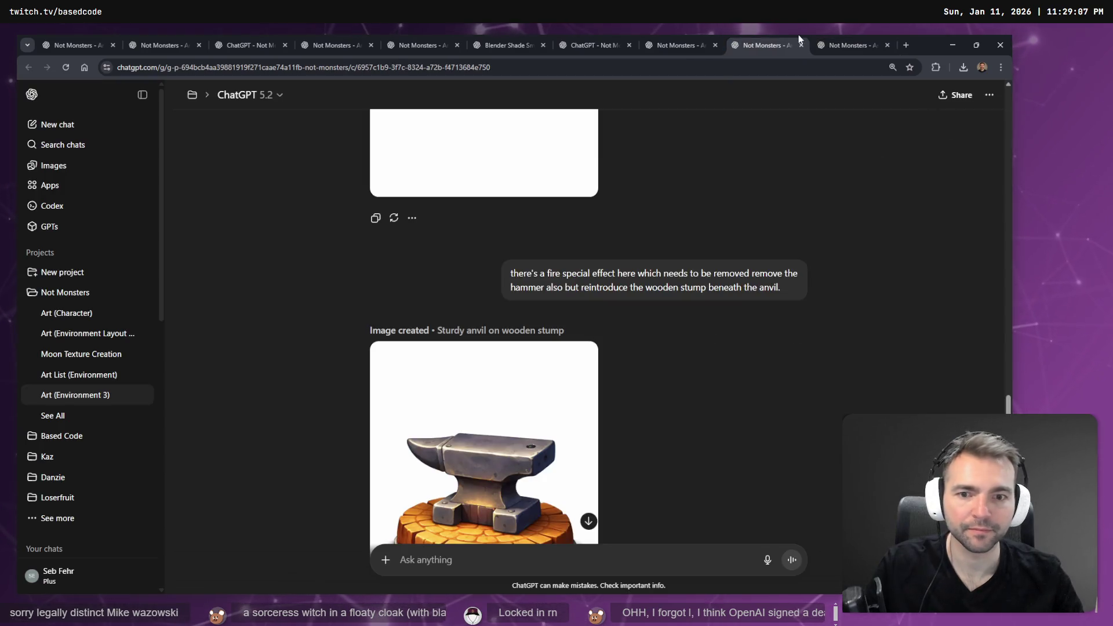
{"action": "left_click", "coordinate": [850, 45]}
Scroll to the bottom of the witch chat and bring up clipboard history with Win+V.
{"action": "left_click", "coordinate": [989, 95]}
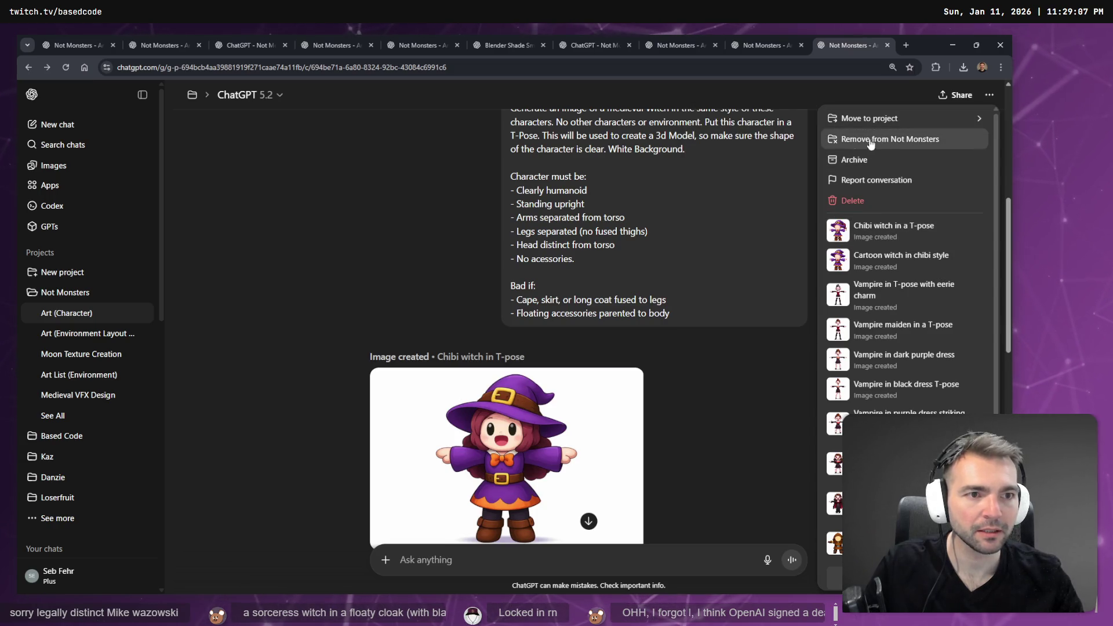
{"action": "key", "text": "Escape"}
{"action": "scroll", "coordinate": [569, 311], "scroll_direction": "up", "scroll_amount": 10}
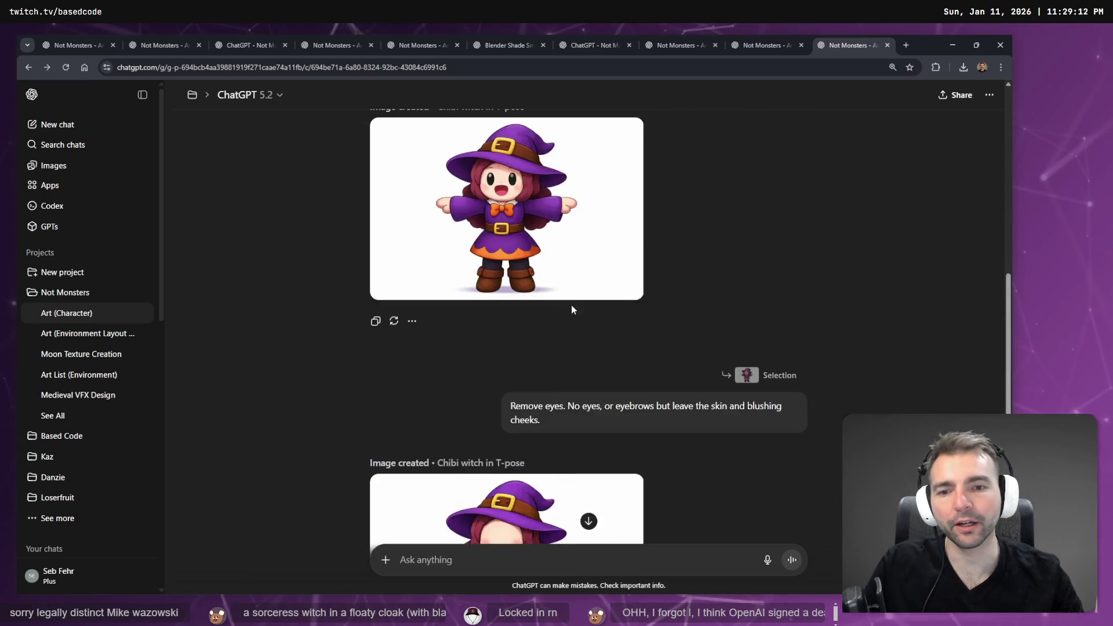
{"action": "scroll", "coordinate": [647, 303], "scroll_direction": "up", "scroll_amount": 7}
{"action": "scroll", "coordinate": [648, 304], "scroll_direction": "down", "scroll_amount": 4}
{"action": "scroll", "coordinate": [648, 304], "scroll_direction": "up", "scroll_amount": 4}
{"action": "scroll", "coordinate": [653, 300], "scroll_direction": "down", "scroll_amount": 15}
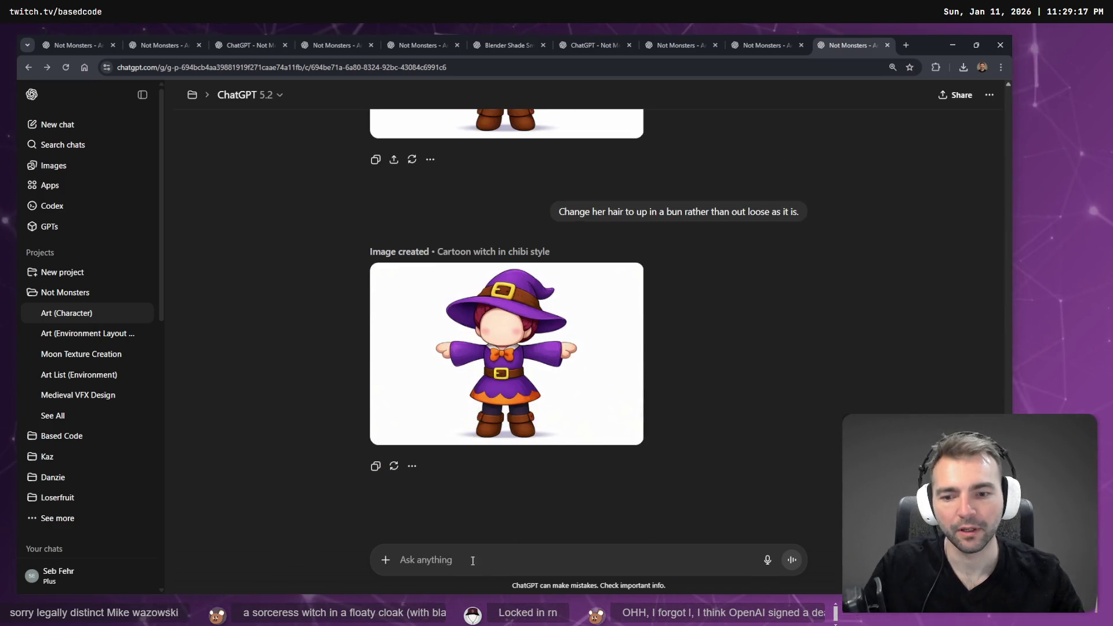
{"action": "key", "text": "super+v"}
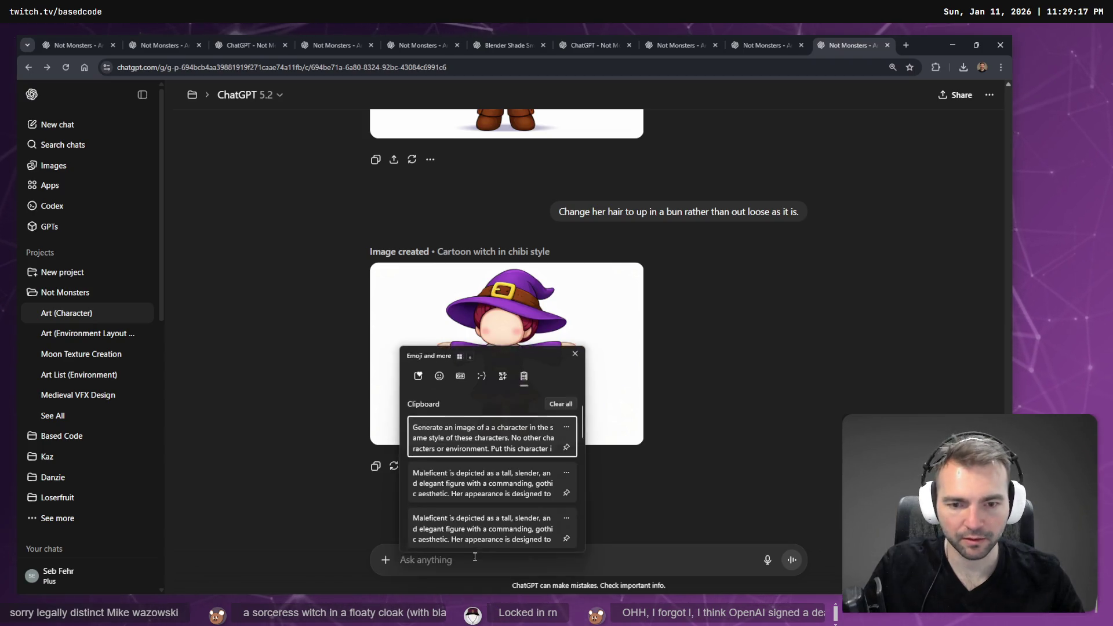
Paste the character prompt and add the opening line "We're designing another witch.".
{"action": "left_click", "coordinate": [498, 432]}
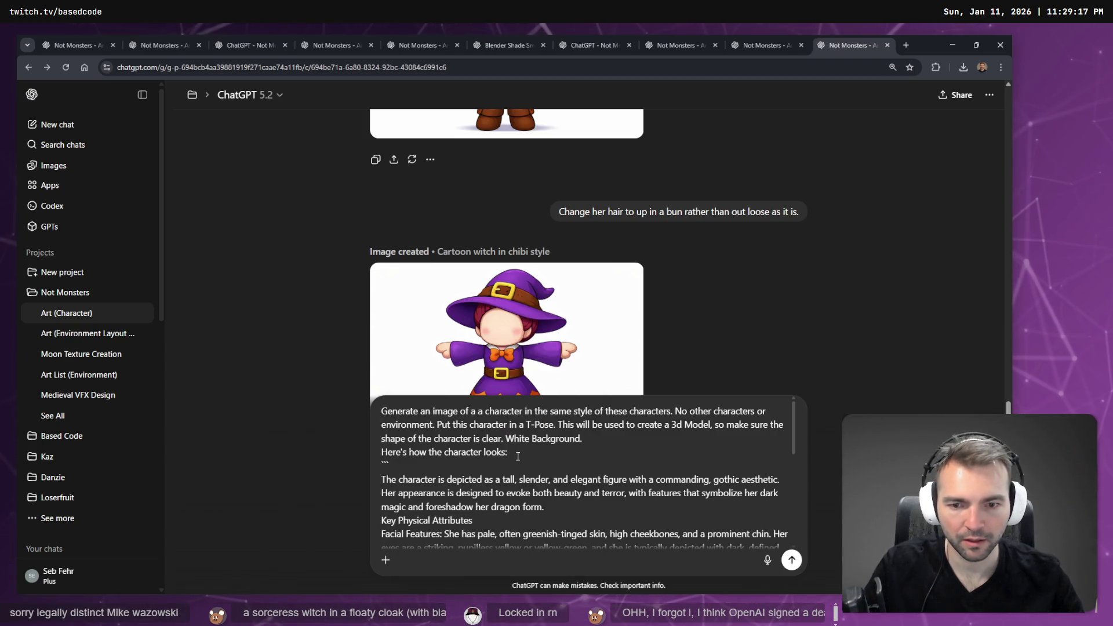
{"action": "left_click", "coordinate": [577, 455]}
{"action": "key", "text": "shift+Return"}
{"action": "key", "text": "shift+Return"}
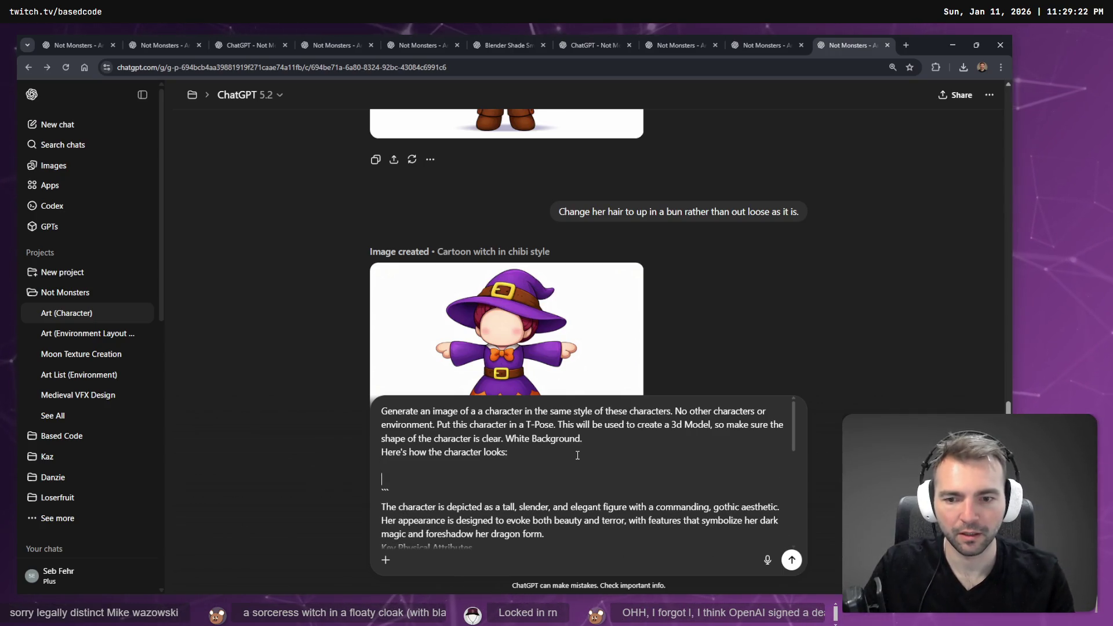
{"action": "key", "text": "shift+Return"}
{"action": "key", "text": "Down"}
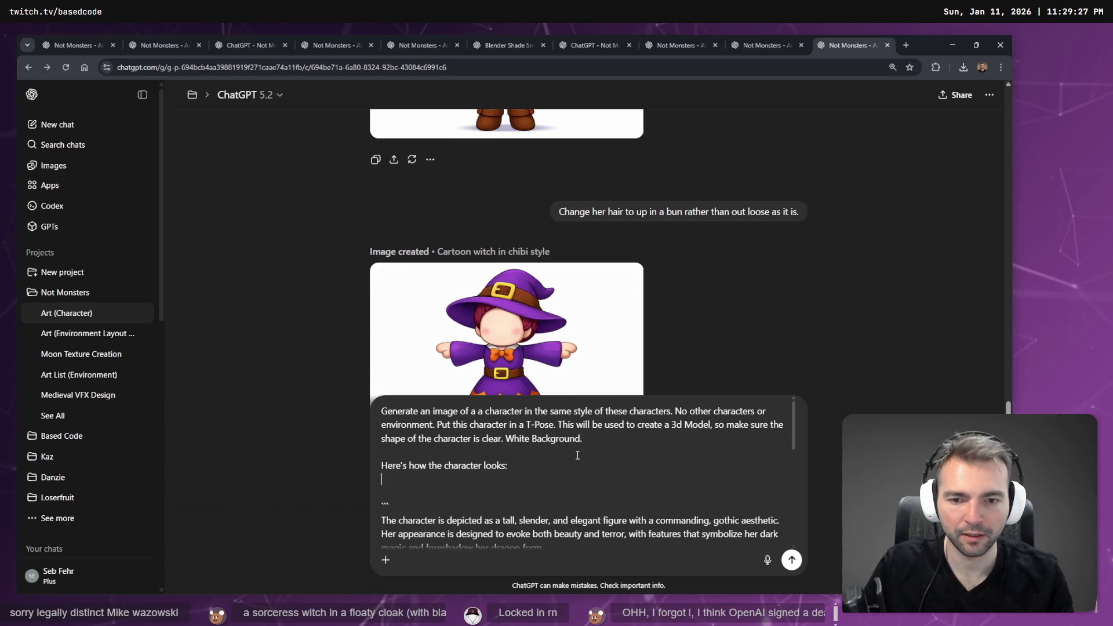
{"action": "type", "text": "We're designeing"}
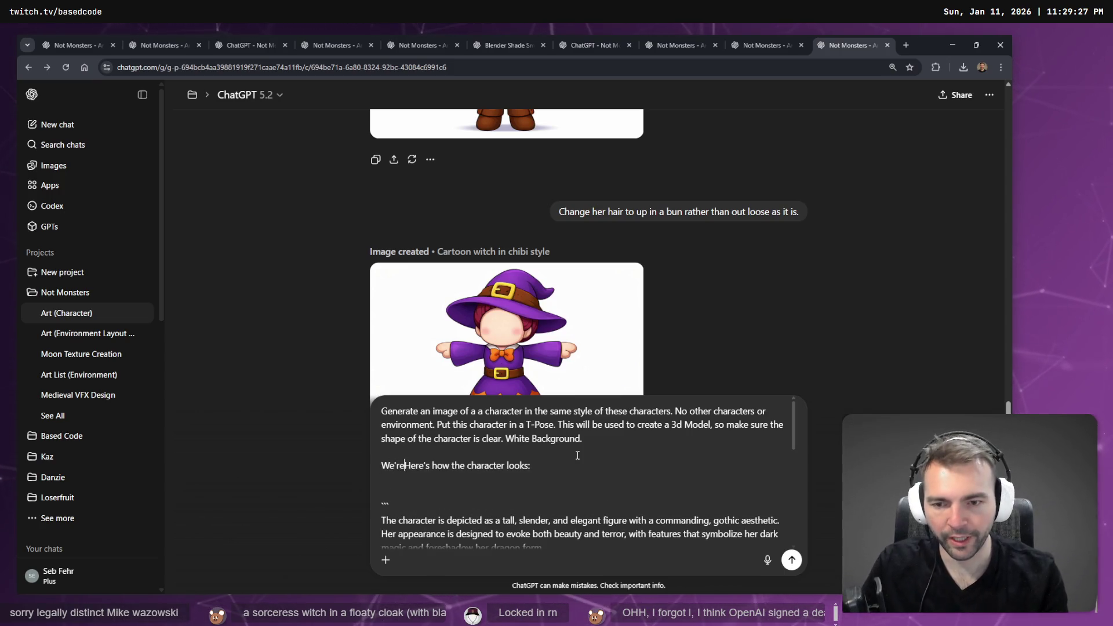
{"action": "key", "text": "BackSpace"}
{"action": "key", "text": "BackSpace"}
{"action": "key", "text": "BackSpace"}
{"action": "type", "text": "ing ano"}
{"action": "type", "text": "ther witch"}
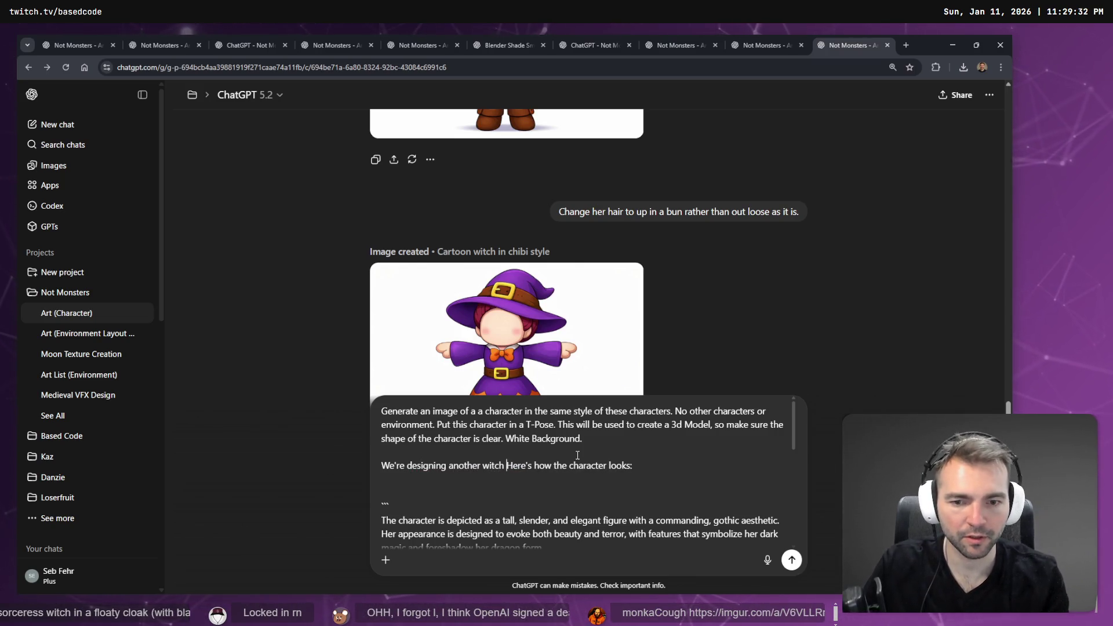
{"action": "key", "text": "BackSpace"}
{"action": "type", "text": "."}
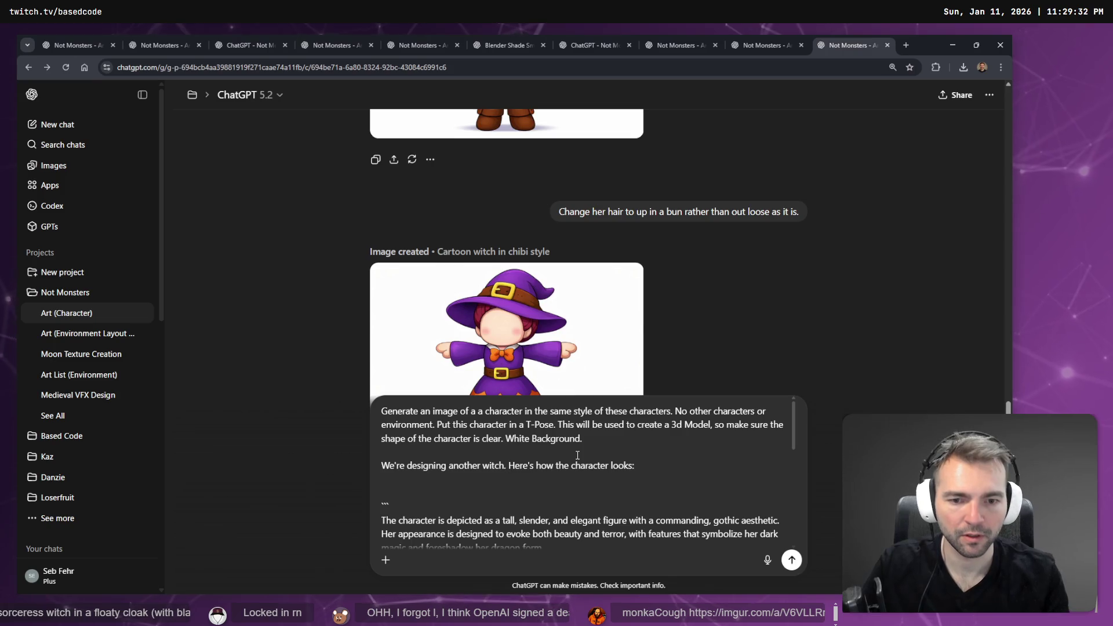
Delete the Accessories lines from the prompt.
{"action": "scroll", "coordinate": [577, 455], "scroll_direction": "down", "scroll_amount": 5}
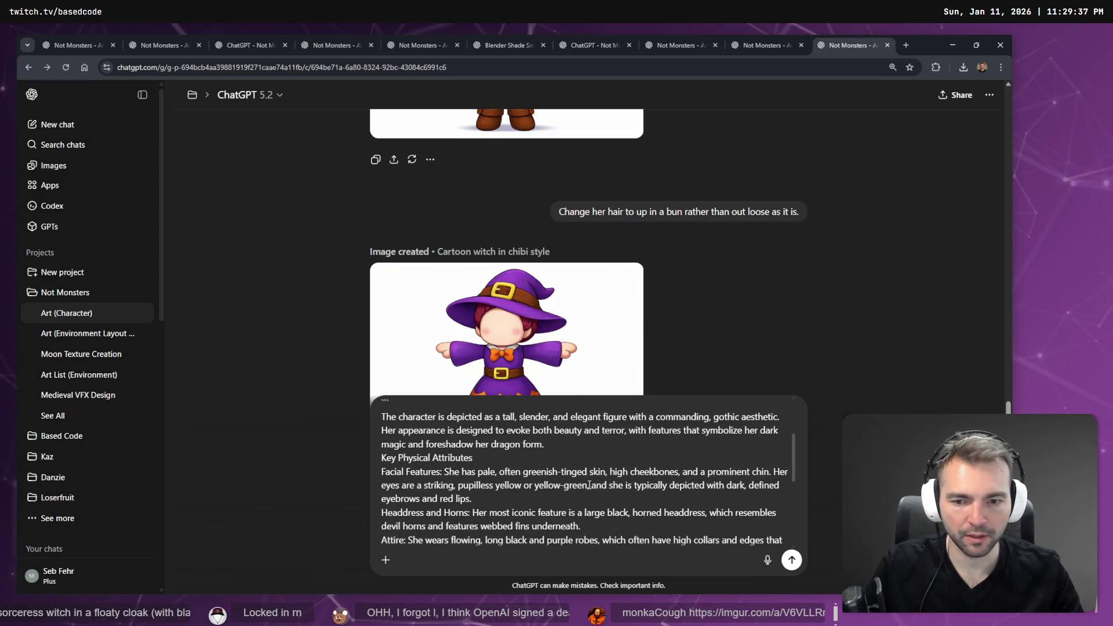
{"action": "scroll", "coordinate": [569, 483], "scroll_direction": "down", "scroll_amount": 2}
{"action": "scroll", "coordinate": [589, 481], "scroll_direction": "up", "scroll_amount": 1}
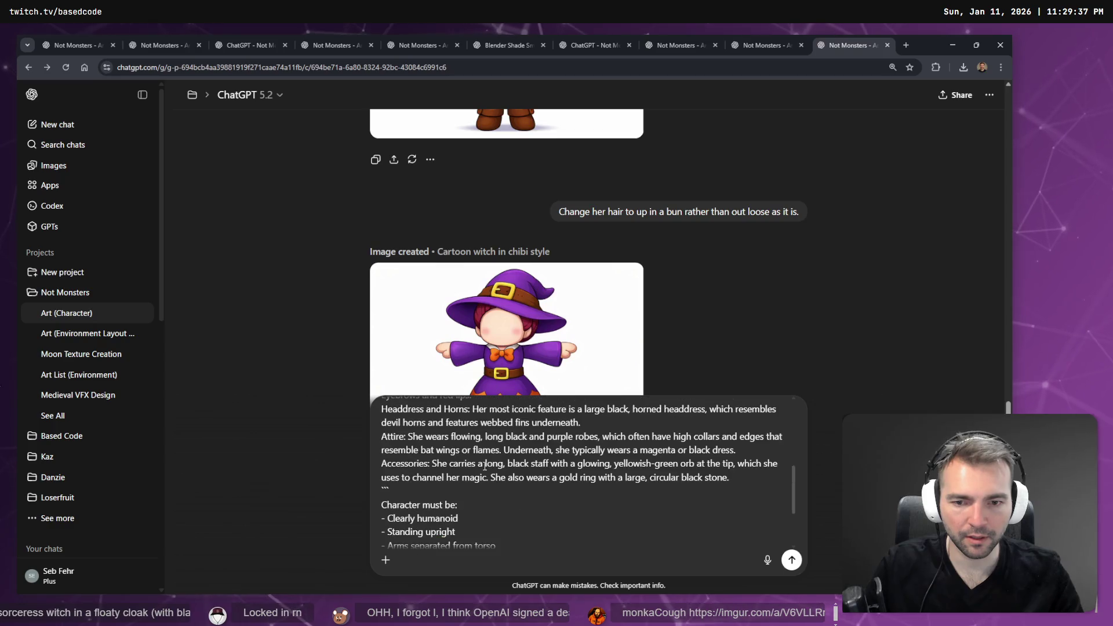
{"action": "mouse_move", "coordinate": [732, 478]}
{"action": "left_mouse_down"}
{"action": "mouse_move", "coordinate": [314, 480]}
{"action": "mouse_move", "coordinate": [311, 468]}
{"action": "left_mouse_up"}
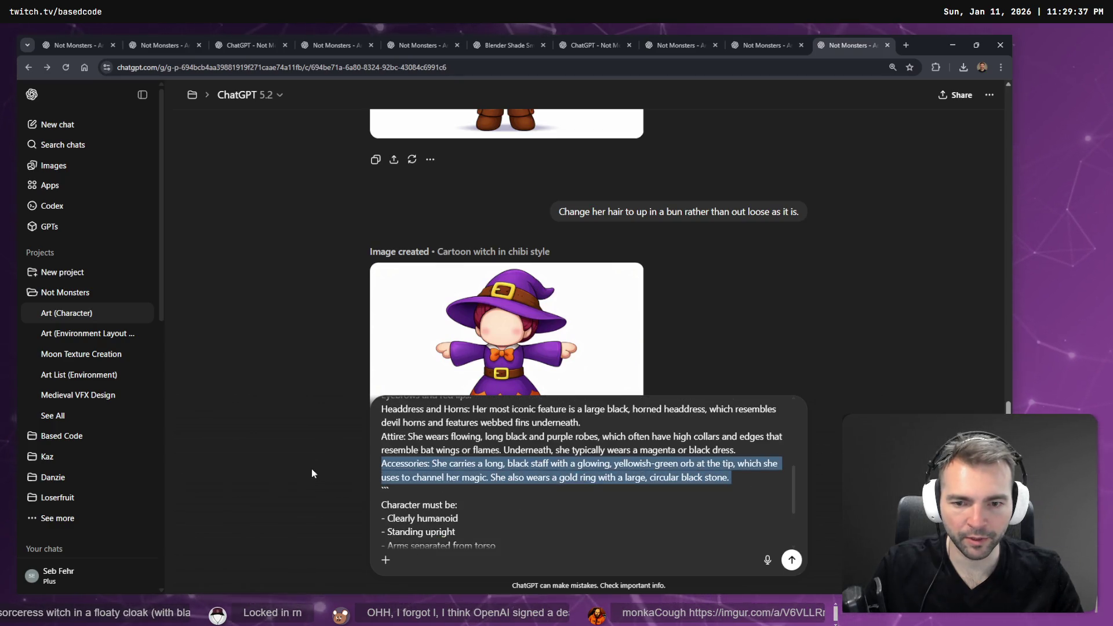
{"action": "key", "text": "BackSpace"}
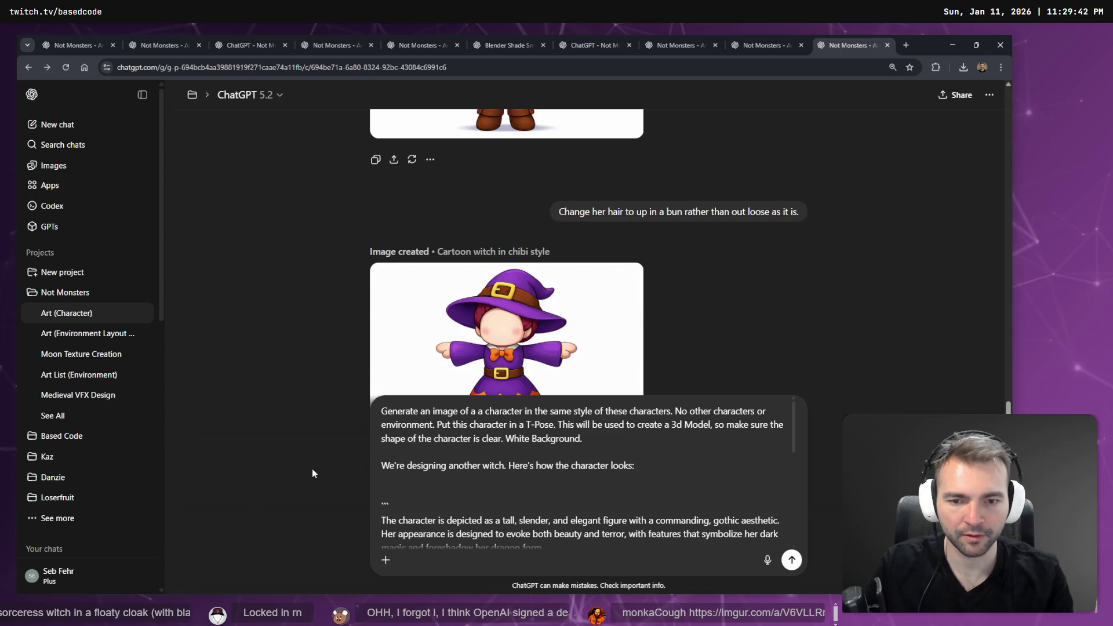
{"action": "scroll", "coordinate": [578, 479], "scroll_direction": "down", "scroll_amount": 3}
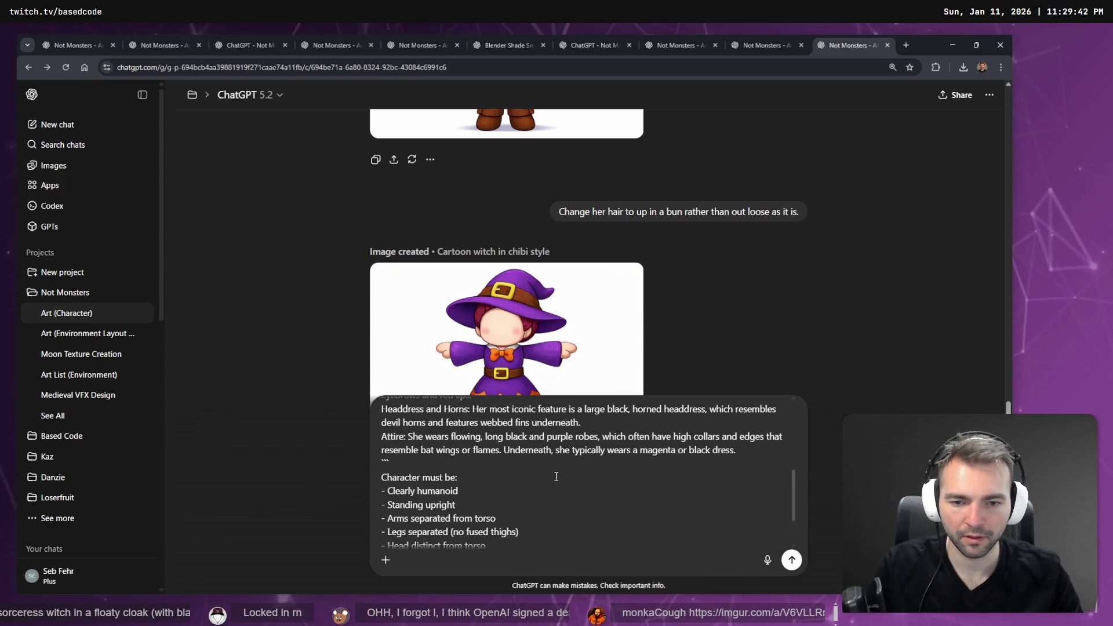
{"action": "scroll", "coordinate": [556, 477], "scroll_direction": "up", "scroll_amount": 1}
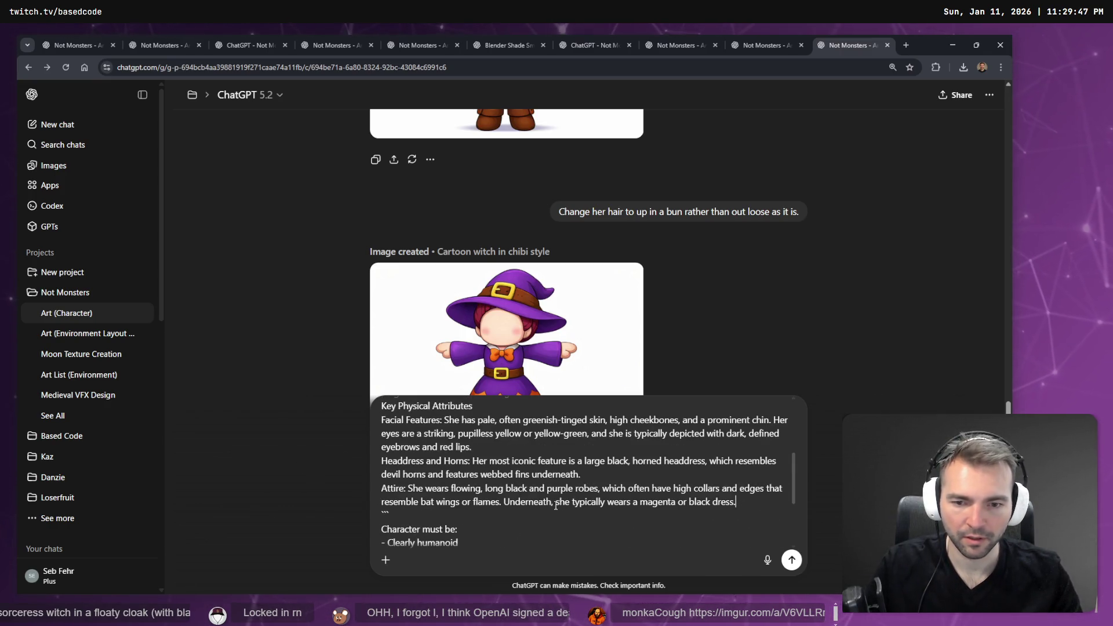
Remove the Attire, Headdress and Horns, Facial Features and Key Physical Attributes labels.
{"action": "key", "text": "BackSpace"}
{"action": "mouse_move", "coordinate": [408, 489]}
{"action": "left_mouse_down"}
{"action": "mouse_move", "coordinate": [380, 488]}
{"action": "mouse_move", "coordinate": [473, 460]}
{"action": "left_mouse_up"}
{"action": "key", "text": "BackSpace"}
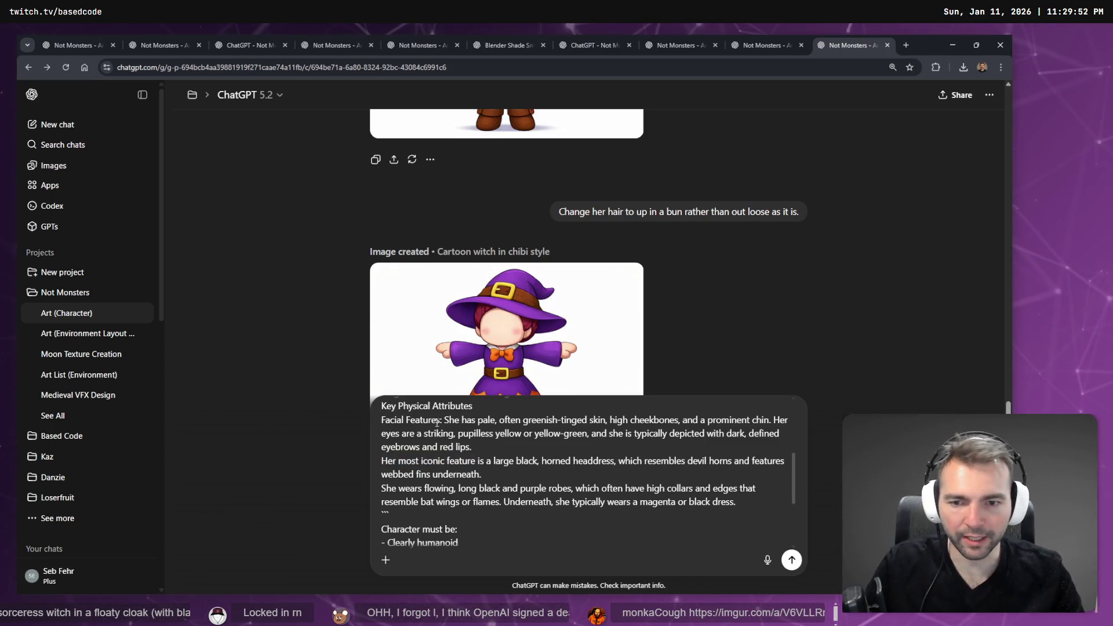
{"action": "key", "text": "shift+Home"}
{"action": "key", "text": "BackSpace"}
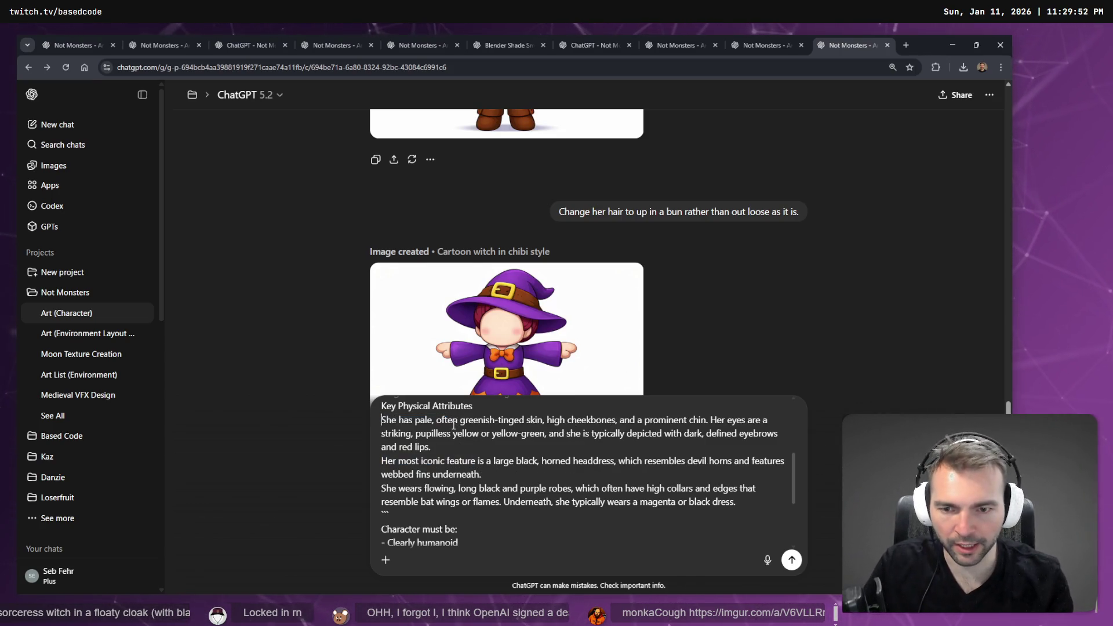
{"action": "scroll", "coordinate": [454, 426], "scroll_direction": "up", "scroll_amount": 1}
{"action": "key", "text": "shift+Home"}
{"action": "scroll", "coordinate": [471, 451], "scroll_direction": "up", "scroll_amount": 2}
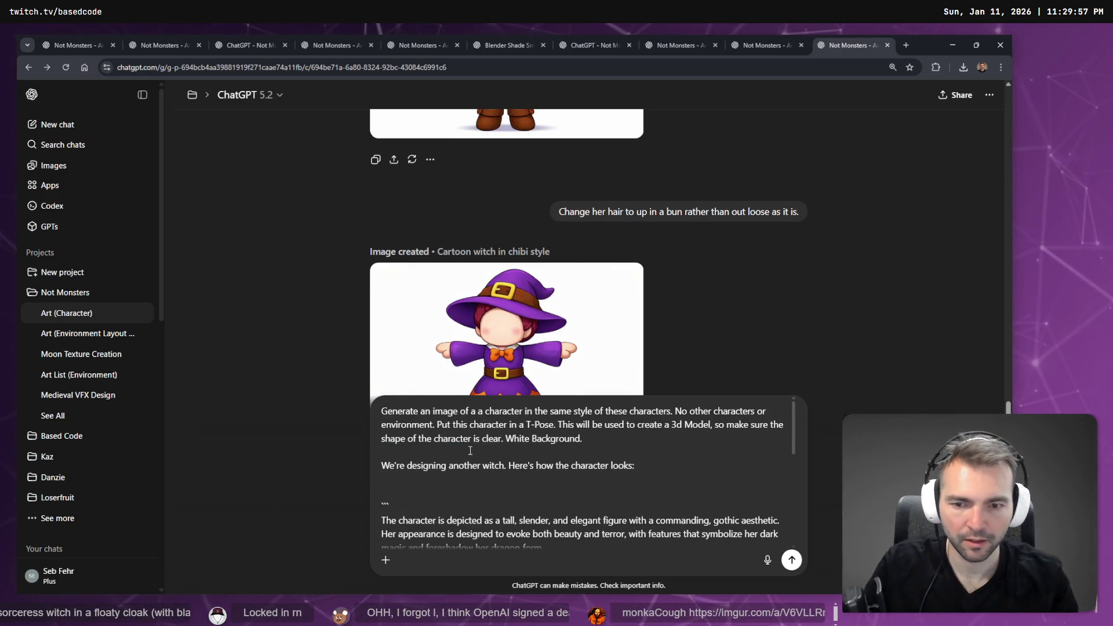
{"action": "scroll", "coordinate": [550, 487], "scroll_direction": "down", "scroll_amount": 2}
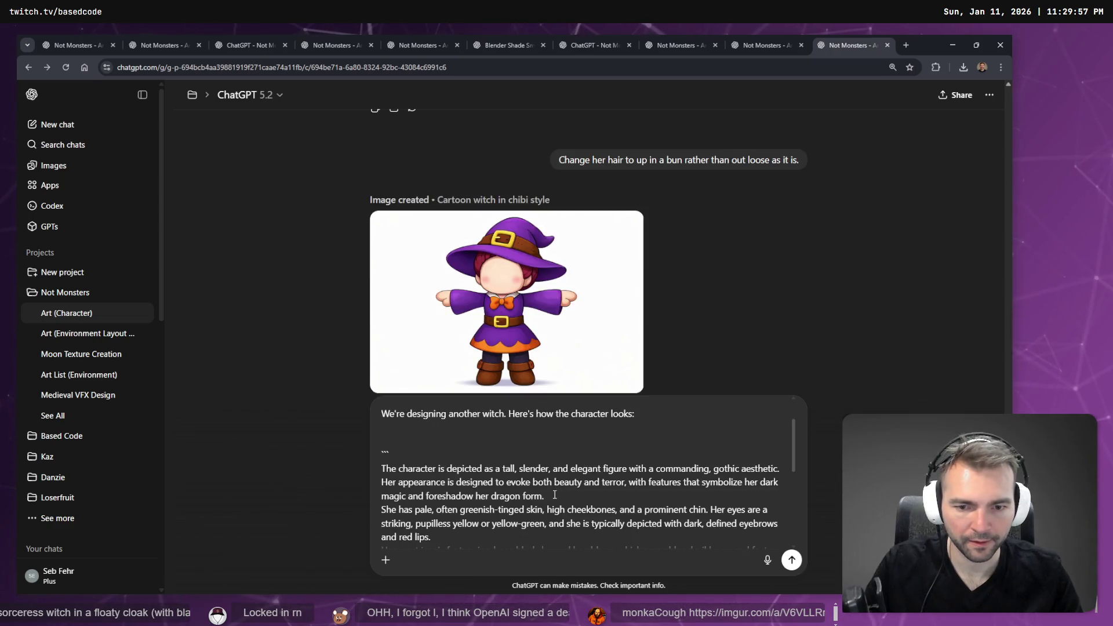
Cut the dragon-form clause so the sentence ends after "terror", and send the prompt.
{"action": "left_click_drag", "start_coordinate": [557, 497], "coordinate": [666, 476]}
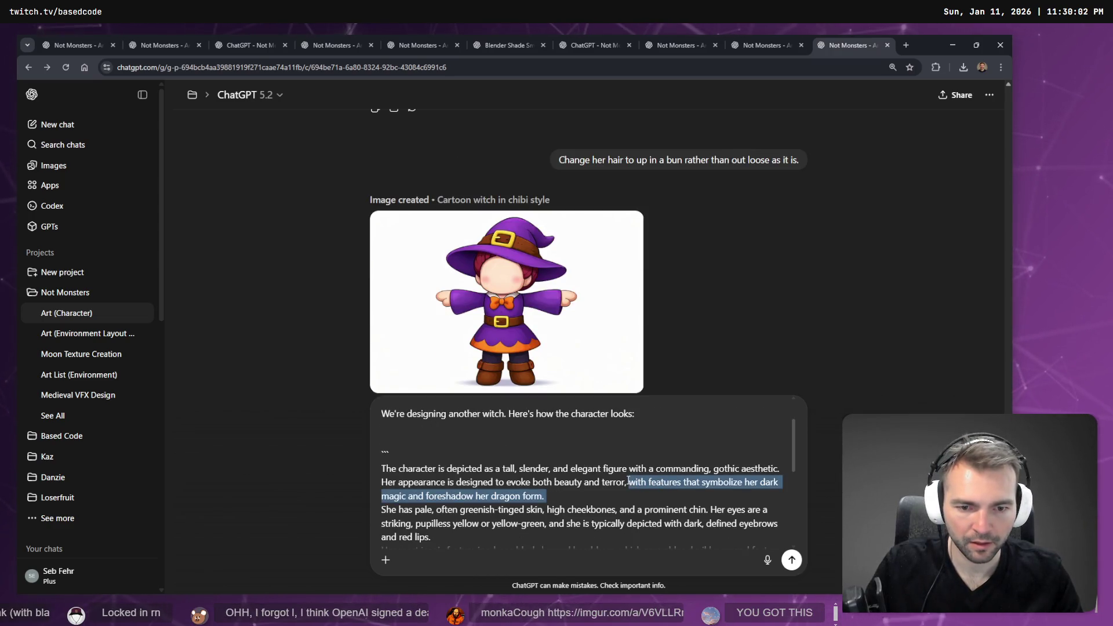
{"action": "type", "text": "."}
{"action": "key", "text": "Return"}
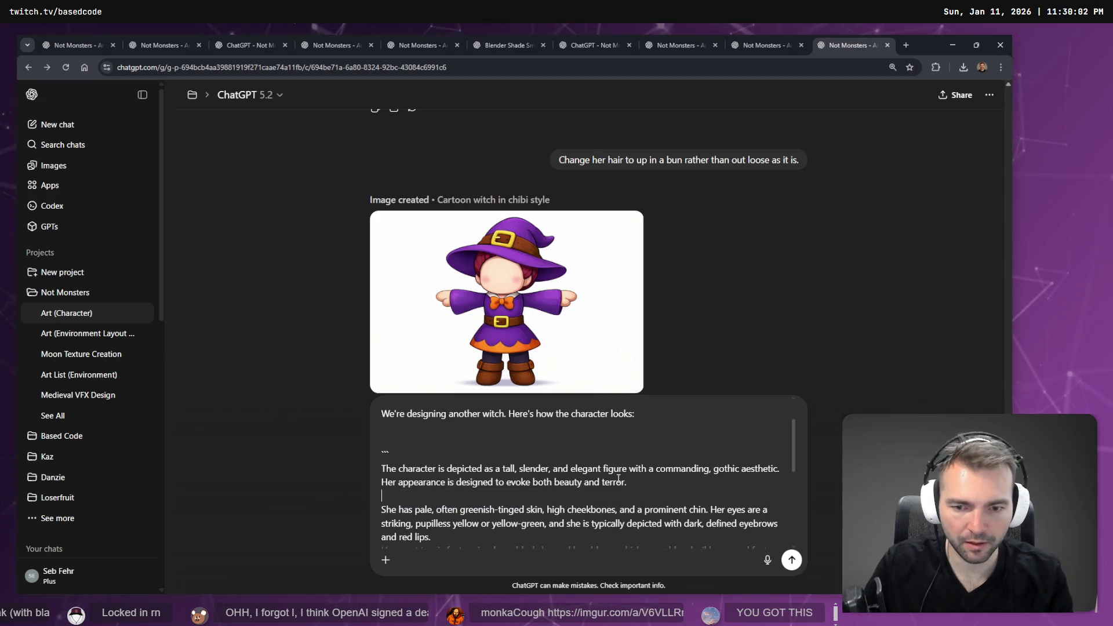
{"action": "scroll", "coordinate": [616, 479], "scroll_direction": "down", "scroll_amount": 2}
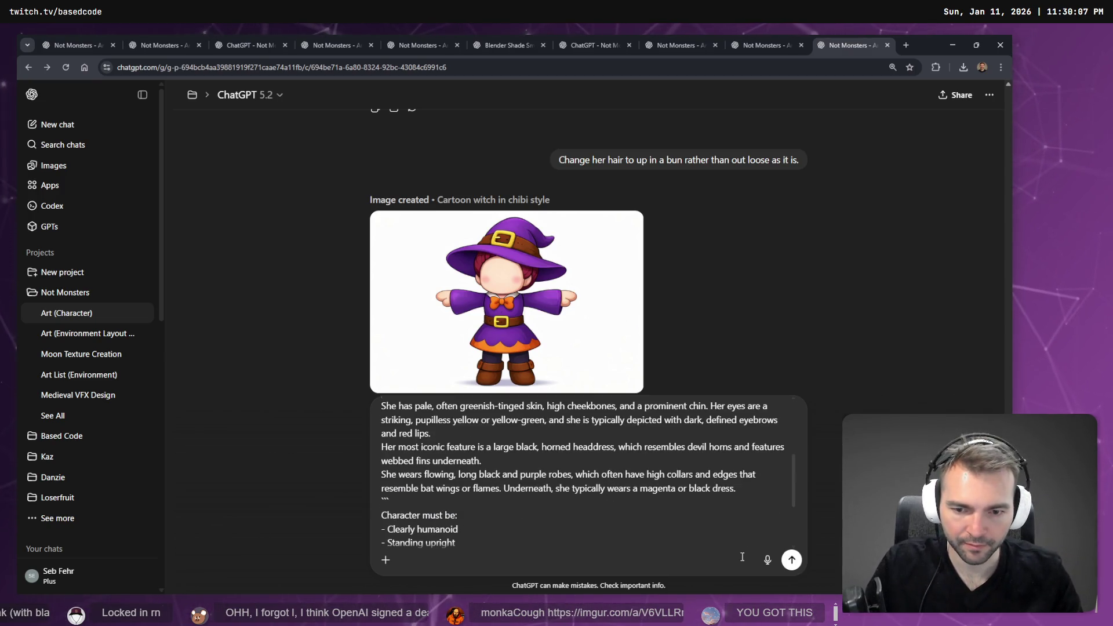
{"action": "scroll", "coordinate": [666, 519], "scroll_direction": "down", "scroll_amount": 5}
{"action": "key", "text": "ctrl+a"}
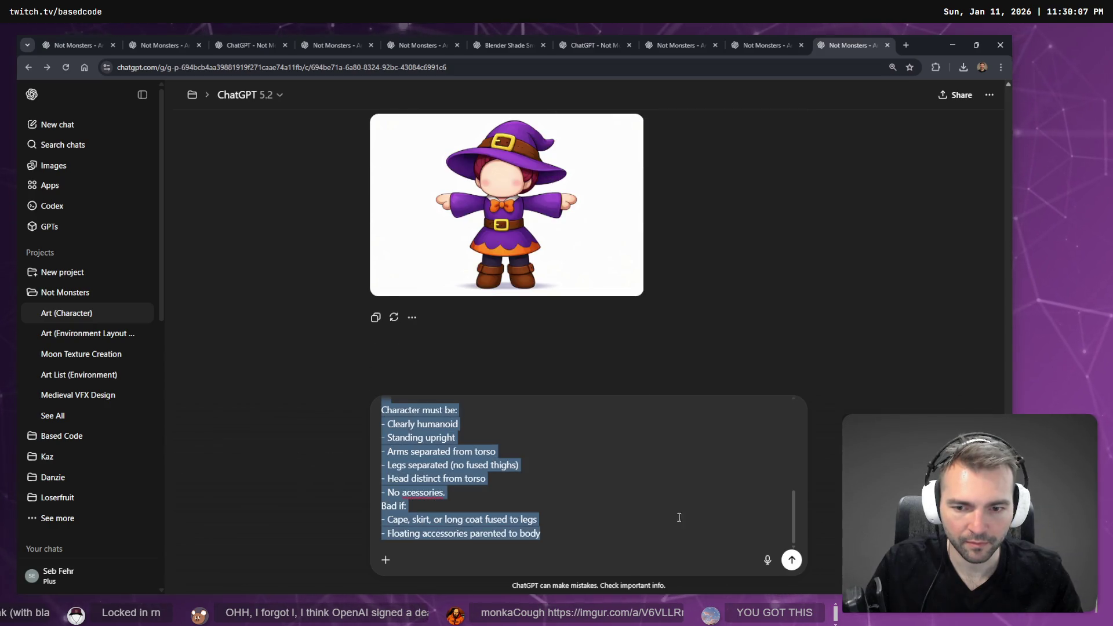
{"action": "left_click", "coordinate": [790, 559]}
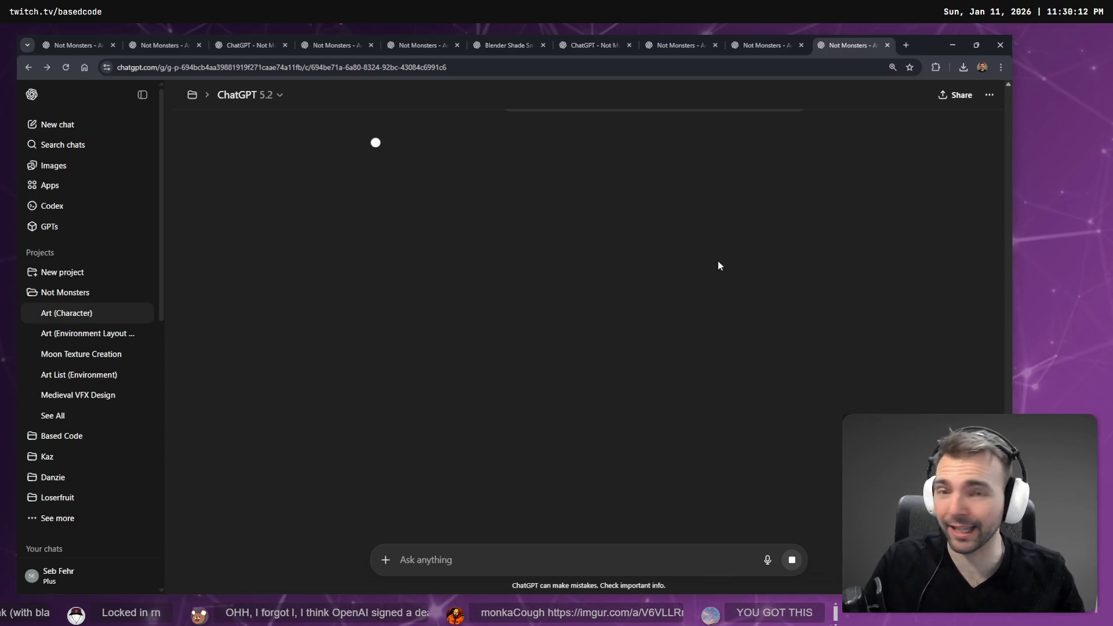
Glance at the anvil and lantern chats, then return to the Godot editor.
{"action": "left_click", "coordinate": [784, 37]}
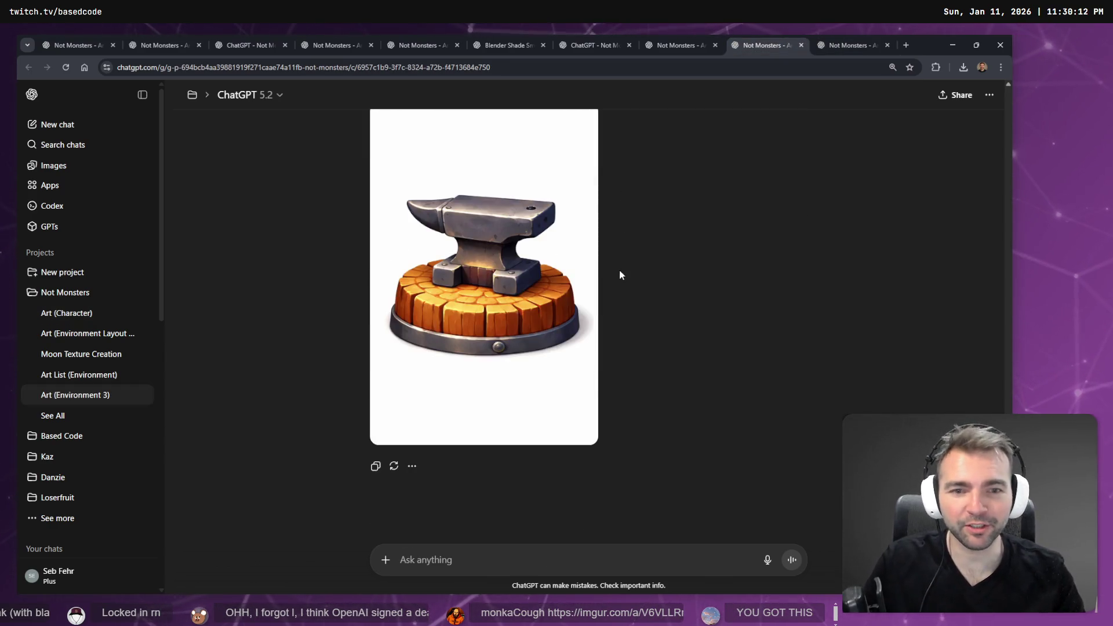
{"action": "left_click", "coordinate": [689, 38]}
{"action": "left_click", "coordinate": [765, 41]}
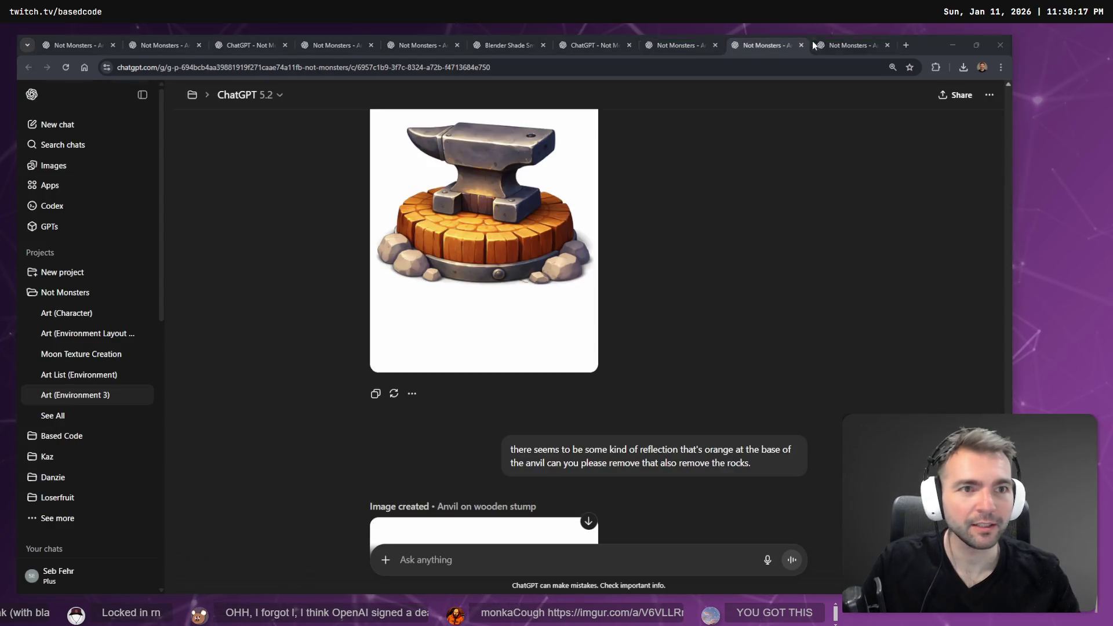
{"action": "key", "text": "alt+Tab"}
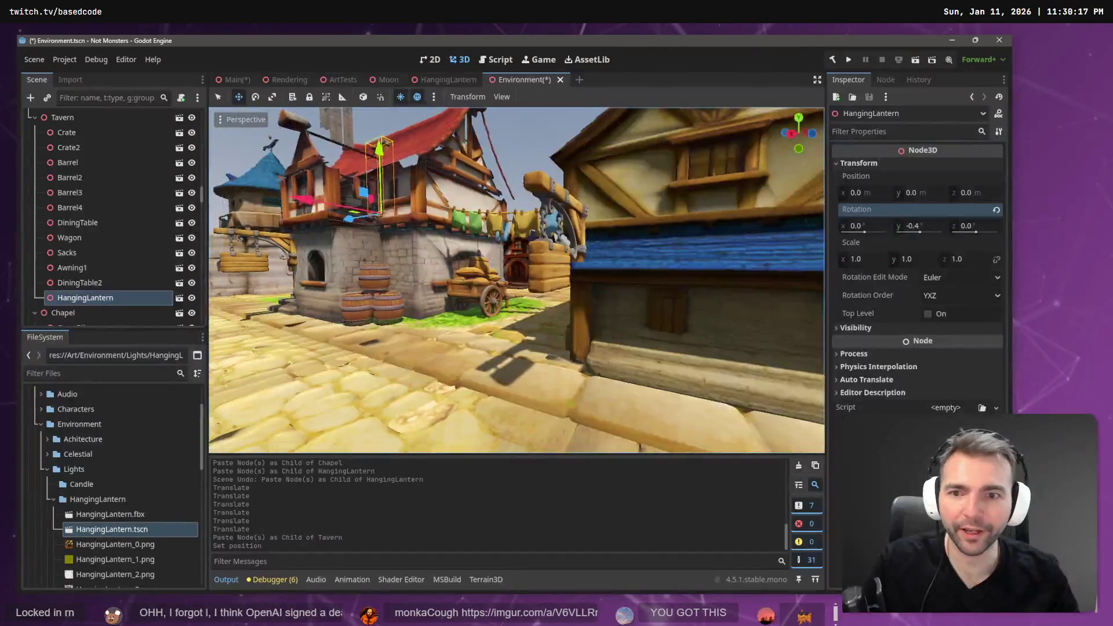
Lower the HangingLantern from the roof to wall height beside the tavern's arched window.
{"action": "key", "text": "f"}
{"action": "scroll", "coordinate": [464, 200], "scroll_direction": "down", "scroll_amount": 5}
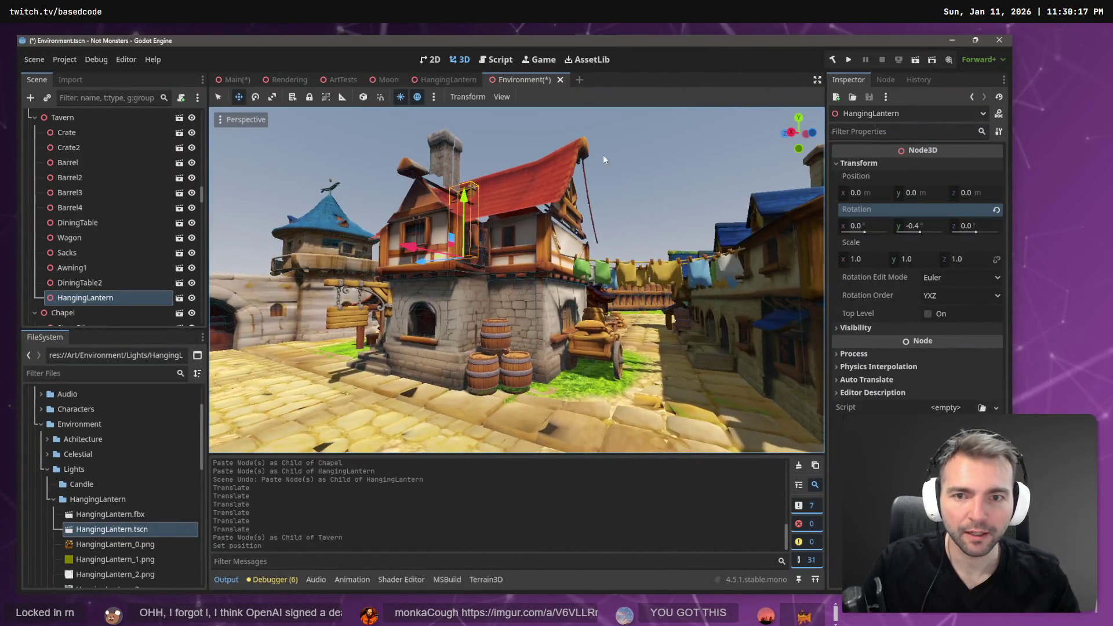
{"action": "left_click_drag", "start_coordinate": [464, 204], "coordinate": [441, 365]}
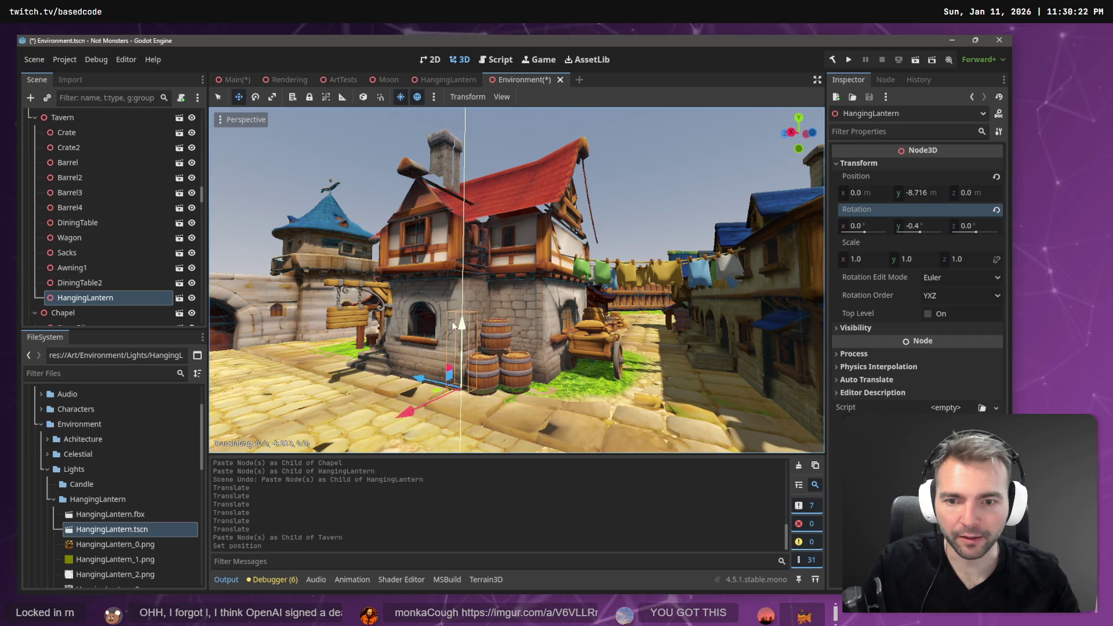
{"action": "mouse_move", "coordinate": [416, 402]}
{"action": "left_mouse_down"}
{"action": "mouse_move", "coordinate": [284, 451]}
{"action": "mouse_move", "coordinate": [386, 399]}
{"action": "left_mouse_up"}
{"action": "left_click_drag", "start_coordinate": [438, 366], "coordinate": [440, 336]}
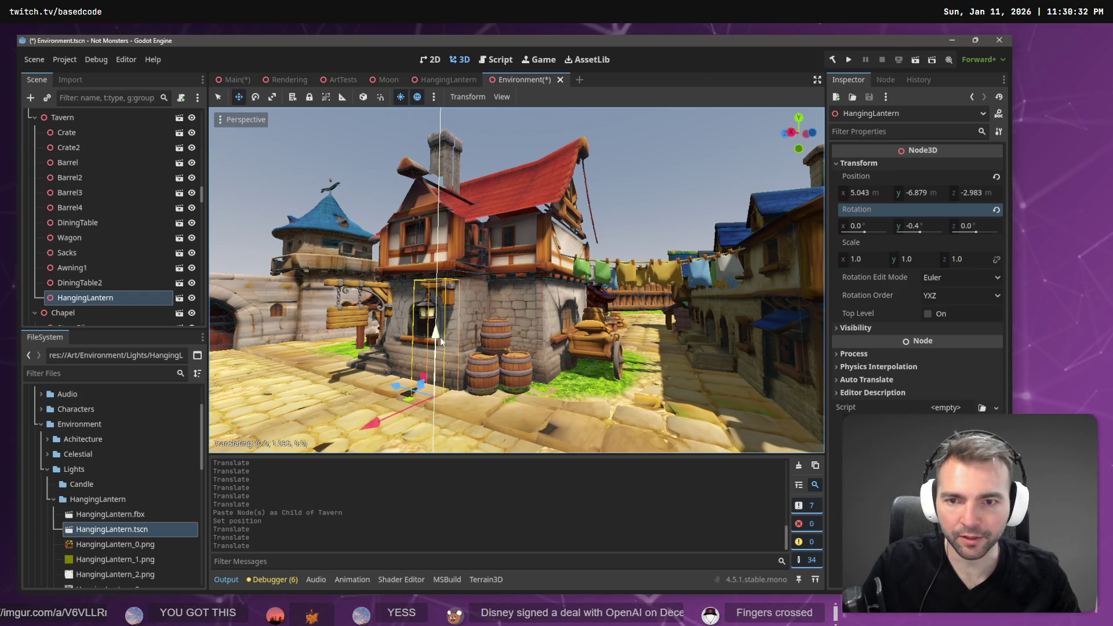
{"action": "scroll", "coordinate": [516, 281], "scroll_direction": "up", "scroll_amount": 2}
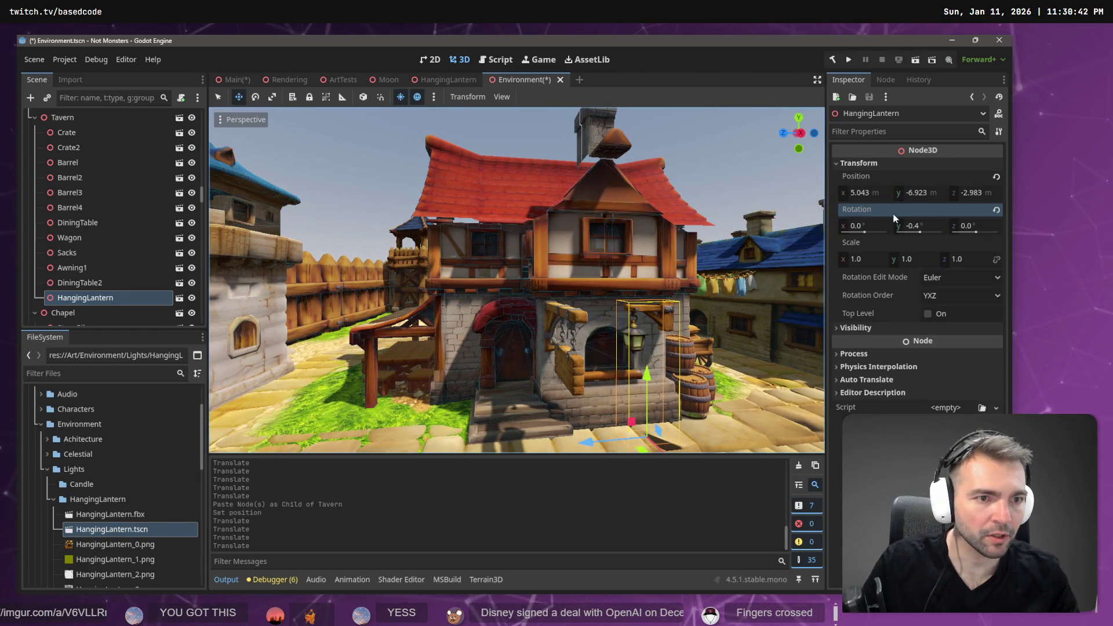
Set the lantern's Y rotation to 90°.
{"action": "left_click", "coordinate": [921, 225]}
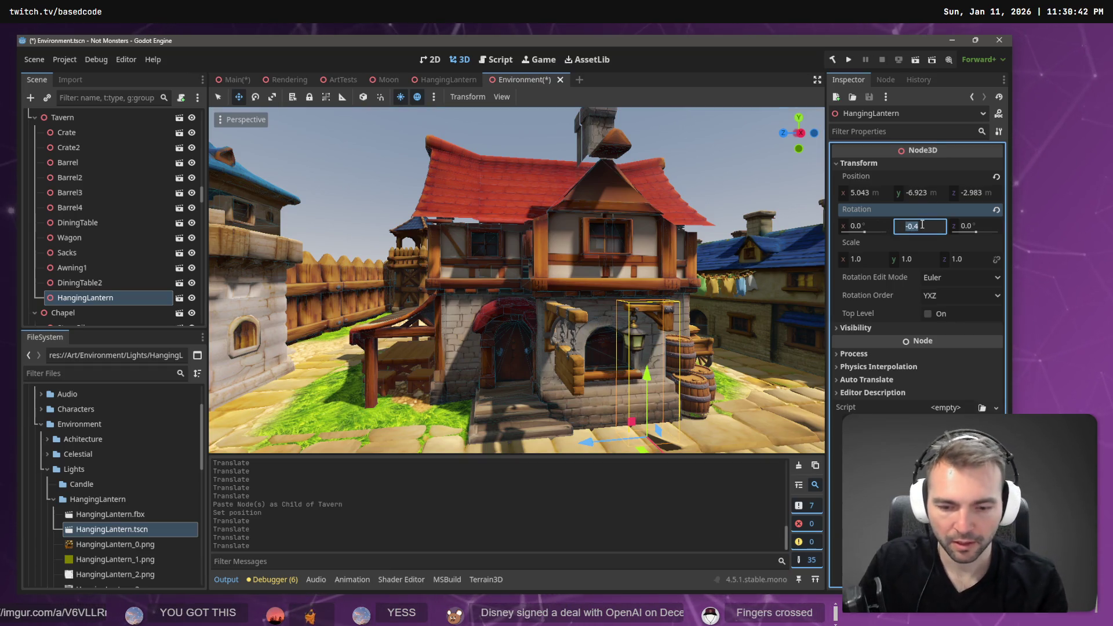
{"action": "type", "text": "90"}
{"action": "key", "text": "Return"}
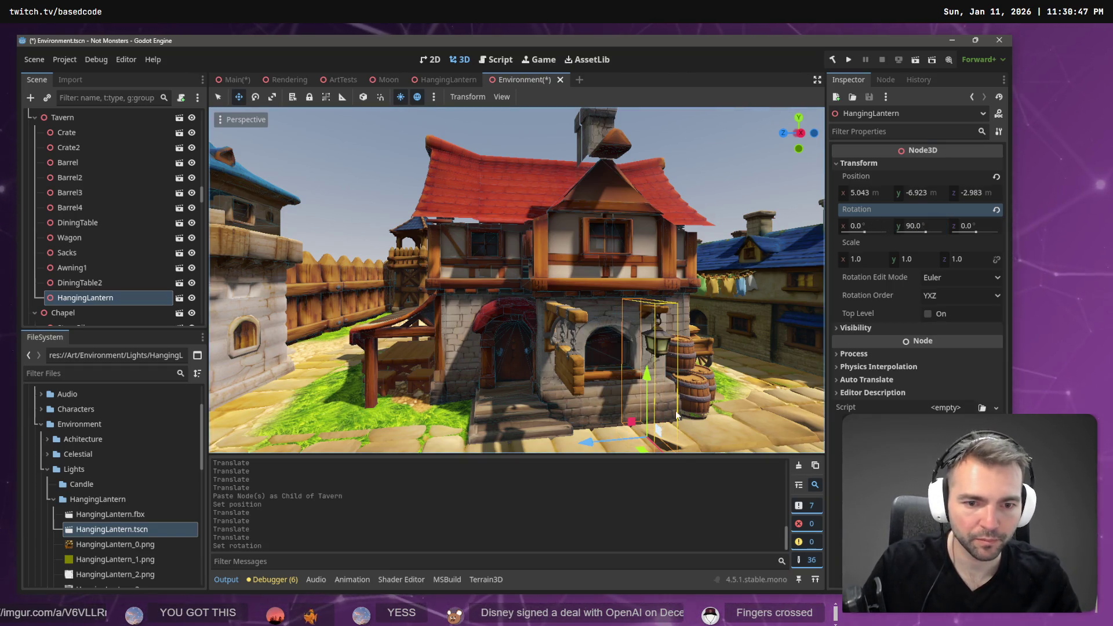
{"action": "mouse_move", "coordinate": [715, 410]}
{"action": "left_mouse_down"}
{"action": "mouse_move", "coordinate": [690, 359]}
{"action": "mouse_move", "coordinate": [597, 367]}
{"action": "mouse_move", "coordinate": [607, 373]}
{"action": "mouse_move", "coordinate": [598, 363]}
{"action": "left_mouse_up"}
Undo the stray move and nudge the lantern along X and Z to 5.562, -6.923, -3.244.
{"action": "key", "text": "ctrl+z"}
{"action": "left_click_drag", "start_coordinate": [517, 363], "coordinate": [523, 361]}
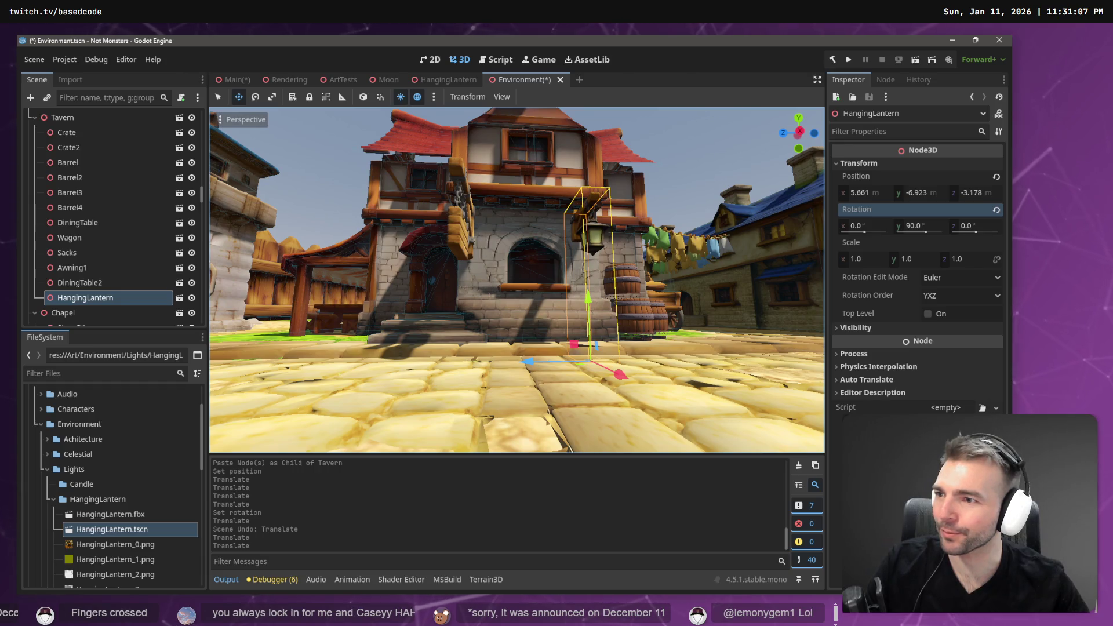
{"action": "left_click_drag", "start_coordinate": [622, 373], "coordinate": [636, 294]}
{"action": "left_click_drag", "start_coordinate": [532, 343], "coordinate": [508, 312]}
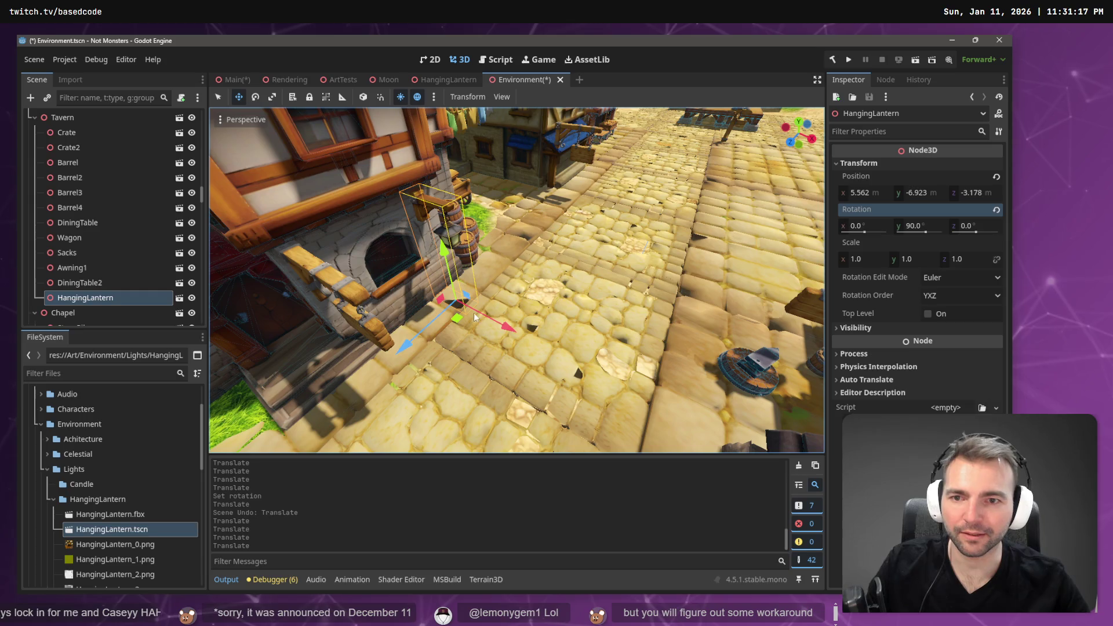
{"action": "left_click_drag", "start_coordinate": [405, 346], "coordinate": [406, 346]}
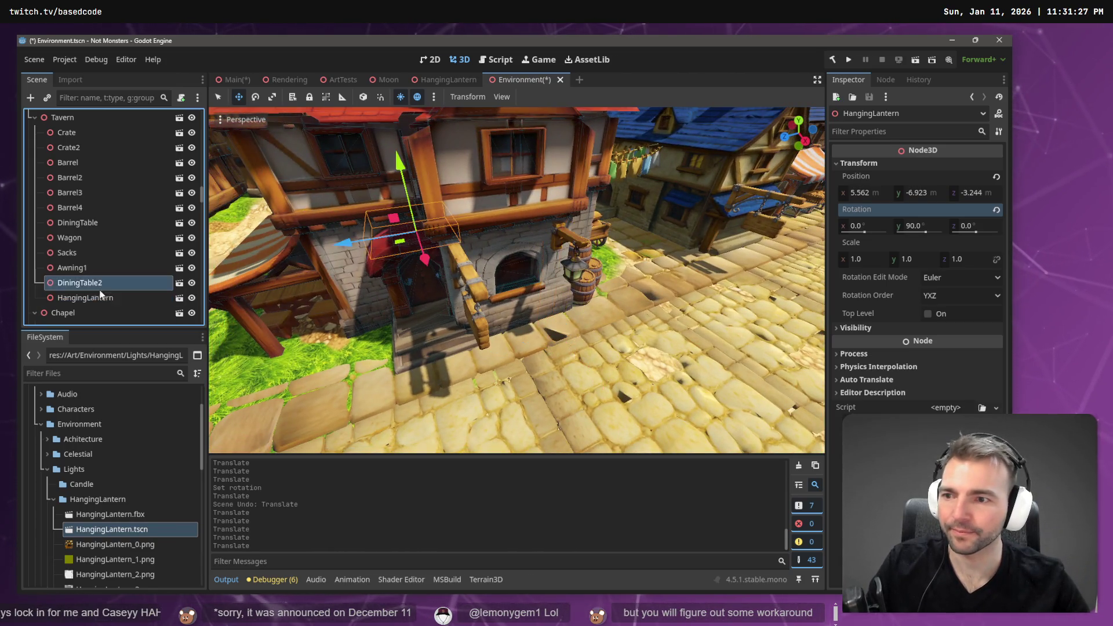
Paste a lantern copy, HangingLantern2, under Tavern and move it beside the striped awning.
{"action": "left_click", "coordinate": [63, 117]}
{"action": "key", "text": "ctrl+v"}
{"action": "mouse_move", "coordinate": [494, 351]}
{"action": "left_mouse_down"}
{"action": "mouse_move", "coordinate": [301, 384]}
{"action": "mouse_move", "coordinate": [396, 400]}
{"action": "mouse_move", "coordinate": [394, 413]}
{"action": "mouse_move", "coordinate": [385, 391]}
{"action": "left_mouse_up"}
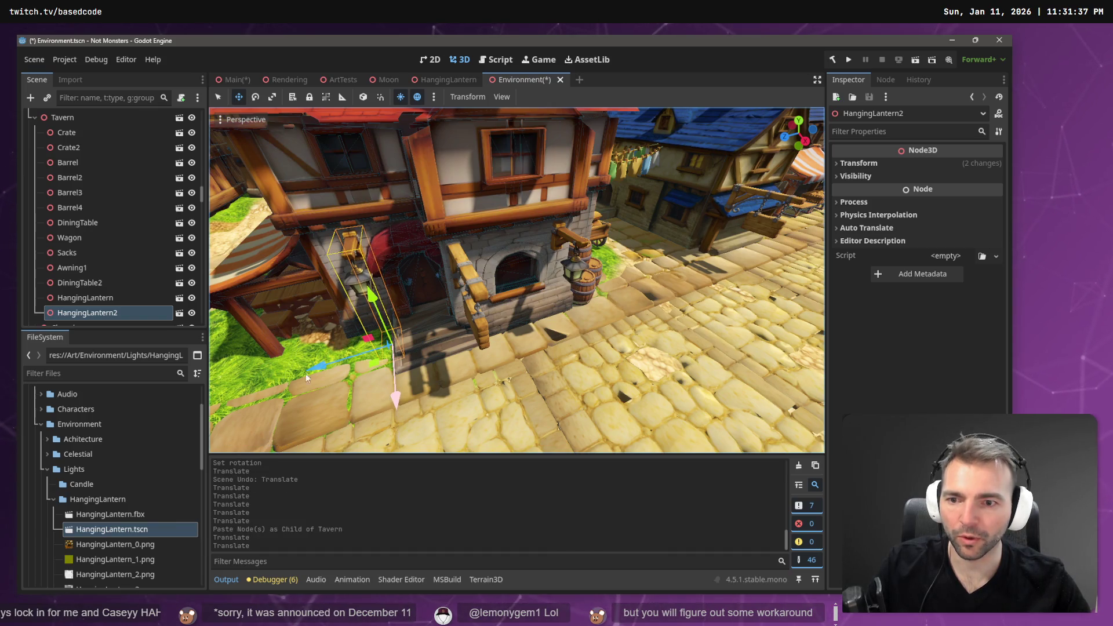
{"action": "left_click_drag", "start_coordinate": [311, 367], "coordinate": [302, 373]}
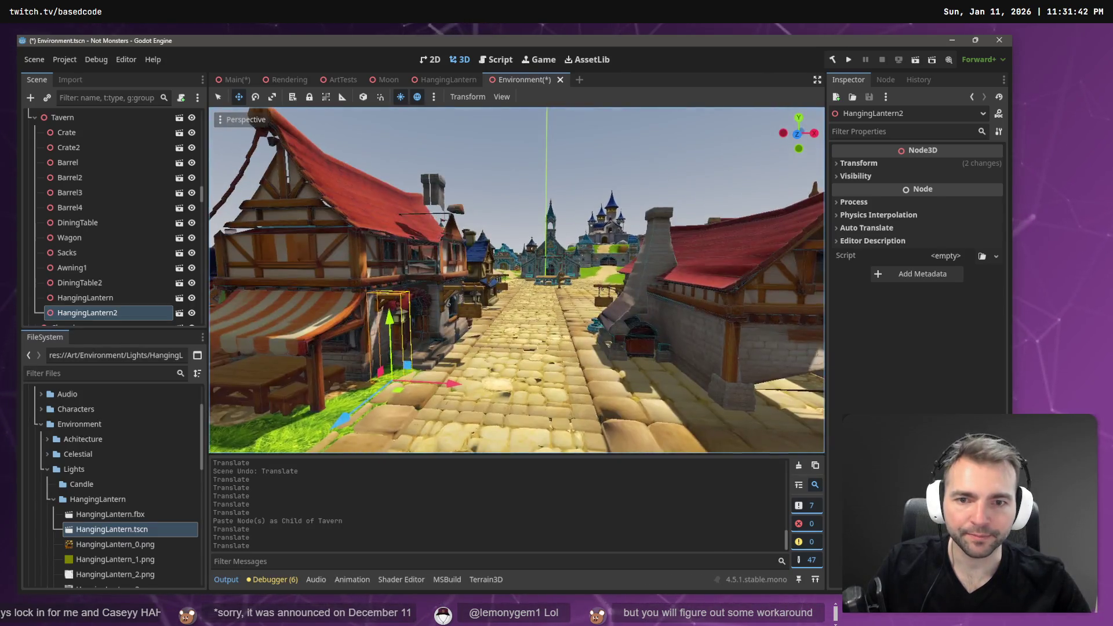
{"action": "key", "text": "w"}
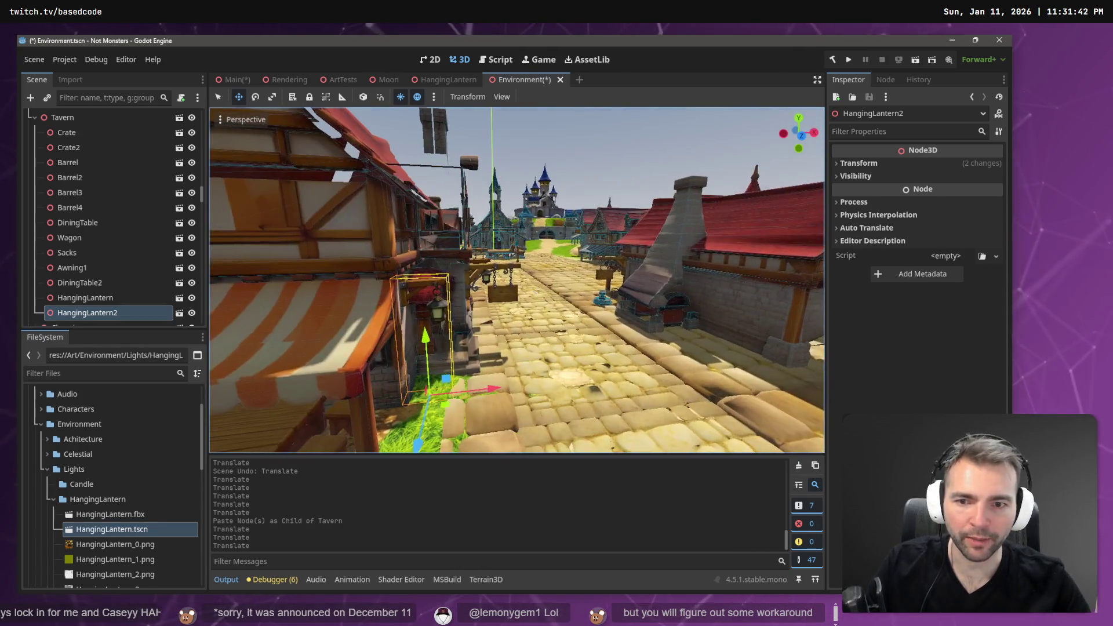
{"action": "left_click", "coordinate": [728, 275]}
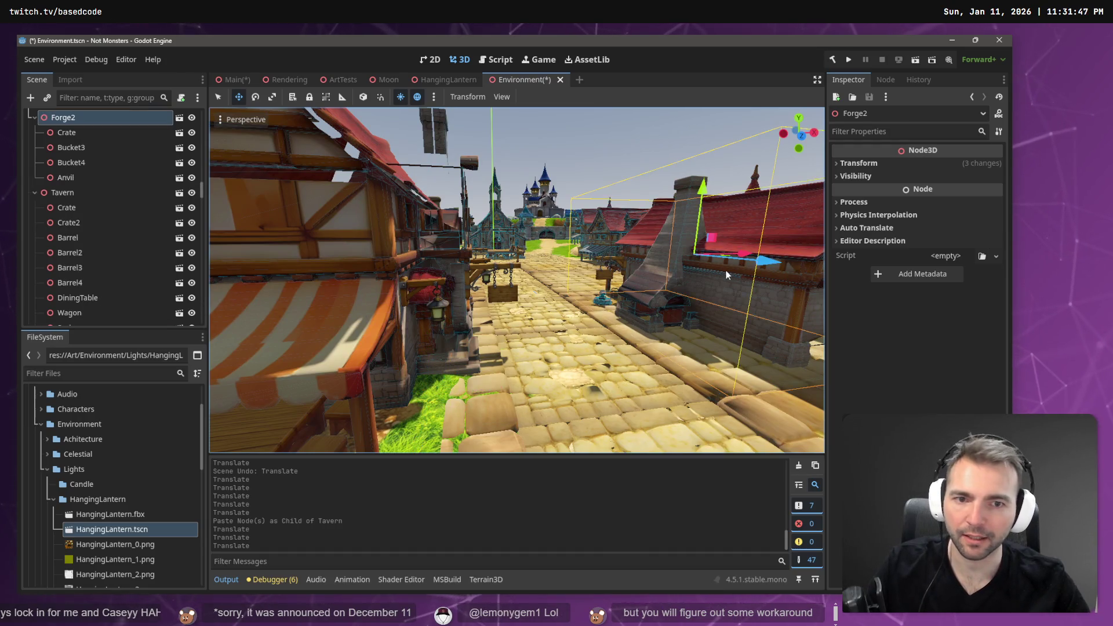
Paste HangingLantern2 under Forge2 and hang it on the bracket of the forge wall.
{"action": "key", "text": "ctrl+v"}
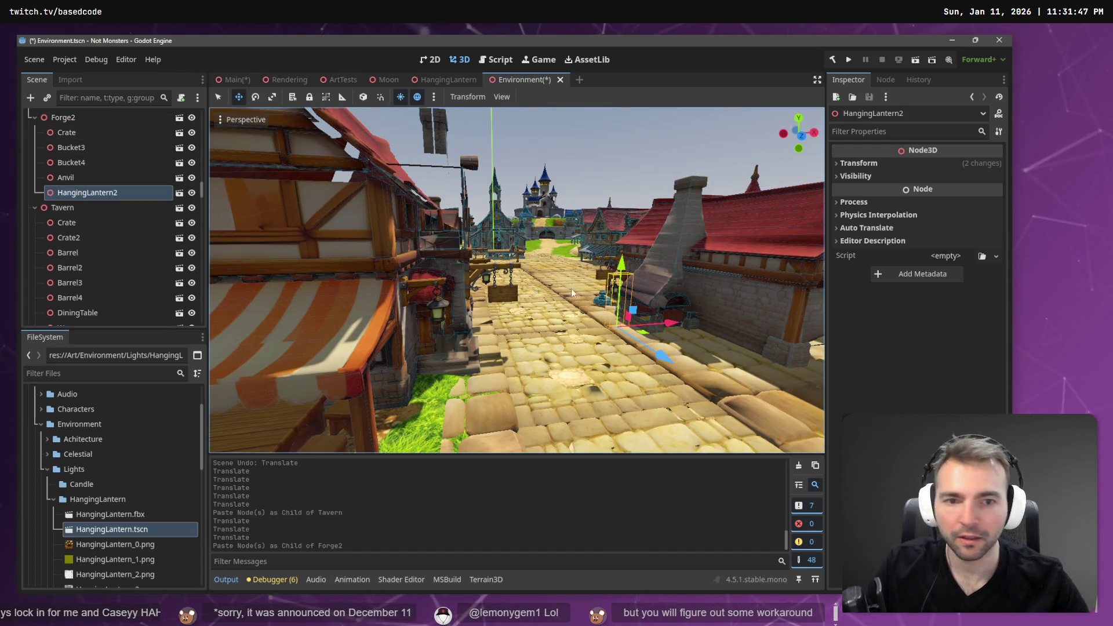
{"action": "key", "text": "f"}
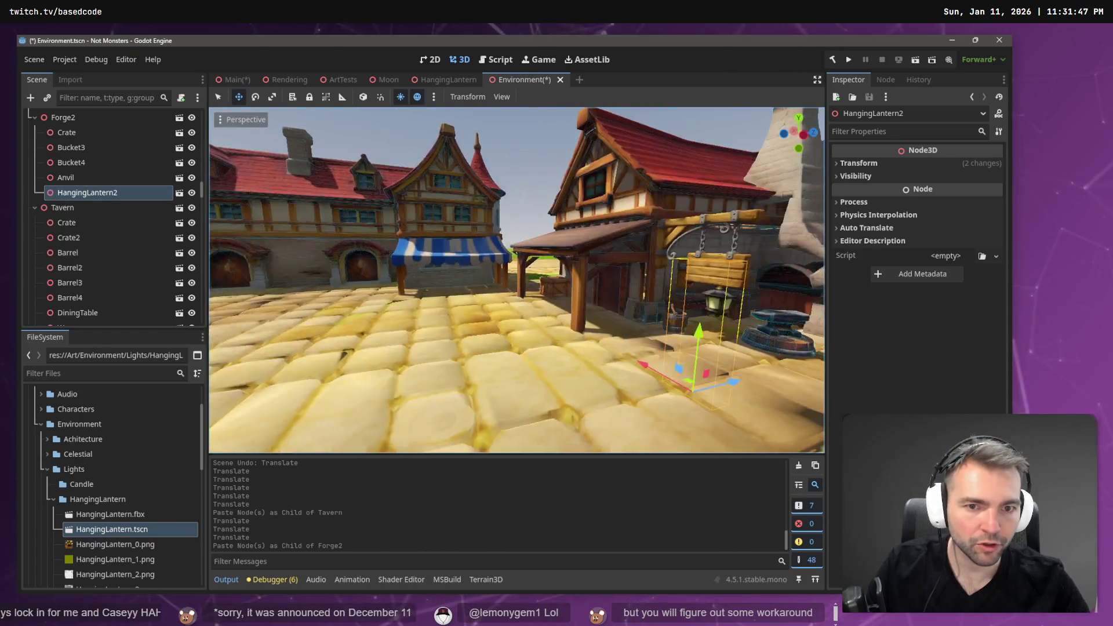
{"action": "mouse_move", "coordinate": [522, 324]}
{"action": "left_mouse_down"}
{"action": "mouse_move", "coordinate": [415, 342]}
{"action": "mouse_move", "coordinate": [423, 285]}
{"action": "left_mouse_up"}
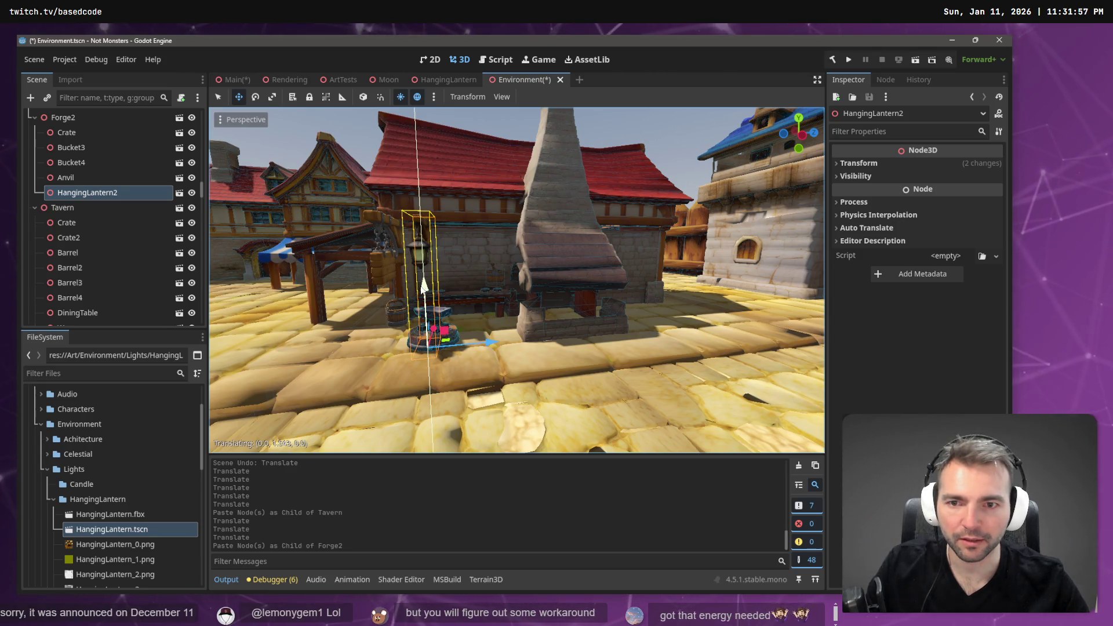
{"action": "left_click_drag", "start_coordinate": [490, 342], "coordinate": [692, 332]}
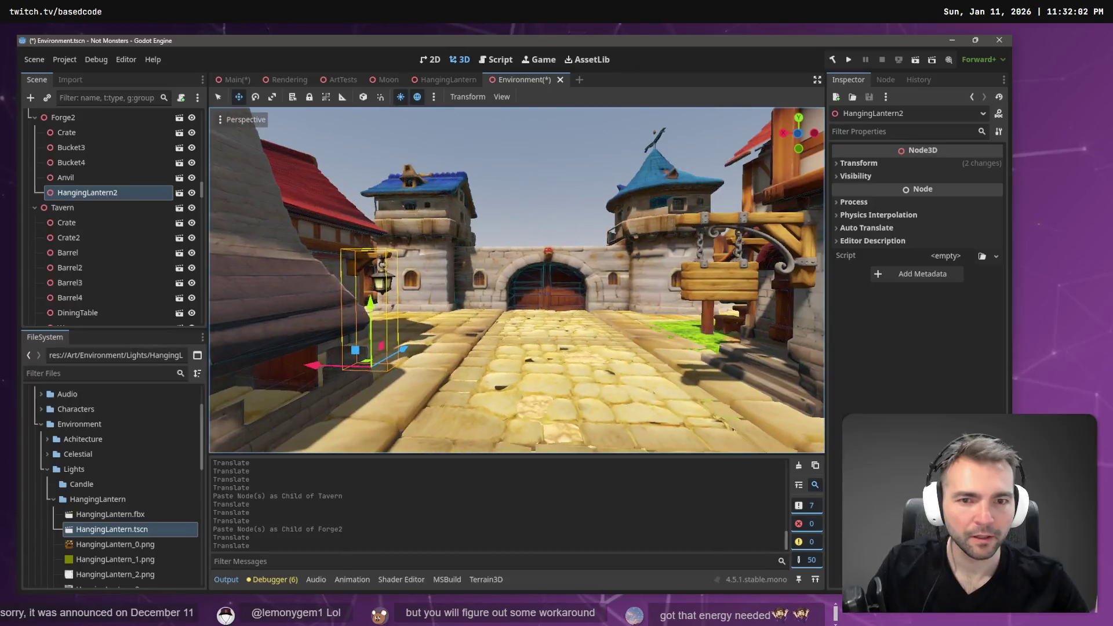
{"action": "key", "text": "w"}
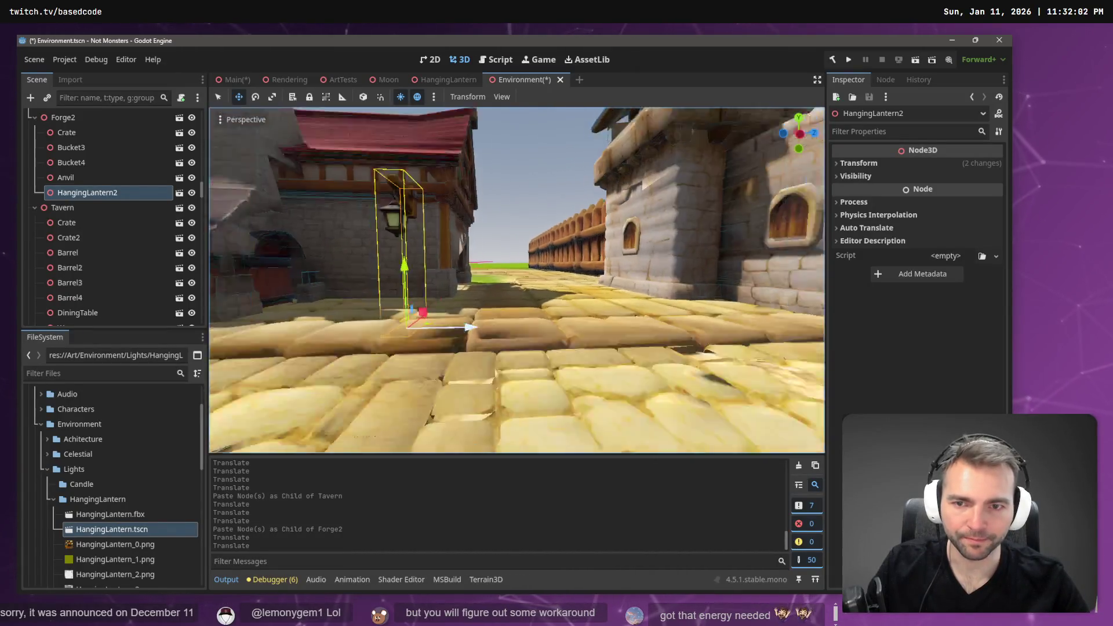
{"action": "key", "text": "s"}
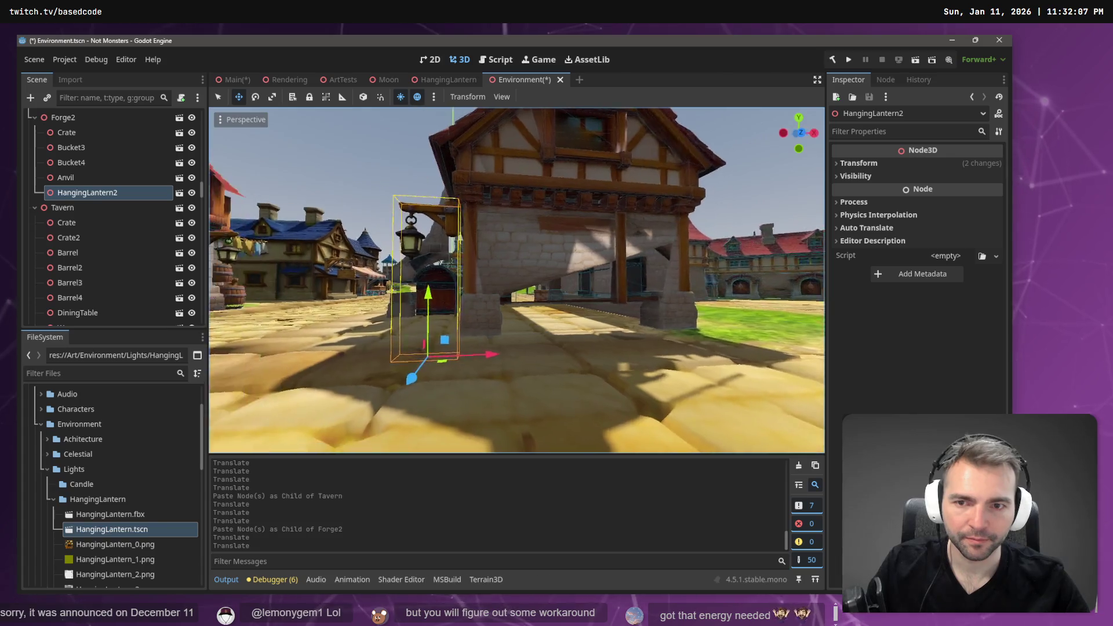
{"action": "mouse_move", "coordinate": [607, 355]}
{"action": "left_mouse_down"}
{"action": "mouse_move", "coordinate": [617, 356]}
{"action": "mouse_move", "coordinate": [603, 386]}
{"action": "mouse_move", "coordinate": [624, 399]}
{"action": "left_mouse_up"}
{"action": "left_click_drag", "start_coordinate": [576, 304], "coordinate": [581, 316]}
{"action": "left_click_drag", "start_coordinate": [631, 377], "coordinate": [640, 377]}
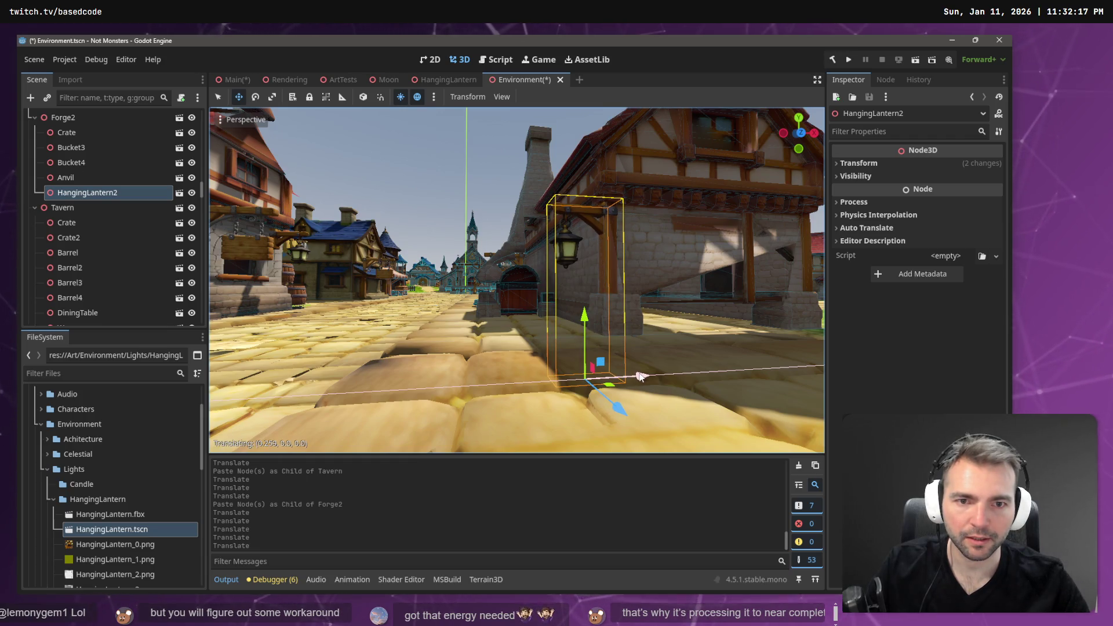
{"action": "left_click_drag", "start_coordinate": [641, 377], "coordinate": [640, 377]}
{"action": "left_click", "coordinate": [492, 129]}
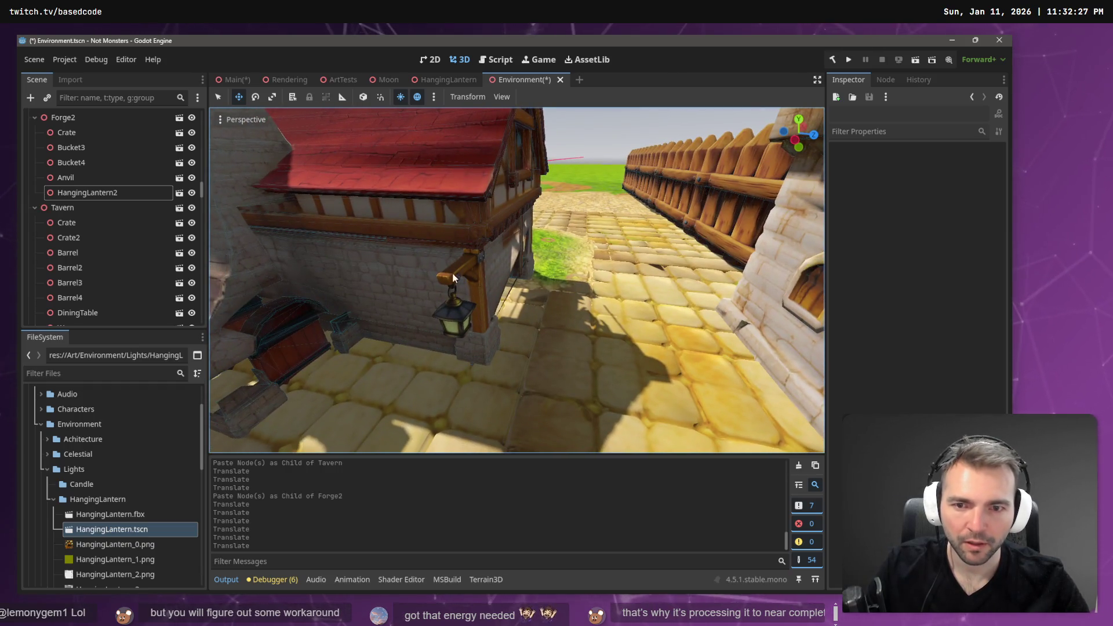
Paste a lantern under CittyGate at 3.272, -6.923, -2.525, then switch to ChatGPT's last Not Monsters chat.
{"action": "left_click", "coordinate": [457, 271]}
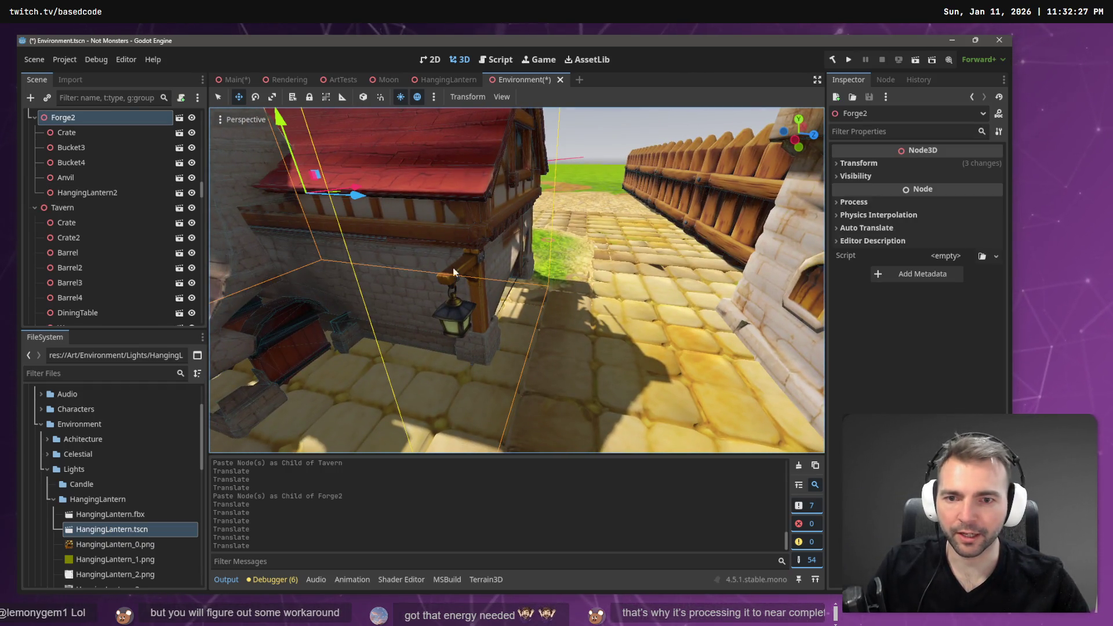
{"action": "left_click", "coordinate": [461, 296]}
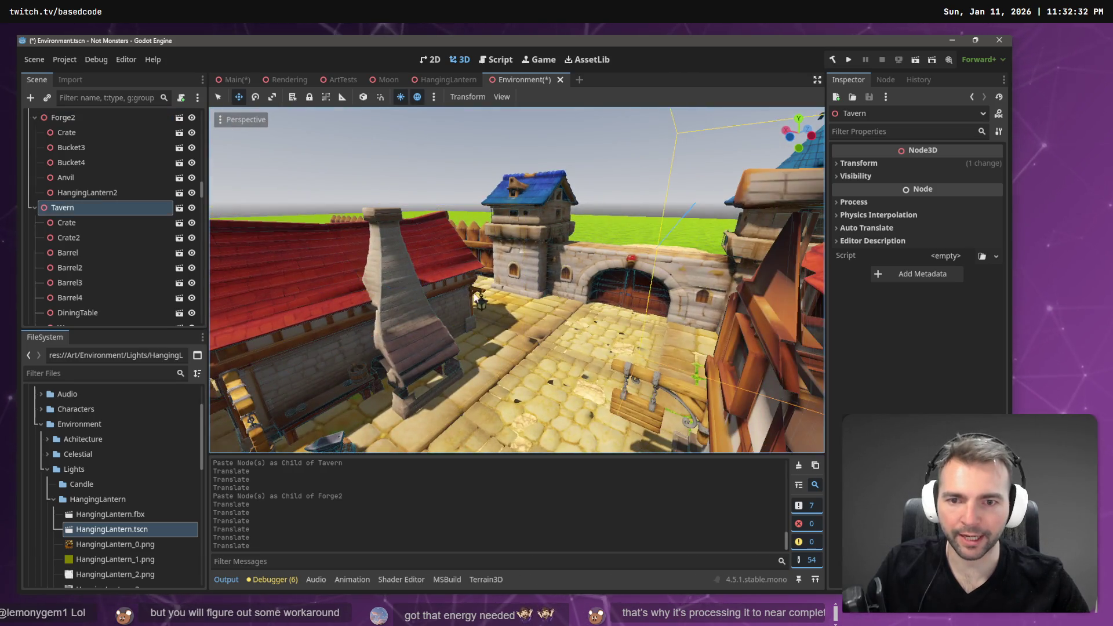
{"action": "left_click", "coordinate": [573, 262]}
{"action": "key", "text": "ctrl+v"}
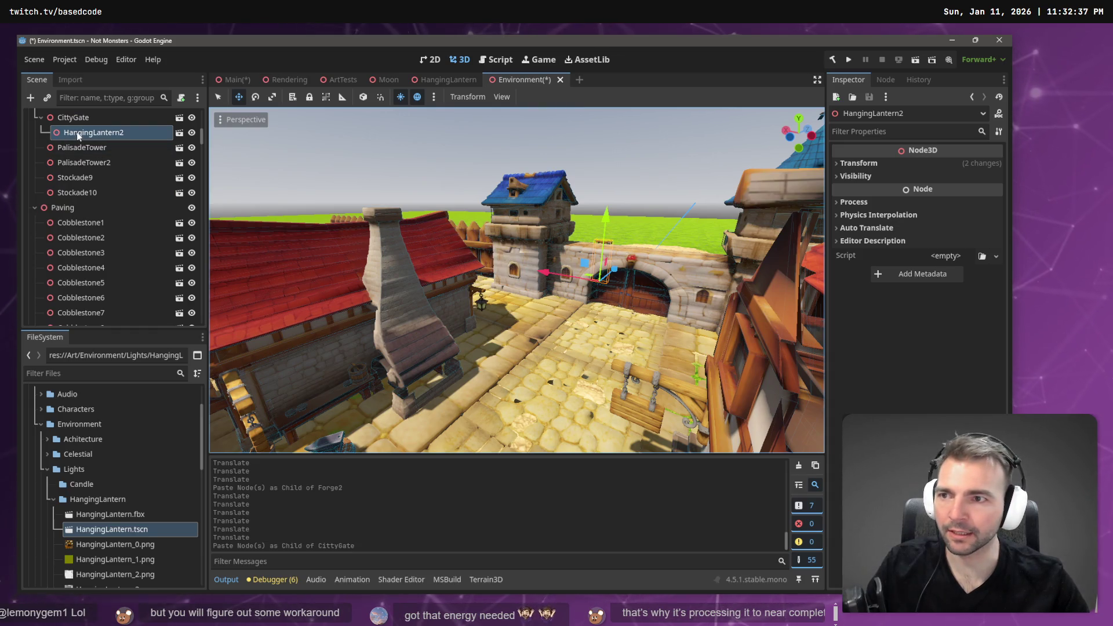
{"action": "scroll", "coordinate": [104, 160], "scroll_direction": "up", "scroll_amount": 1}
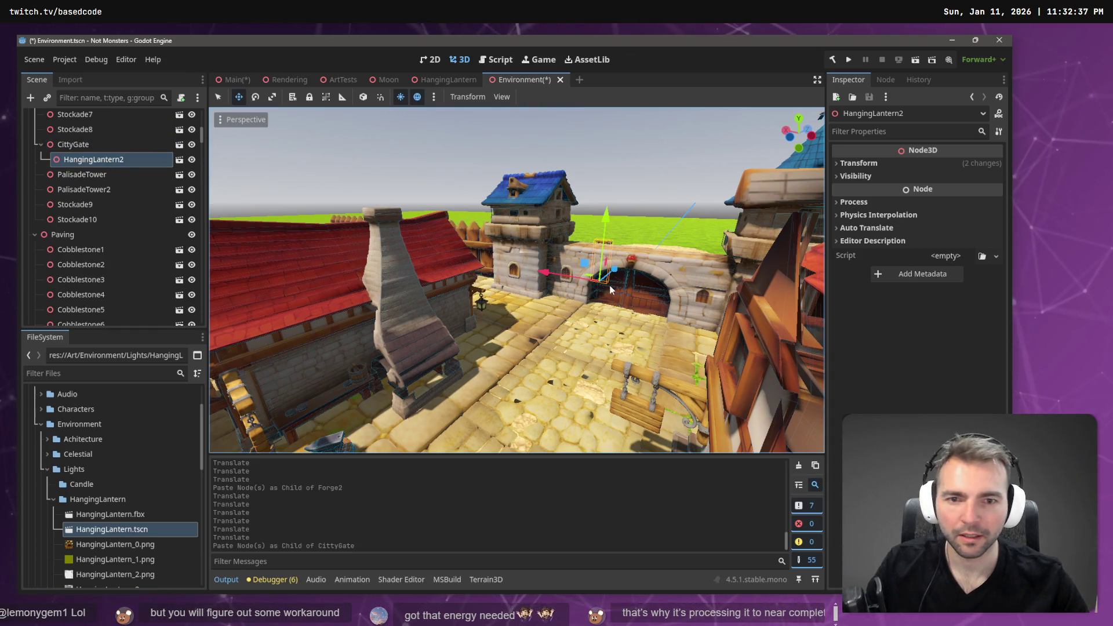
{"action": "left_click_drag", "start_coordinate": [617, 272], "coordinate": [606, 283]}
{"action": "left_click", "coordinate": [858, 163]}
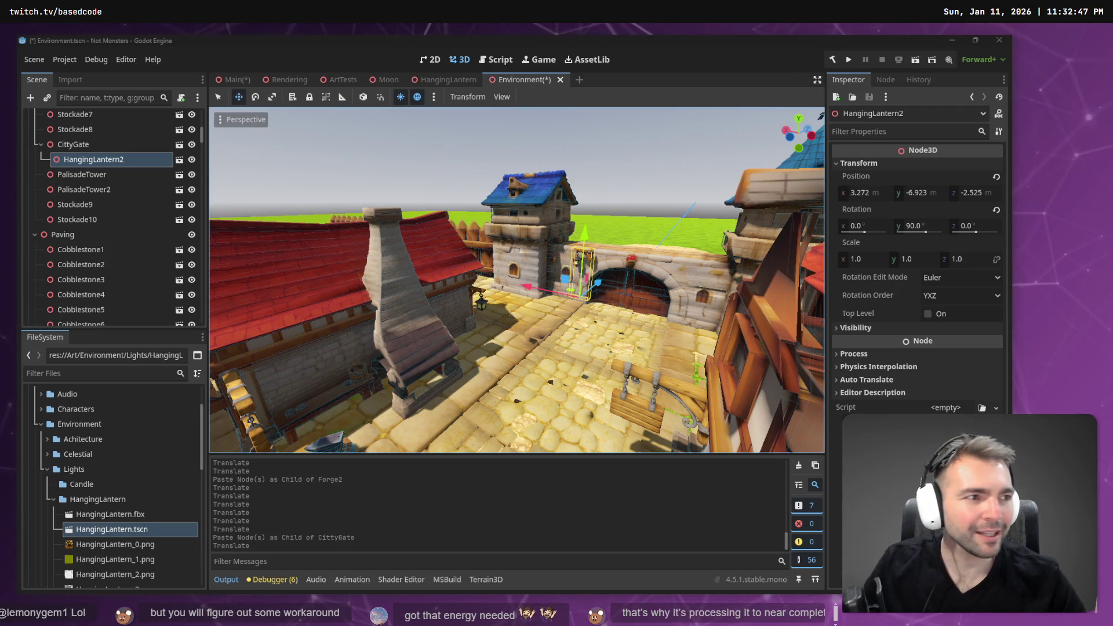
{"action": "key", "text": "alt+Tab"}
{"action": "left_click", "coordinate": [864, 45]}
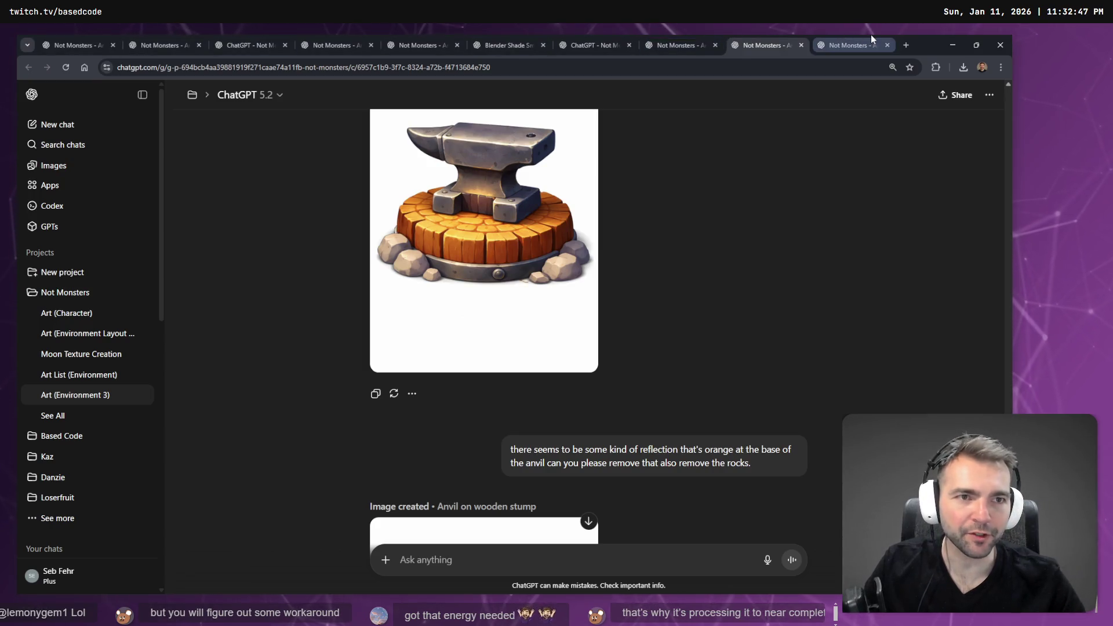
Open the gothic horned witch image full-size and start a Select area edit.
{"action": "scroll", "coordinate": [600, 277], "scroll_direction": "up", "scroll_amount": 1}
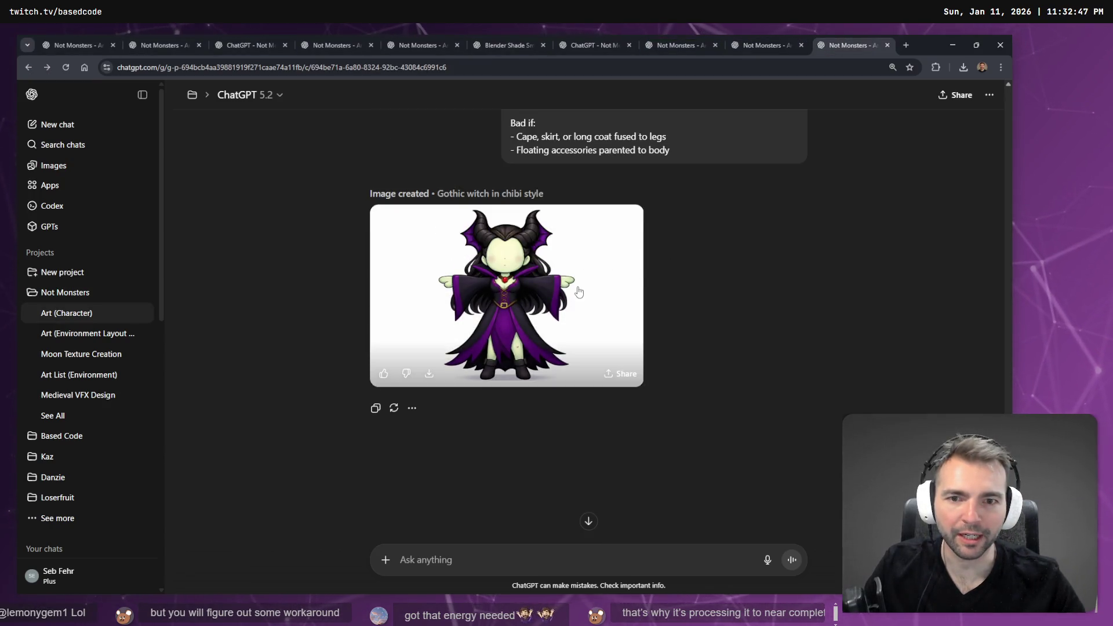
{"action": "left_click", "coordinate": [573, 306]}
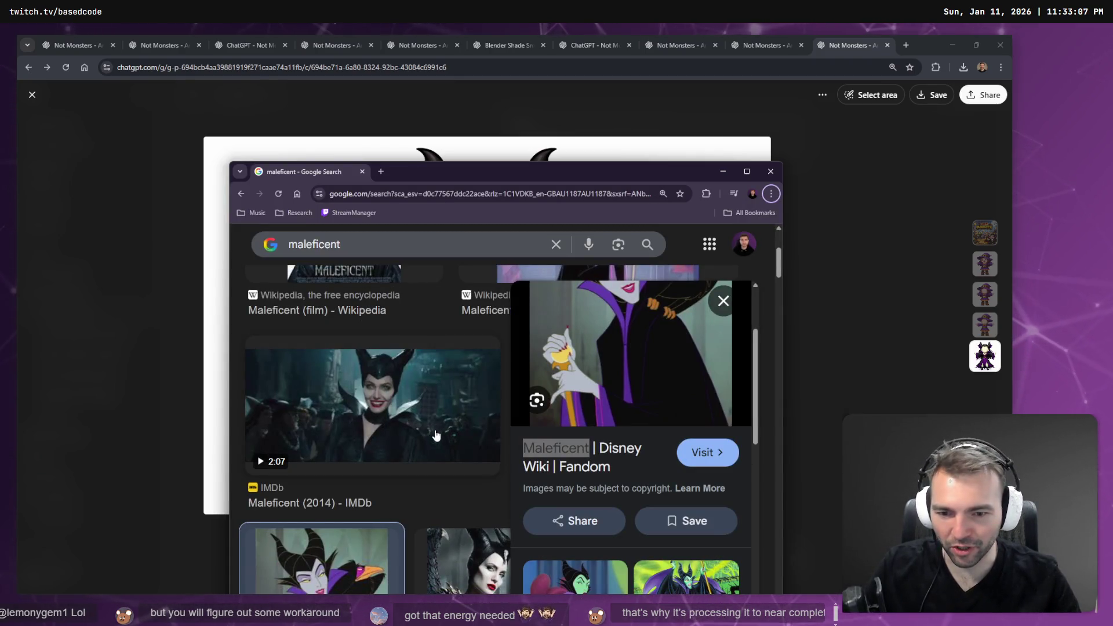
{"action": "scroll", "coordinate": [436, 435], "scroll_direction": "down", "scroll_amount": 10}
{"action": "key", "text": "alt+Tab"}
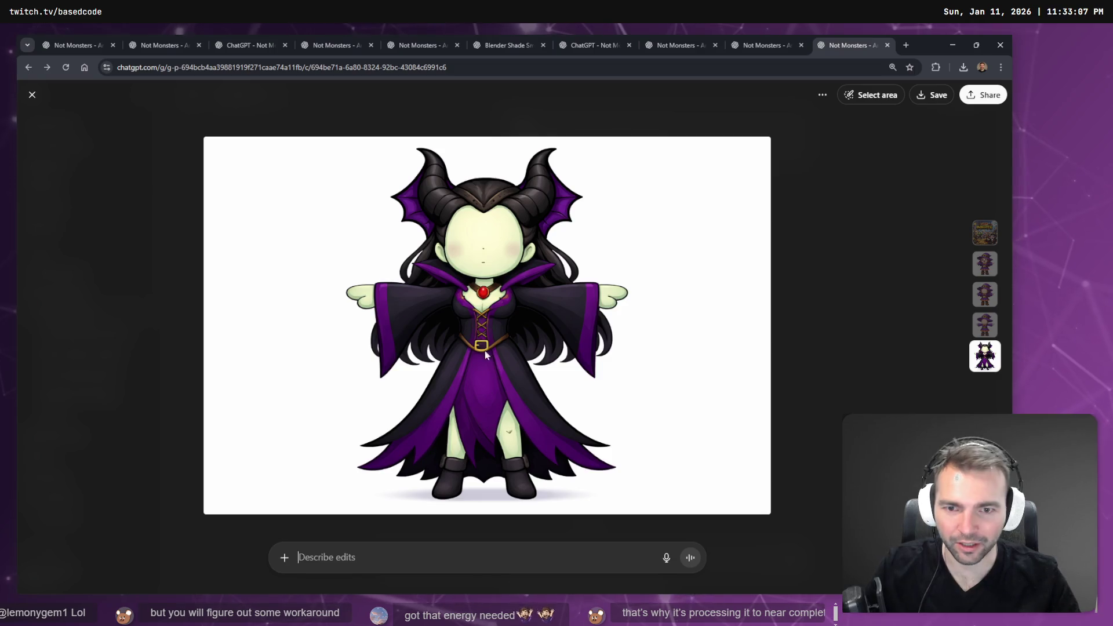
{"action": "left_click", "coordinate": [877, 96]}
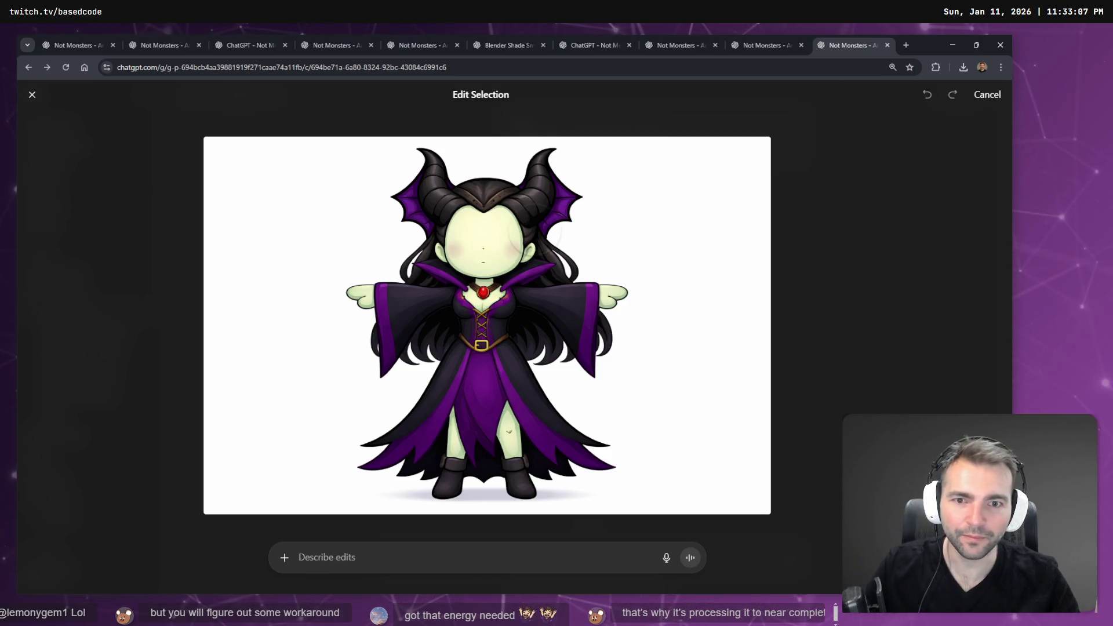
Mark the witch's long hair and submit the edit "Remove the long hair.".
{"action": "left_click", "coordinate": [547, 252]}
{"action": "mouse_move", "coordinate": [553, 256]}
{"action": "left_mouse_down"}
{"action": "mouse_move", "coordinate": [614, 325]}
{"action": "mouse_move", "coordinate": [530, 348]}
{"action": "mouse_move", "coordinate": [533, 298]}
{"action": "mouse_move", "coordinate": [377, 331]}
{"action": "left_mouse_up"}
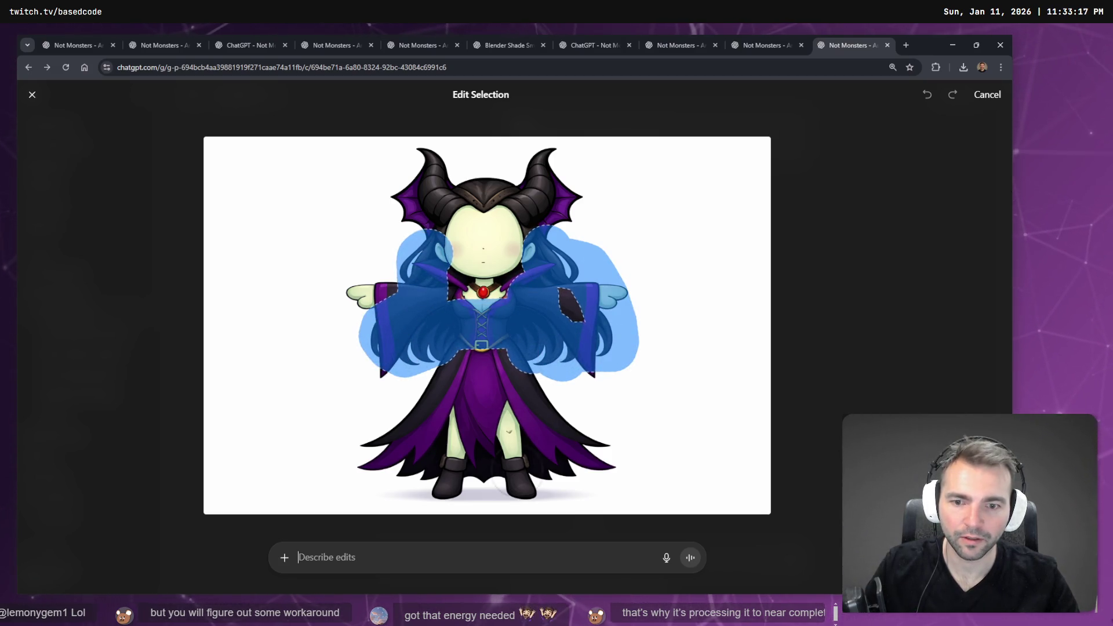
{"action": "key", "text": "super+h"}
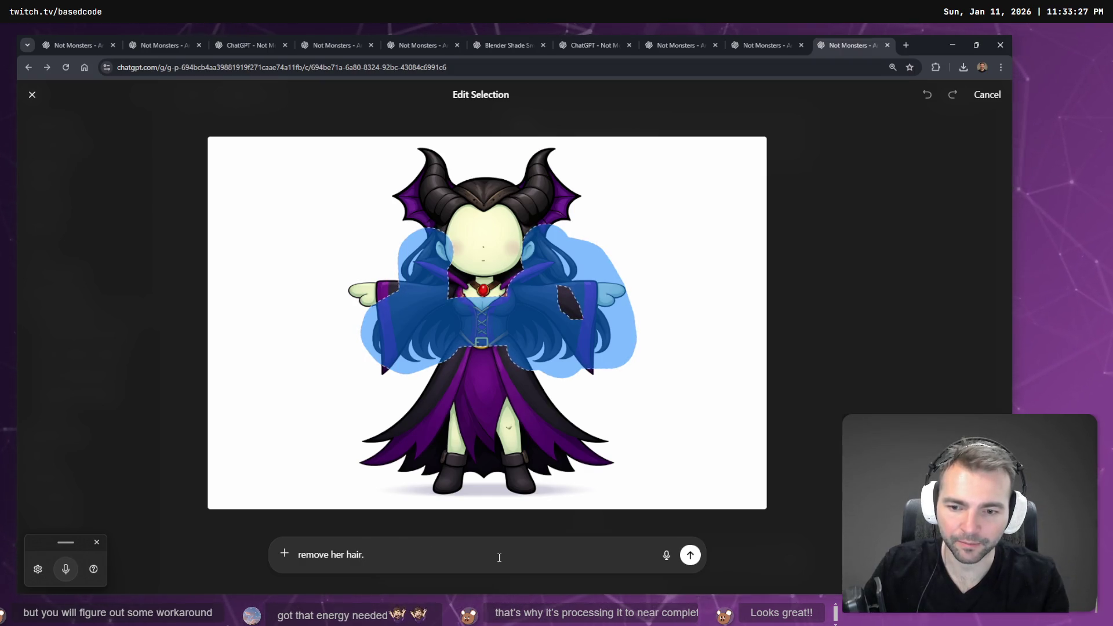
{"action": "key", "text": "super+h"}
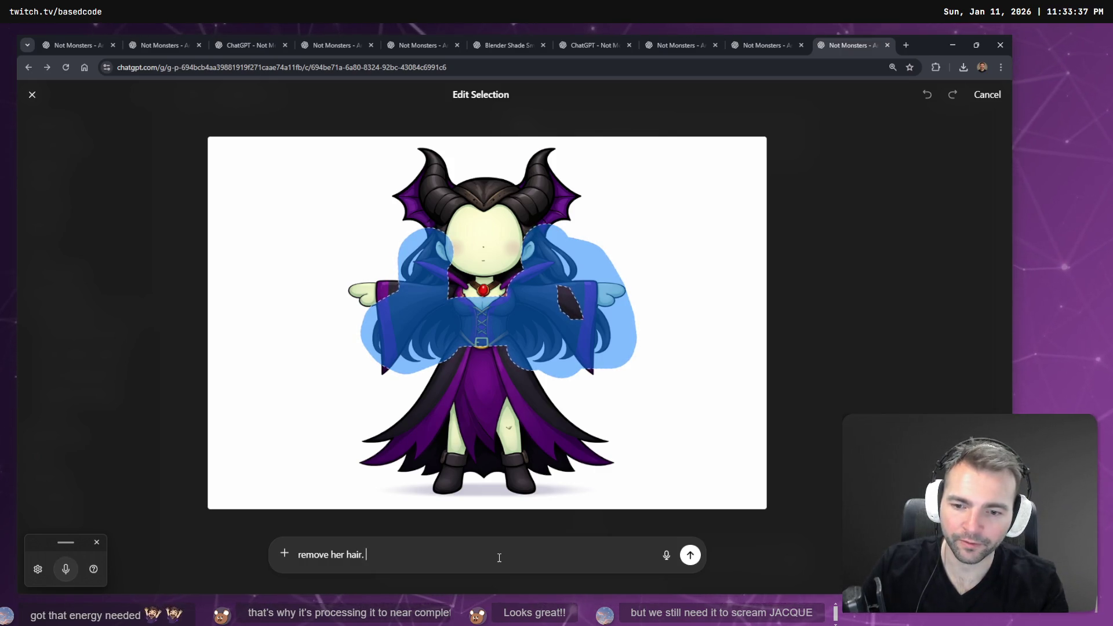
{"action": "key", "text": "Return"}
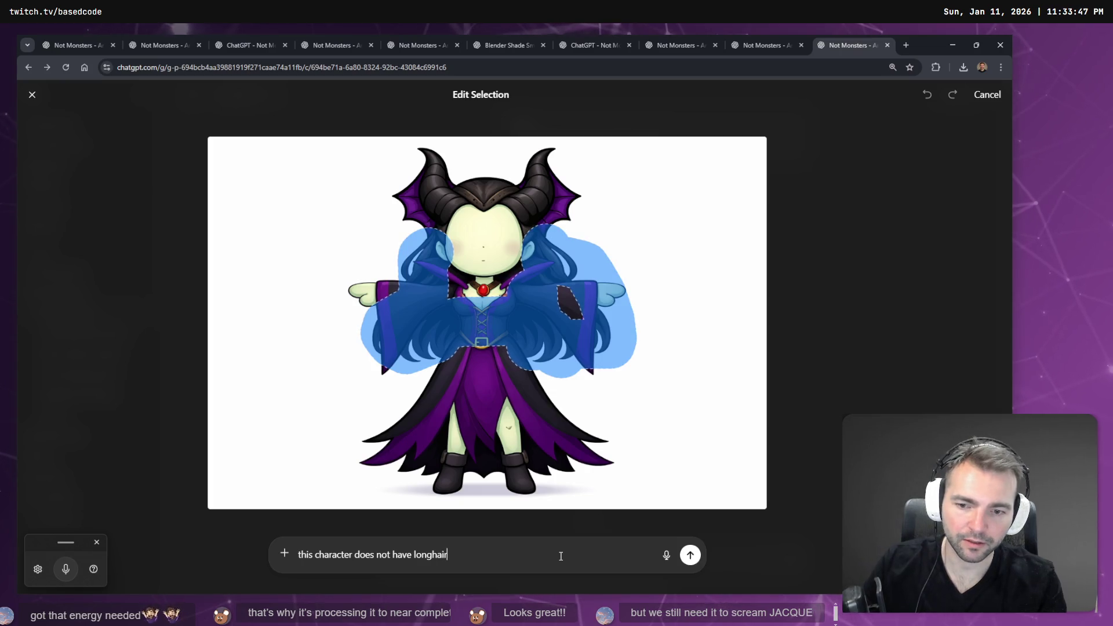
{"action": "key", "text": "Return"}
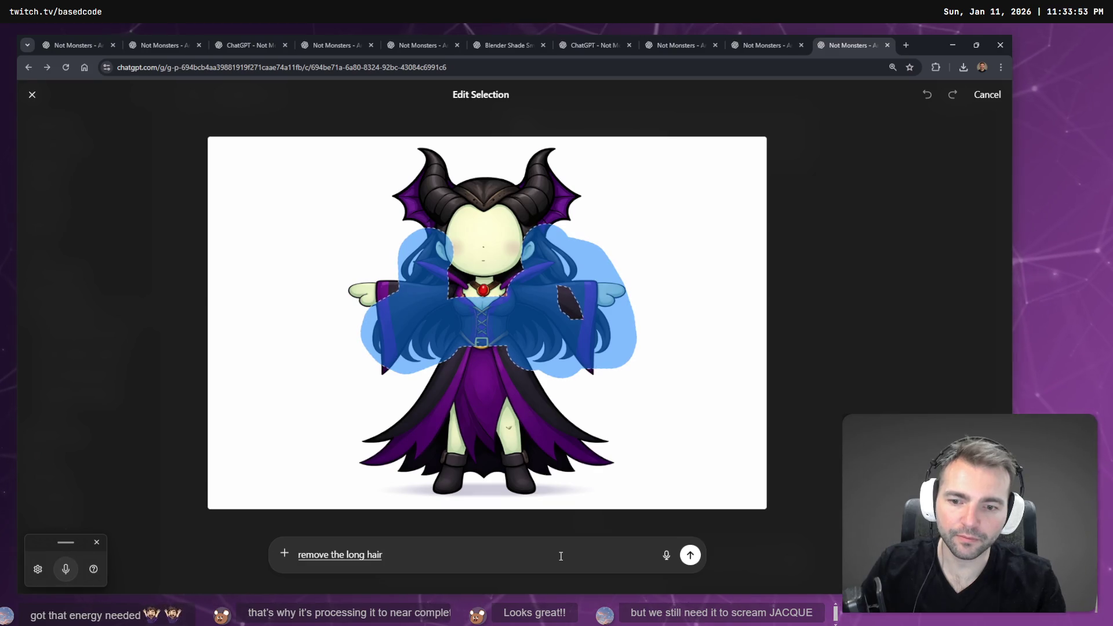
{"action": "key", "text": "Delete"}
{"action": "type", "text": "R"}
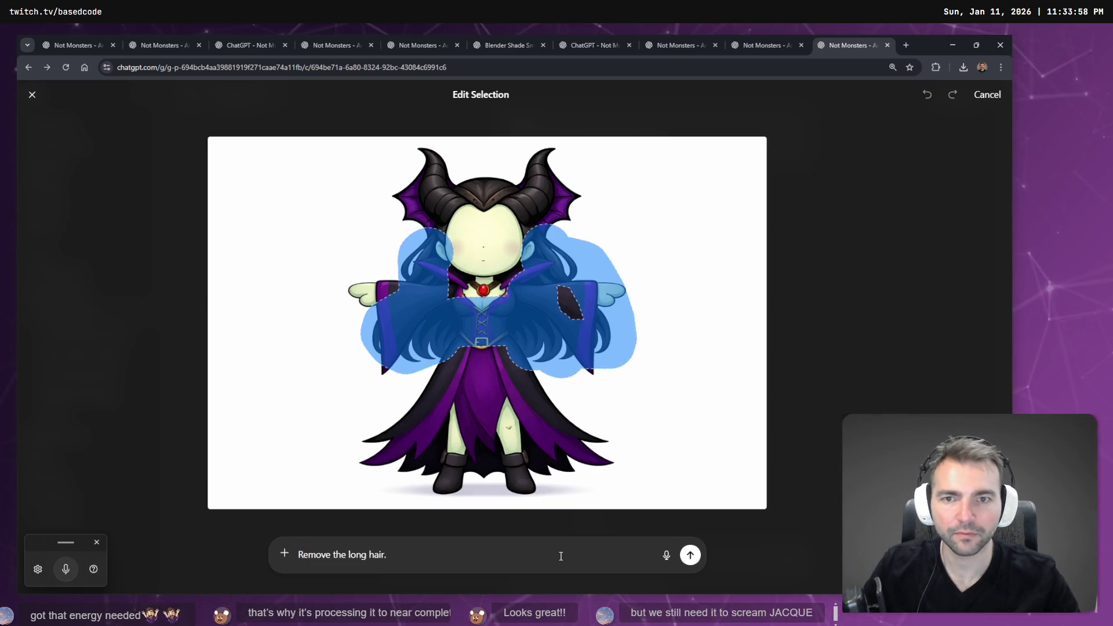
{"action": "left_click", "coordinate": [691, 555]}
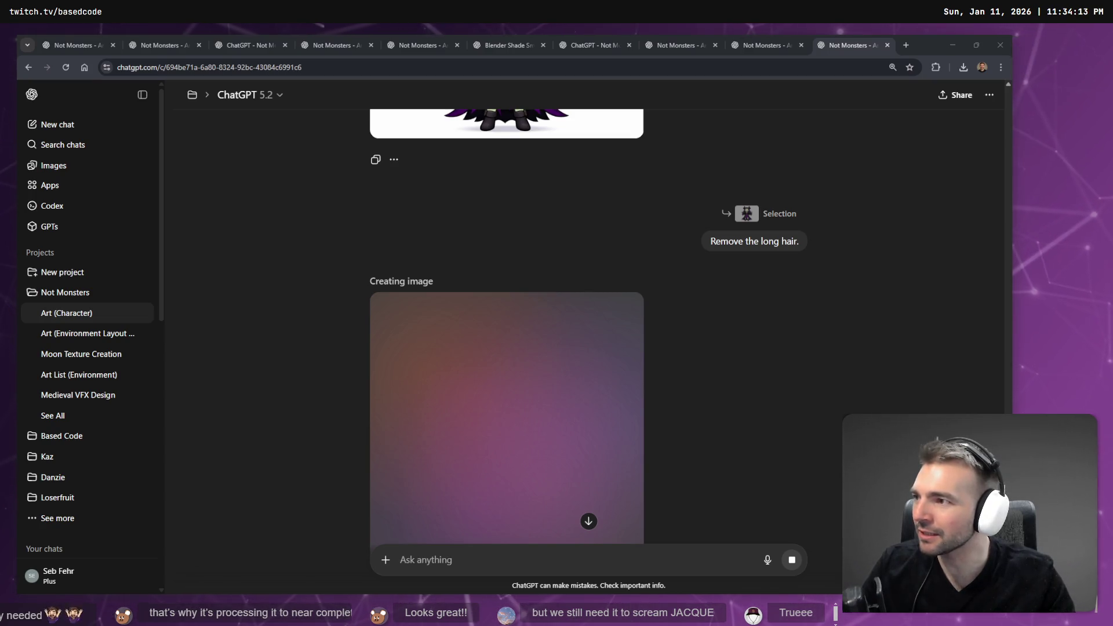
Dismiss the Twitch clip and dictate 'make the colour of her skin a olive tan' into ChatGPT.
{"action": "mouse_move", "coordinate": [58, 35]}
{"action": "left_mouse_down"}
{"action": "mouse_move", "coordinate": [709, 131]}
{"action": "mouse_move", "coordinate": [698, 114]}
{"action": "left_mouse_up"}
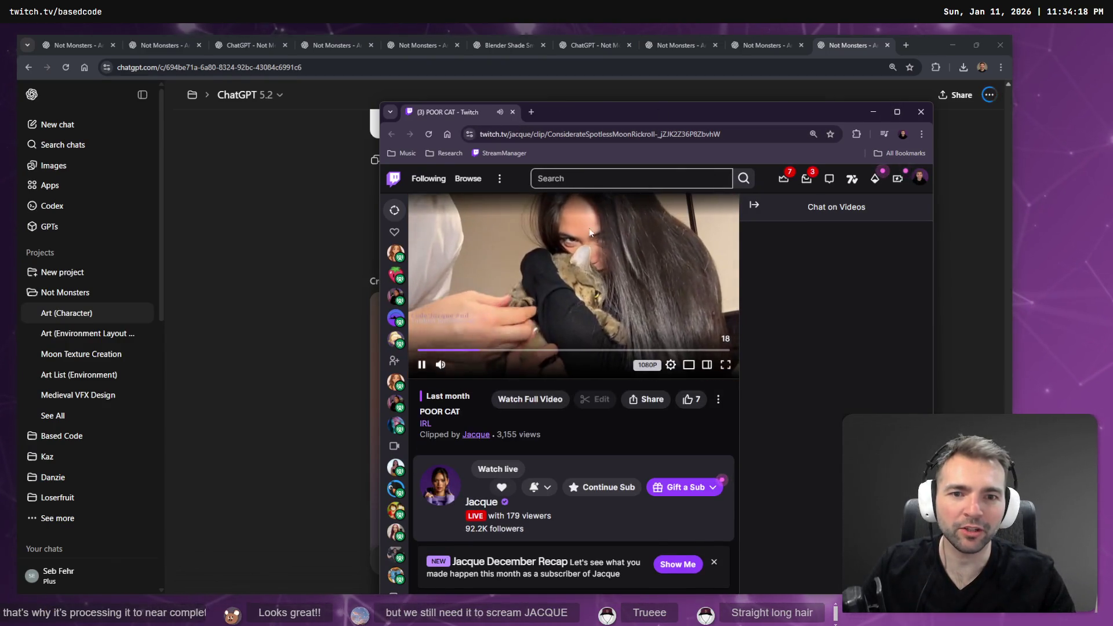
{"action": "key", "text": "alt+Tab"}
{"action": "scroll", "coordinate": [641, 269], "scroll_direction": "up", "scroll_amount": 3}
{"action": "scroll", "coordinate": [650, 267], "scroll_direction": "down", "scroll_amount": 5}
{"action": "scroll", "coordinate": [652, 283], "scroll_direction": "up", "scroll_amount": 5}
{"action": "scroll", "coordinate": [657, 322], "scroll_direction": "down", "scroll_amount": 5}
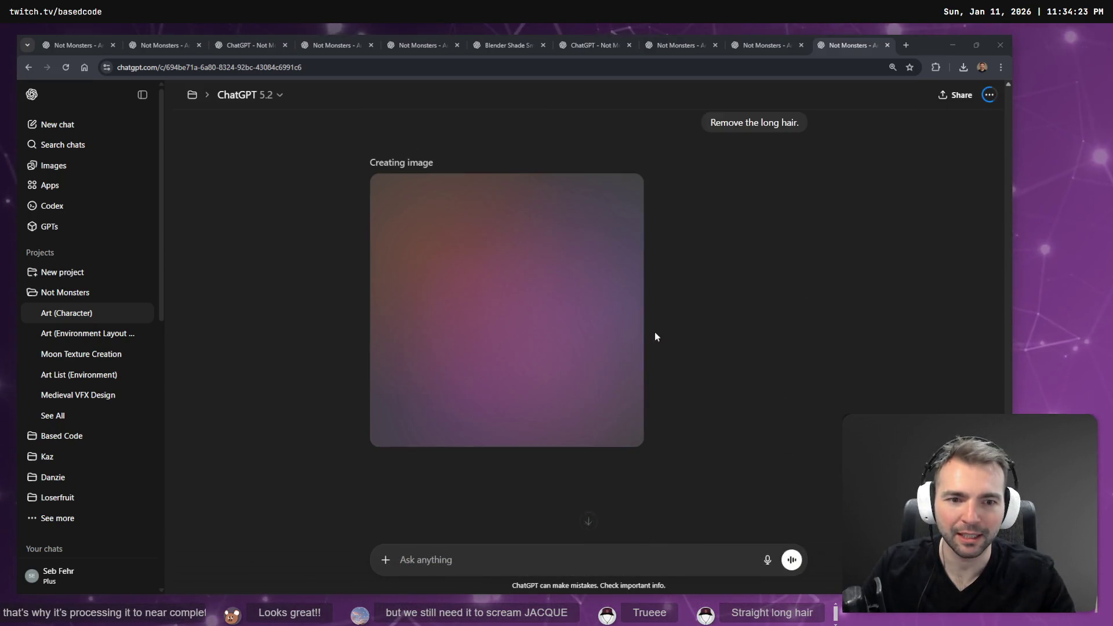
{"action": "left_click", "coordinate": [626, 564]}
{"action": "key", "text": "super+h"}
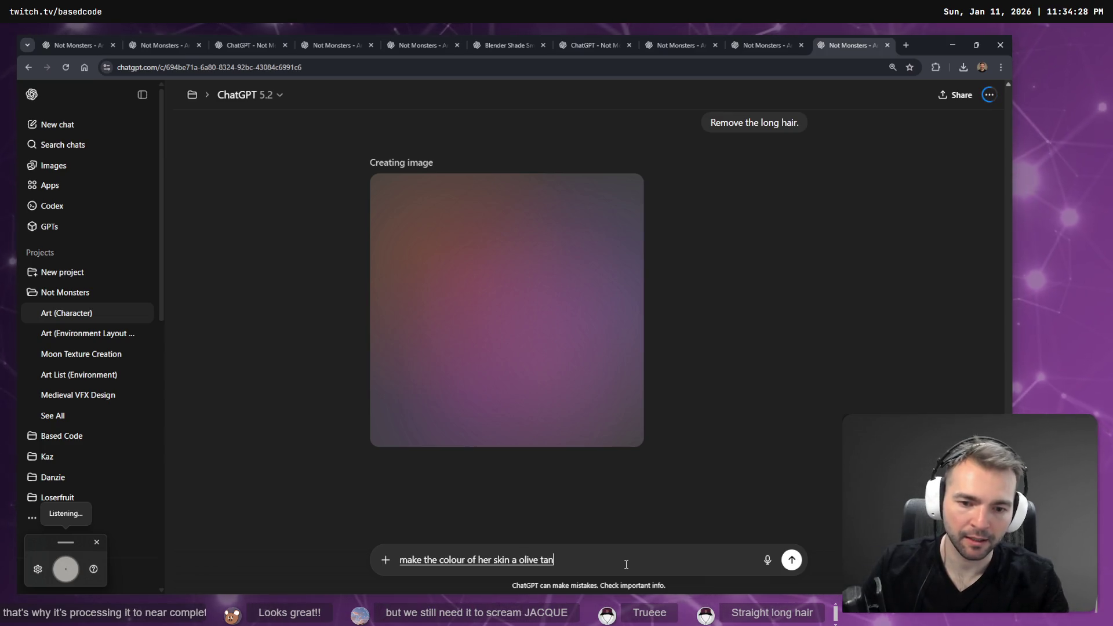
Correct the dictated prompt to read 'an olive tan' and look over the hair-removal result.
{"action": "key", "text": "Left"}
{"action": "key", "text": "Left"}
{"action": "key", "text": "Left"}
{"action": "type", "text": "n"}
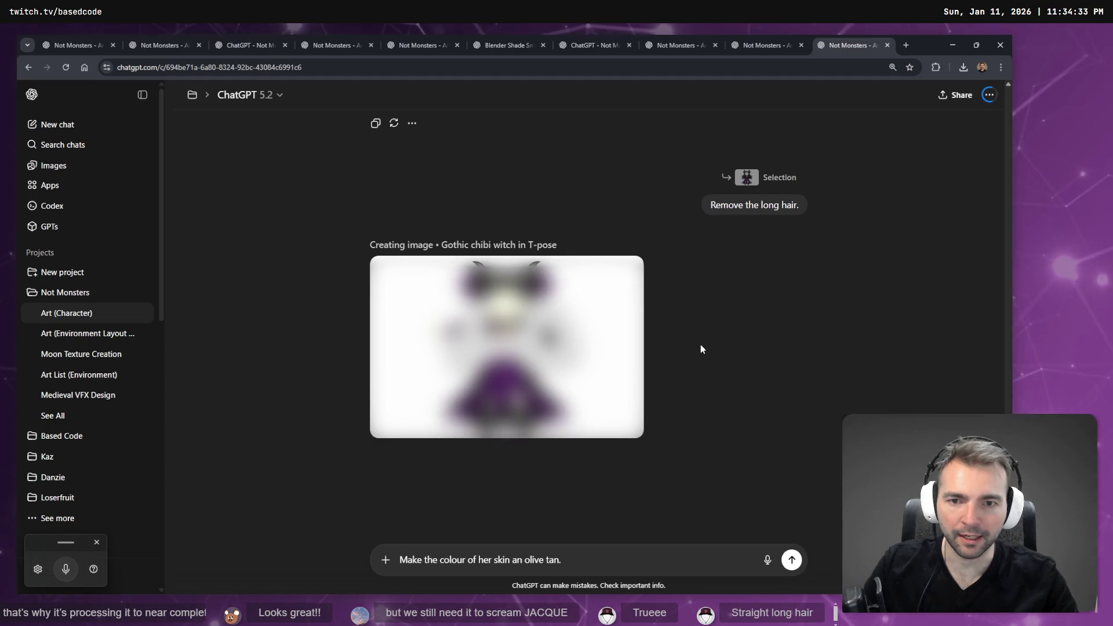
{"action": "scroll", "coordinate": [696, 336], "scroll_direction": "up", "scroll_amount": 5}
{"action": "scroll", "coordinate": [565, 283], "scroll_direction": "down", "scroll_amount": 4}
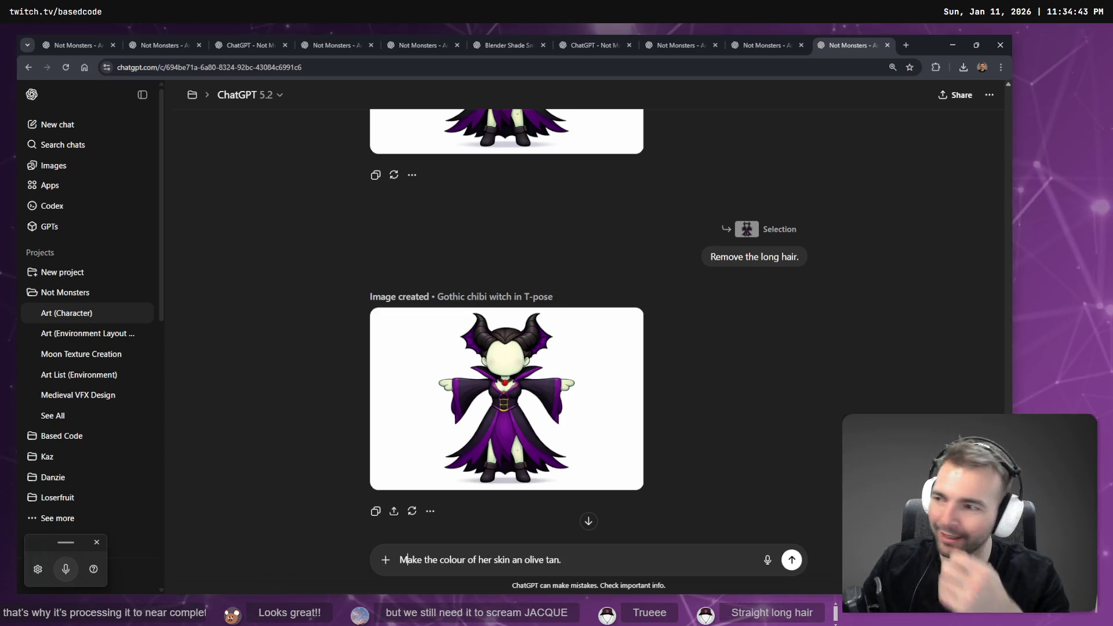
{"action": "mouse_move", "coordinate": [529, 399]}
{"action": "scroll", "coordinate": [551, 390], "scroll_direction": "up", "scroll_amount": 3}
{"action": "scroll", "coordinate": [551, 381], "scroll_direction": "down", "scroll_amount": 4}
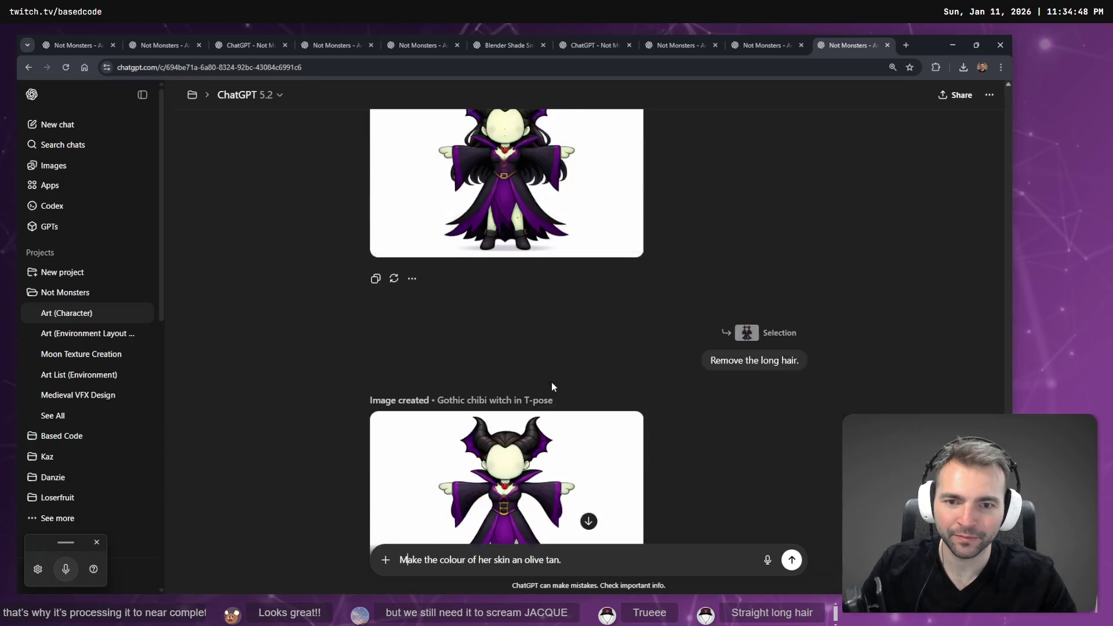
{"action": "scroll", "coordinate": [557, 372], "scroll_direction": "up", "scroll_amount": 6}
{"action": "scroll", "coordinate": [522, 336], "scroll_direction": "down", "scroll_amount": 5}
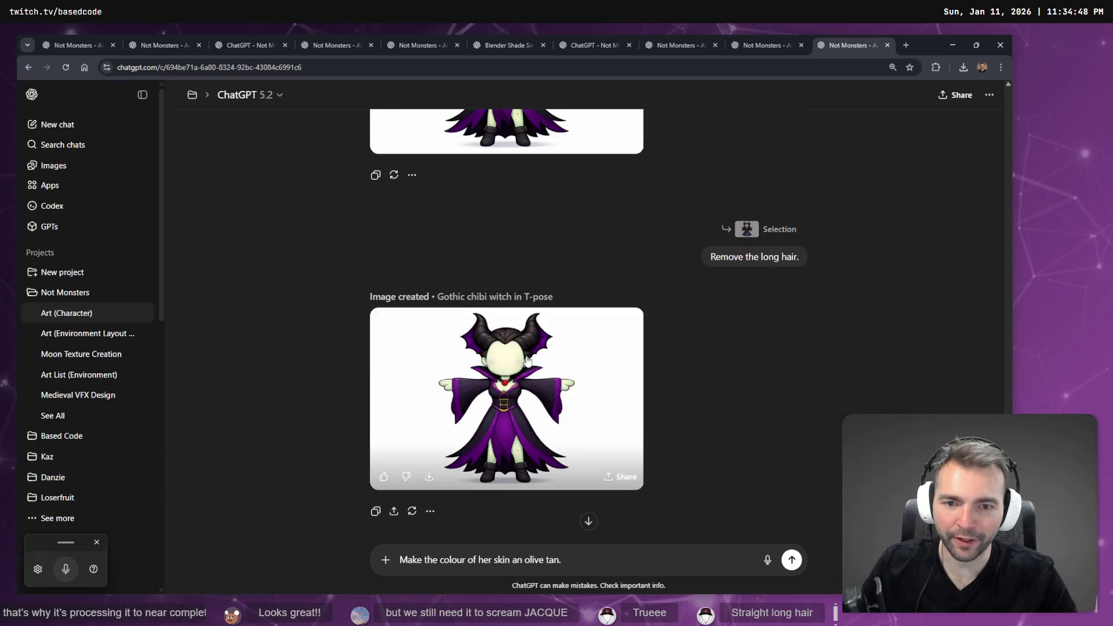
{"action": "scroll", "coordinate": [523, 396], "scroll_direction": "up", "scroll_amount": 3}
Send the olive-tan skin request and return to Godot framed on HangingLantern2.
{"action": "left_click", "coordinate": [588, 521]}
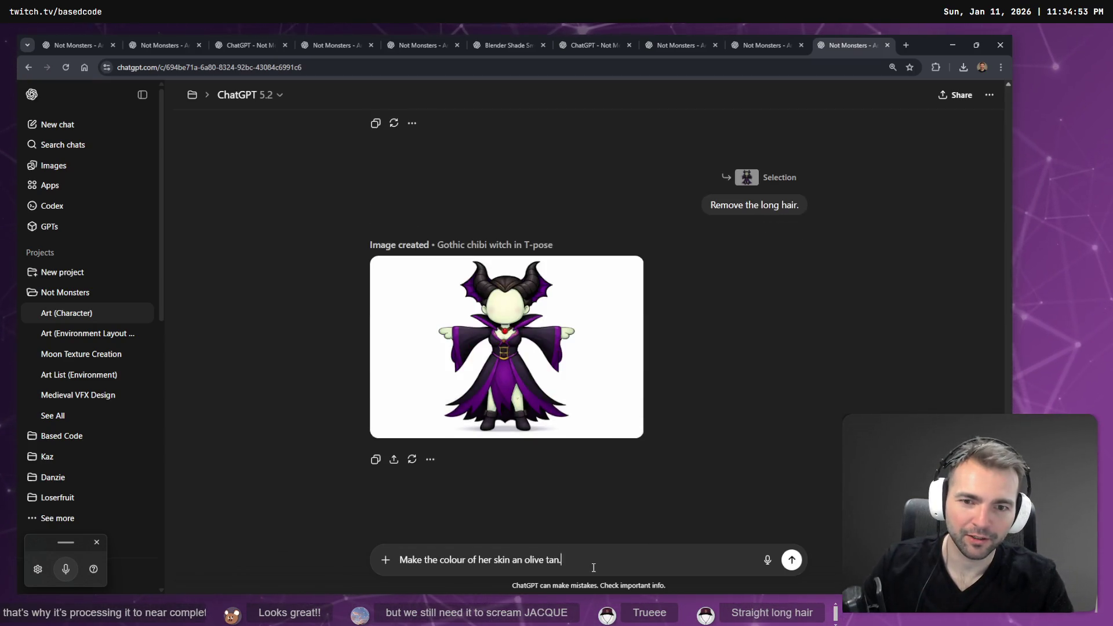
{"action": "key", "text": "Return"}
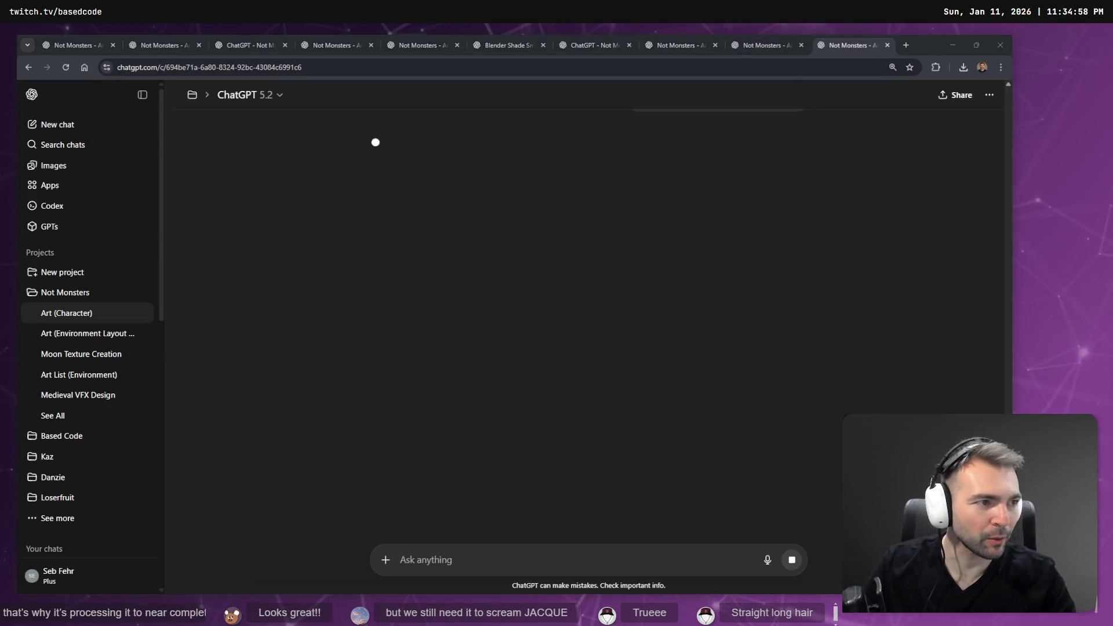
{"action": "key", "text": "alt+Tab"}
{"action": "key", "text": "f"}
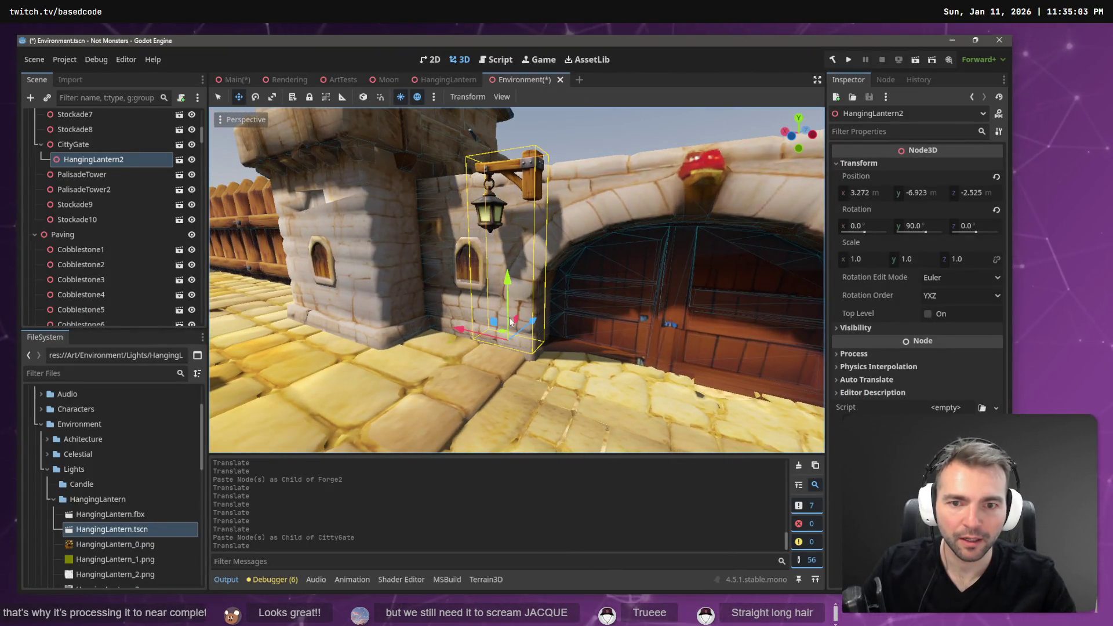
Lower the gate lantern slightly and set its Y rotation to -180°.
{"action": "left_click_drag", "start_coordinate": [512, 282], "coordinate": [514, 294]}
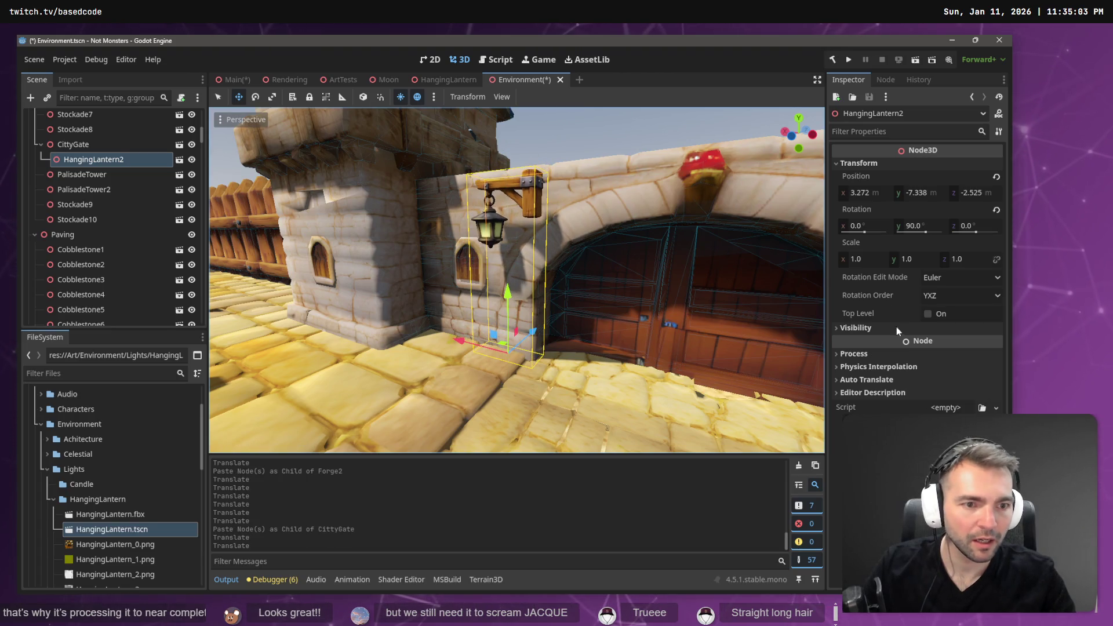
{"action": "left_click", "coordinate": [931, 228]}
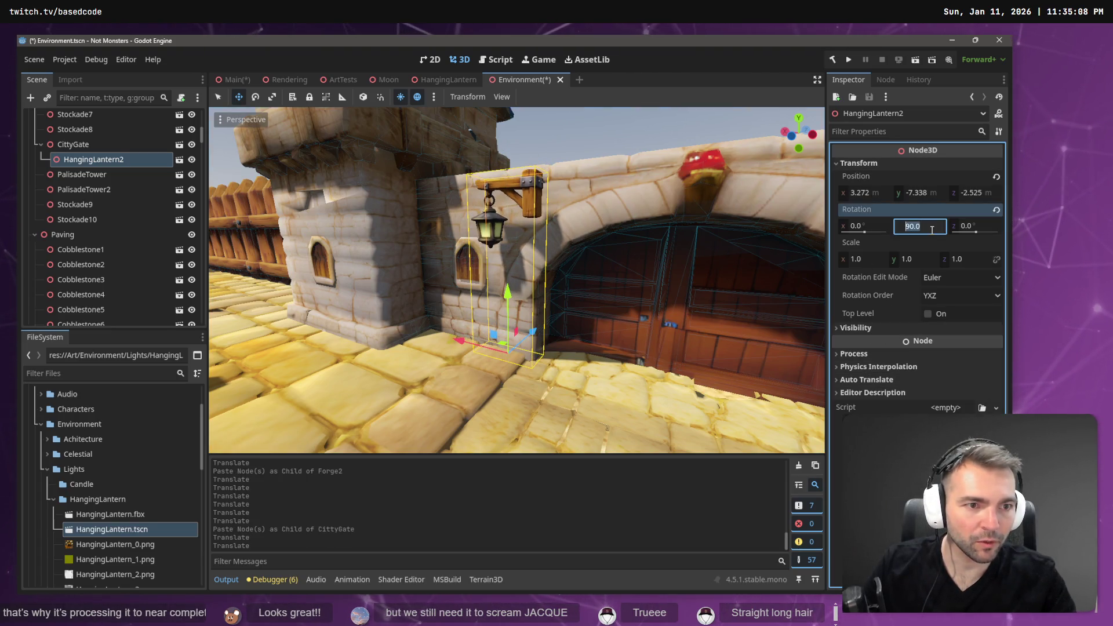
{"action": "type", "text": "0"}
{"action": "key", "text": "Return"}
{"action": "left_click", "coordinate": [933, 230]}
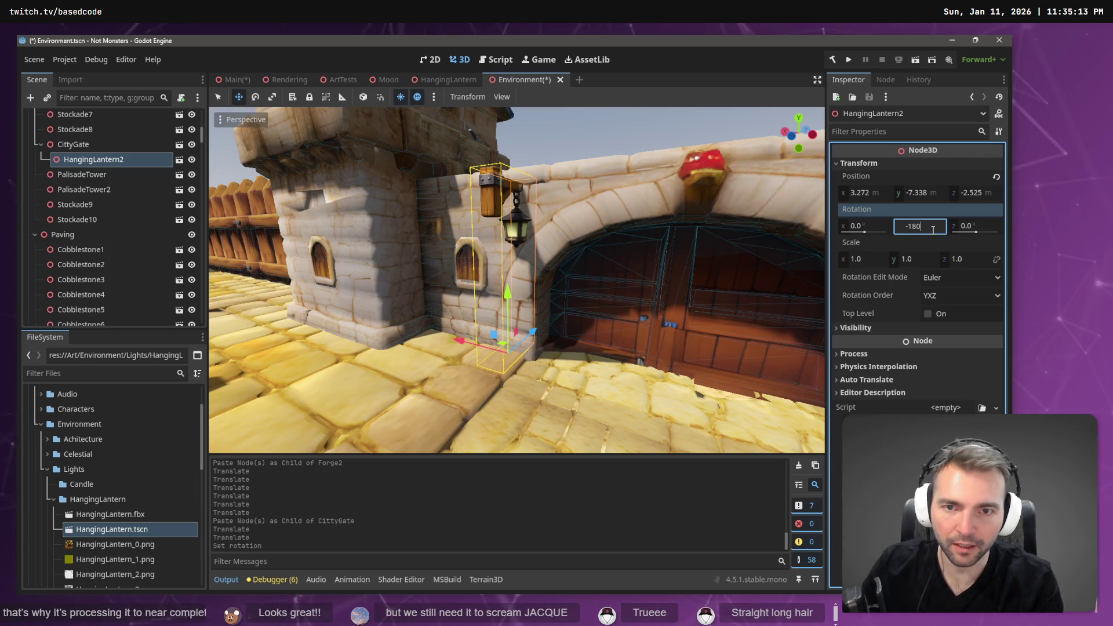
{"action": "key", "text": "Return"}
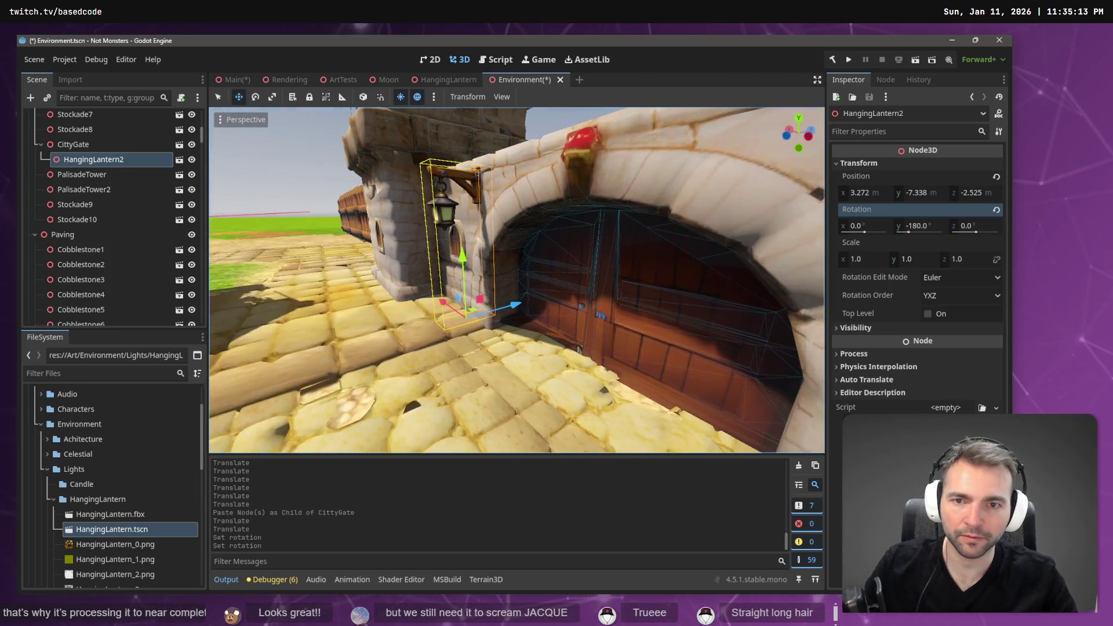
{"action": "key", "text": "f"}
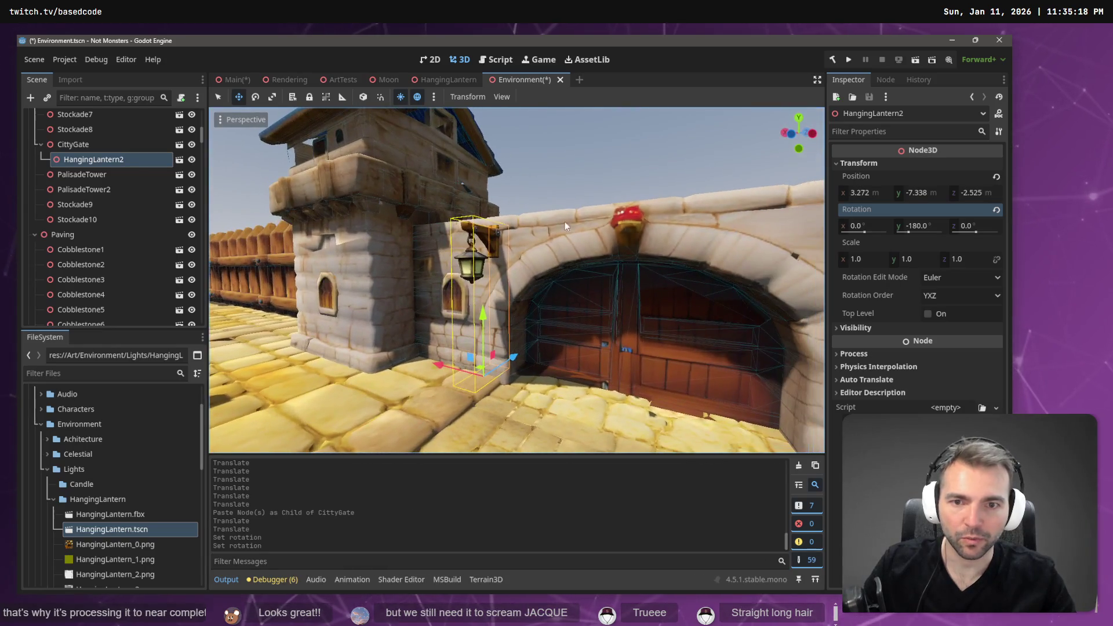
Paste a lantern copy under CittyGate and slide it to the arch's right wall.
{"action": "left_click", "coordinate": [93, 159]}
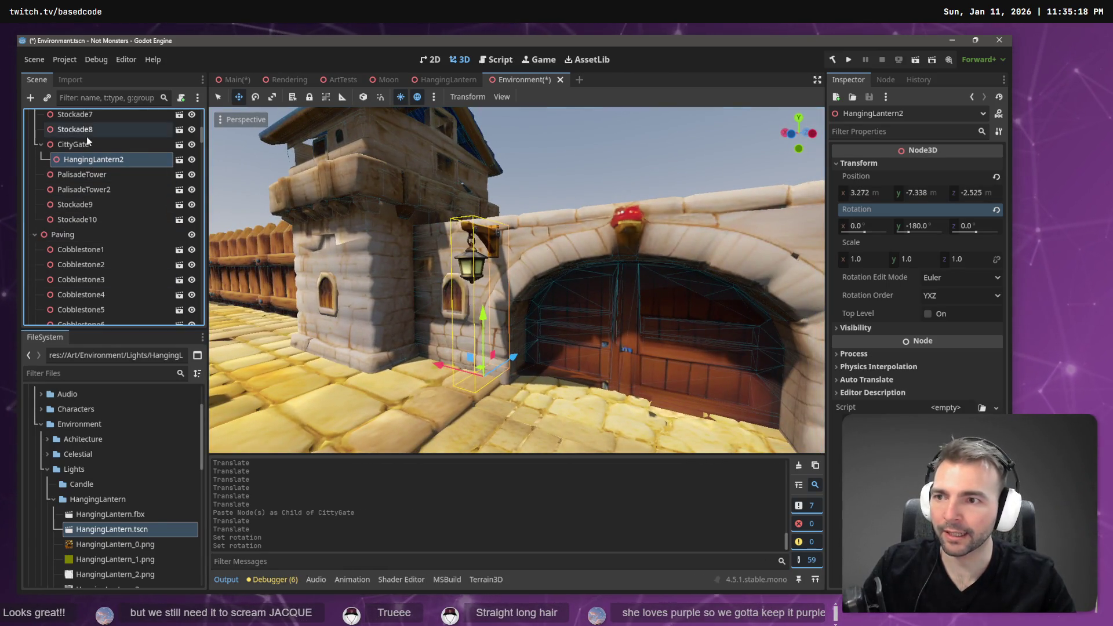
{"action": "left_click", "coordinate": [86, 145]}
{"action": "key", "text": "ctrl+v"}
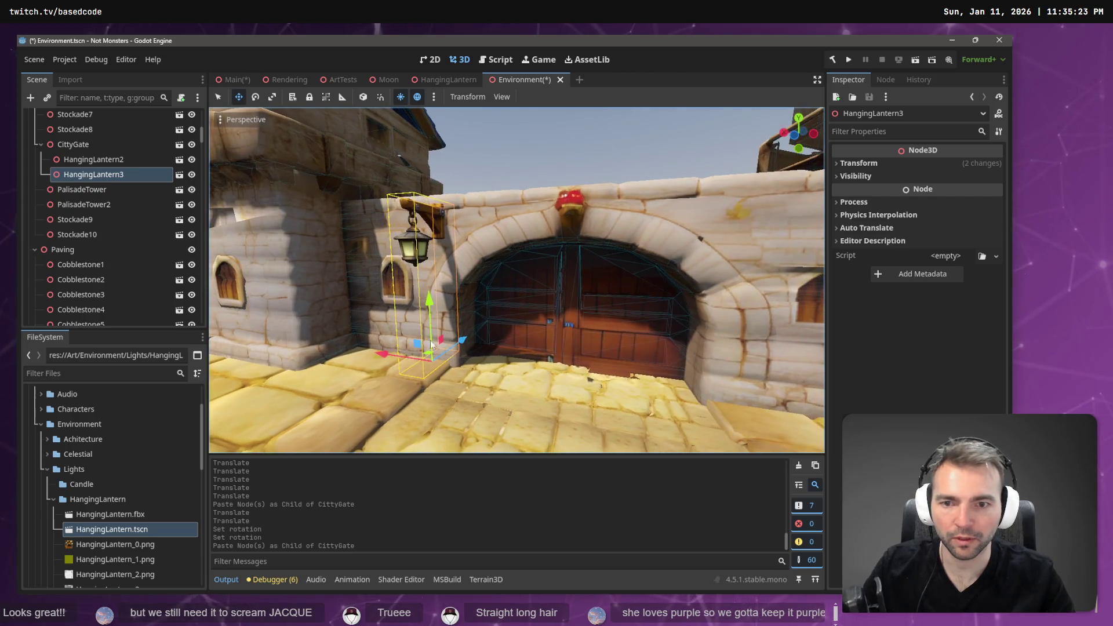
{"action": "left_click_drag", "start_coordinate": [388, 358], "coordinate": [649, 381]}
{"action": "scroll", "coordinate": [647, 377], "scroll_direction": "down", "scroll_amount": 5}
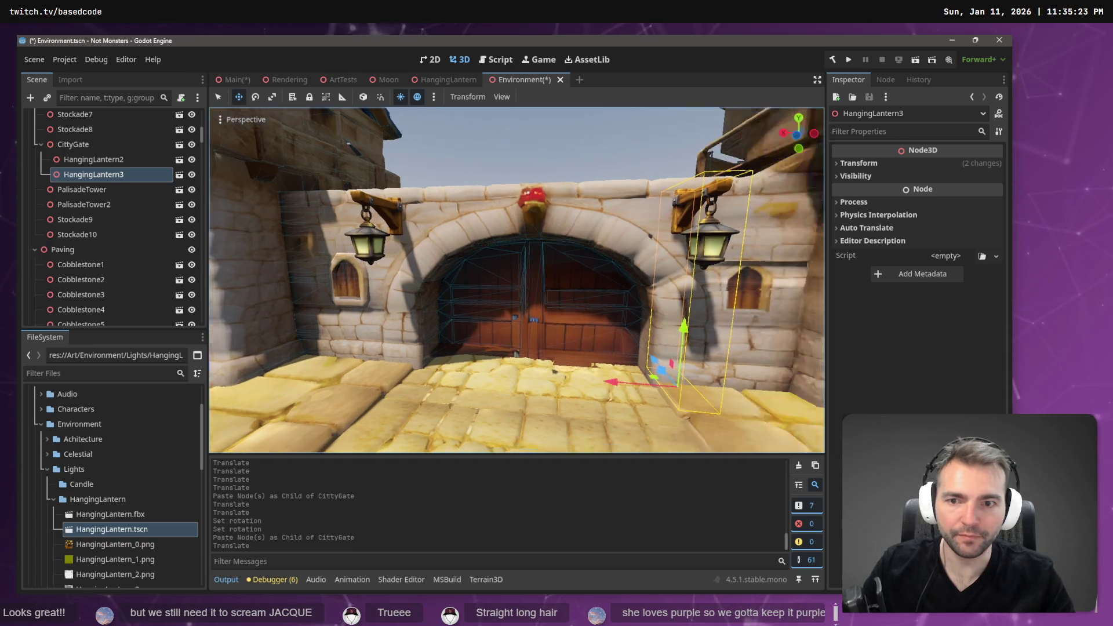
{"action": "scroll", "coordinate": [517, 280], "scroll_direction": "down", "scroll_amount": 3}
{"action": "left_click", "coordinate": [566, 155]}
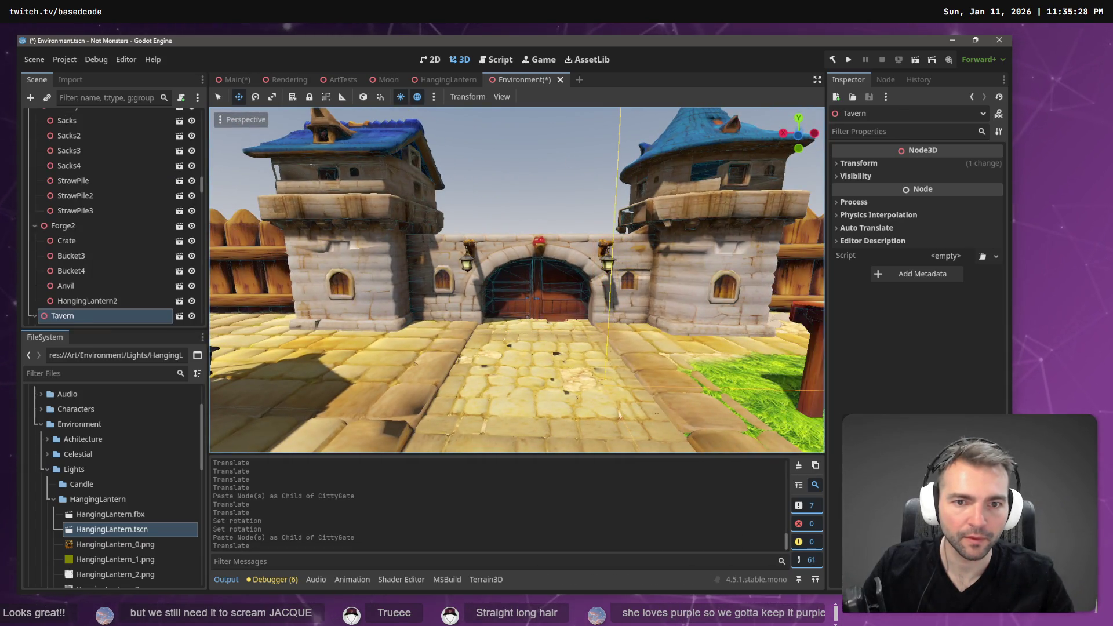
Fly to the Tenement2 house, paste the hanging lantern under it, and slide it along the front.
{"action": "key", "text": "f"}
{"action": "key", "text": "w"}
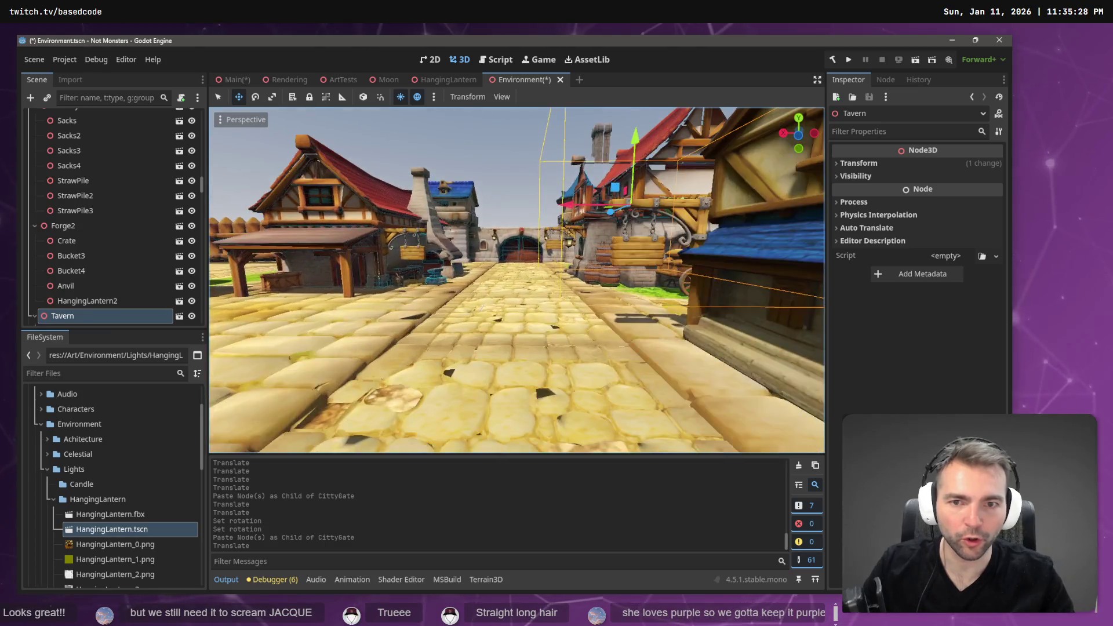
{"action": "key", "text": "w"}
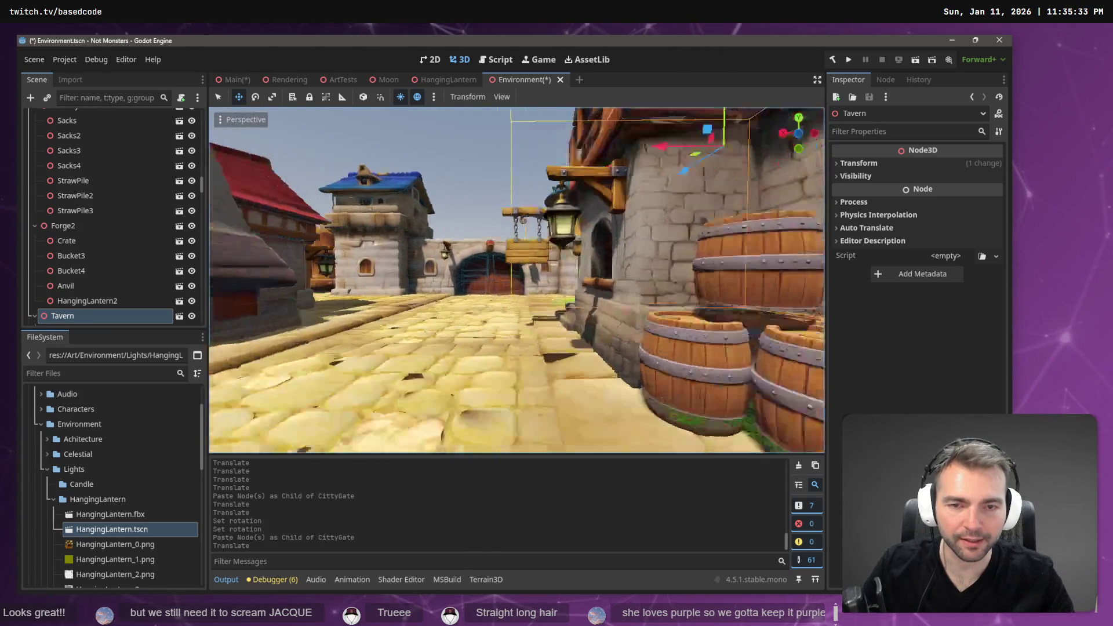
{"action": "key", "text": "w"}
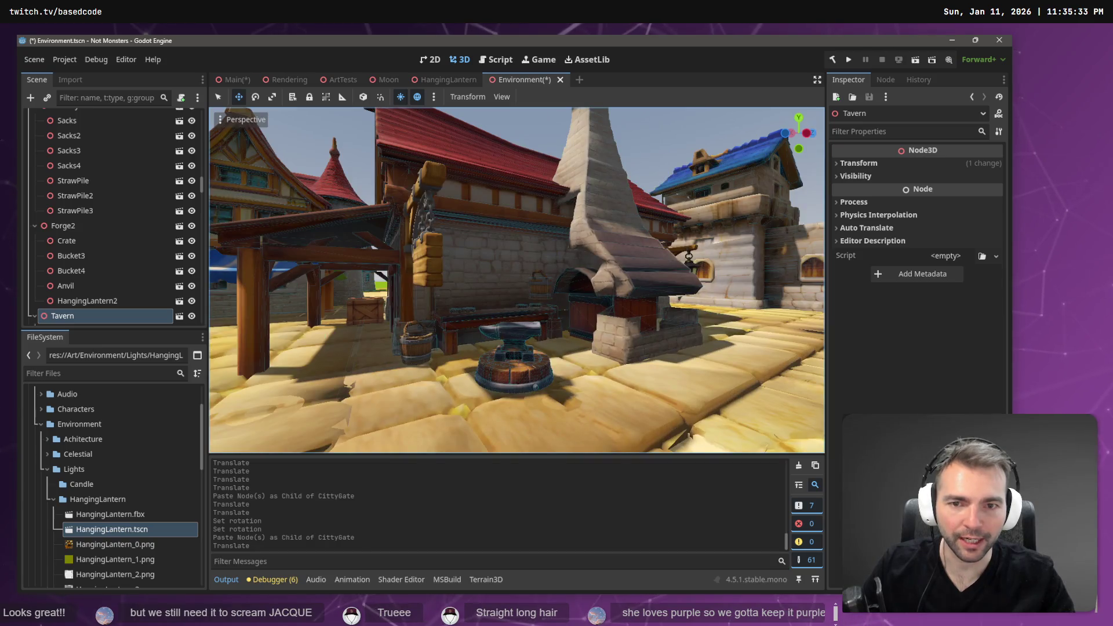
{"action": "key", "text": "w"}
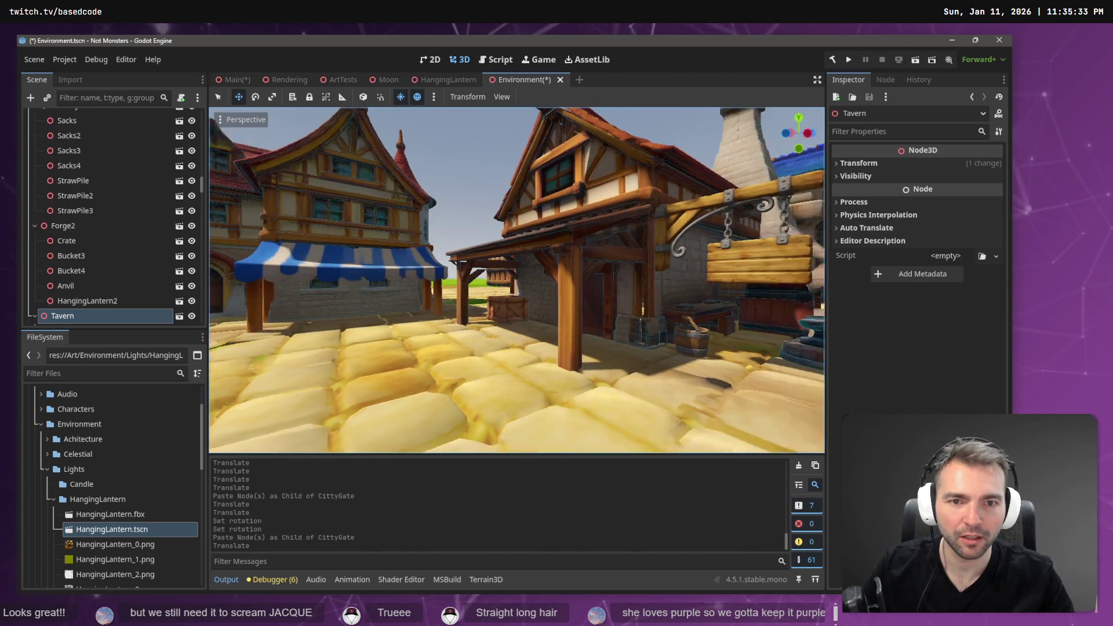
{"action": "key", "text": "a"}
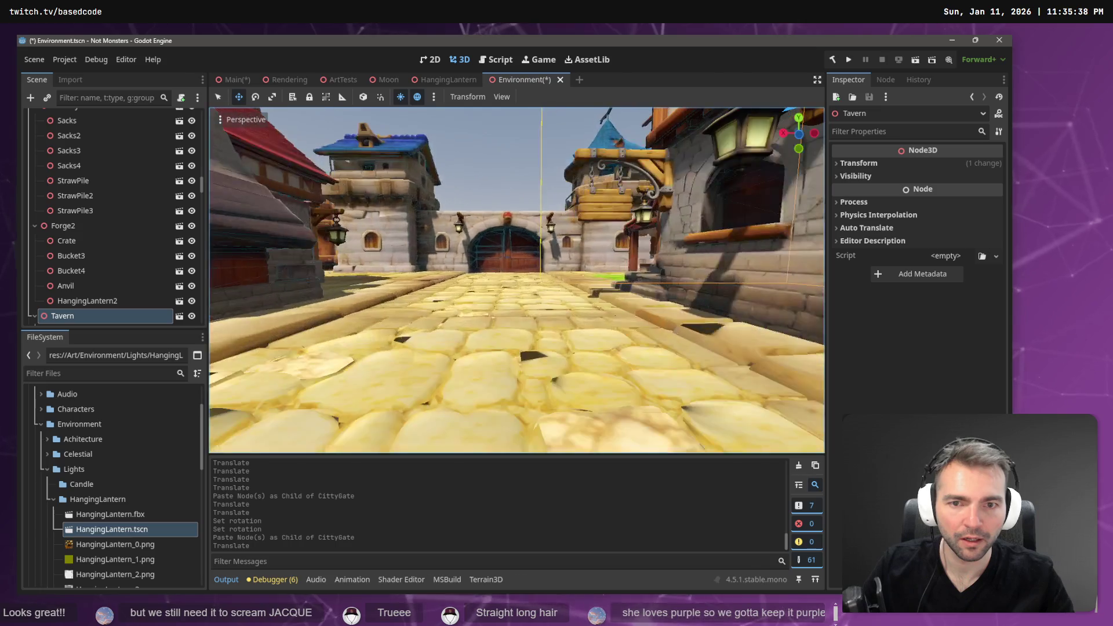
{"action": "key", "text": "d"}
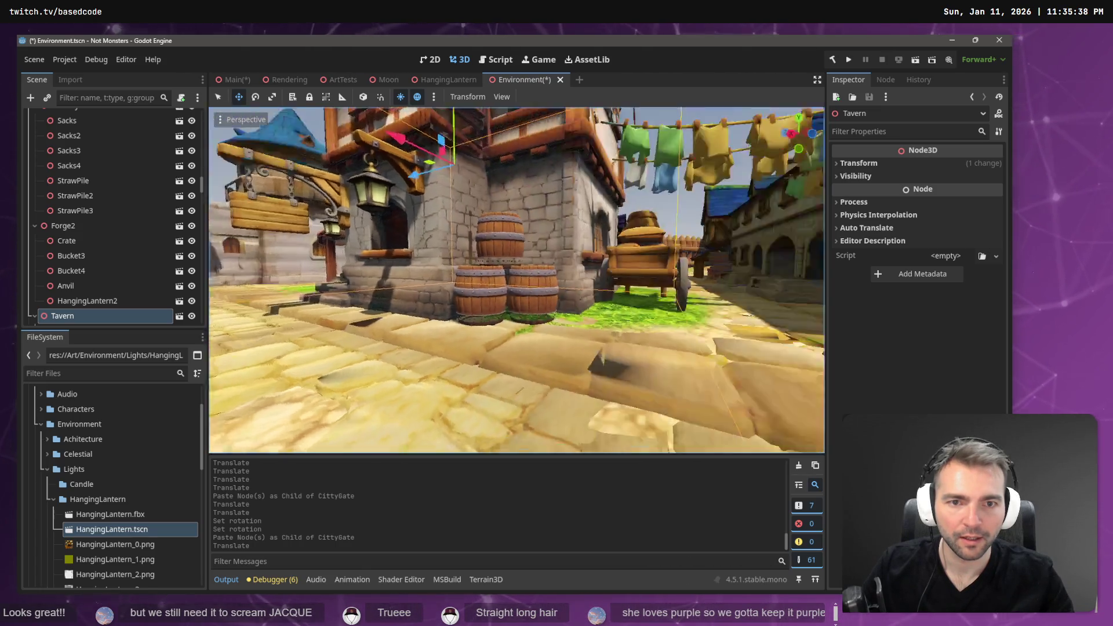
{"action": "key", "text": "w"}
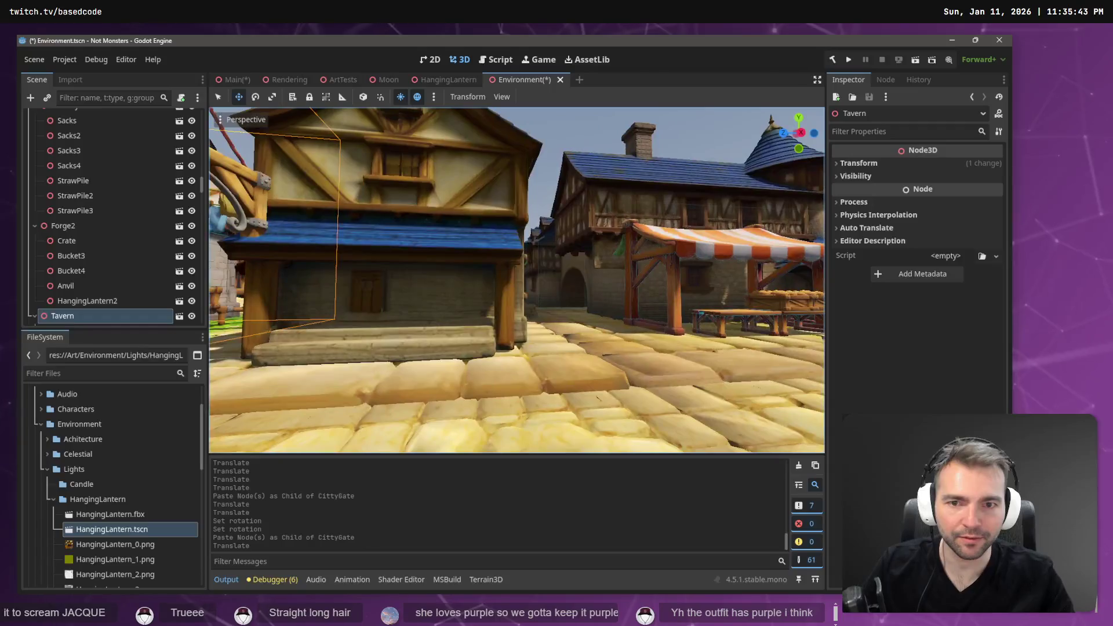
{"action": "left_click", "coordinate": [529, 184]}
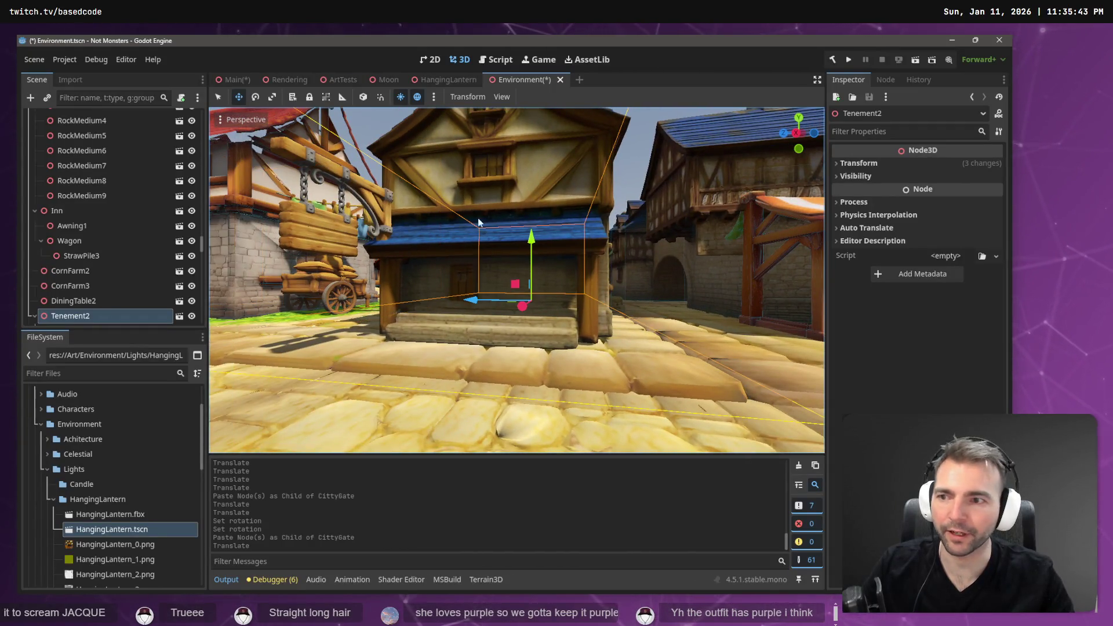
{"action": "key", "text": "s"}
{"action": "key", "text": "s"}
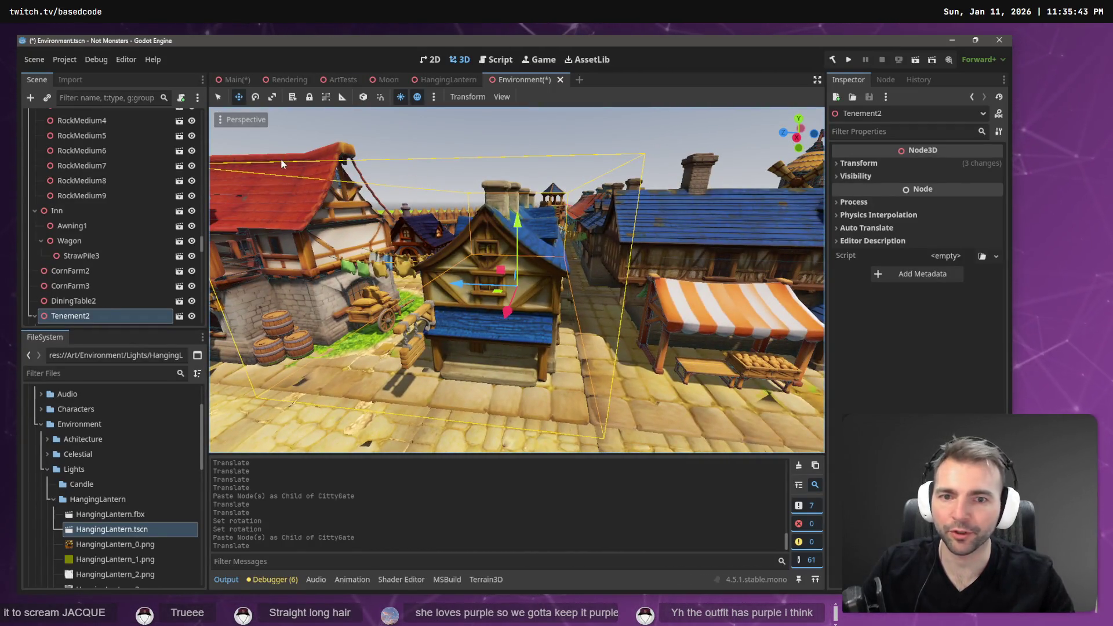
{"action": "key", "text": "ctrl+v"}
{"action": "left_click_drag", "start_coordinate": [532, 400], "coordinate": [531, 486]}
Position the lantern on the Tenement2 wall and turn it to 90° on Y.
{"action": "left_click_drag", "start_coordinate": [534, 348], "coordinate": [544, 251]}
{"action": "left_click_drag", "start_coordinate": [528, 354], "coordinate": [528, 408]}
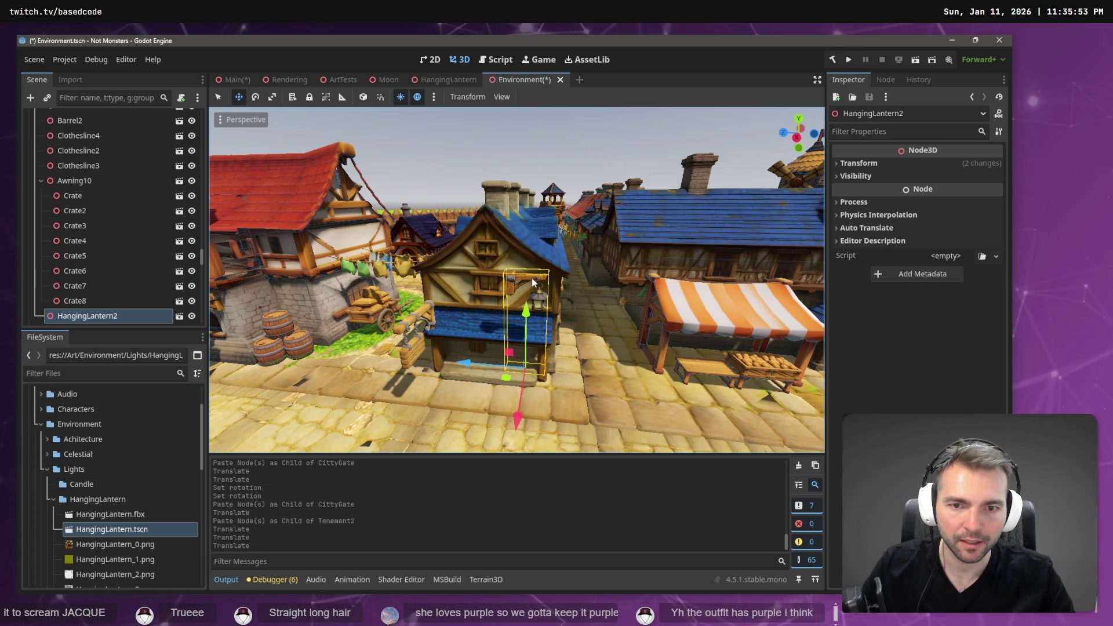
{"action": "left_click_drag", "start_coordinate": [528, 309], "coordinate": [533, 350]}
{"action": "key", "text": "e"}
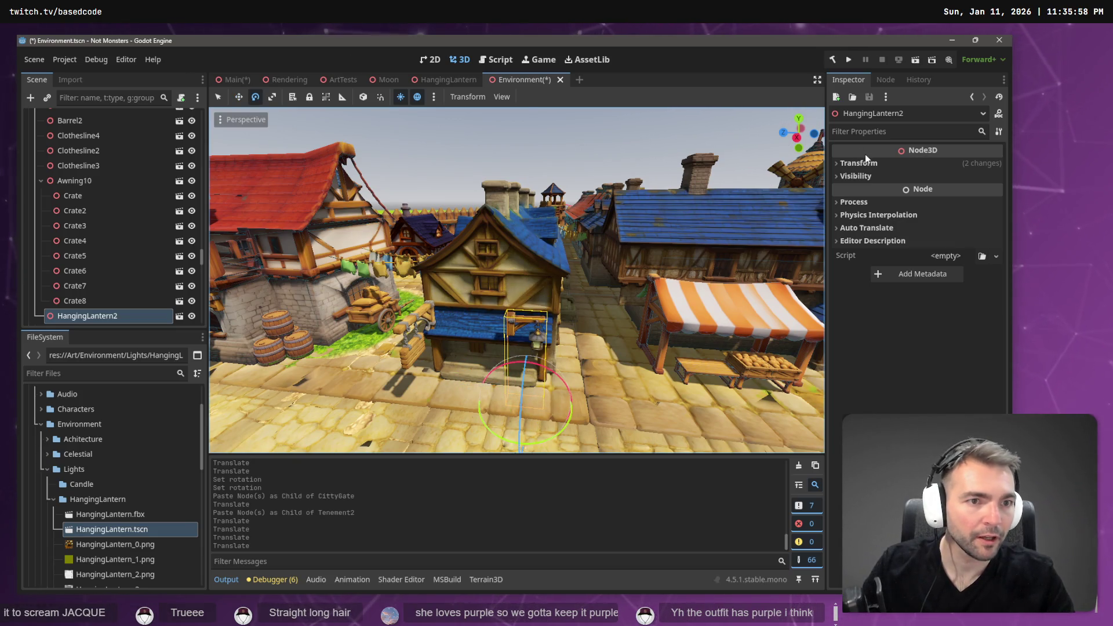
{"action": "left_click", "coordinate": [867, 162]}
{"action": "left_click", "coordinate": [918, 226]}
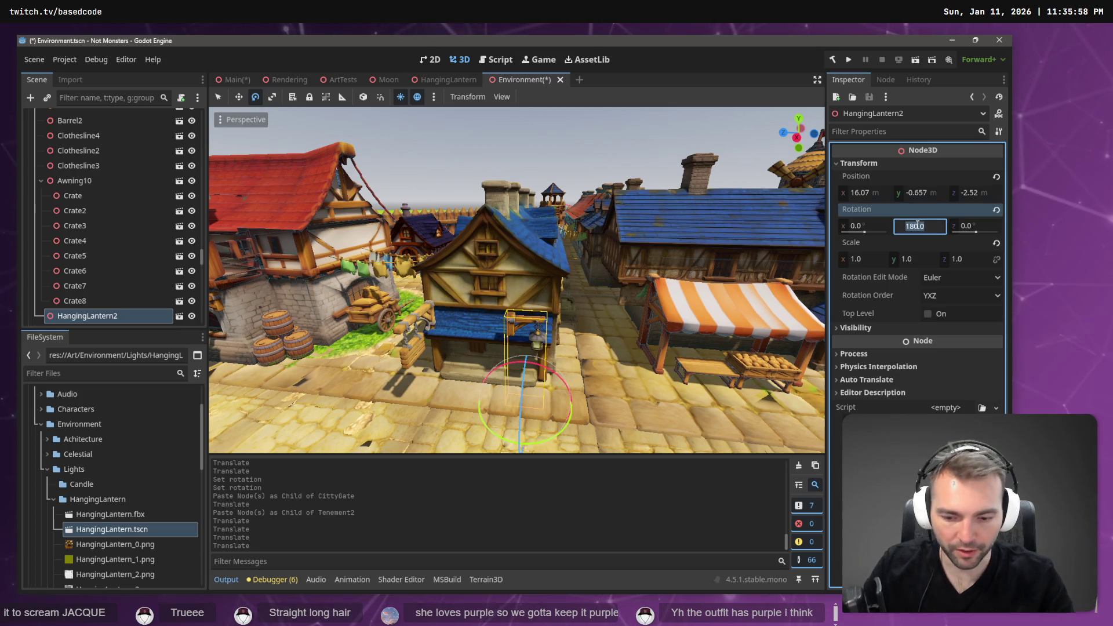
{"action": "type", "text": "90"}
{"action": "key", "text": "Return"}
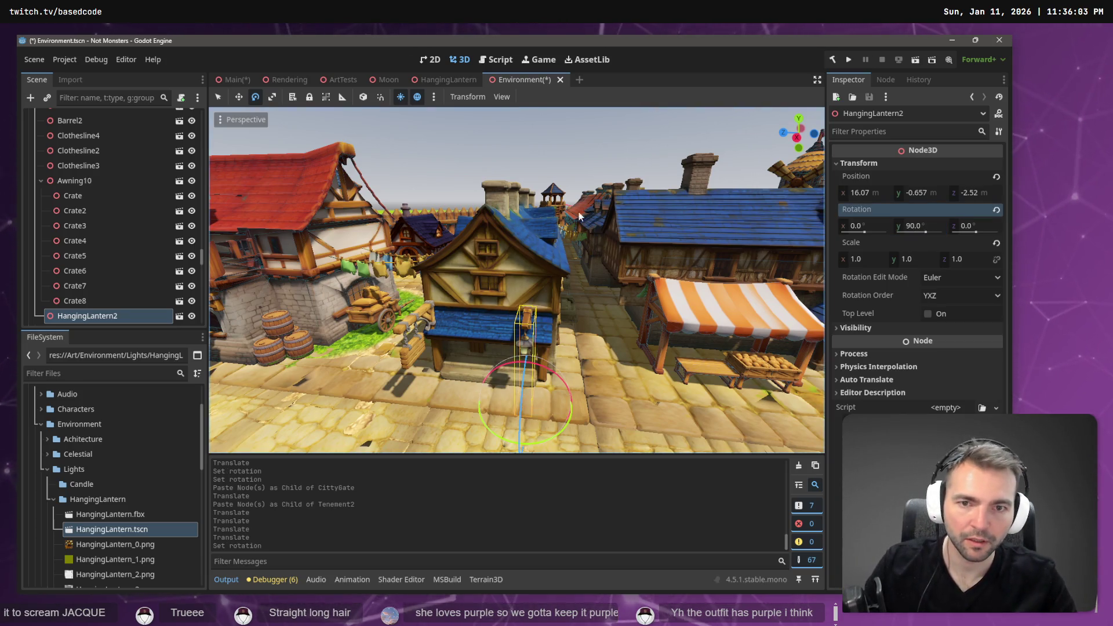
Settle the lantern on the corner beam at 16.07, -1.095, -3.471.
{"action": "key", "text": "w"}
{"action": "left_click_drag", "start_coordinate": [525, 348], "coordinate": [525, 367]}
{"action": "left_click_drag", "start_coordinate": [467, 409], "coordinate": [485, 405]}
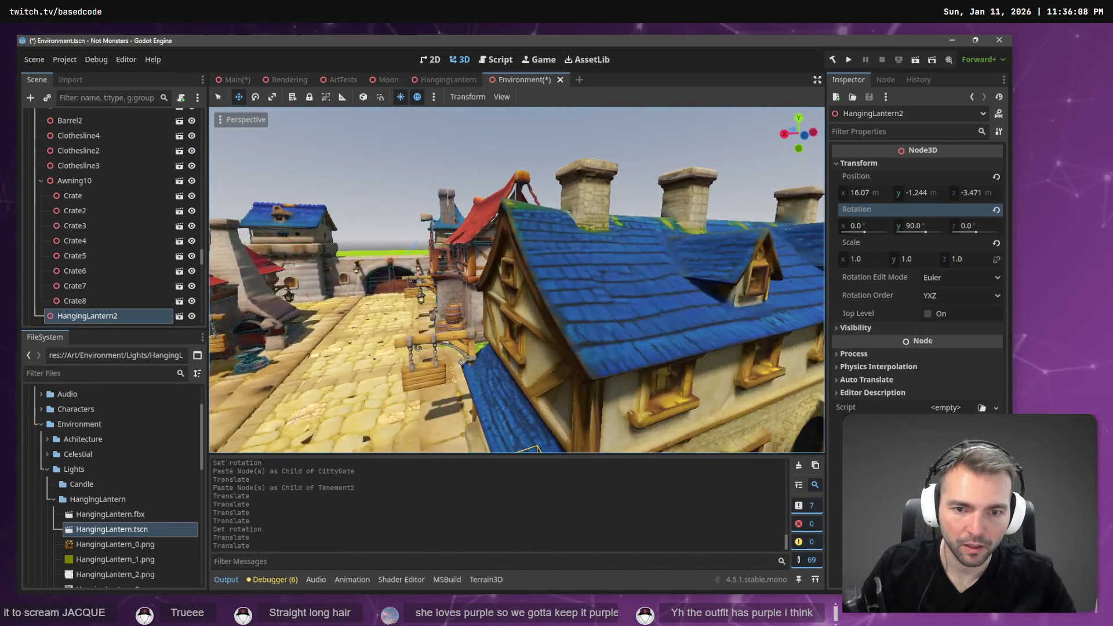
{"action": "key", "text": "w"}
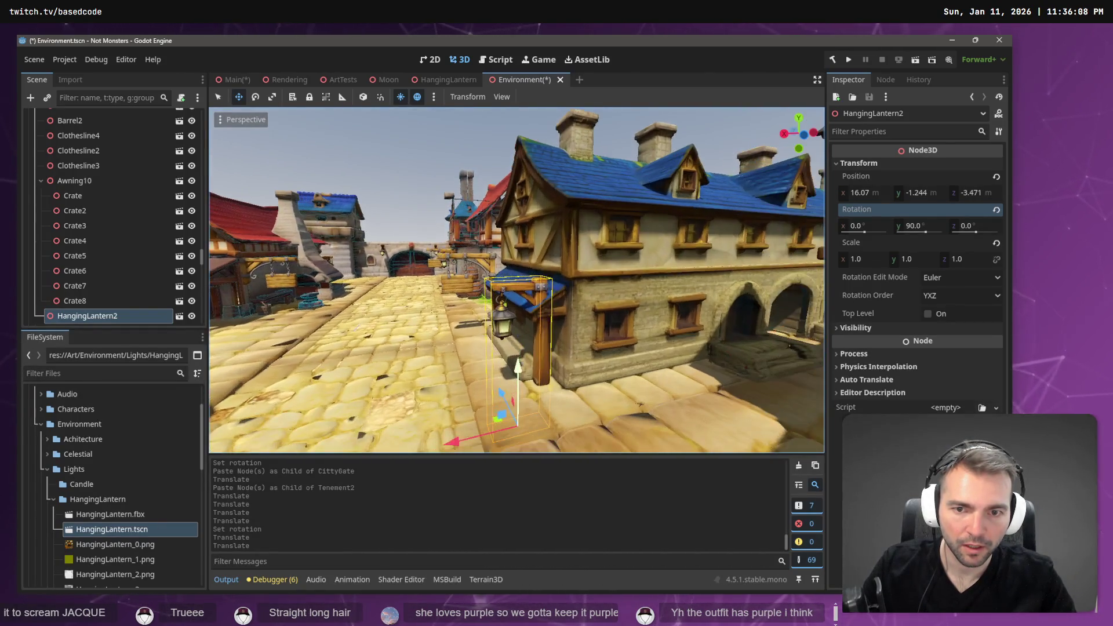
{"action": "left_click_drag", "start_coordinate": [518, 424], "coordinate": [518, 419]}
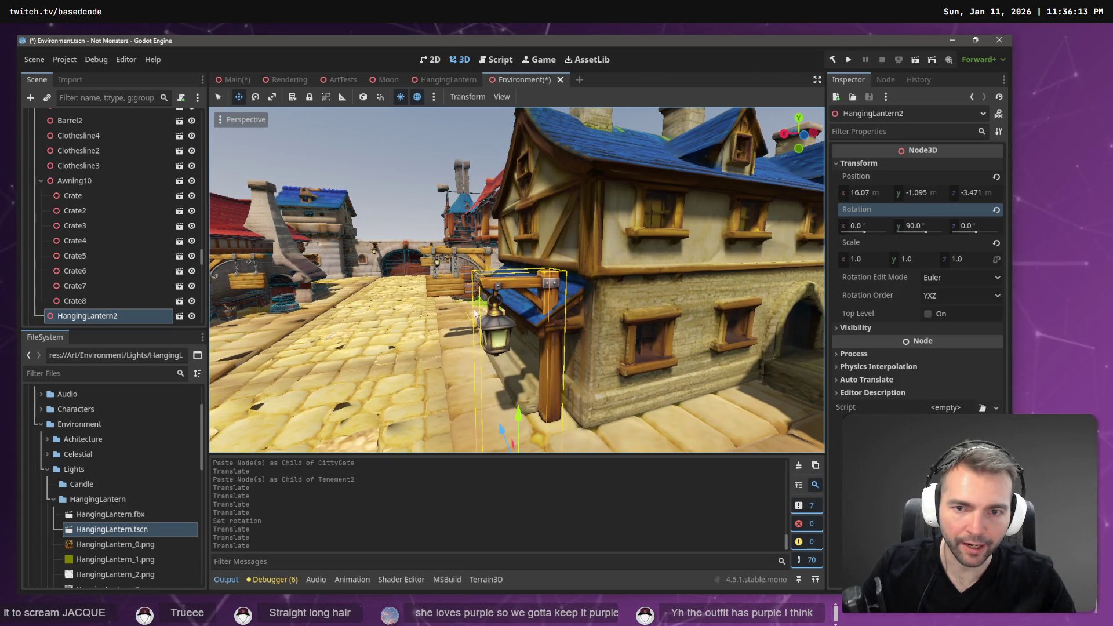
{"action": "left_click", "coordinate": [463, 257]}
{"action": "left_click", "coordinate": [464, 255]}
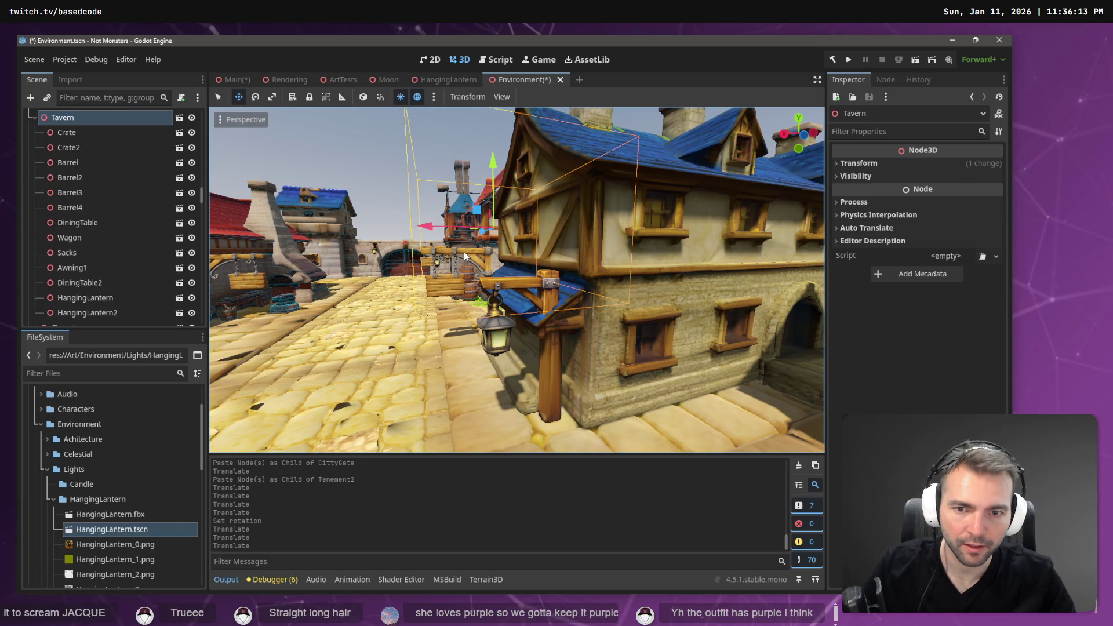
Fly to the town square, select Signpost2, and paste the hanging lantern as its child.
{"action": "key", "text": "f"}
{"action": "key", "text": "d"}
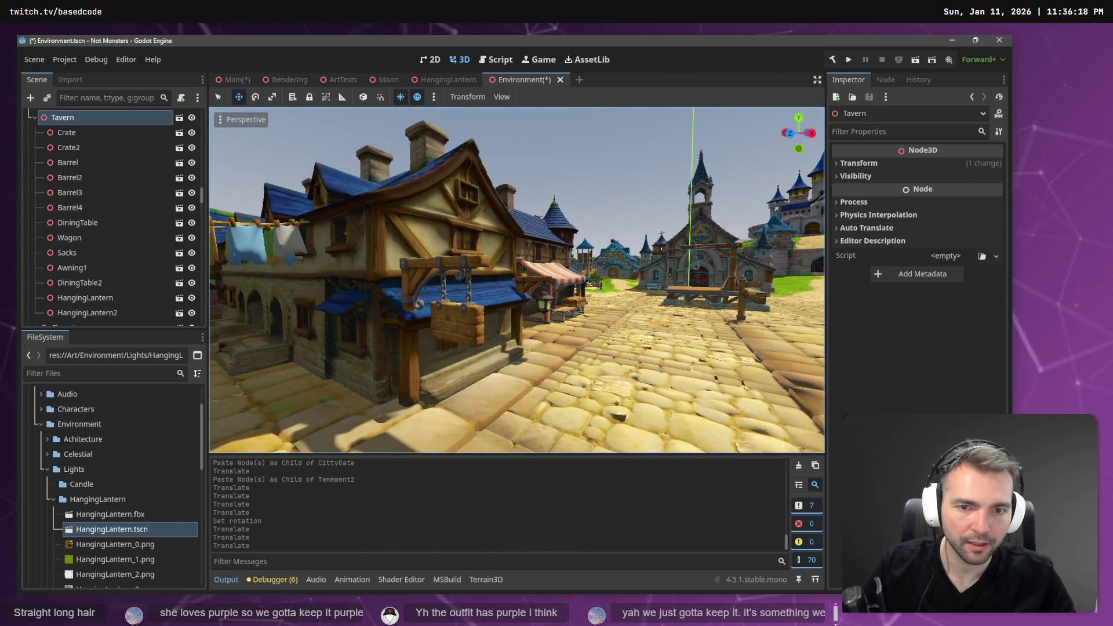
{"action": "key", "text": "w"}
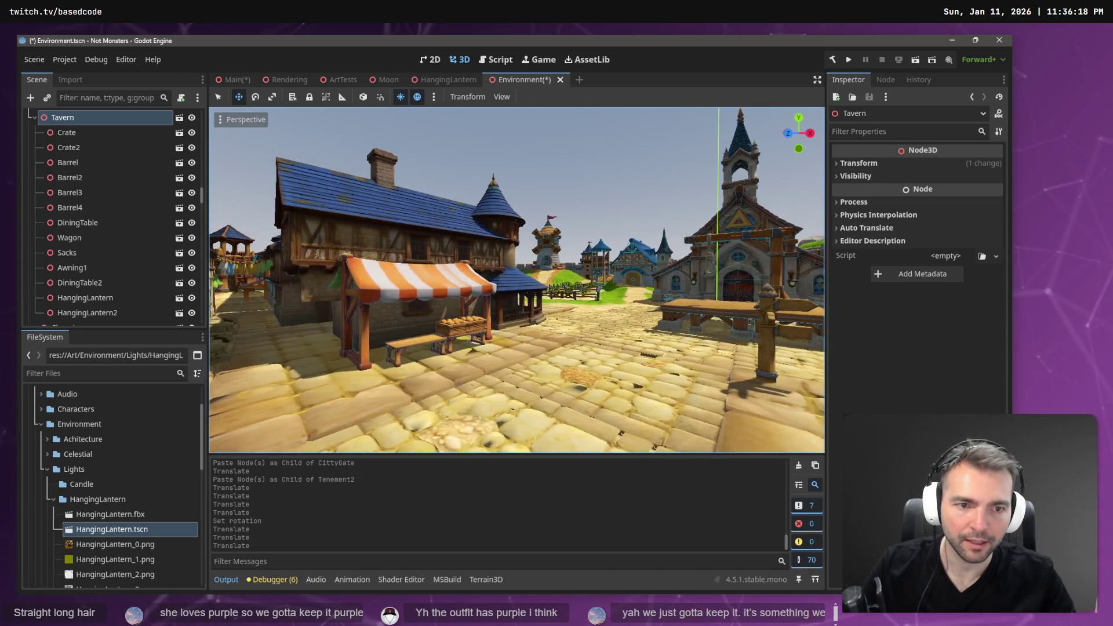
{"action": "left_click_drag", "start_coordinate": [414, 275], "coordinate": [414, 274]}
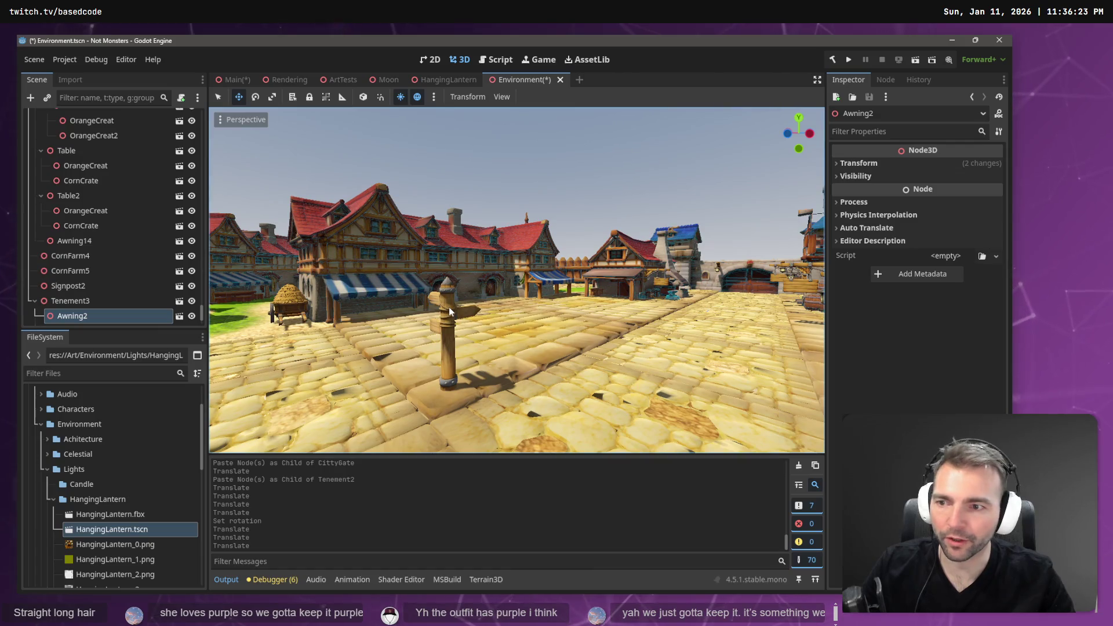
{"action": "left_click_drag", "start_coordinate": [447, 344], "coordinate": [452, 335]}
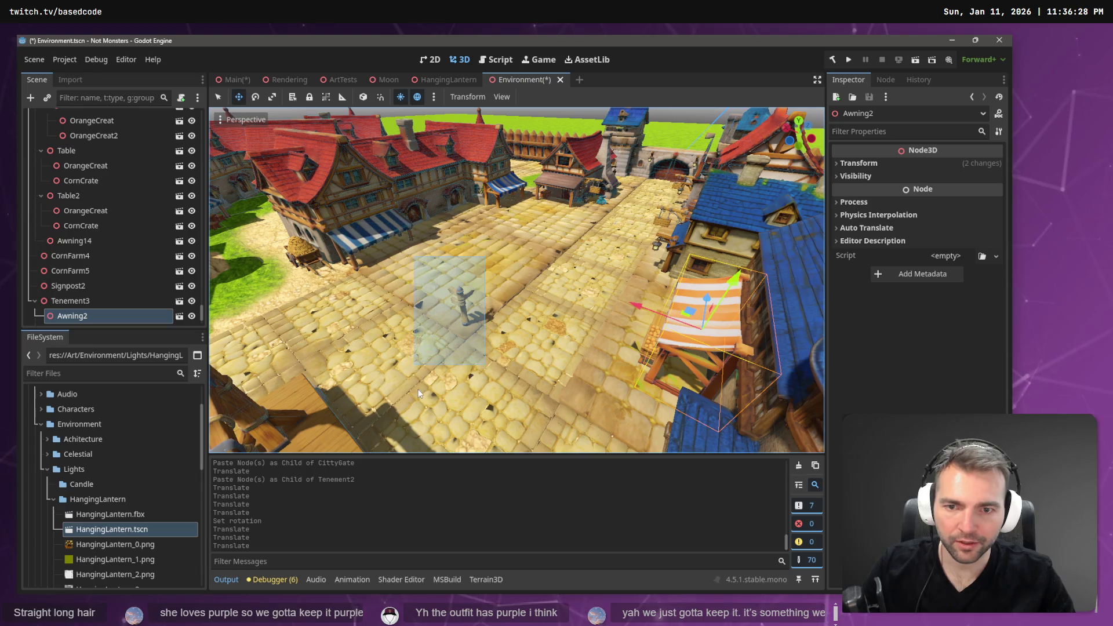
{"action": "left_click_drag", "start_coordinate": [418, 386], "coordinate": [429, 369]}
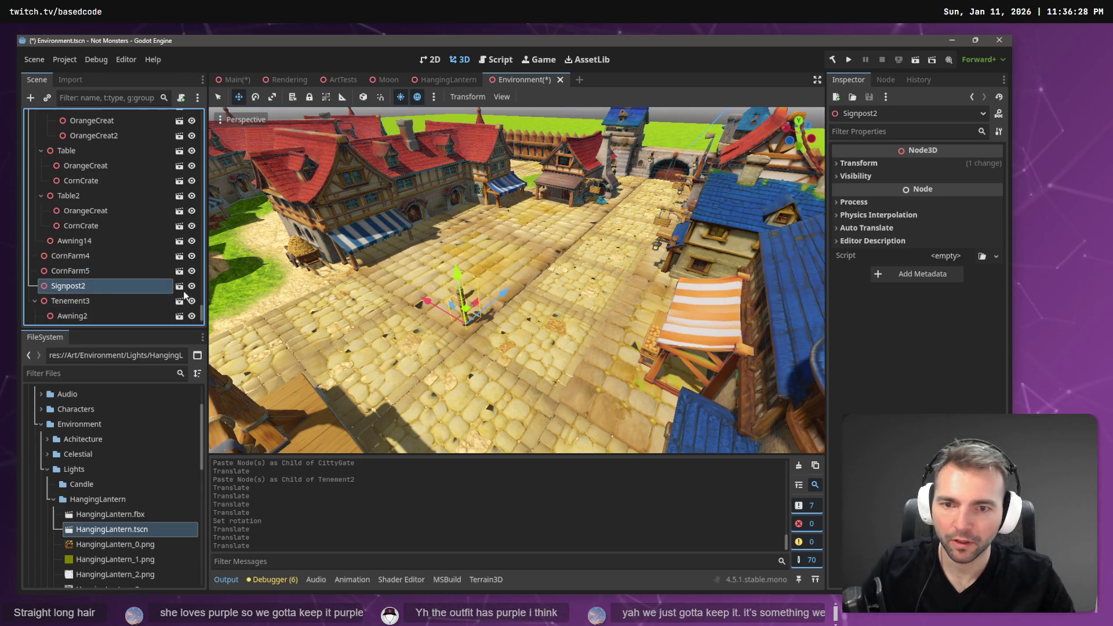
{"action": "key", "text": "ctrl+v"}
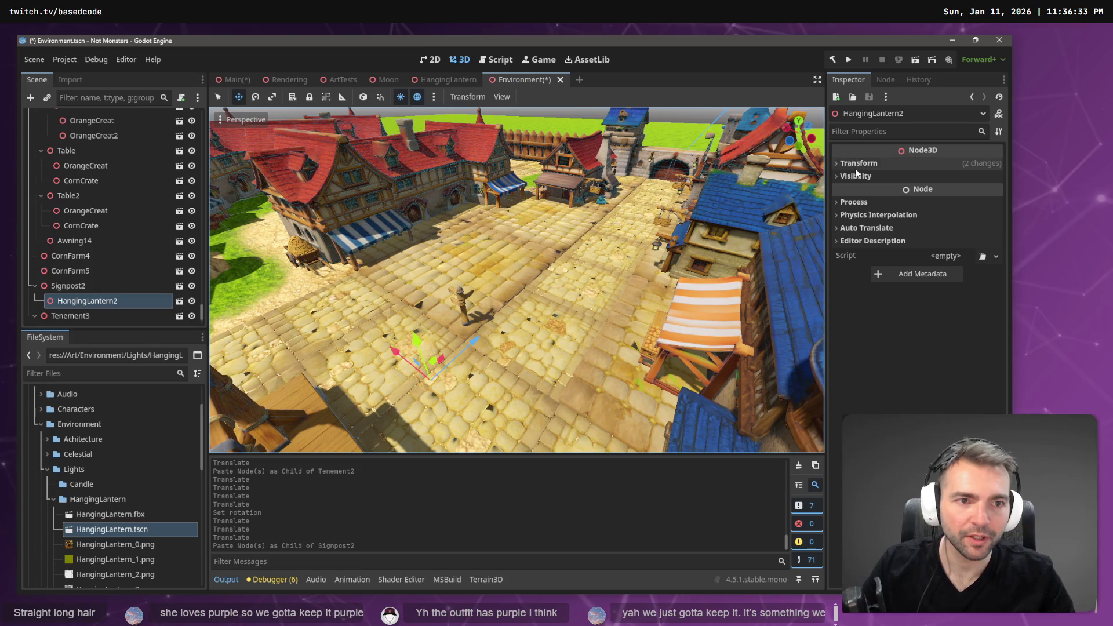
{"action": "left_click", "coordinate": [856, 165]}
Reset the signpost lantern's position to 0, 0, 0 and lower it down the post.
{"action": "left_click", "coordinate": [922, 192]}
{"action": "type", "text": "0"}
{"action": "key", "text": "Tab"}
{"action": "type", "text": "0"}
{"action": "key", "text": "Return"}
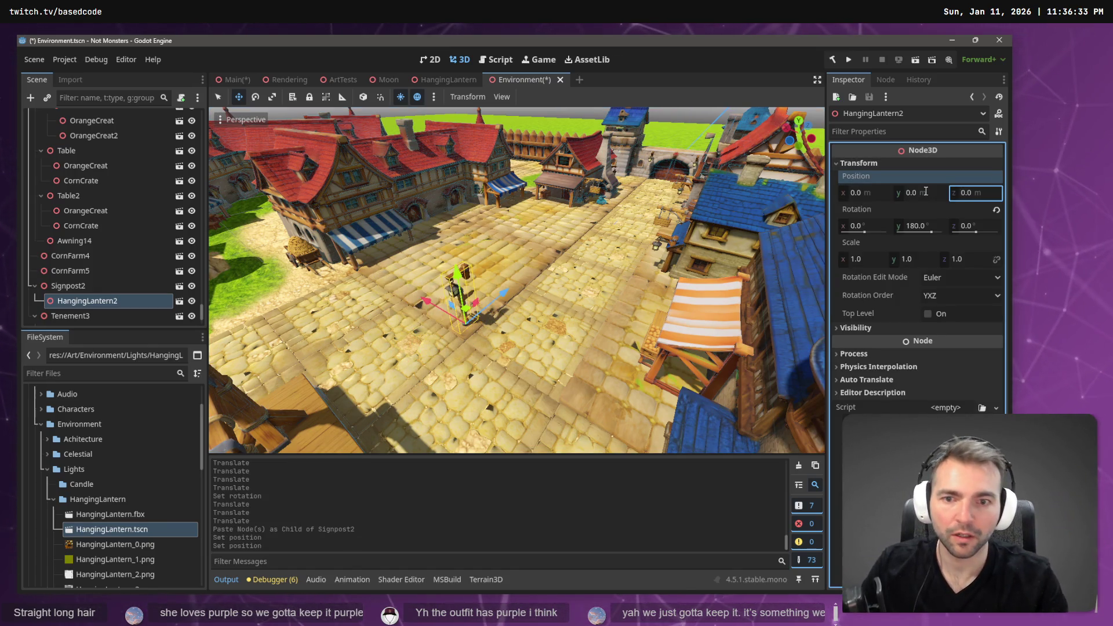
{"action": "key", "text": "f"}
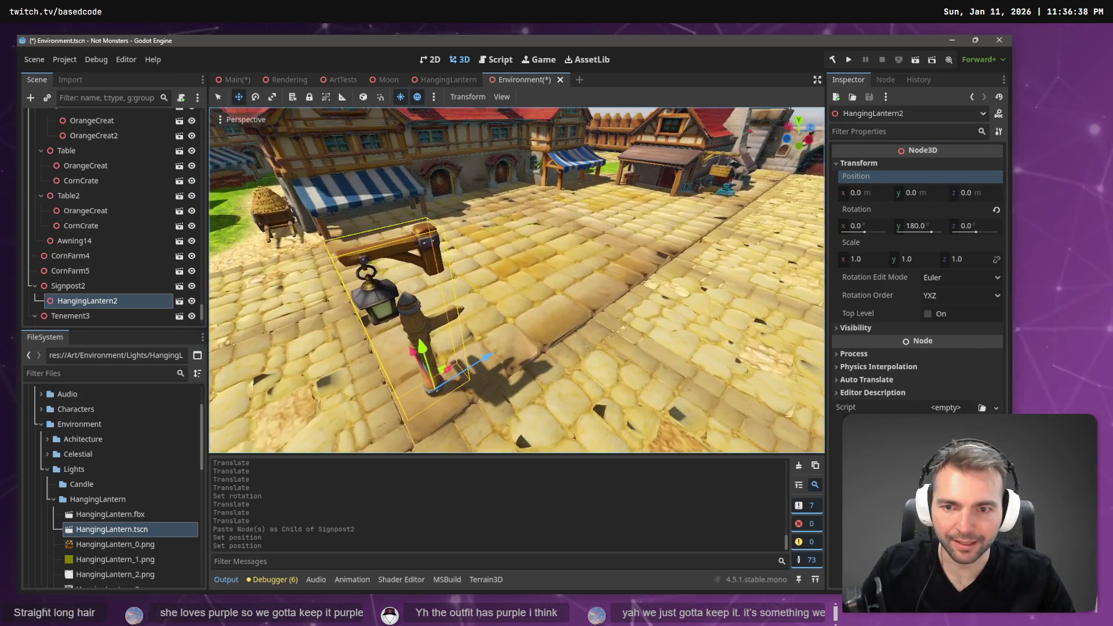
{"action": "mouse_move", "coordinate": [465, 351]}
{"action": "left_mouse_down"}
{"action": "mouse_move", "coordinate": [481, 395]}
{"action": "mouse_move", "coordinate": [515, 397]}
{"action": "mouse_move", "coordinate": [466, 419]}
{"action": "left_mouse_up"}
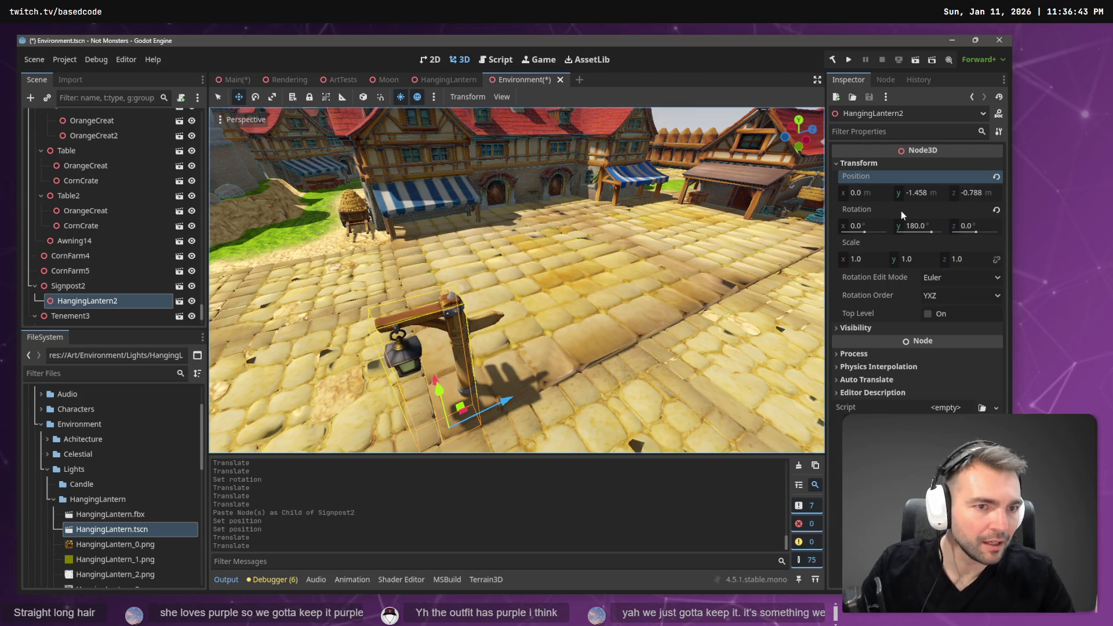
Turn the lantern to -90° on Y and move it under the arm at -0.882, -1.27, -0.215.
{"action": "left_click", "coordinate": [927, 230]}
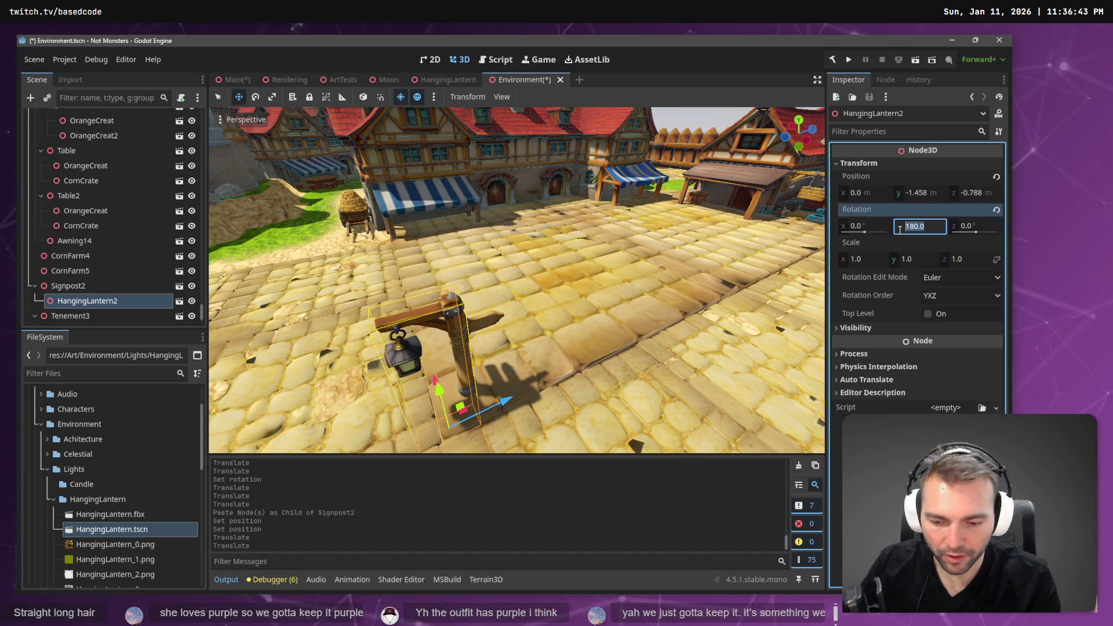
{"action": "type", "text": "90"}
{"action": "key", "text": "Return"}
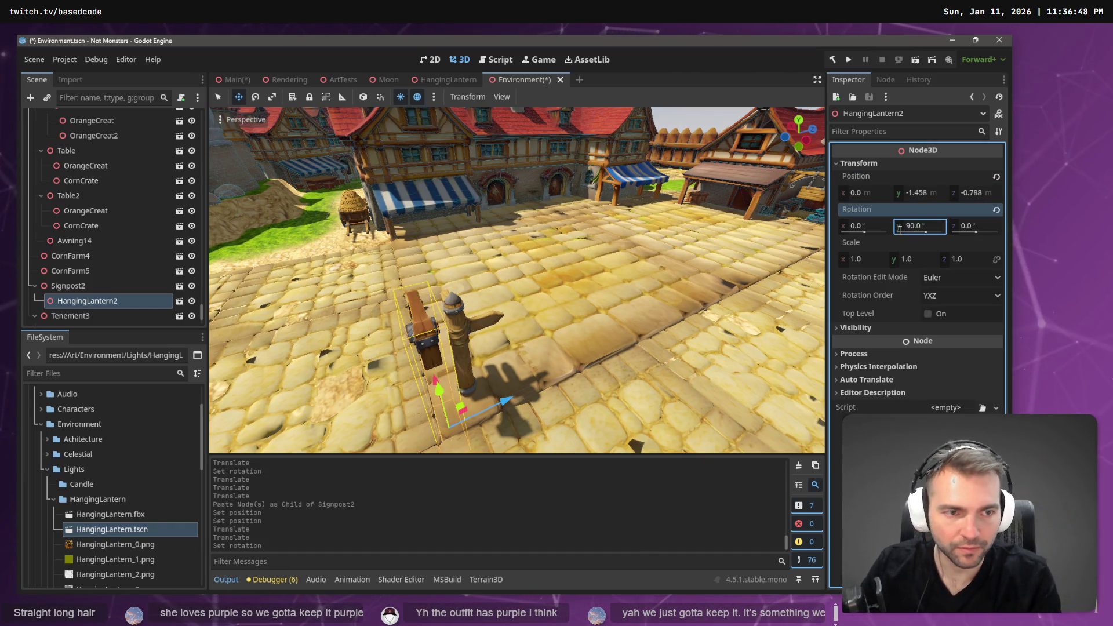
{"action": "left_click", "coordinate": [937, 224]}
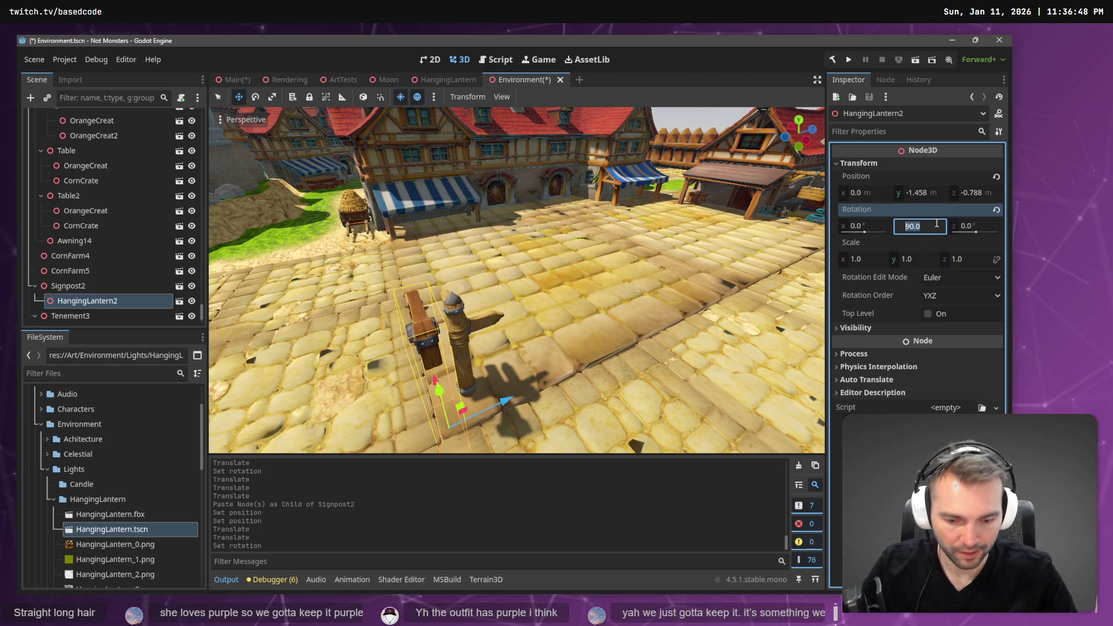
{"action": "type", "text": "-90"}
{"action": "key", "text": "Return"}
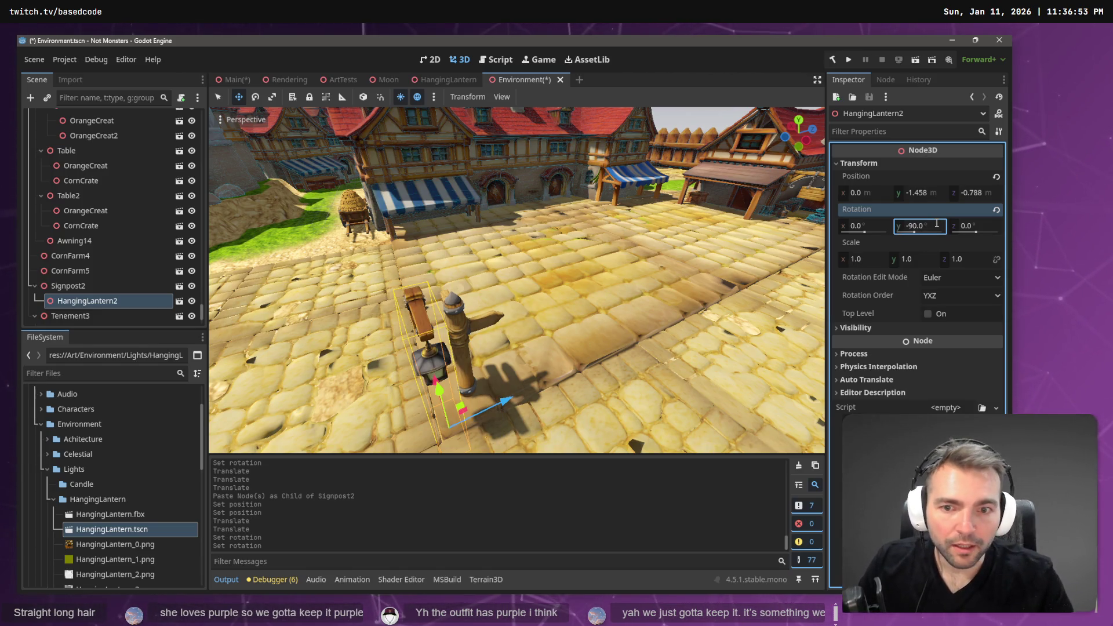
{"action": "left_click_drag", "start_coordinate": [566, 248], "coordinate": [566, 249]}
{"action": "mouse_move", "coordinate": [479, 318]}
{"action": "left_mouse_down"}
{"action": "mouse_move", "coordinate": [560, 319]}
{"action": "mouse_move", "coordinate": [528, 329]}
{"action": "mouse_move", "coordinate": [498, 320]}
{"action": "left_mouse_up"}
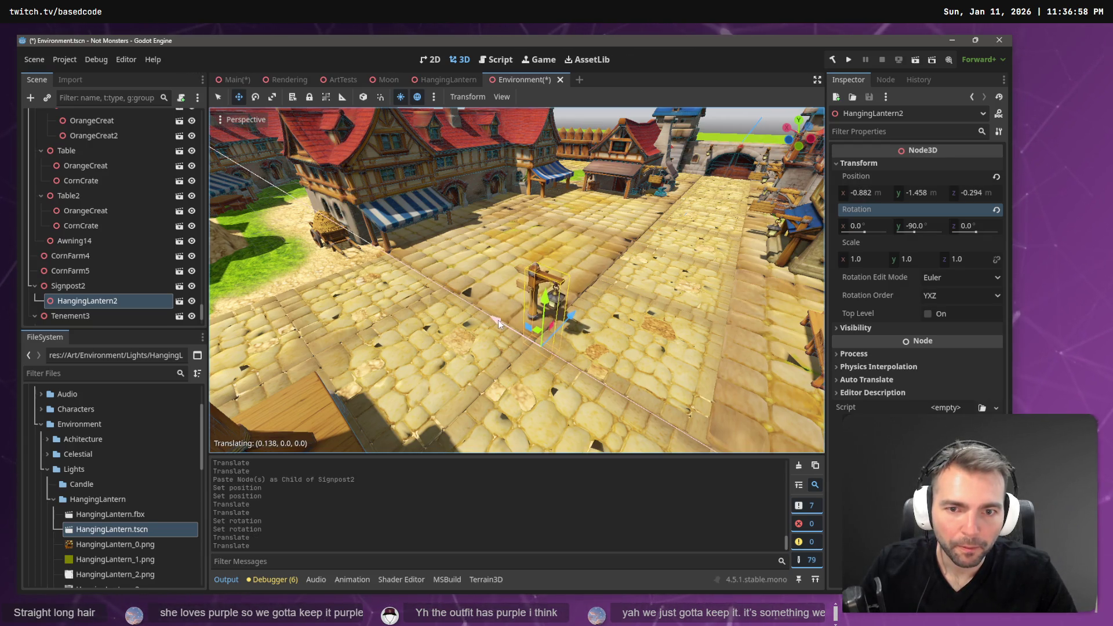
{"action": "left_click_drag", "start_coordinate": [569, 317], "coordinate": [572, 297]}
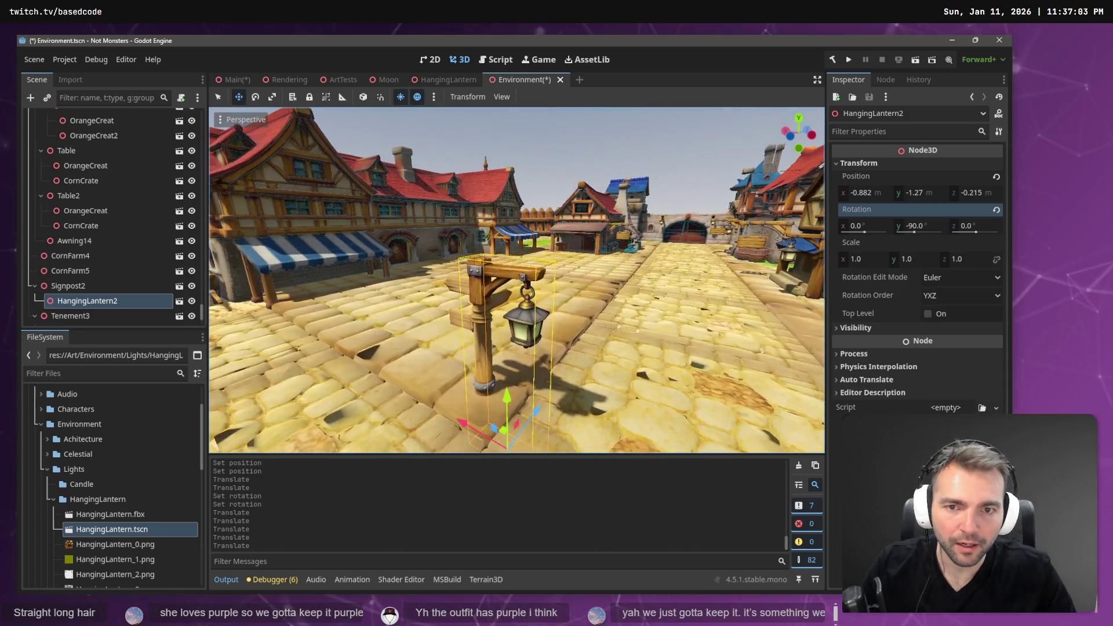
Nudge the signpost lantern along X and Z and slightly down beneath the arm.
{"action": "scroll", "coordinate": [513, 350], "scroll_direction": "down", "scroll_amount": 3}
{"action": "left_click_drag", "start_coordinate": [462, 347], "coordinate": [457, 346]}
{"action": "right_click", "coordinate": [566, 315]}
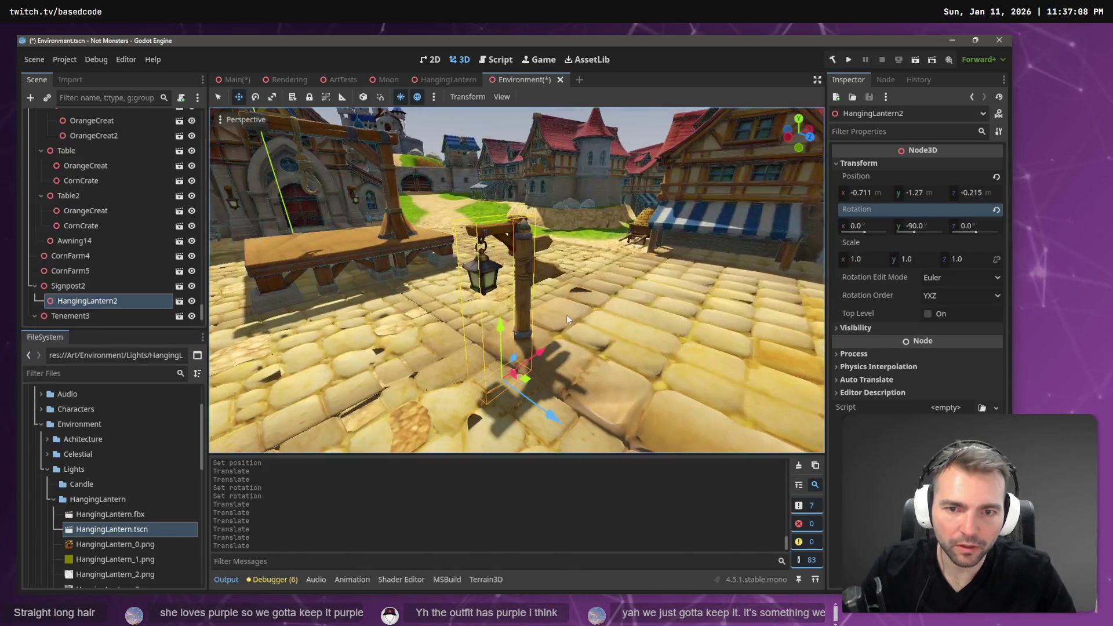
{"action": "left_click_drag", "start_coordinate": [551, 412], "coordinate": [560, 419]}
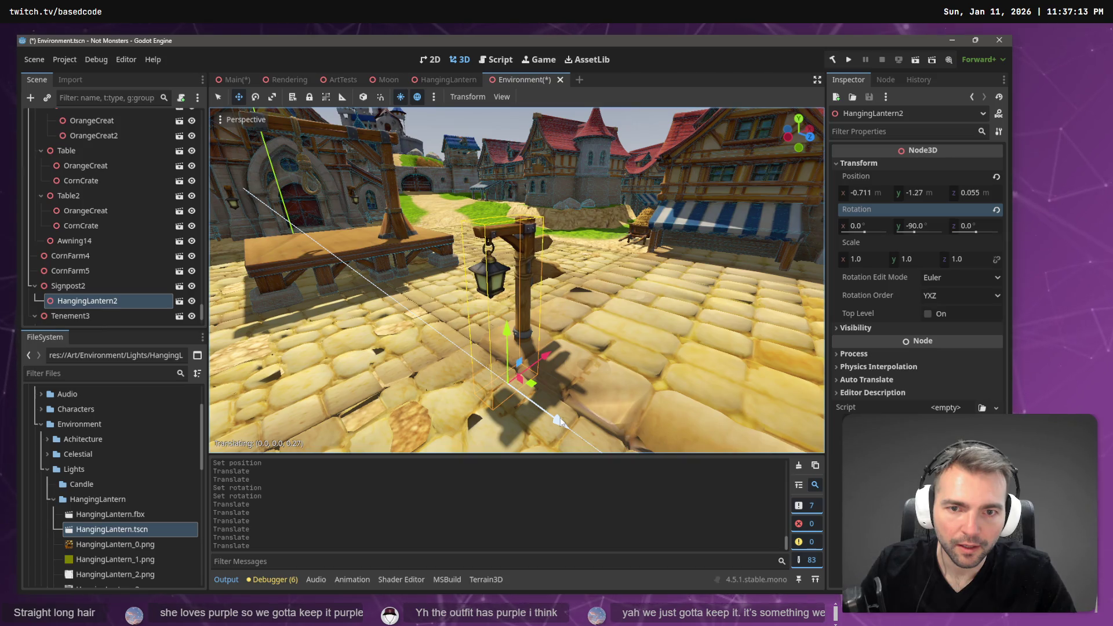
{"action": "right_click", "coordinate": [561, 419]}
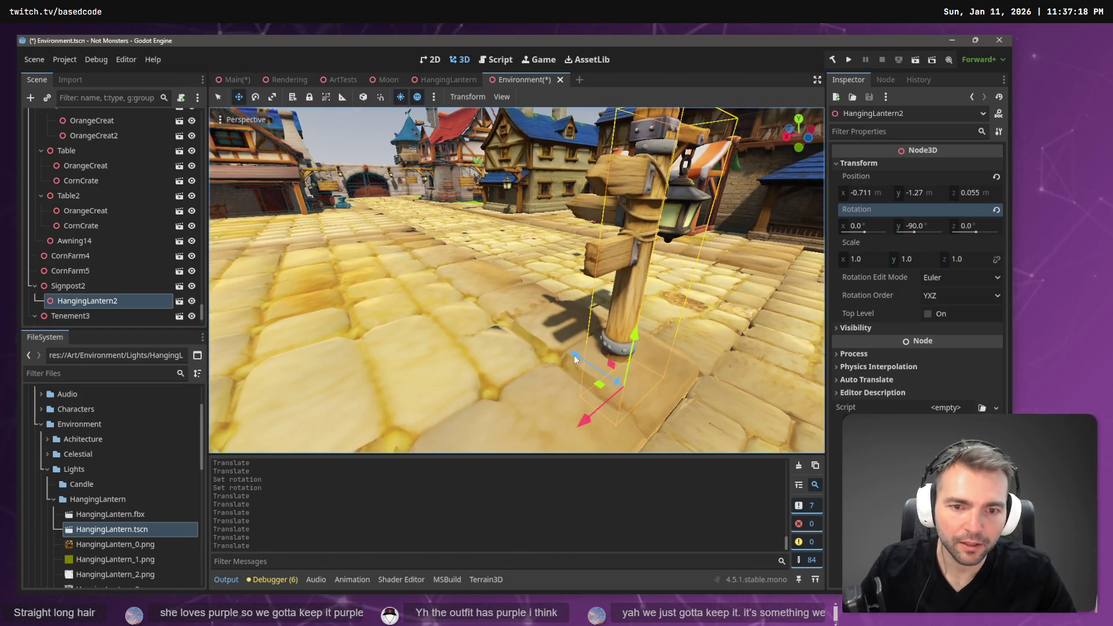
{"action": "left_click_drag", "start_coordinate": [575, 356], "coordinate": [576, 354]}
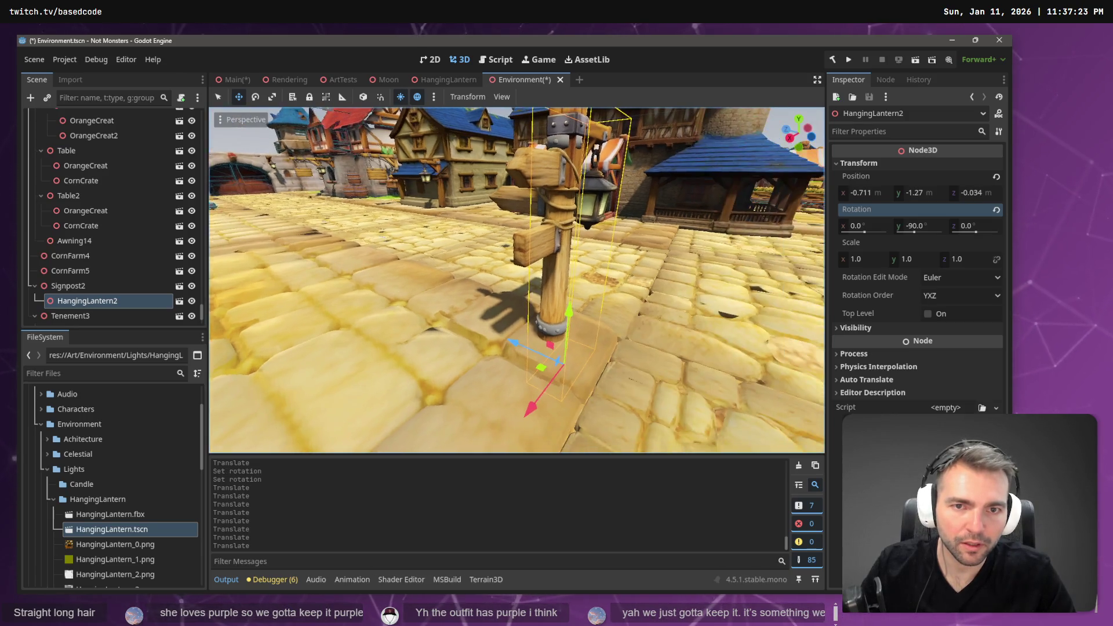
{"action": "left_click_drag", "start_coordinate": [565, 341], "coordinate": [566, 351]}
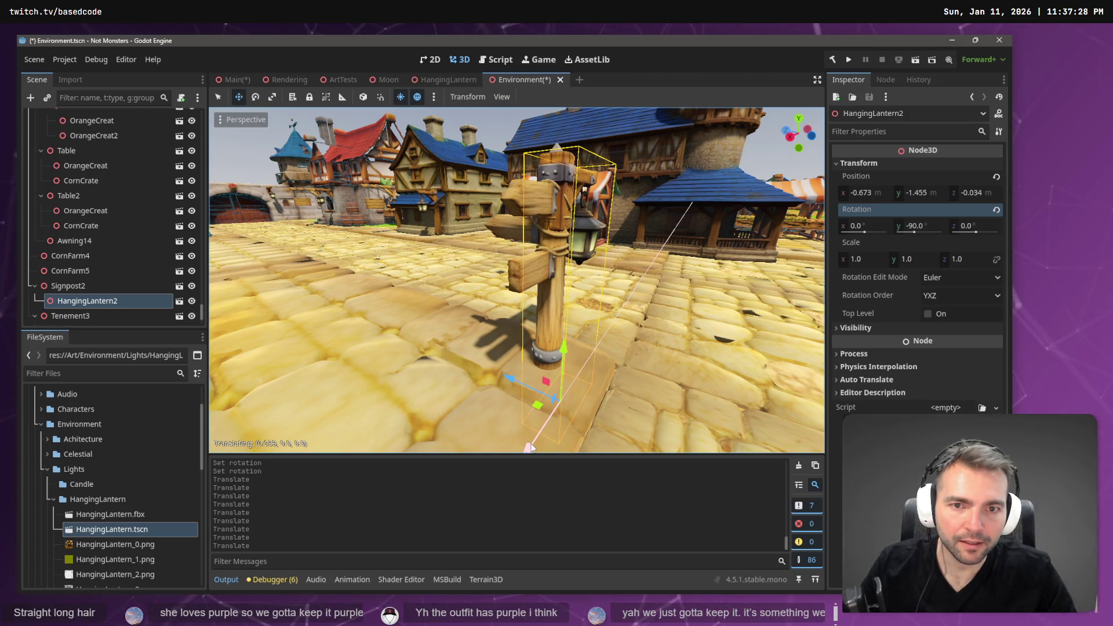
{"action": "left_click_drag", "start_coordinate": [531, 447], "coordinate": [531, 447]}
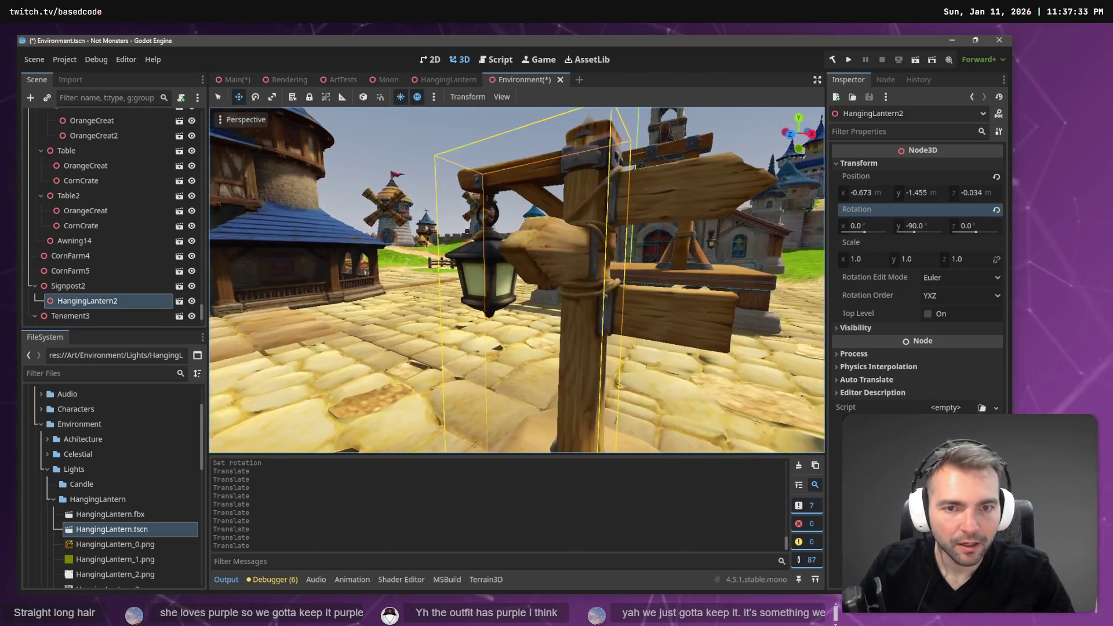
{"action": "key", "text": "s"}
{"action": "key", "text": "a"}
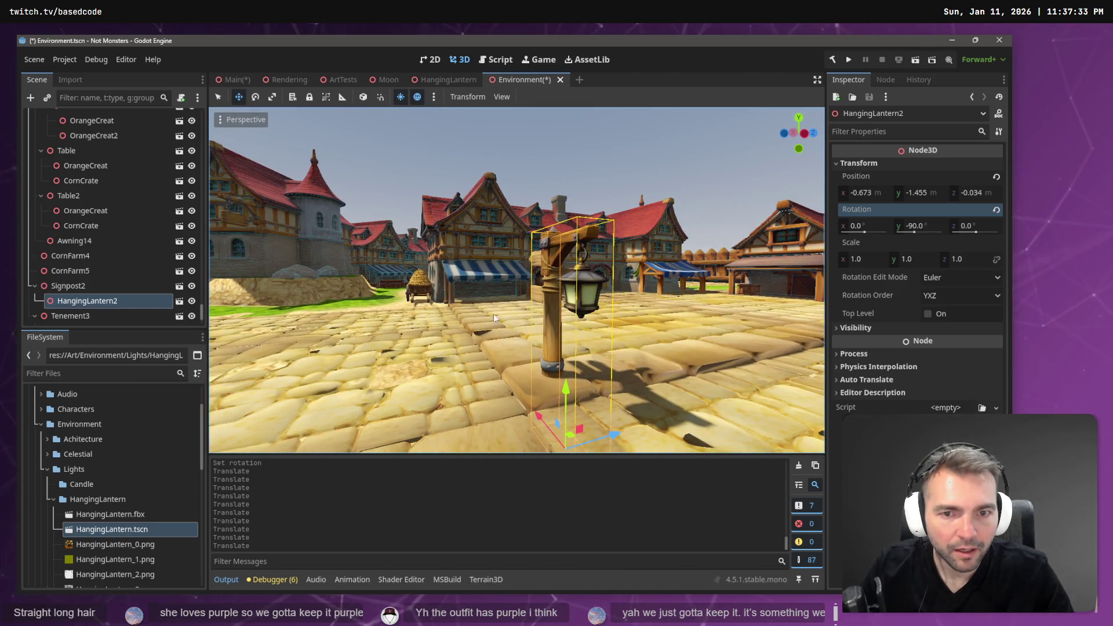
Finish placing the lantern at -0.673, -1.455, 0.019 and save the Environment scene.
{"action": "left_click_drag", "start_coordinate": [619, 438], "coordinate": [620, 437]}
{"action": "key", "text": "w"}
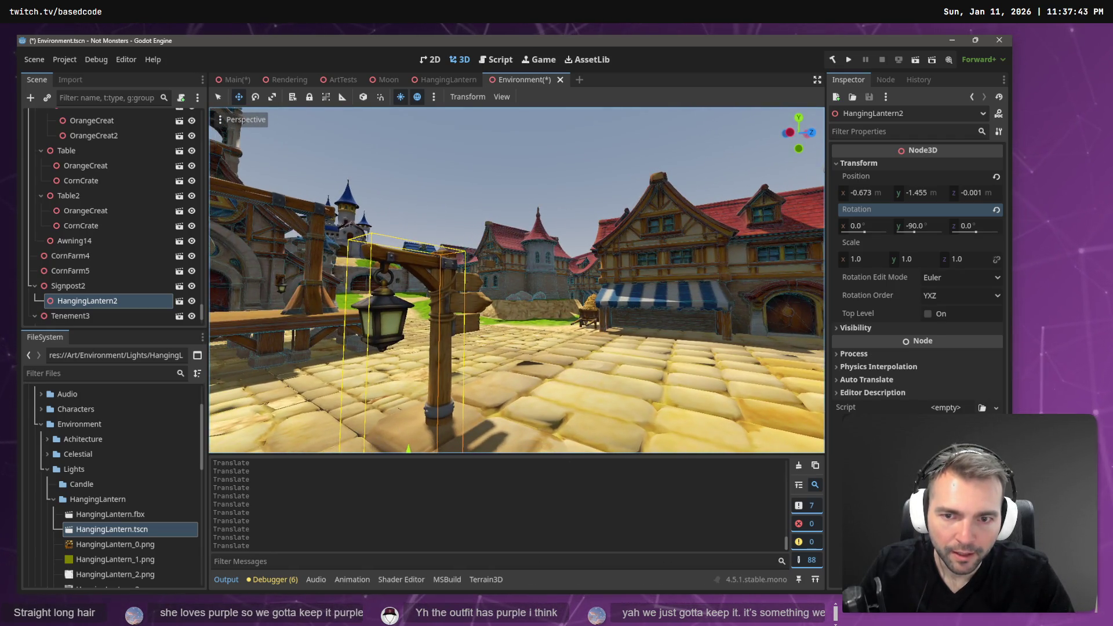
{"action": "key", "text": "a"}
{"action": "key", "text": "w"}
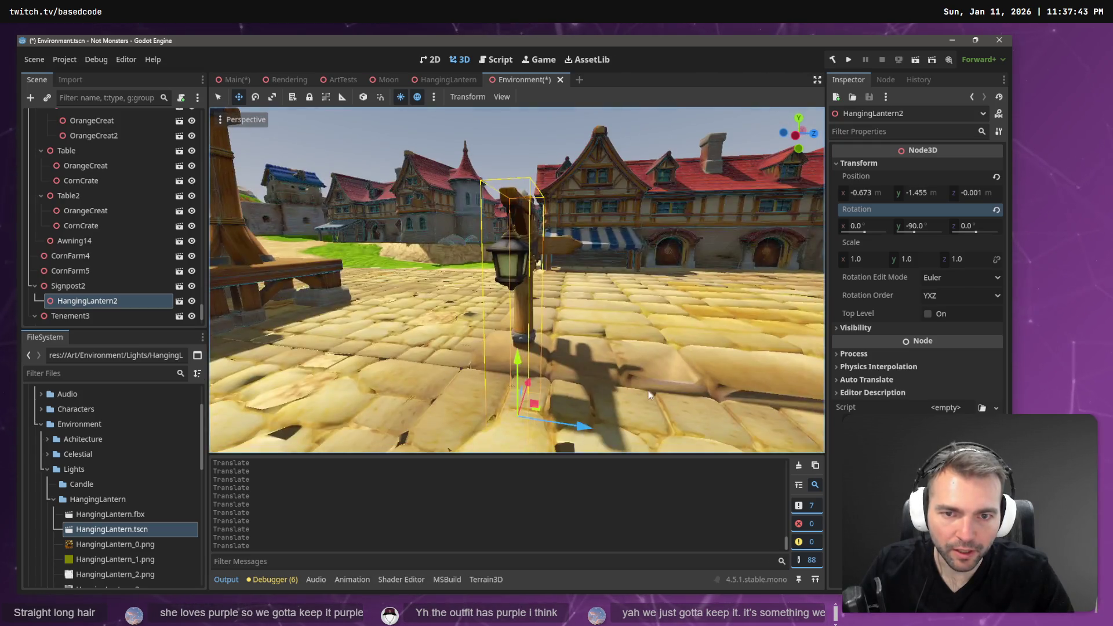
{"action": "left_click_drag", "start_coordinate": [593, 425], "coordinate": [587, 429]}
{"action": "key", "text": "s"}
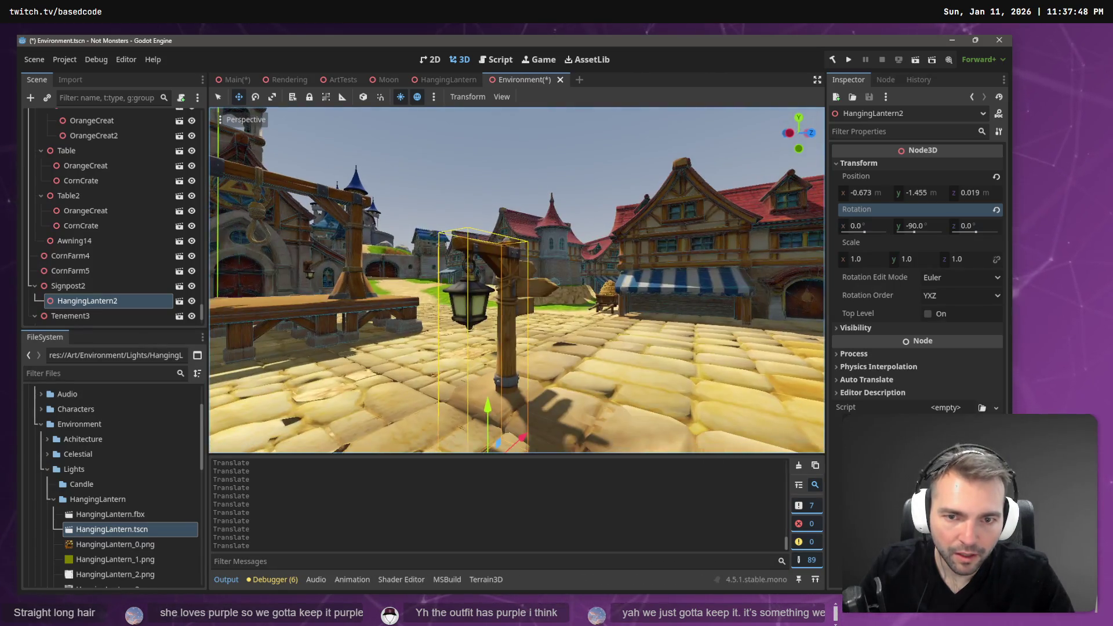
{"action": "key", "text": "ctrl+s"}
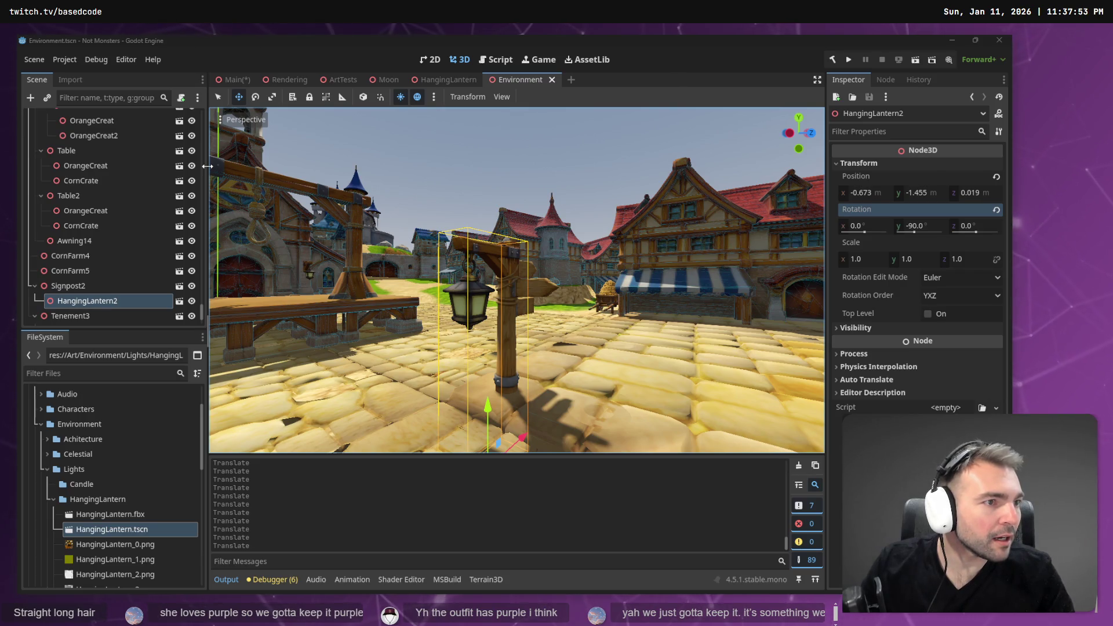
{"action": "key", "text": "alt+Tab"}
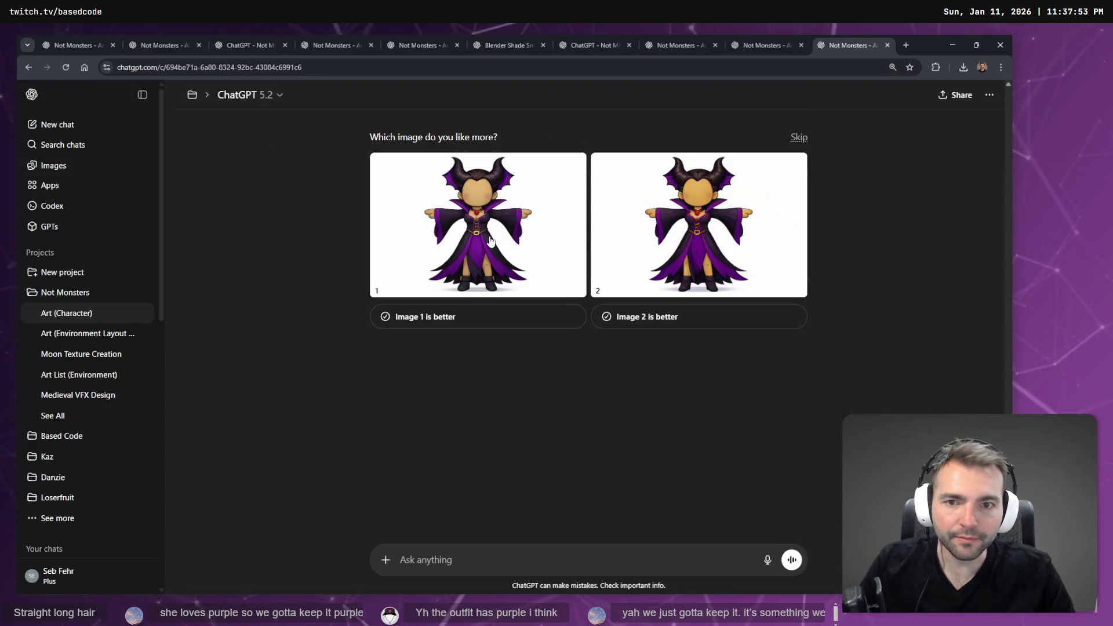
Compare the generated witch images and choose image 2 as the better one.
{"action": "left_click", "coordinate": [684, 225]}
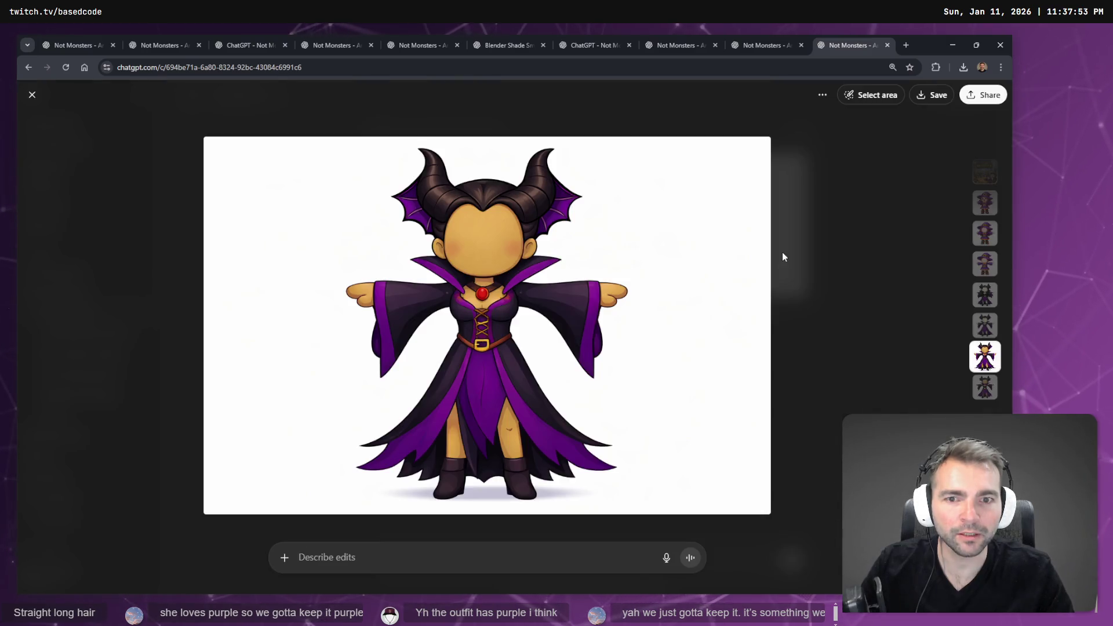
{"action": "left_click", "coordinate": [837, 288]}
{"action": "left_click", "coordinate": [707, 321]}
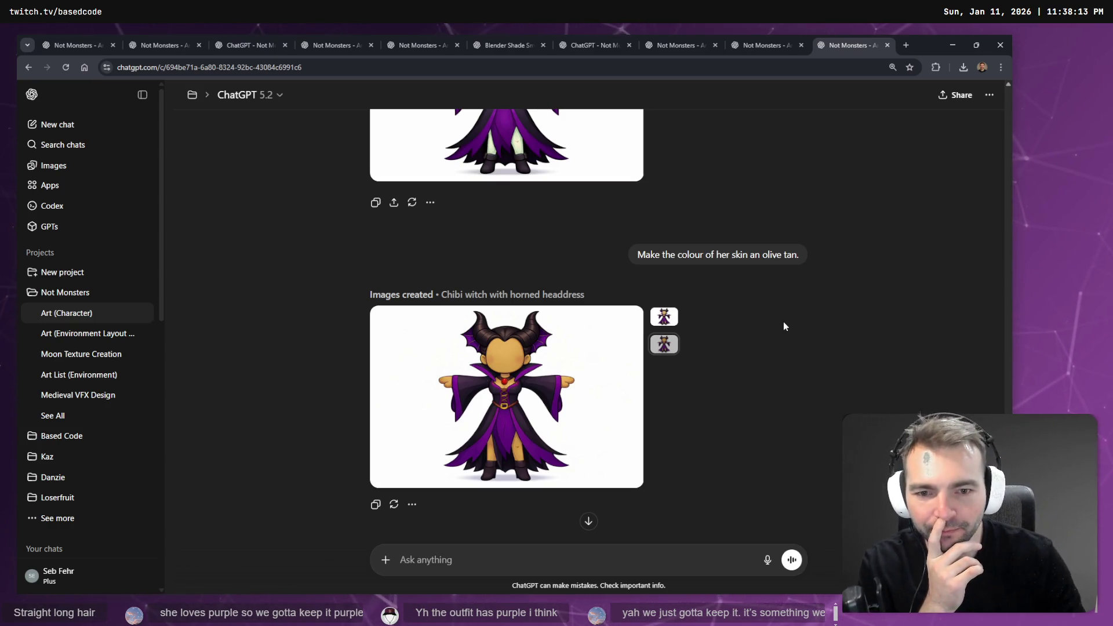
Send the edit 'Please make the dress into a skirt.' on the witch image.
{"action": "mouse_move", "coordinate": [639, 471]}
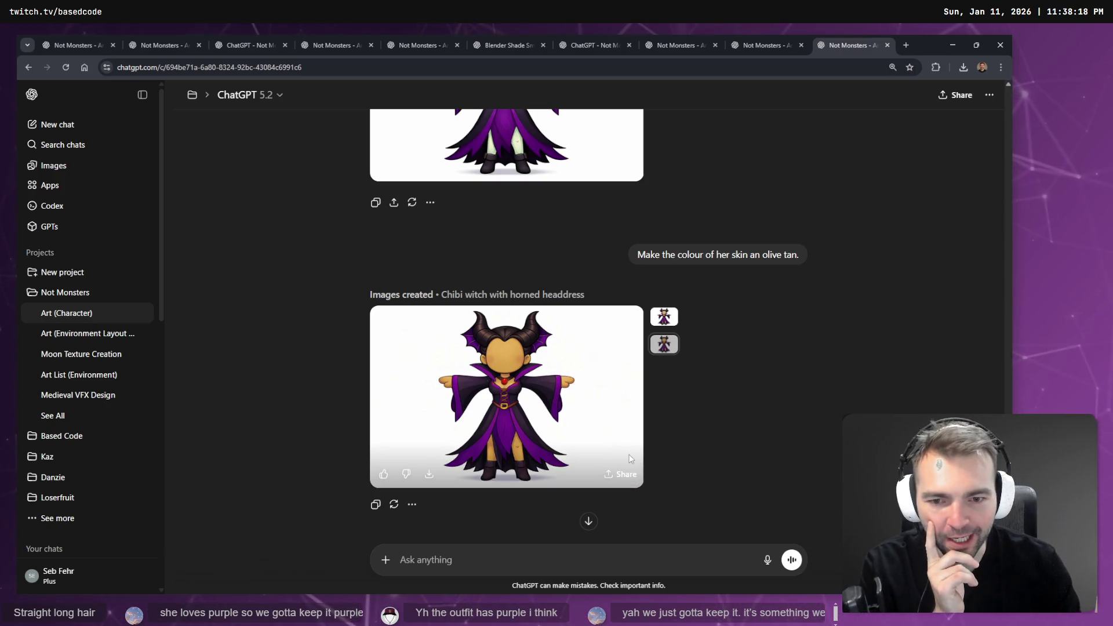
{"action": "left_click", "coordinate": [535, 427]}
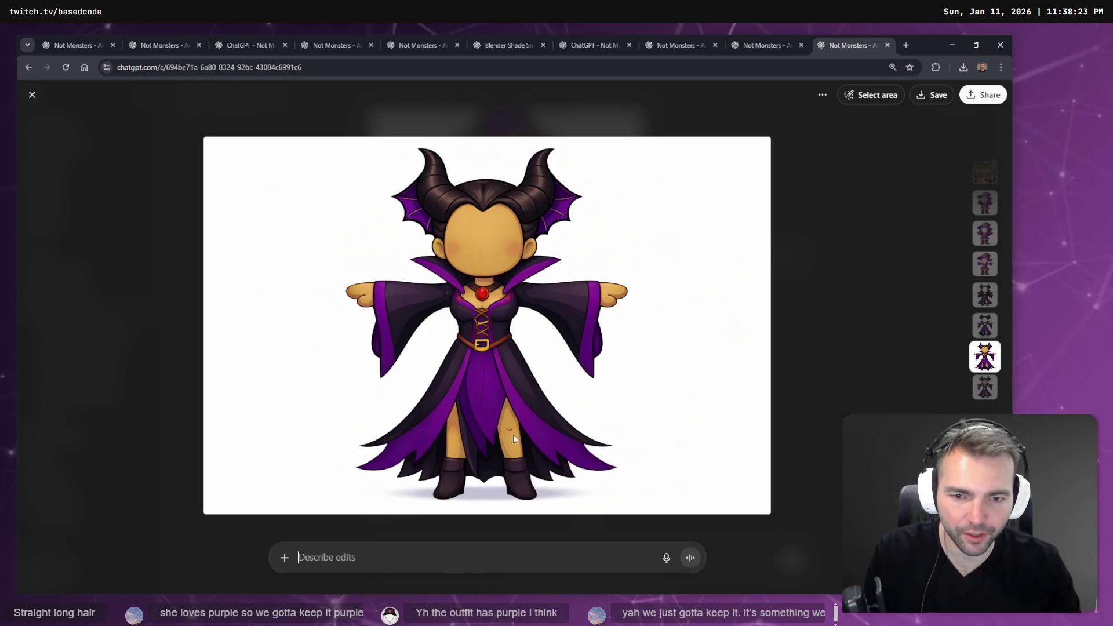
{"action": "key", "text": "super+h"}
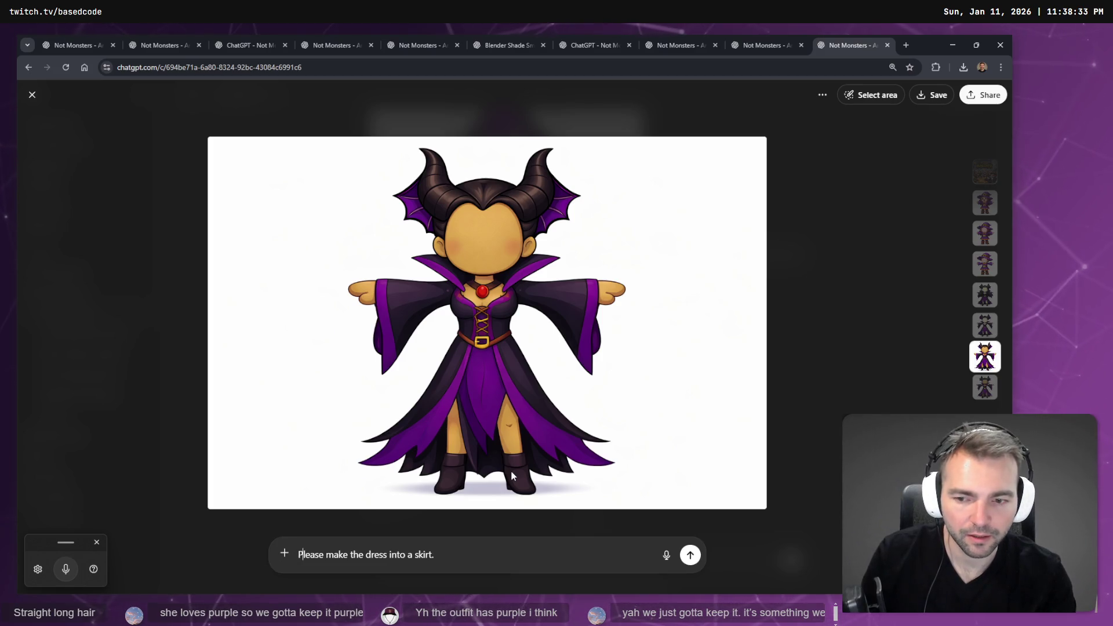
{"action": "key", "text": "Return"}
{"action": "left_click", "coordinate": [678, 45]}
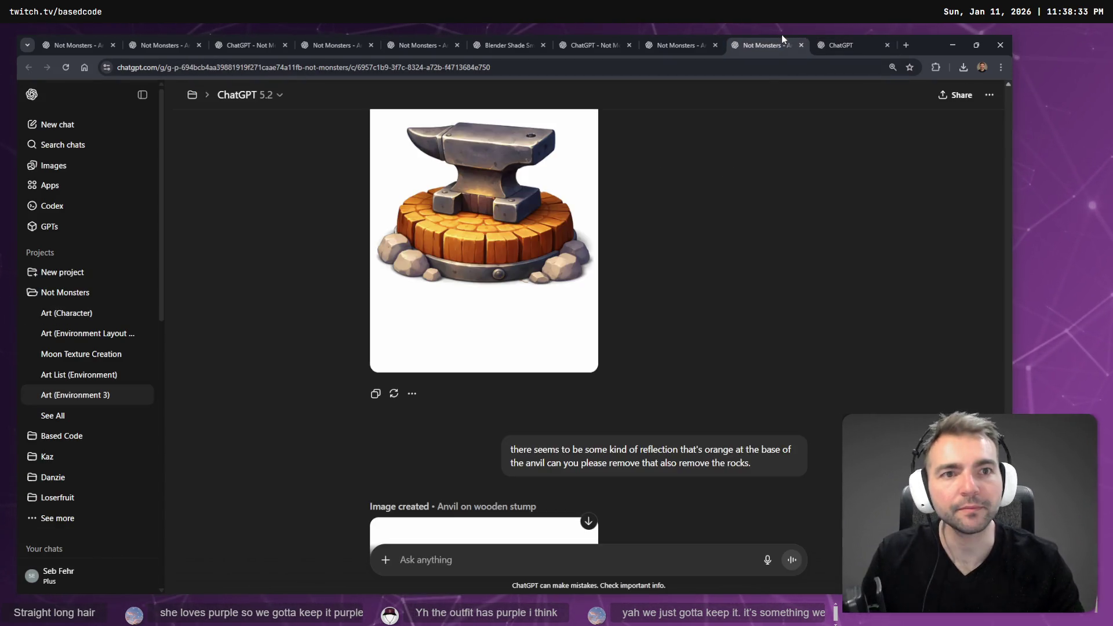
Return to Godot's Environment scene, look around the town square, and save.
{"action": "left_click", "coordinate": [766, 45]}
{"action": "key", "text": "ctrl+shift+Tab"}
{"action": "key", "text": "alt+Tab"}
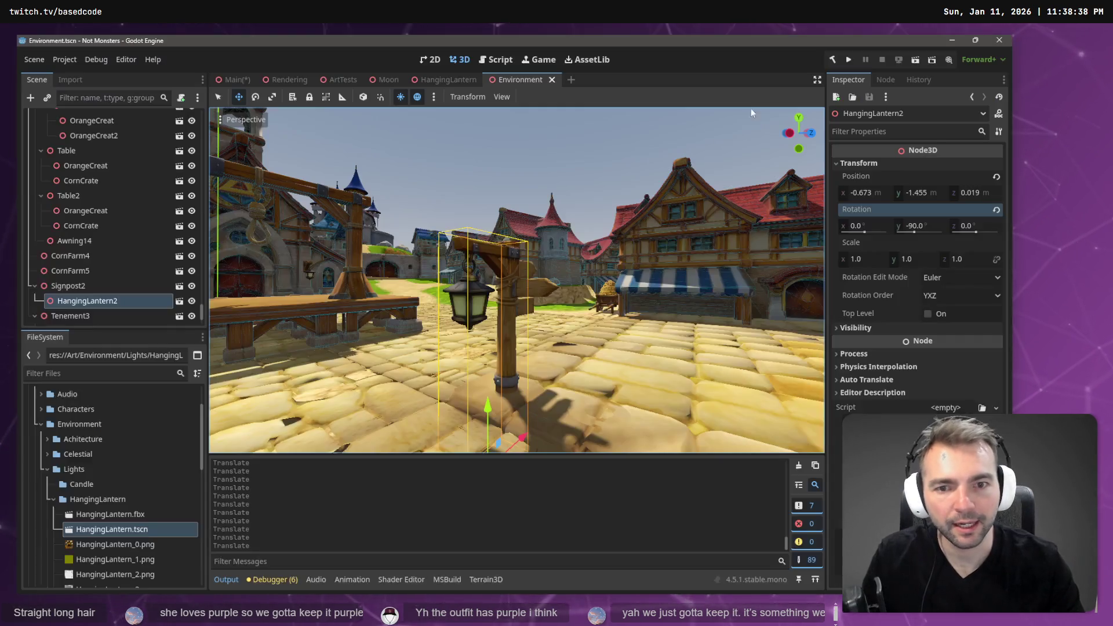
{"action": "mouse_move", "coordinate": [735, 146]}
{"action": "left_mouse_down"}
{"action": "mouse_move", "coordinate": [649, 160]}
{"action": "mouse_move", "coordinate": [754, 175]}
{"action": "mouse_move", "coordinate": [605, 171]}
{"action": "left_mouse_up"}
{"action": "key", "text": "ctrl+s"}
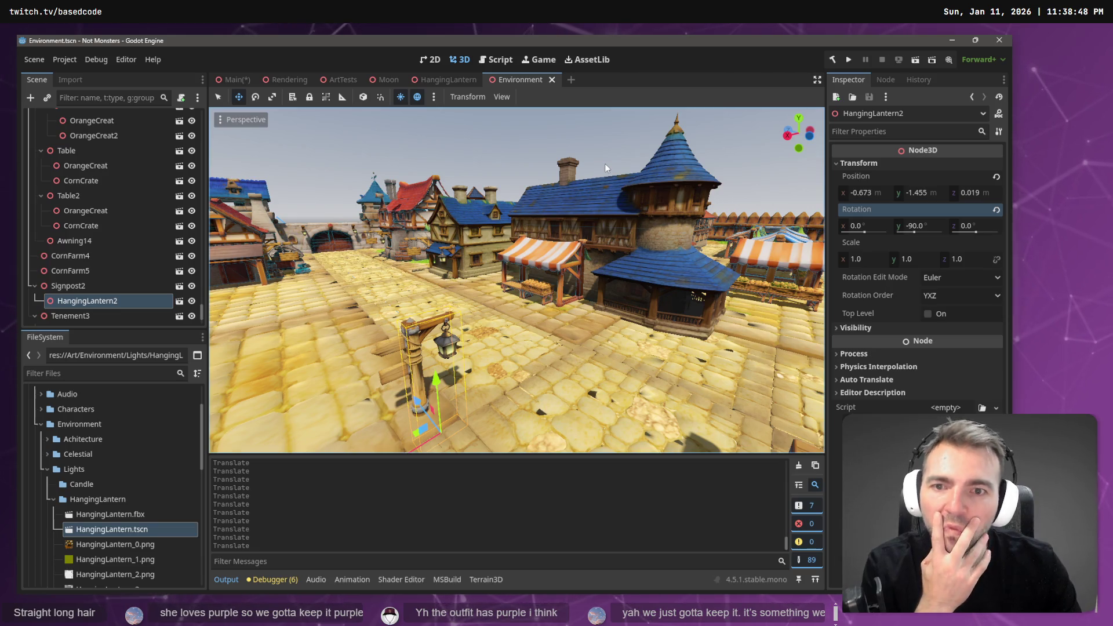
Look down the town street, save again, and run the game from the Main scene.
{"action": "left_click_drag", "start_coordinate": [604, 163], "coordinate": [313, 173]}
{"action": "key", "text": "ctrl+s"}
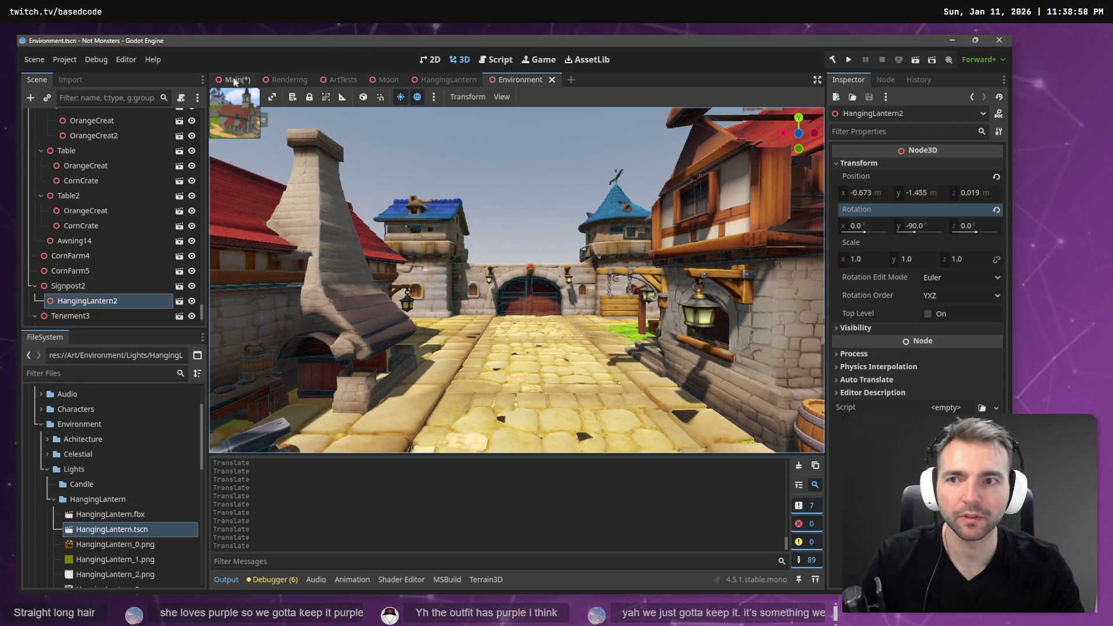
{"action": "left_click", "coordinate": [235, 82]}
{"action": "key", "text": "F5"}
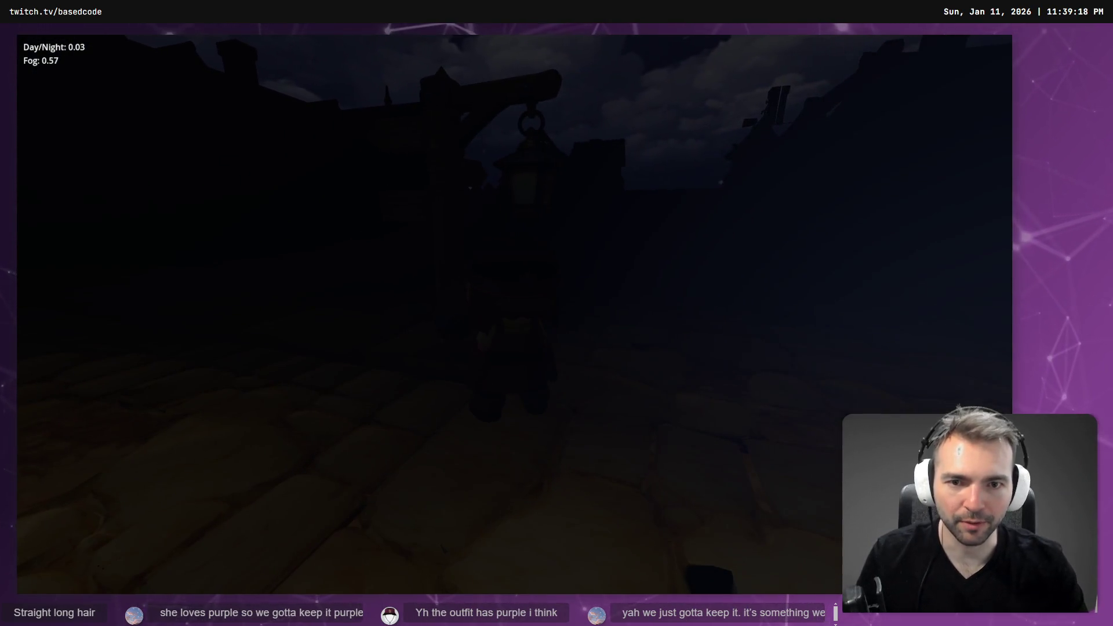
Close the running night-town test and return to the Godot editor.
{"action": "key", "text": "alt+F4"}
{"action": "key", "text": "alt+Tab"}
{"action": "key", "text": "alt+Tab"}
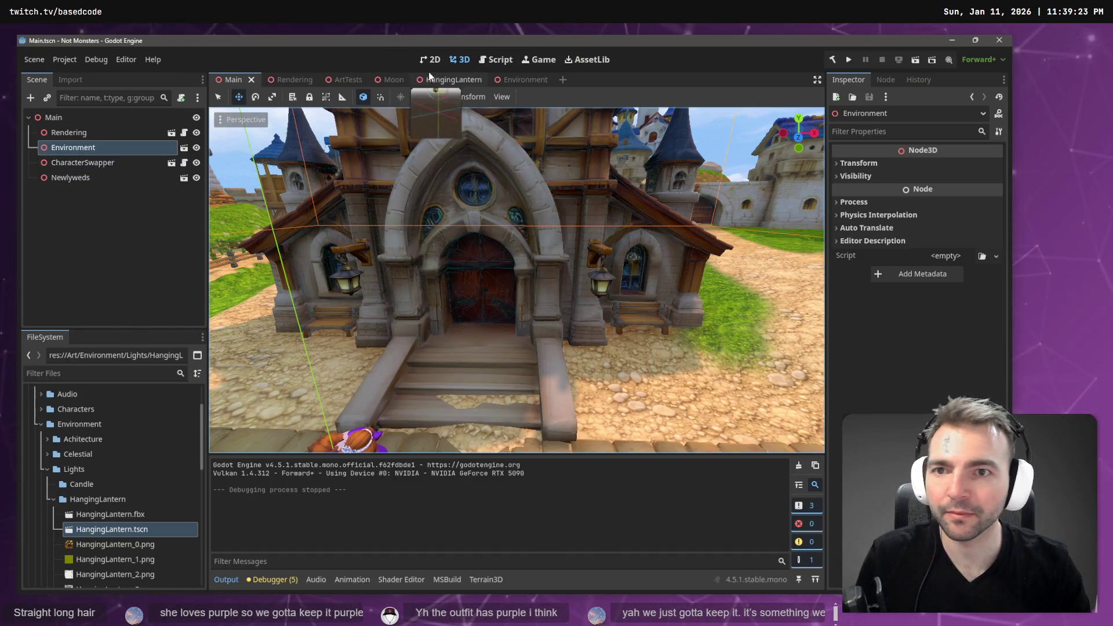
Add an OmniLight3D under the HangingLantern root and move it up into the lantern body.
{"action": "left_click", "coordinate": [455, 82]}
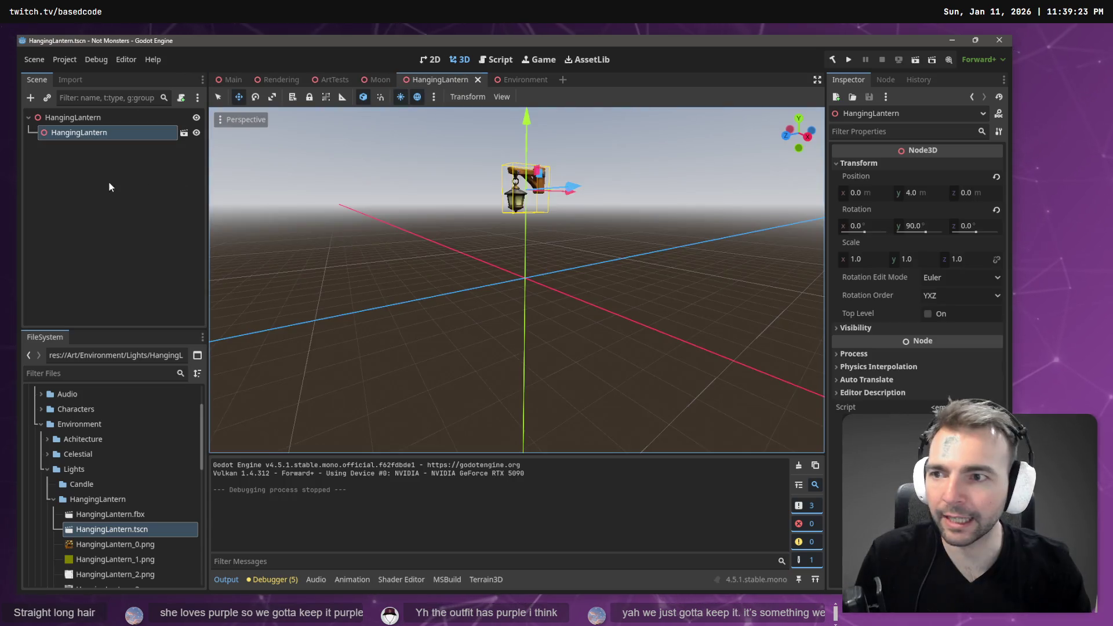
{"action": "right_click", "coordinate": [67, 120]}
{"action": "left_click", "coordinate": [94, 124]}
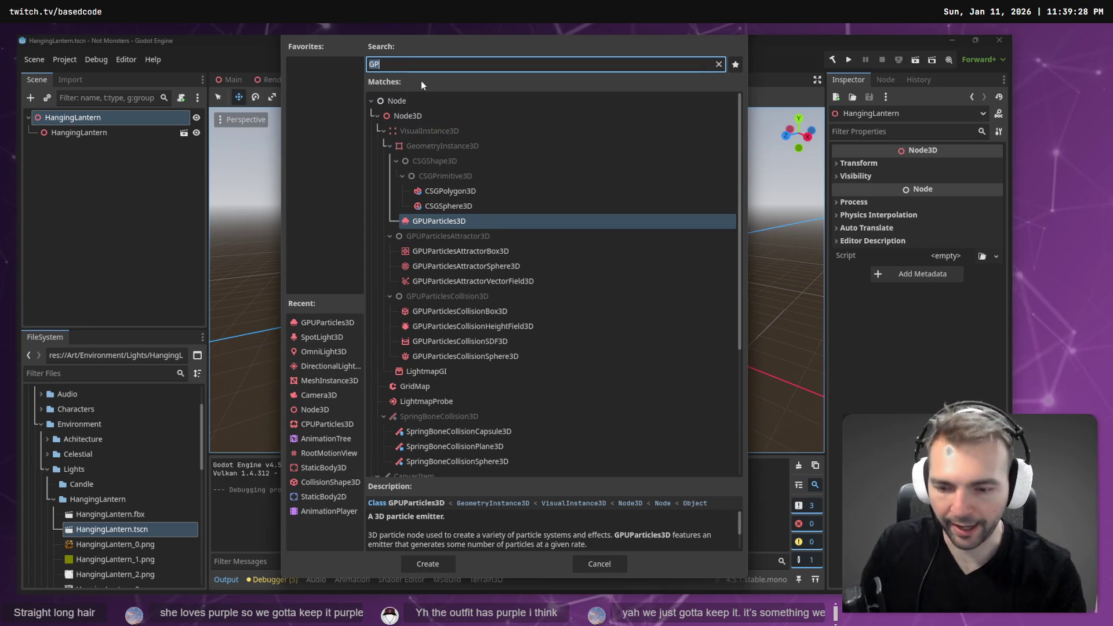
{"action": "type", "text": "Light"}
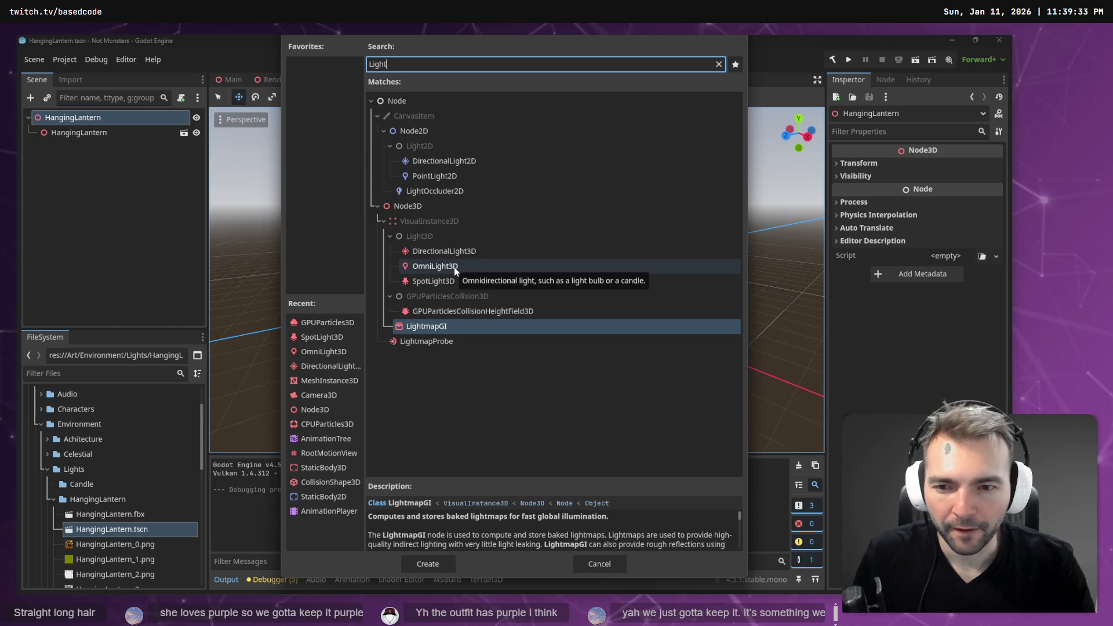
{"action": "double_click", "coordinate": [454, 267]}
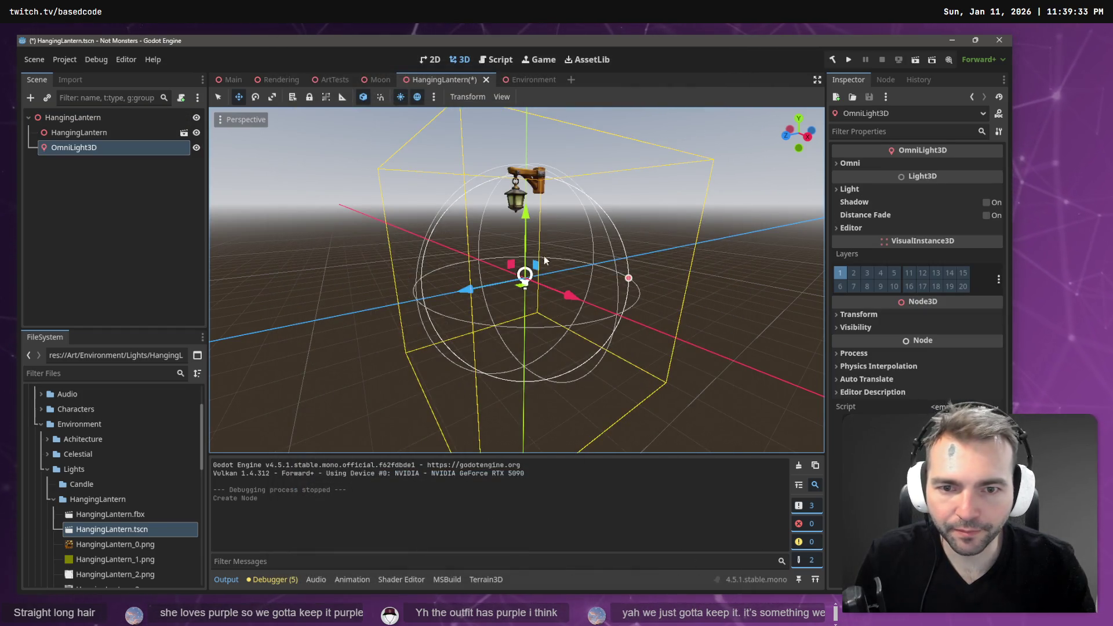
{"action": "mouse_move", "coordinate": [527, 225]}
{"action": "left_mouse_down"}
{"action": "mouse_move", "coordinate": [512, 130]}
{"action": "mouse_move", "coordinate": [511, 151]}
{"action": "left_mouse_up"}
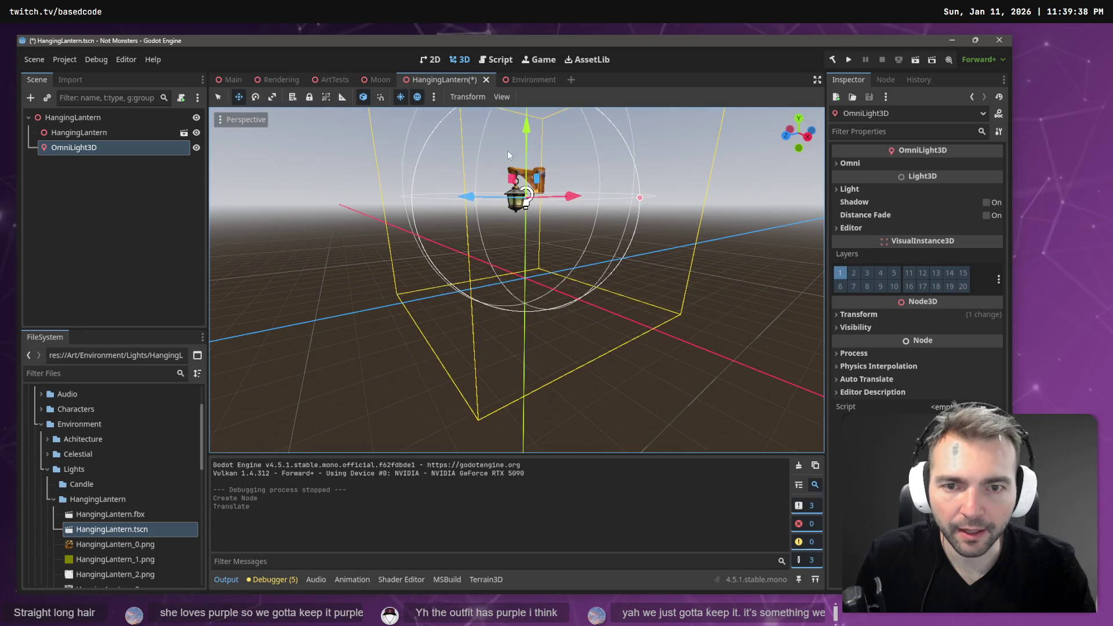
{"action": "left_click_drag", "start_coordinate": [478, 196], "coordinate": [458, 194]}
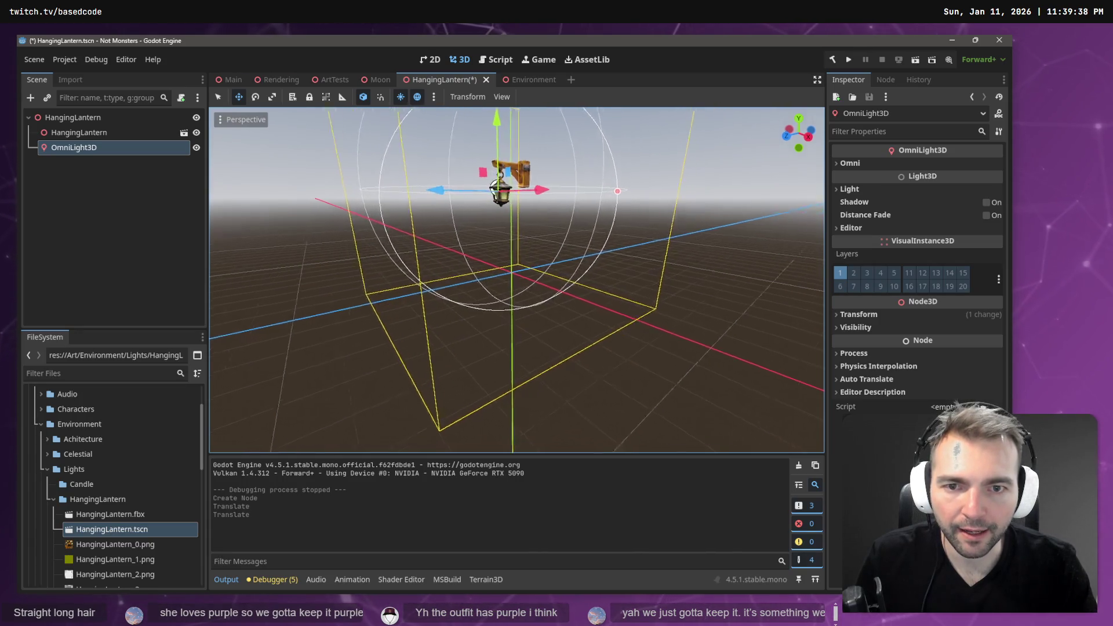
{"action": "scroll", "coordinate": [369, 108], "scroll_direction": "down", "scroll_amount": 5}
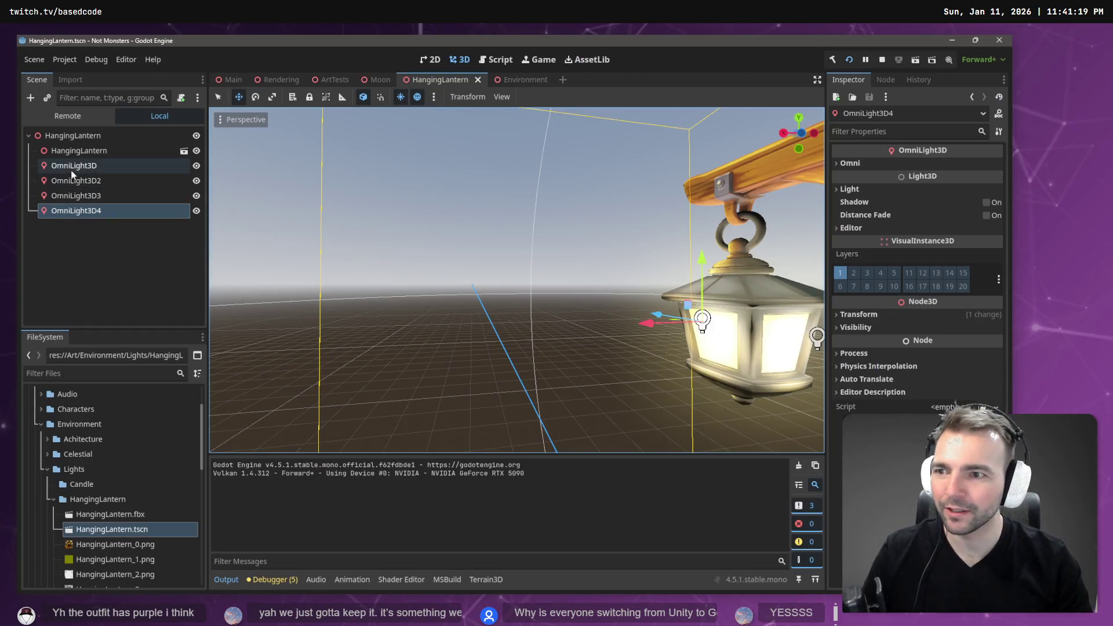
Select the lantern's four omni lights and frame the first one in the viewport.
{"action": "left_click", "coordinate": [72, 167]}
{"action": "left_click", "coordinate": [63, 211], "text": "shift"}
{"action": "left_click", "coordinate": [875, 190]}
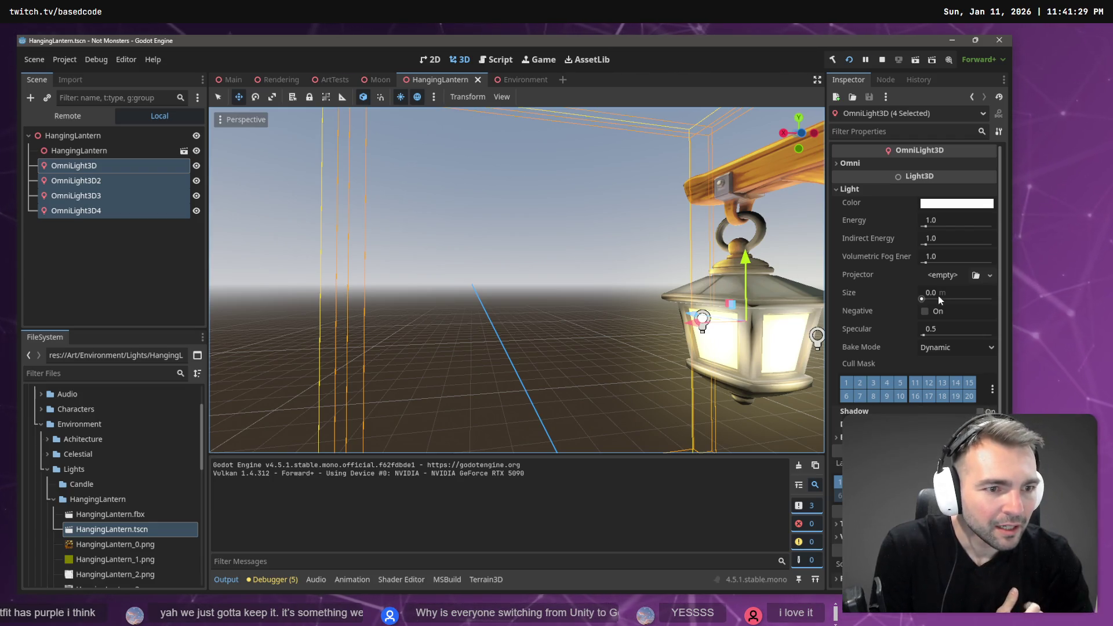
{"action": "left_click_drag", "start_coordinate": [679, 283], "coordinate": [580, 284]}
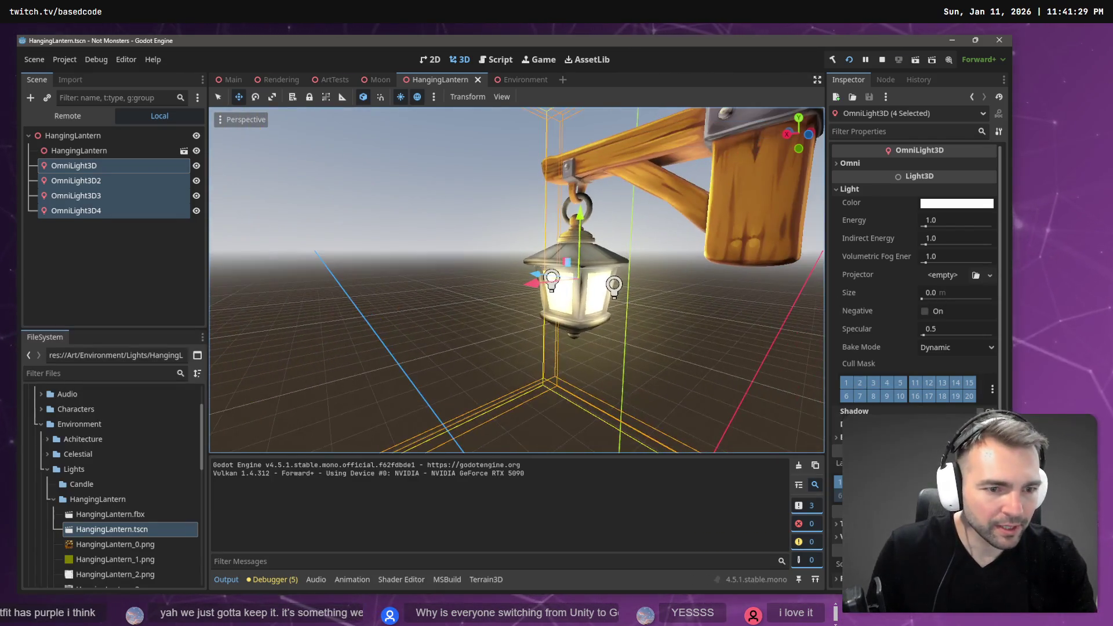
{"action": "left_click", "coordinate": [119, 169]}
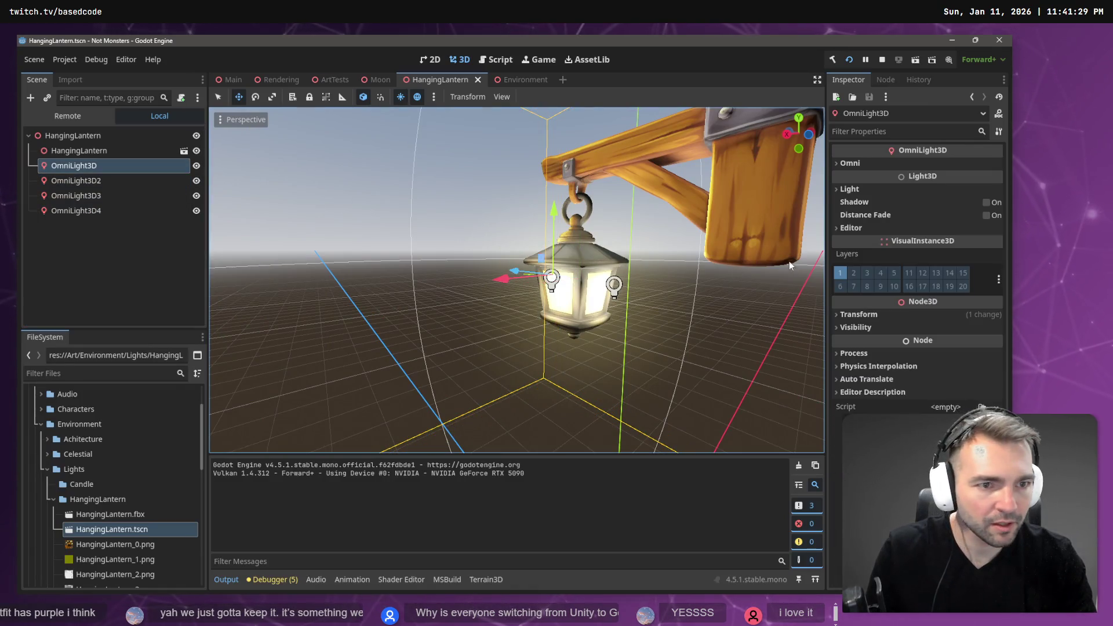
{"action": "left_click", "coordinate": [854, 191]}
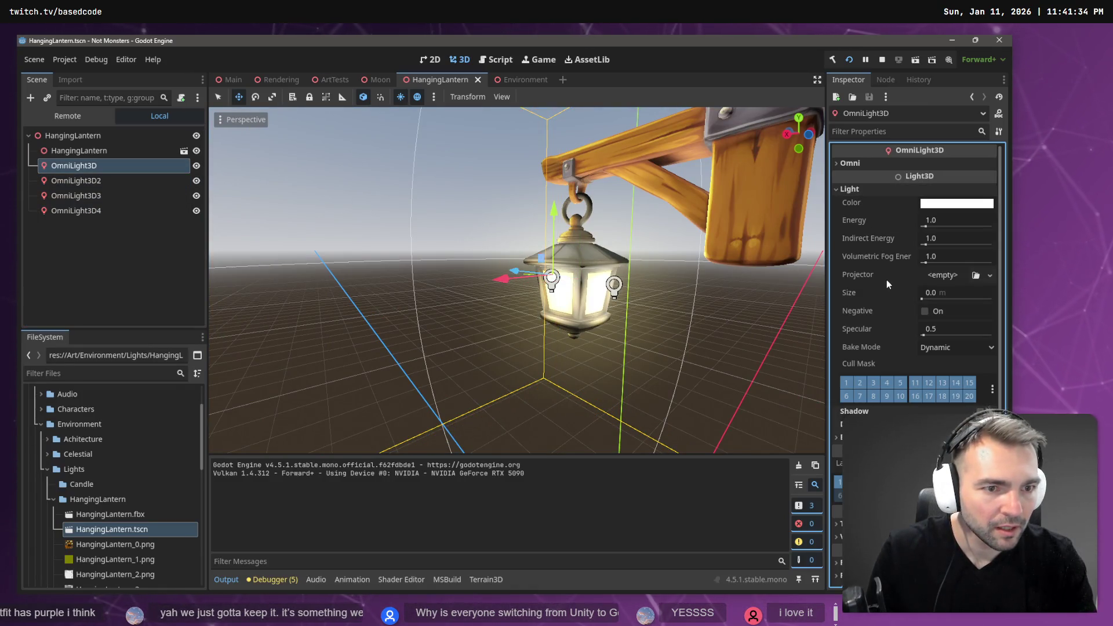
{"action": "key", "text": "f"}
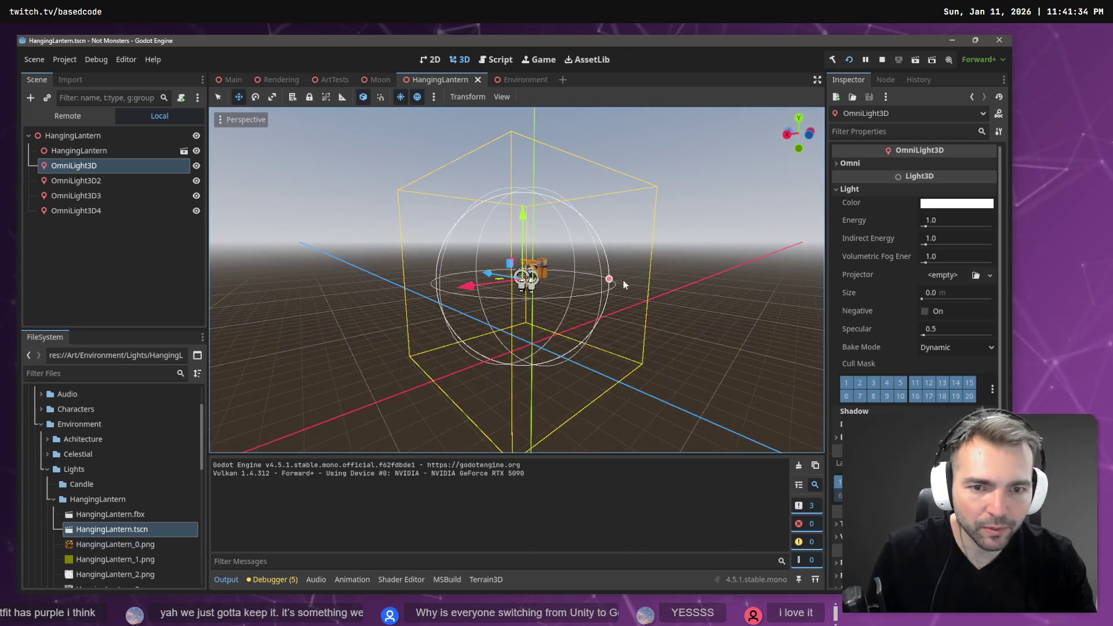
{"action": "left_click_drag", "start_coordinate": [610, 281], "coordinate": [649, 281]}
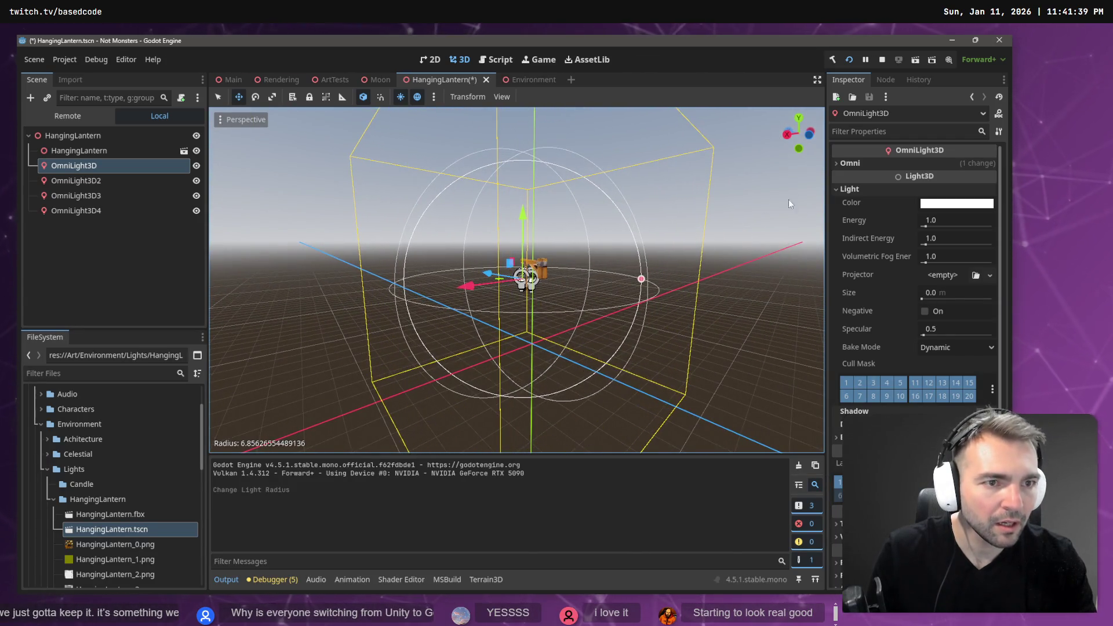
{"action": "key", "text": "ctrl+z"}
Set Range to 15 on all four omni lights and save the scene.
{"action": "left_click", "coordinate": [857, 163]}
{"action": "left_click", "coordinate": [857, 242]}
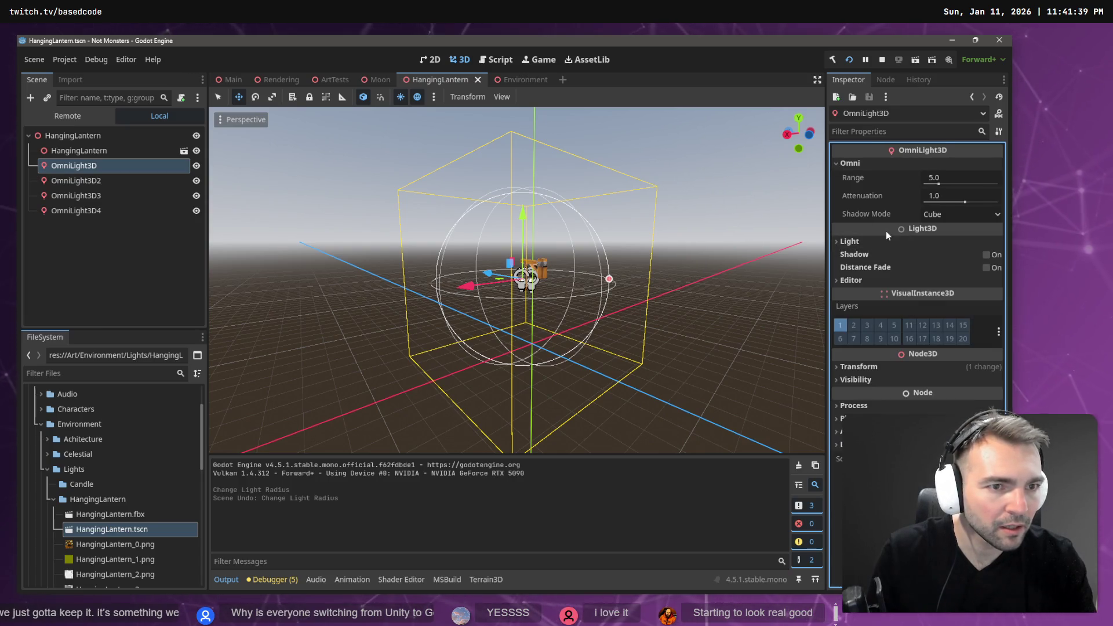
{"action": "left_click", "coordinate": [76, 210], "text": "shift"}
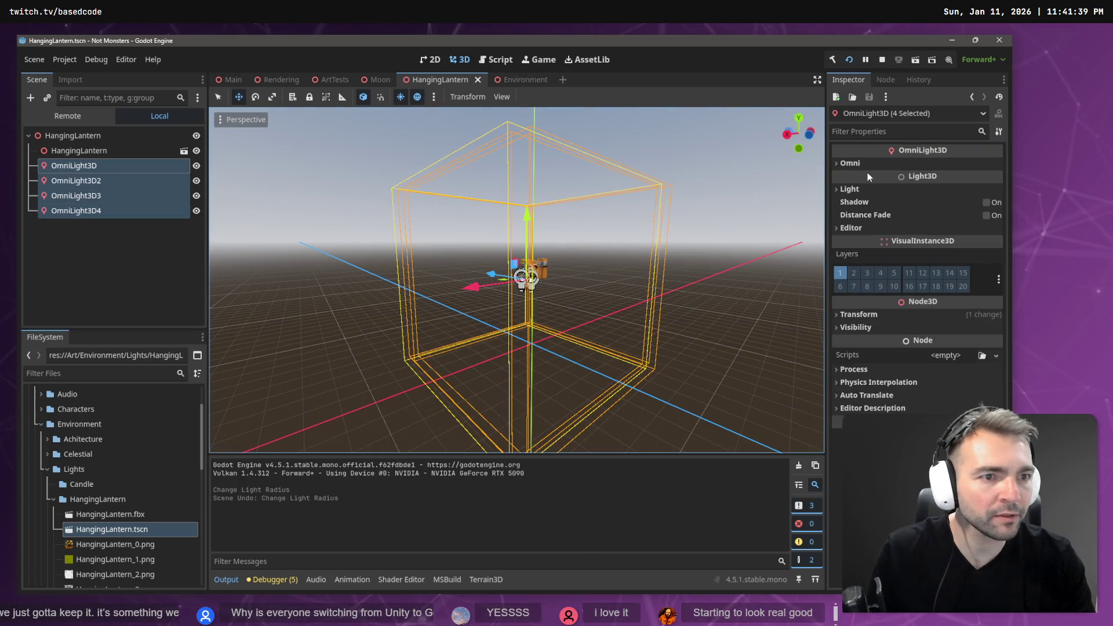
{"action": "left_click", "coordinate": [956, 177]}
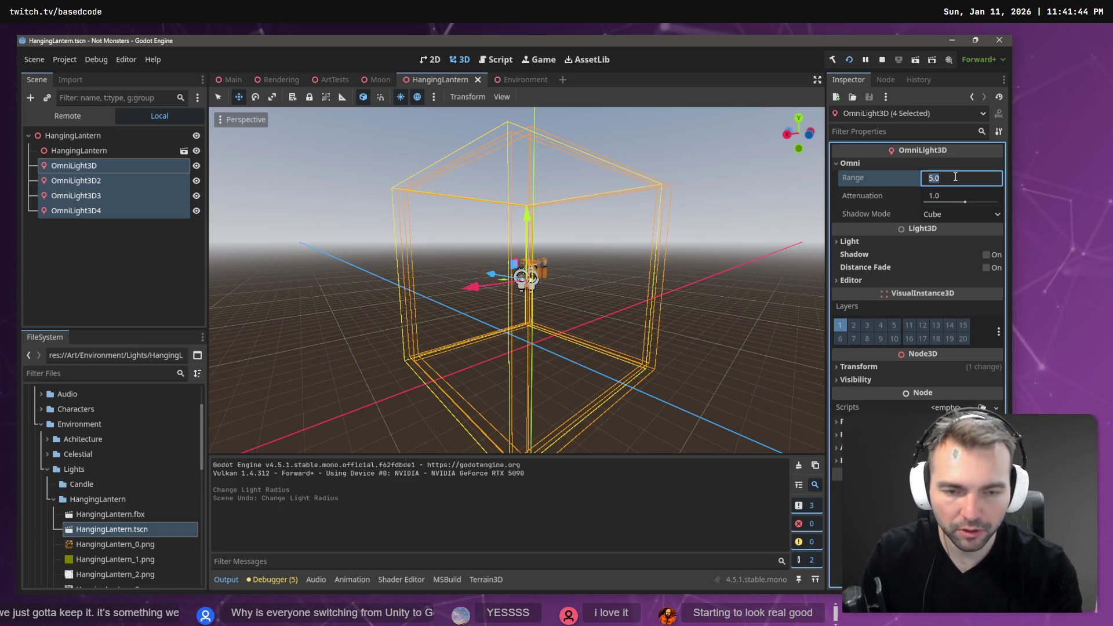
{"action": "key", "text": "Return"}
{"action": "key", "text": "ctrl+s"}
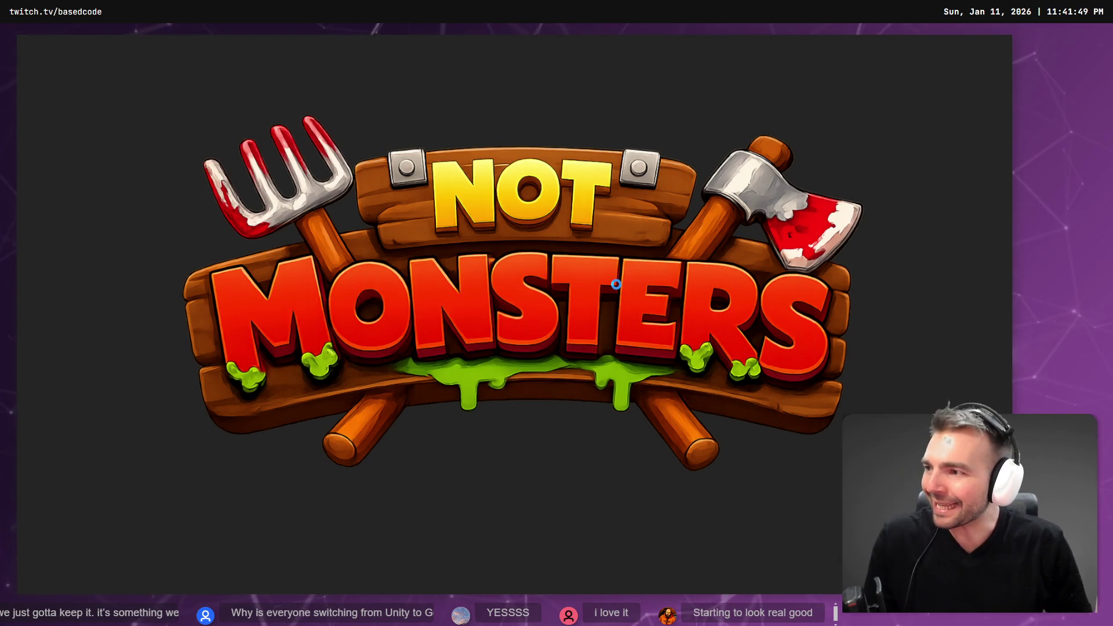
Walk the character past the glowing lanterns through the dark streets, then stop the game.
{"action": "key", "text": "w"}
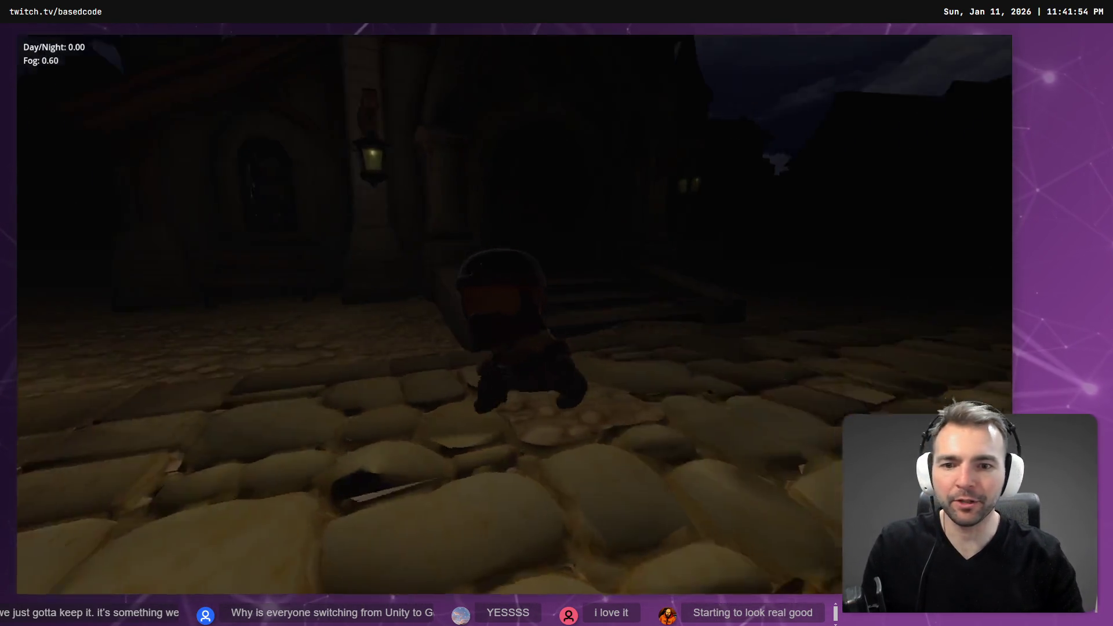
{"action": "key", "text": "w"}
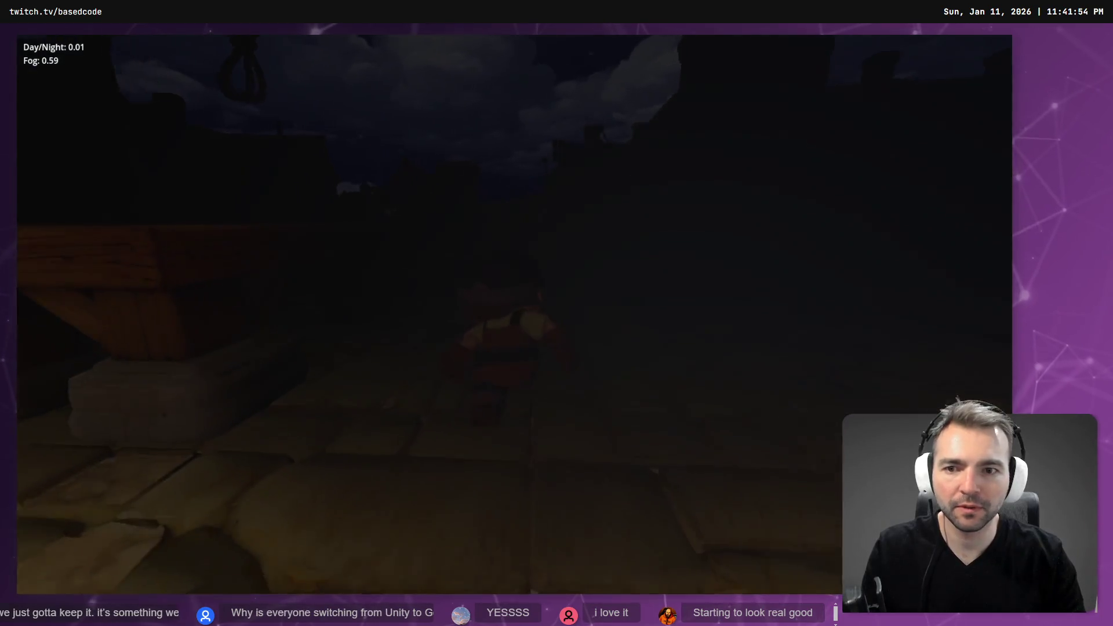
{"action": "key", "text": "w"}
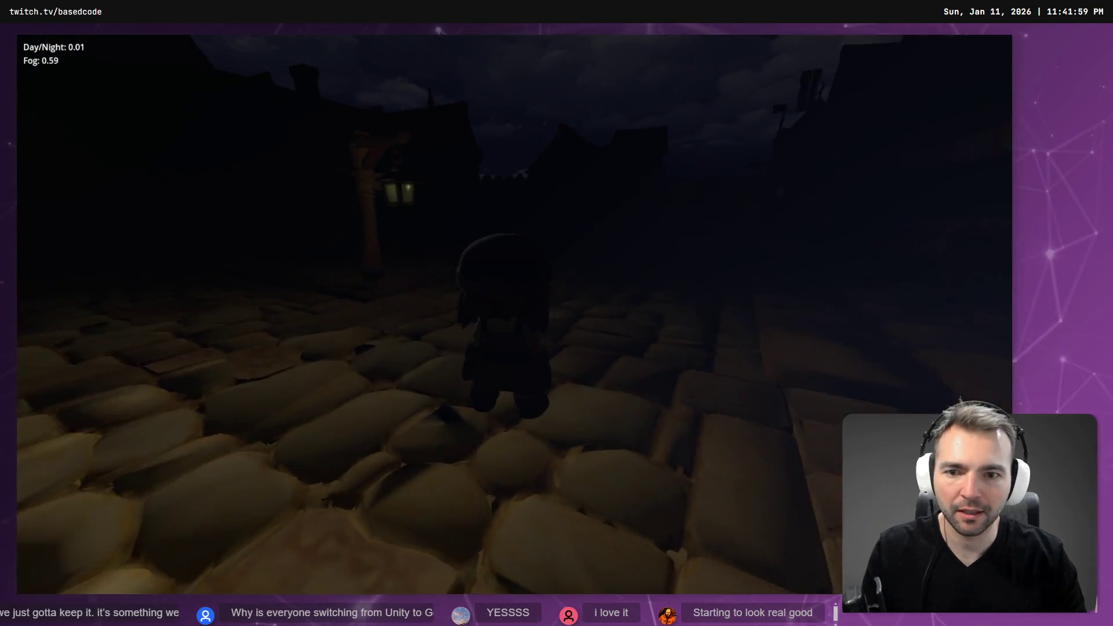
{"action": "key", "text": "w"}
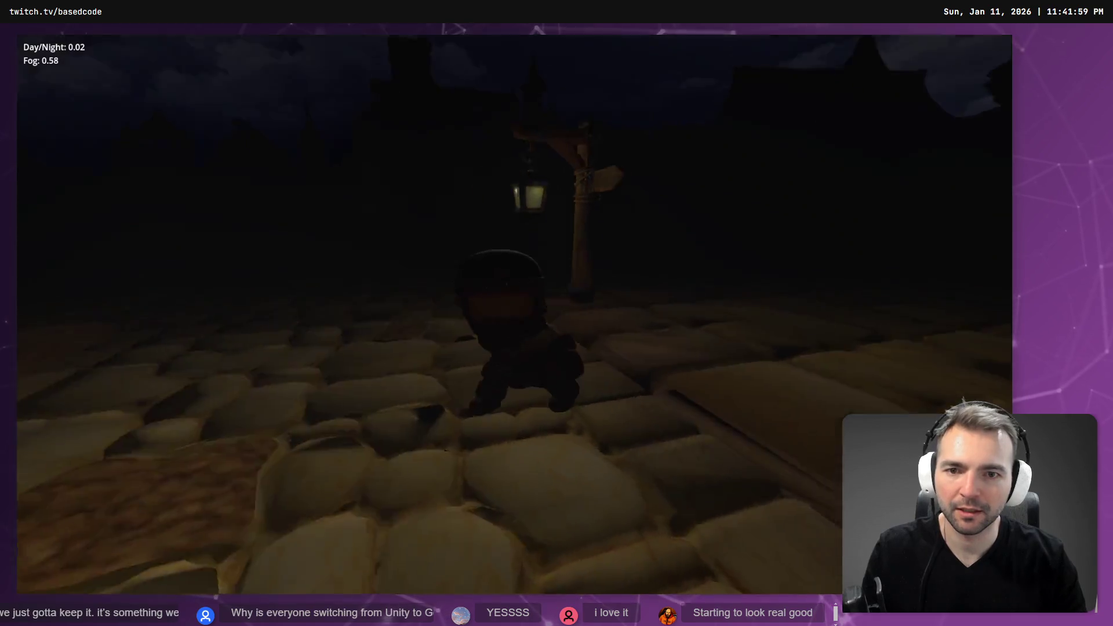
{"action": "key", "text": "w"}
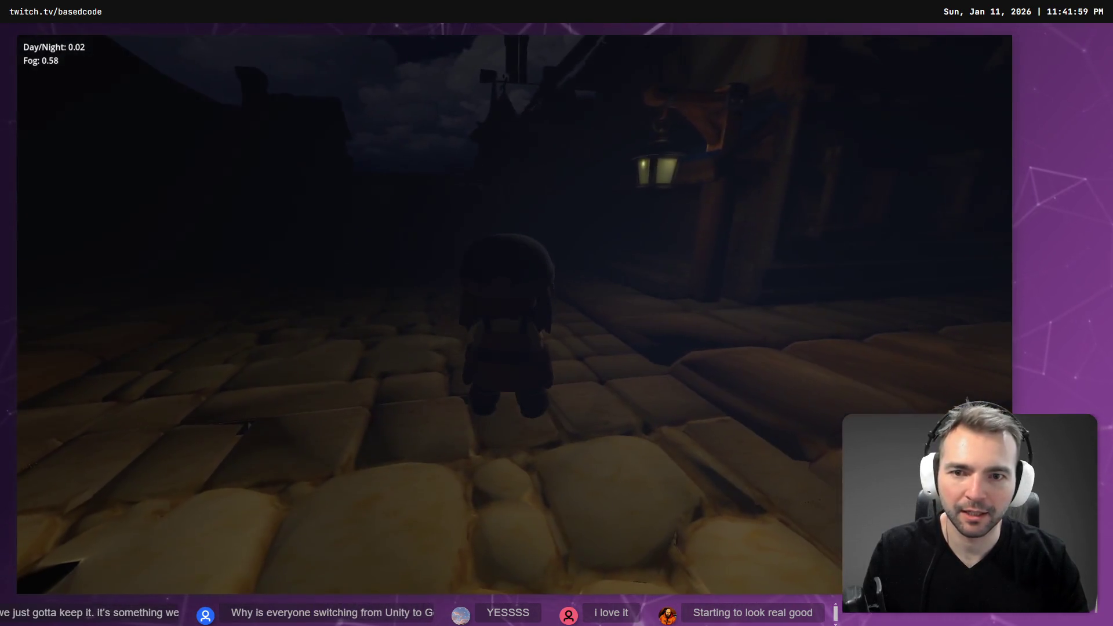
{"action": "key", "text": "w"}
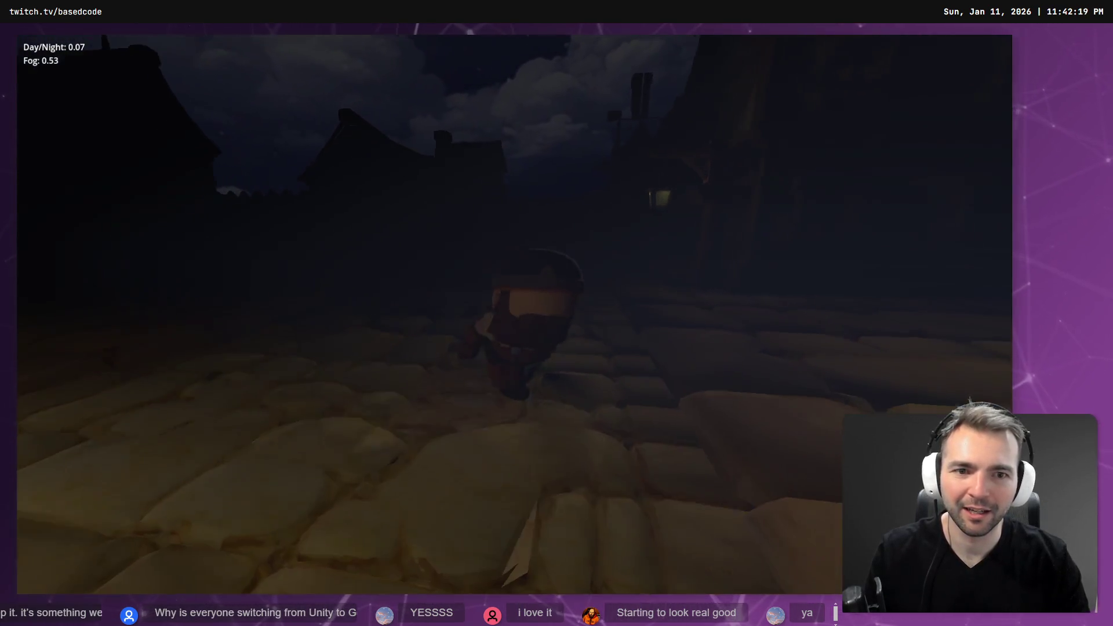
{"action": "key", "text": "F8"}
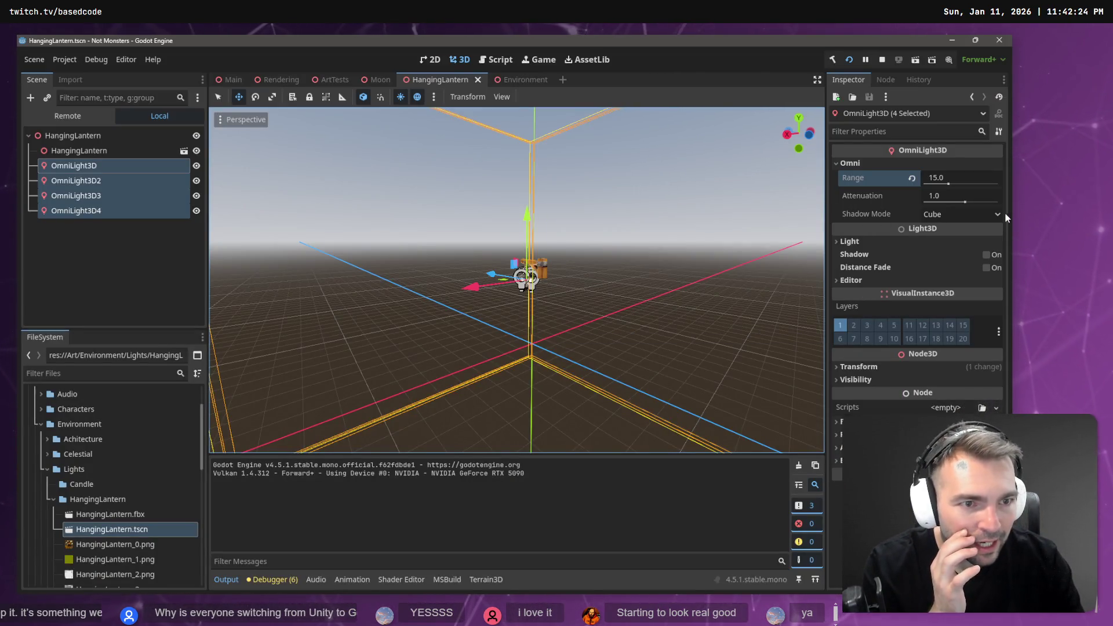
Set Volumetric Fog Energy to 10 on the four lantern omni lights, then switch to the Rendering scene.
{"action": "left_click", "coordinate": [871, 240]}
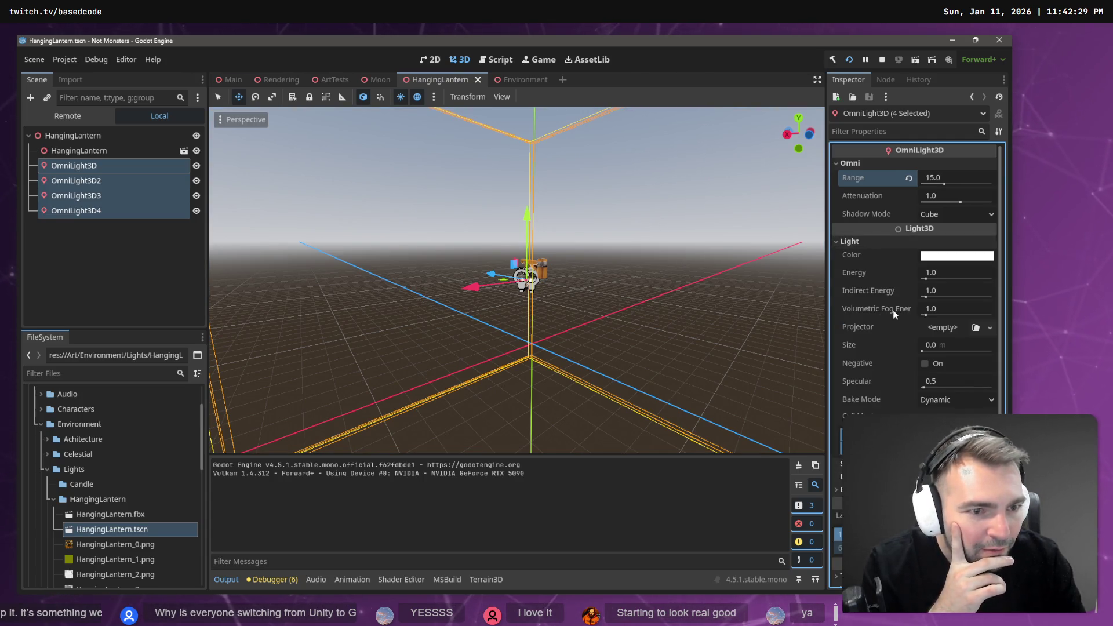
{"action": "left_click", "coordinate": [952, 310]}
{"action": "type", "text": "10"}
{"action": "key", "text": "Return"}
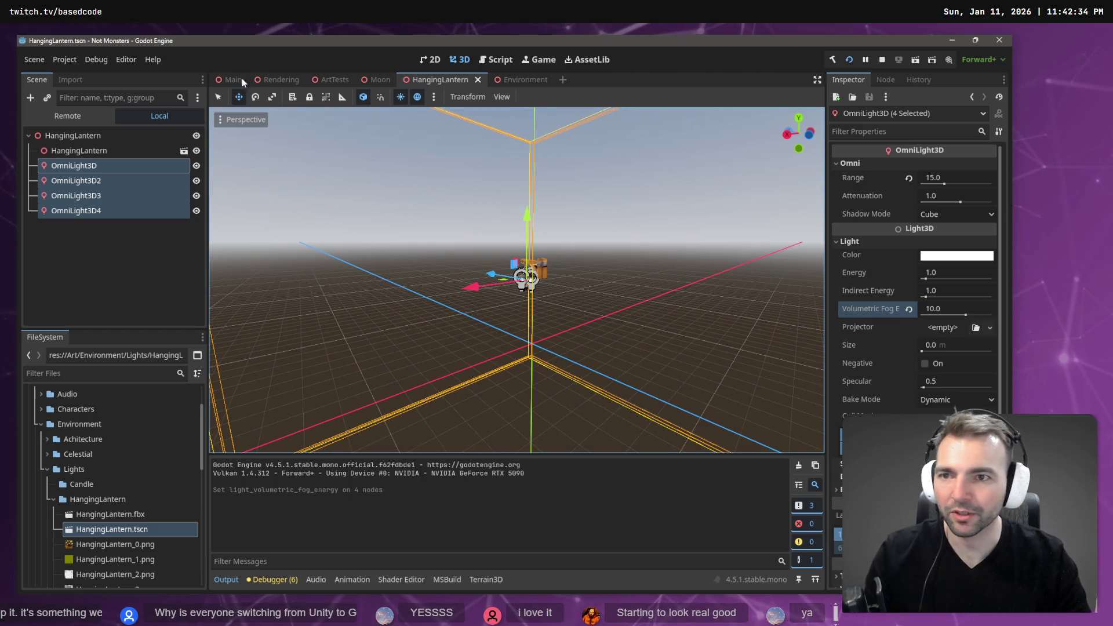
{"action": "mouse_move", "coordinate": [239, 80]}
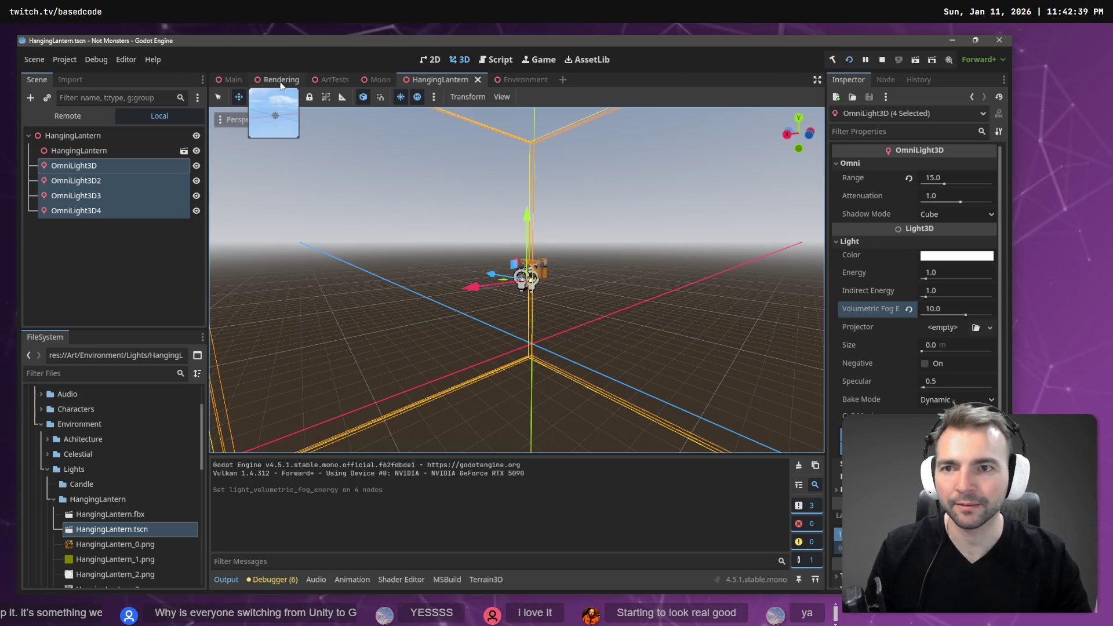
{"action": "left_click", "coordinate": [278, 79]}
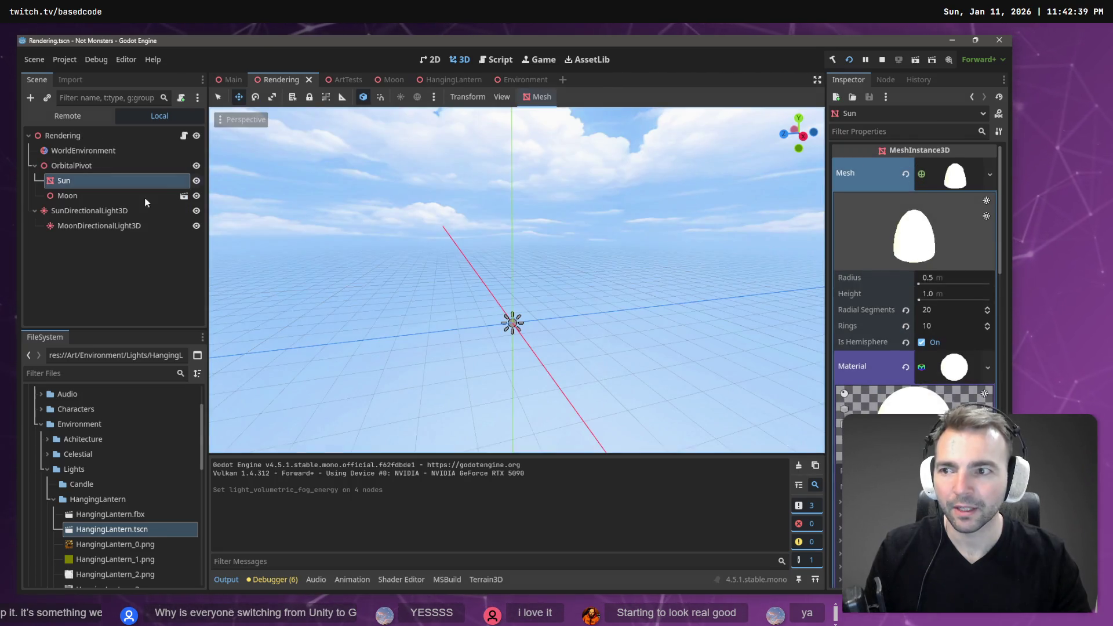
Select WorldEnvironment and scroll the Inspector to its Volumetric Fog settings (Density 0.005).
{"action": "left_click", "coordinate": [83, 150]}
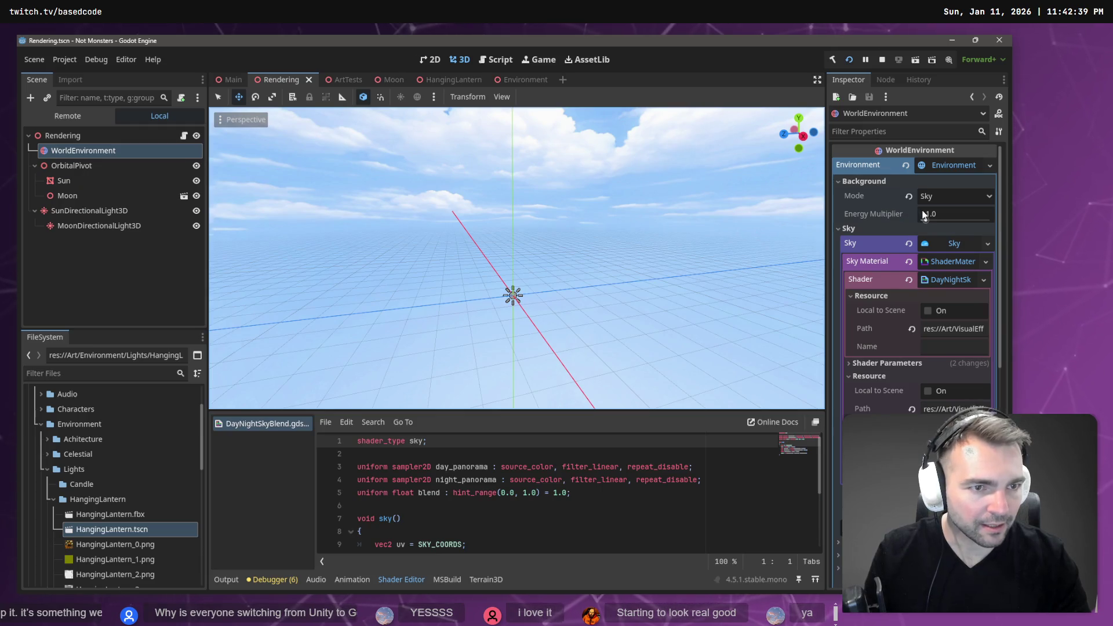
{"action": "scroll", "coordinate": [871, 230], "scroll_direction": "down", "scroll_amount": 2}
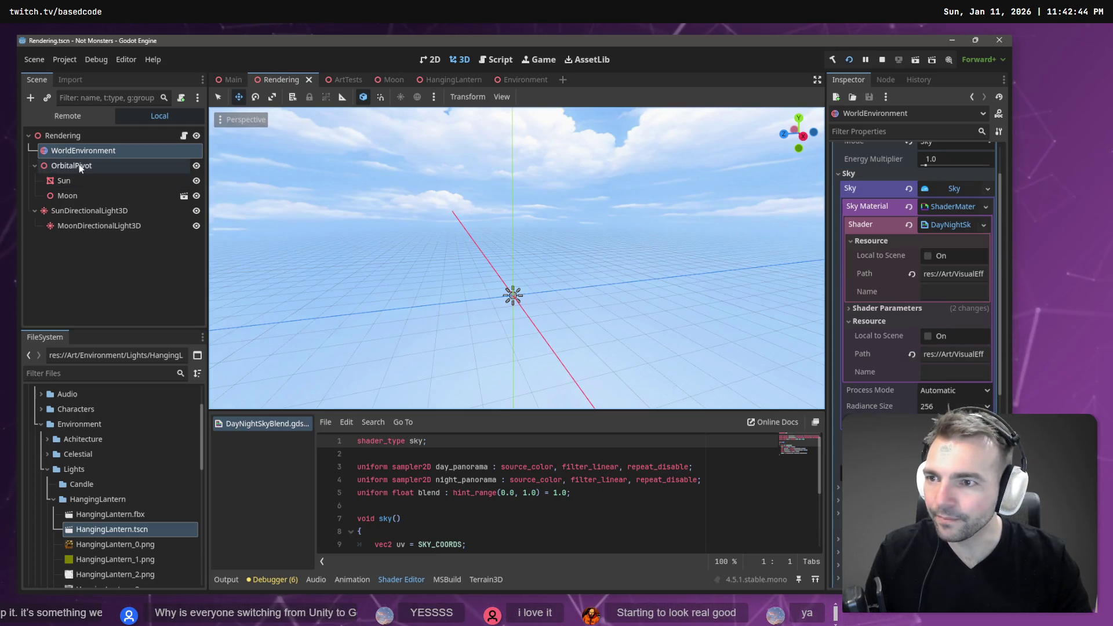
{"action": "scroll", "coordinate": [900, 388], "scroll_direction": "down", "scroll_amount": 10}
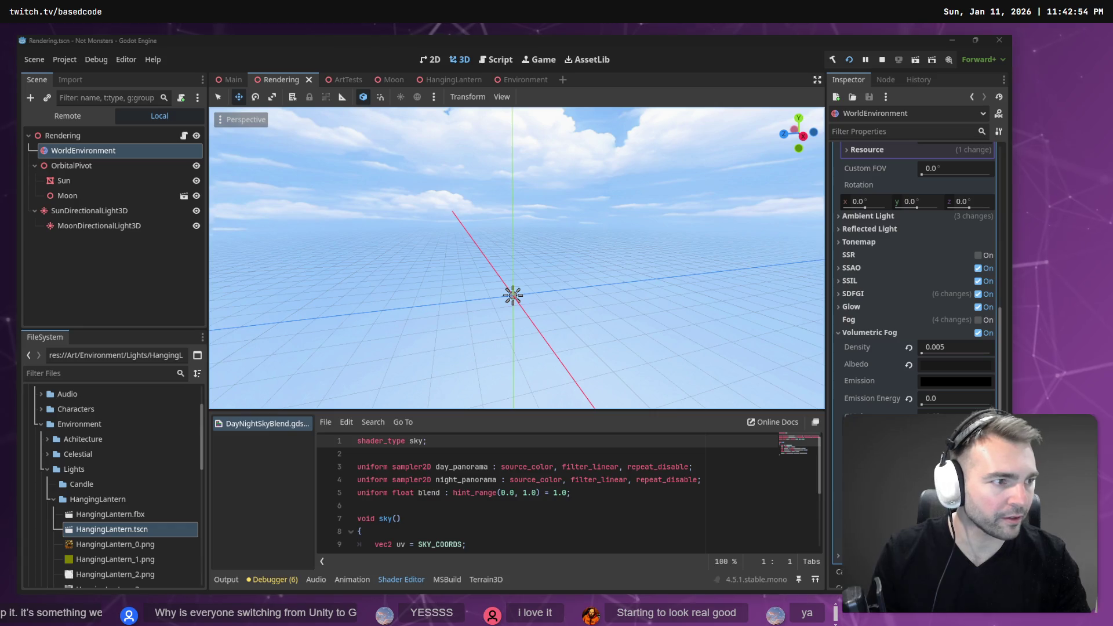
Switch to DayNightCycle.cs in Rider, minimize the browser, and bring up the all-windows overview.
{"action": "key", "text": "alt+Tab"}
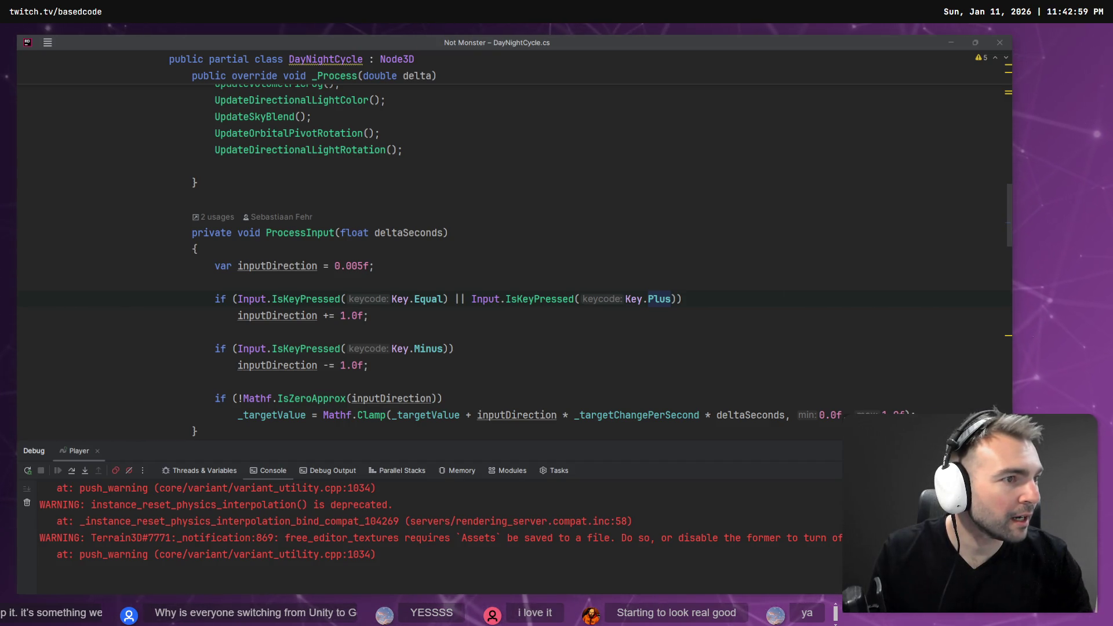
{"action": "key", "text": "alt+Tab"}
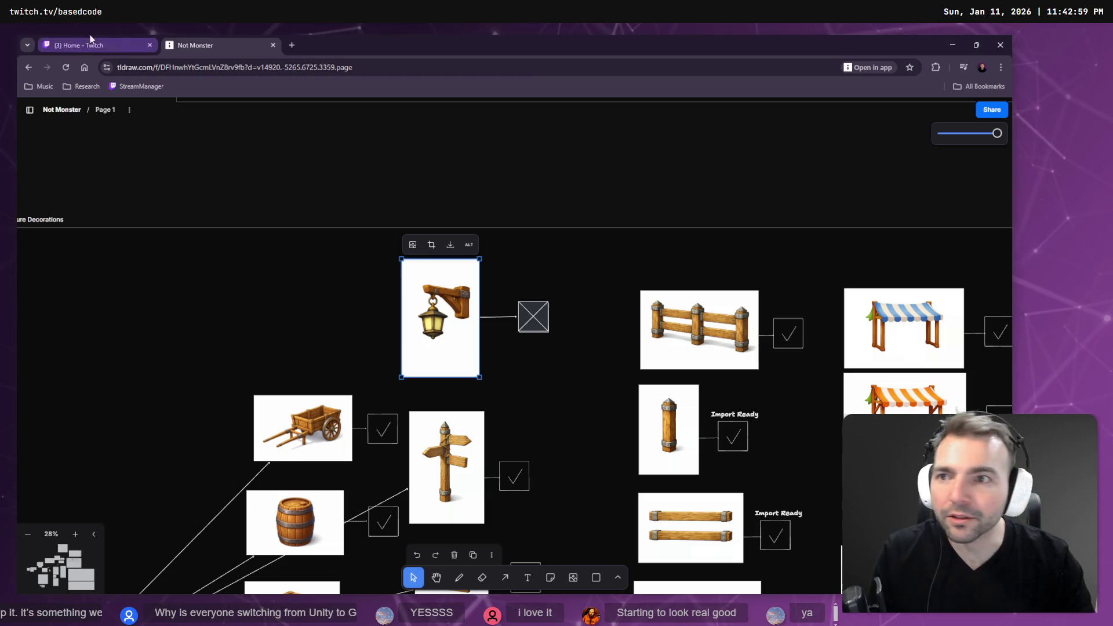
{"action": "left_click", "coordinate": [951, 44]}
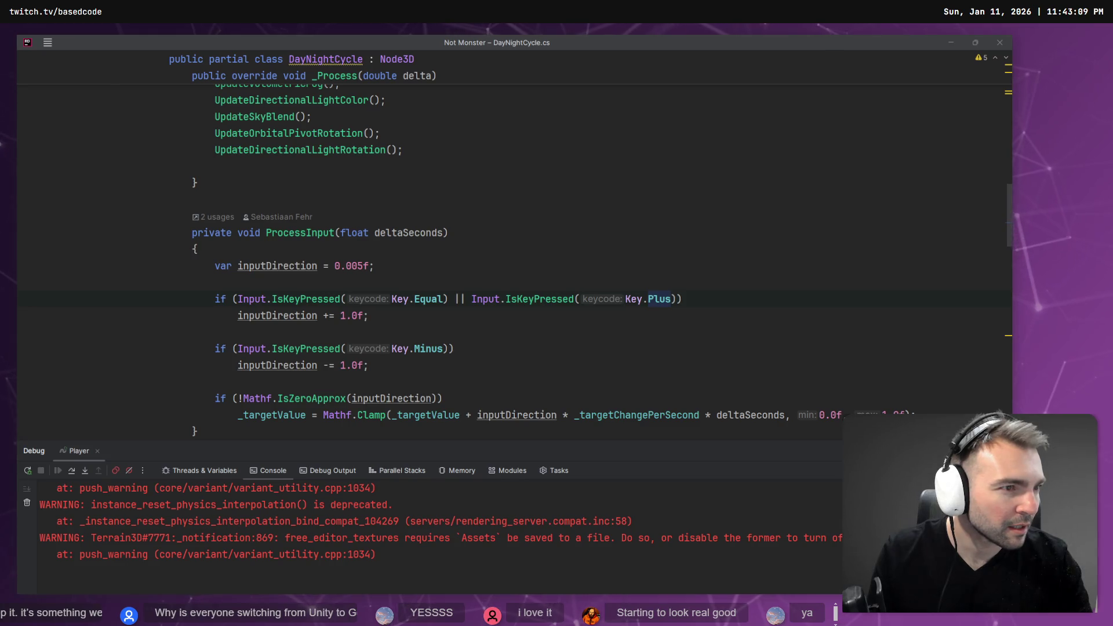
{"action": "key", "text": "alt+Tab"}
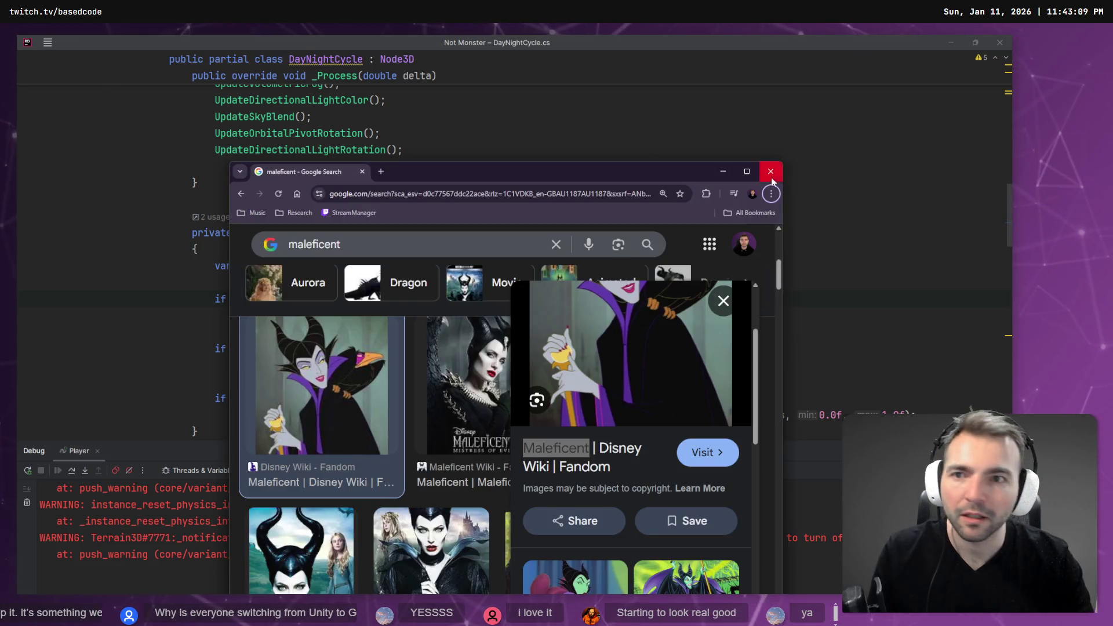
{"action": "key", "text": "alt+Tab"}
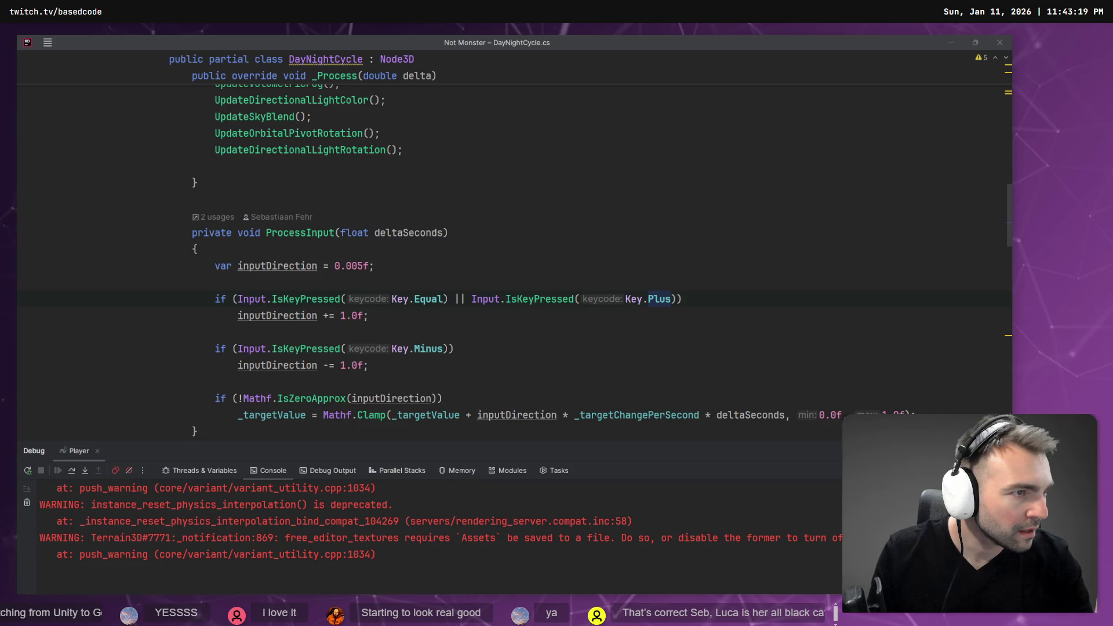
{"action": "key", "text": "super+Tab"}
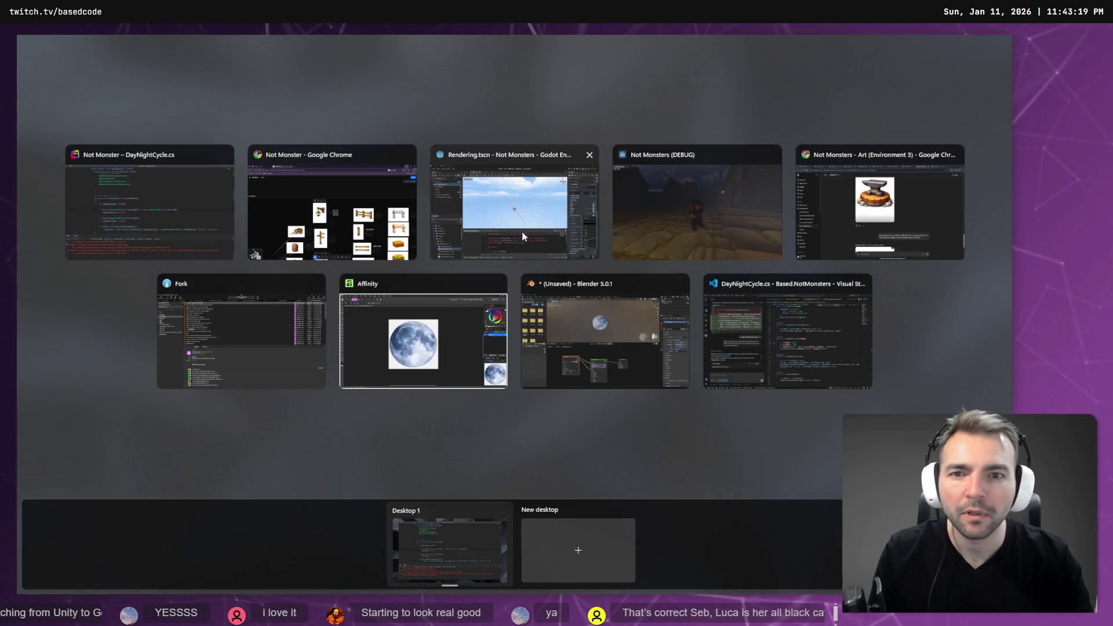
In the chibi witch chat, dictate and send a request for pronounced high cheekbones.
{"action": "left_click", "coordinate": [903, 210]}
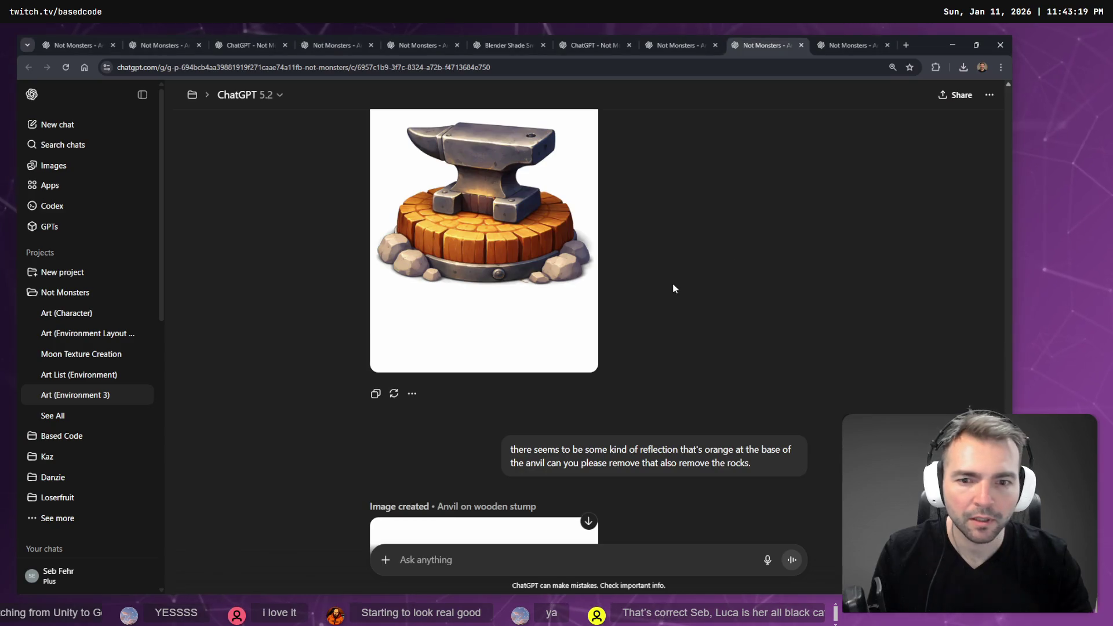
{"action": "left_click", "coordinate": [842, 42]}
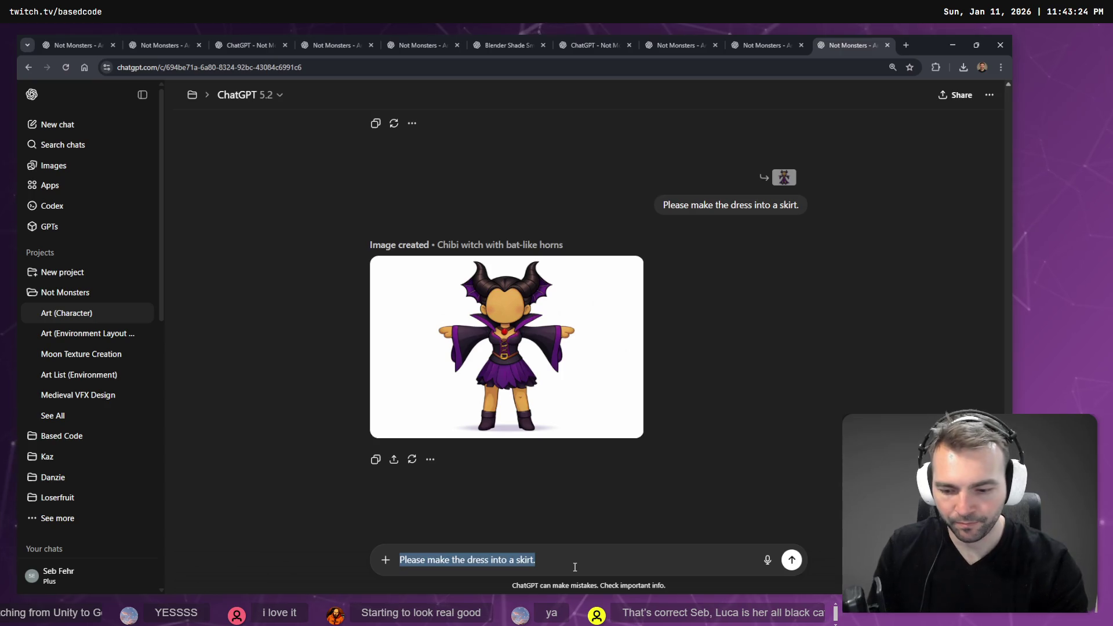
{"action": "key", "text": "BackSpace"}
{"action": "key", "text": "super+h"}
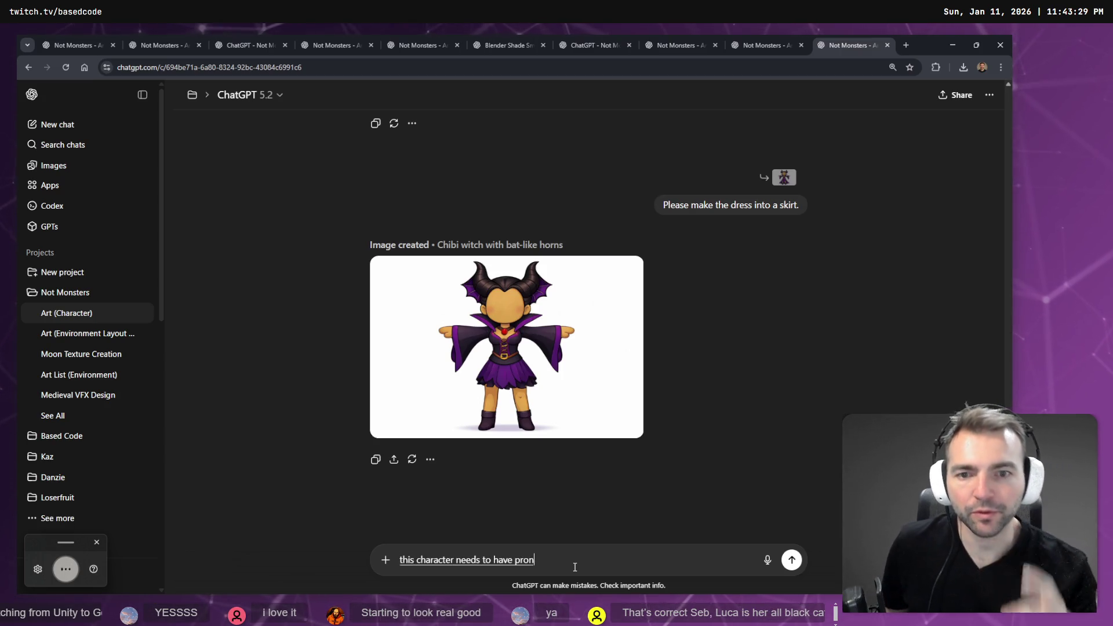
{"action": "key", "text": "Home"}
{"action": "type", "text": "T"}
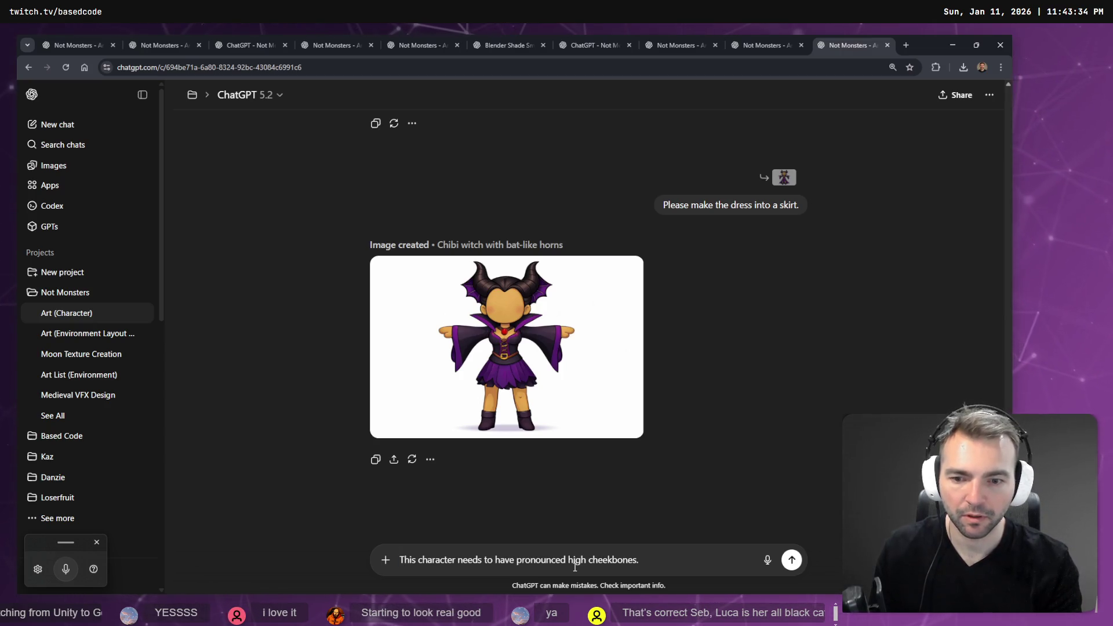
{"action": "key", "text": "Return"}
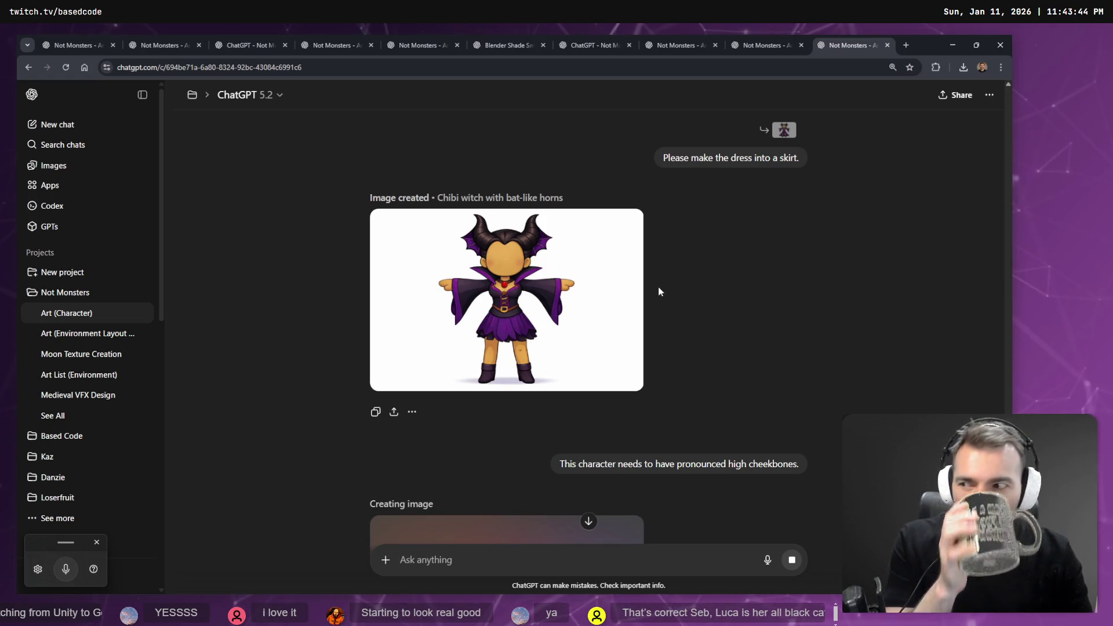
{"action": "scroll", "coordinate": [645, 290], "scroll_direction": "down", "scroll_amount": 5}
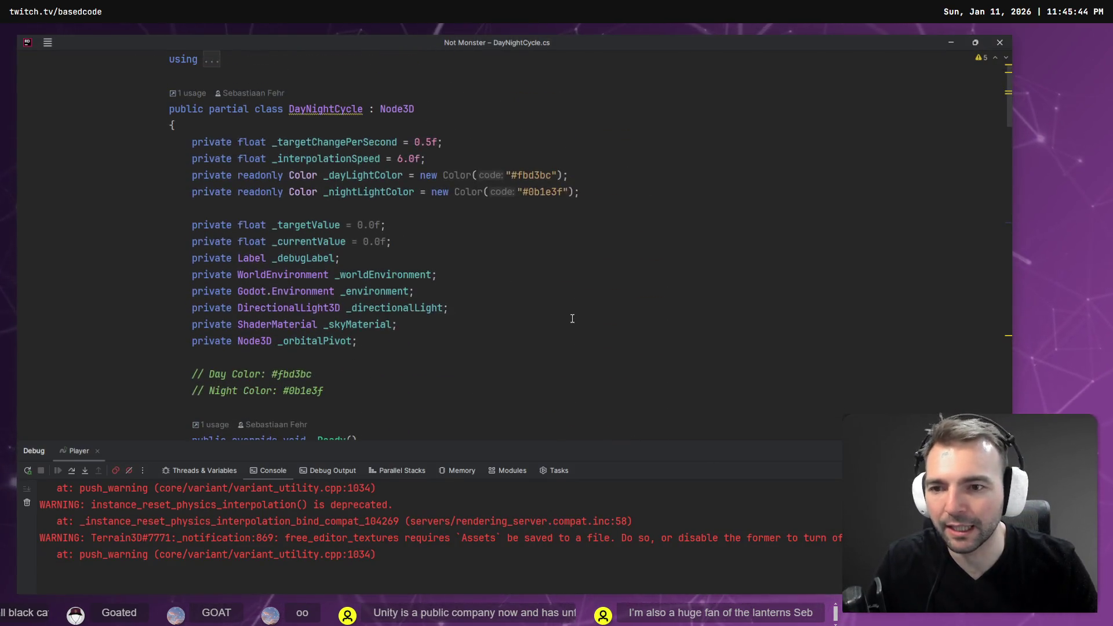
Jump to UpdateEnvironmentEnergy's definition and change minEnergy from 0.1f to 0.3f.
{"action": "scroll", "coordinate": [573, 318], "scroll_direction": "down", "scroll_amount": 10}
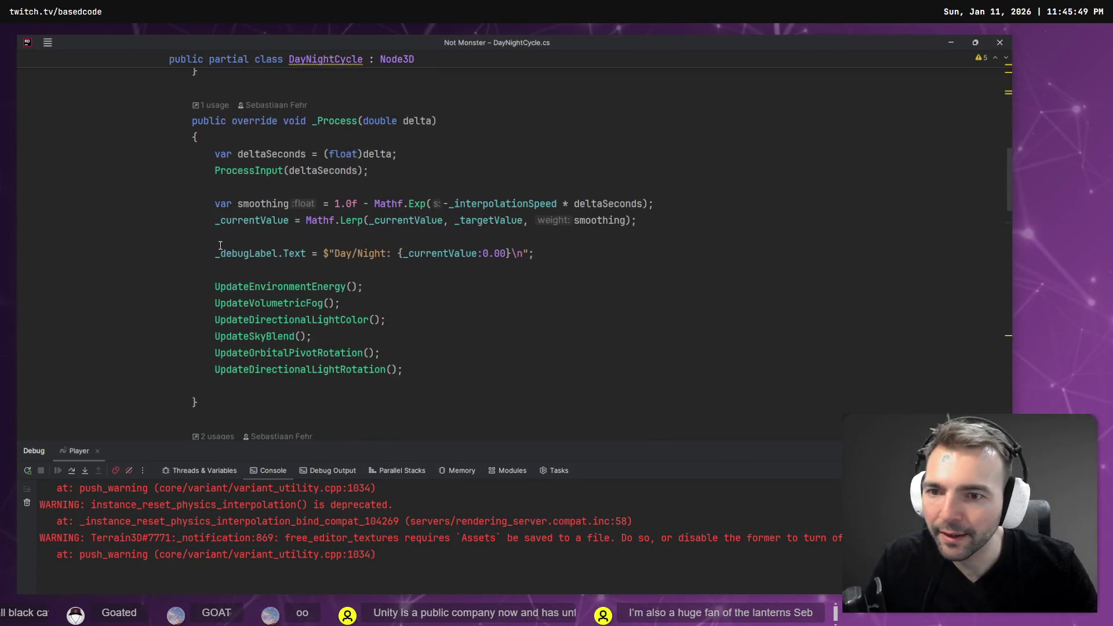
{"action": "scroll", "coordinate": [235, 223], "scroll_direction": "down", "scroll_amount": 3}
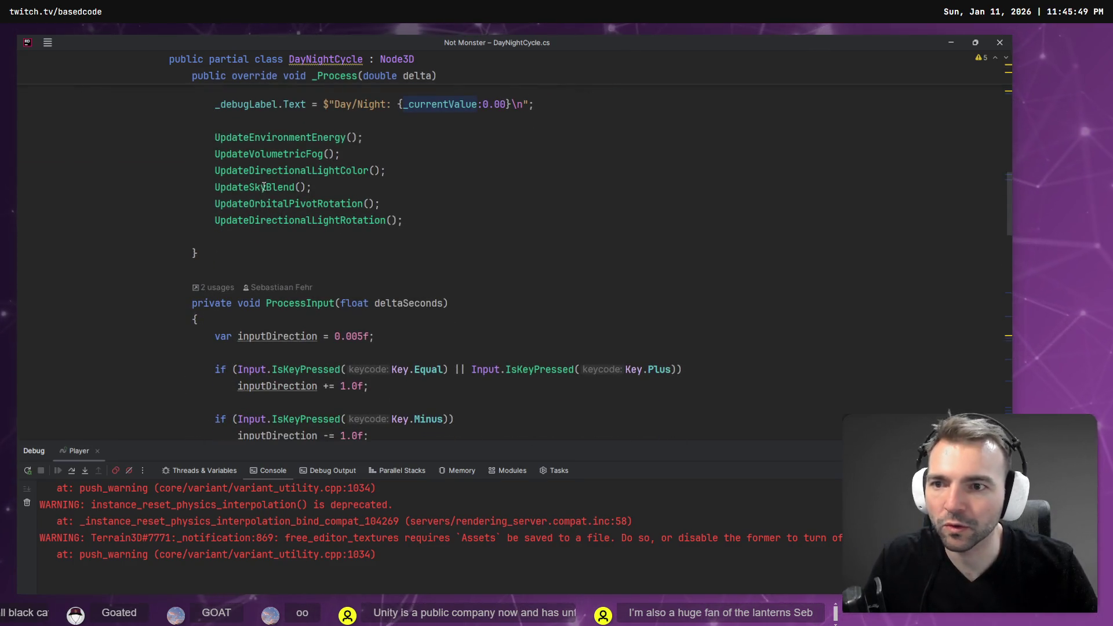
{"action": "key", "text": "Up"}
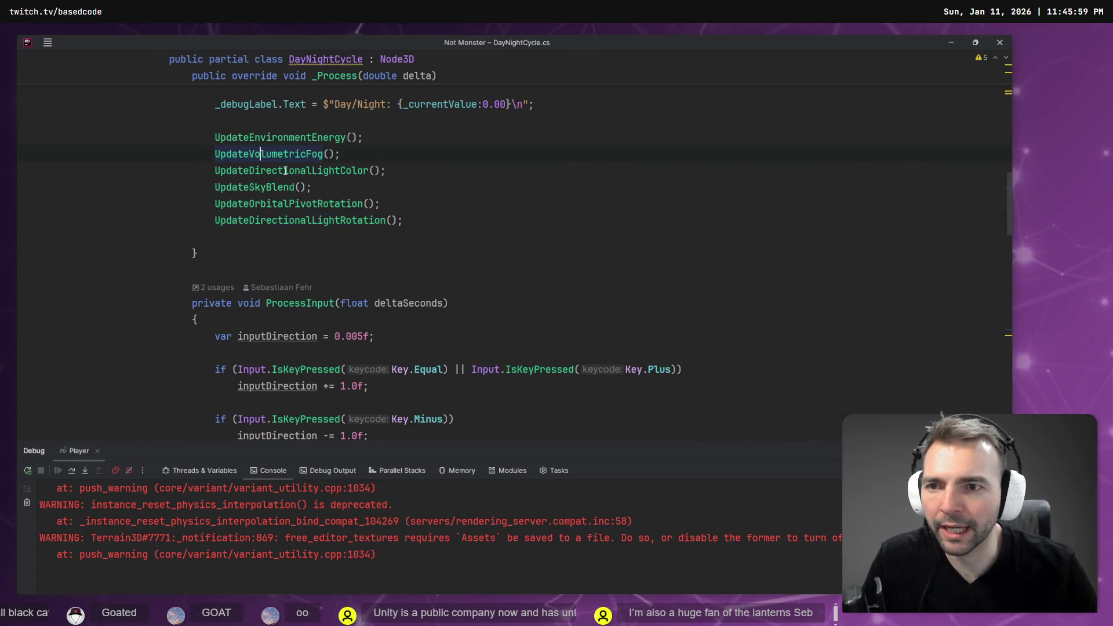
{"action": "left_click", "coordinate": [255, 138]}
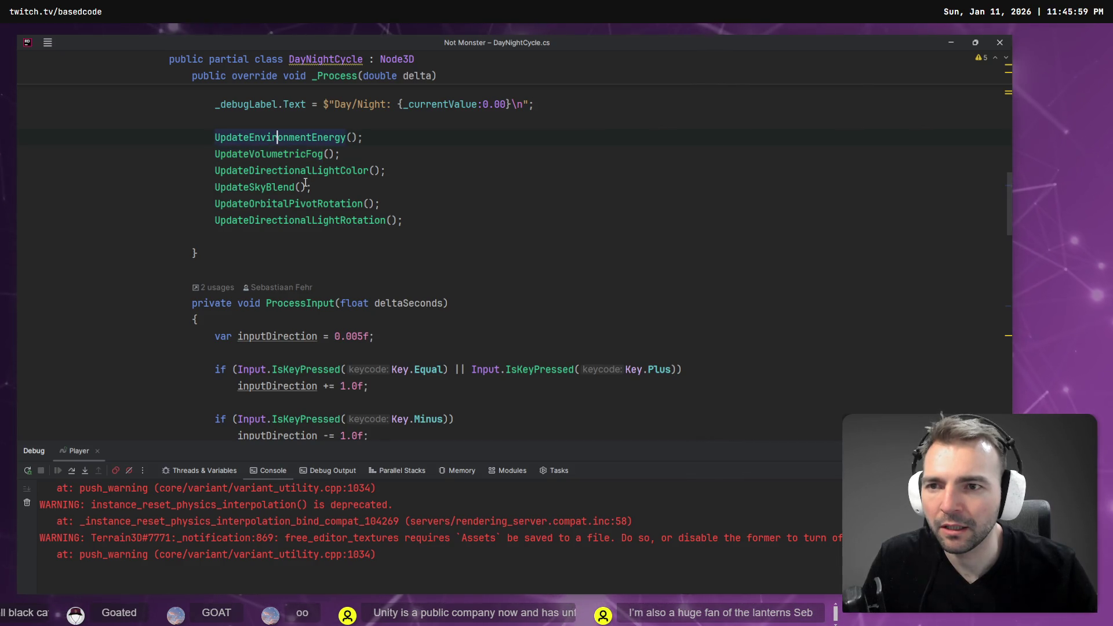
{"action": "key", "text": "F12"}
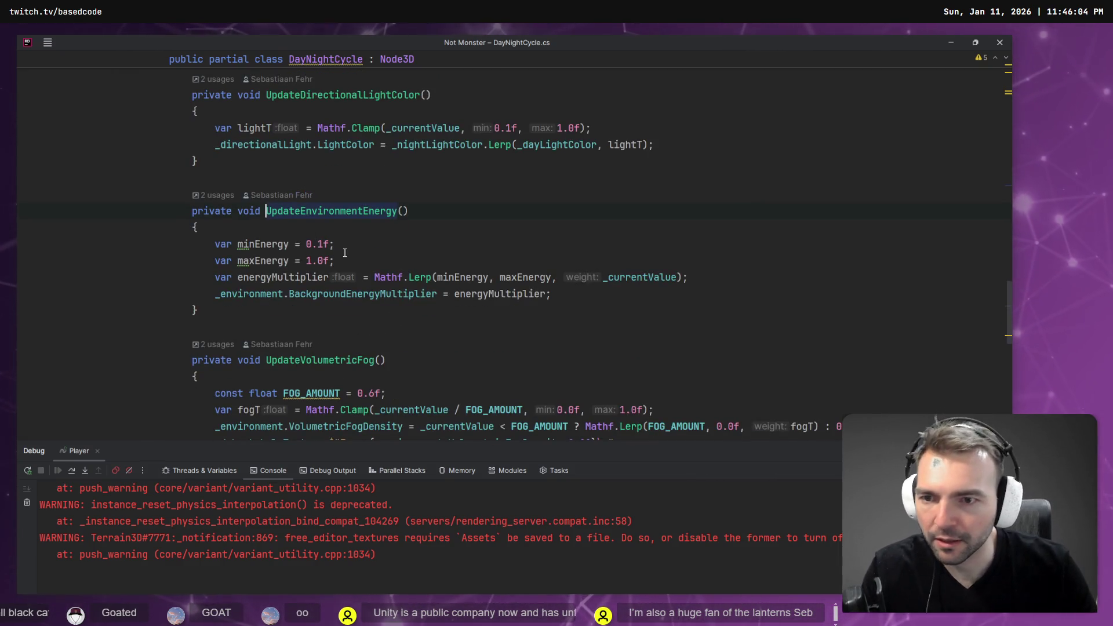
{"action": "left_click", "coordinate": [318, 244]}
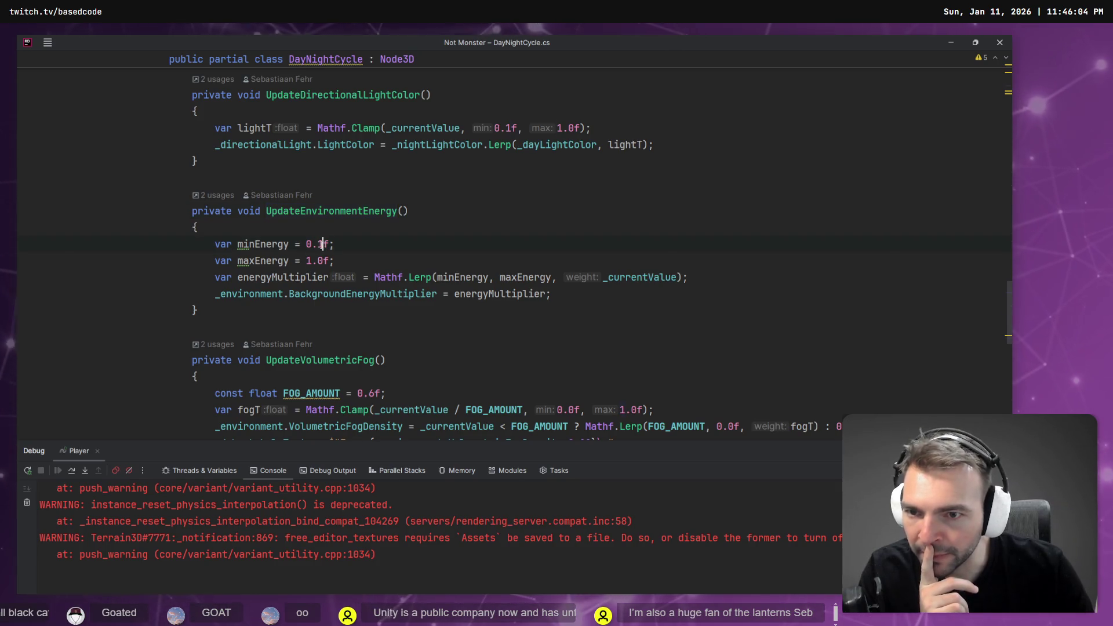
{"action": "key", "text": "Delete"}
{"action": "type", "text": "3"}
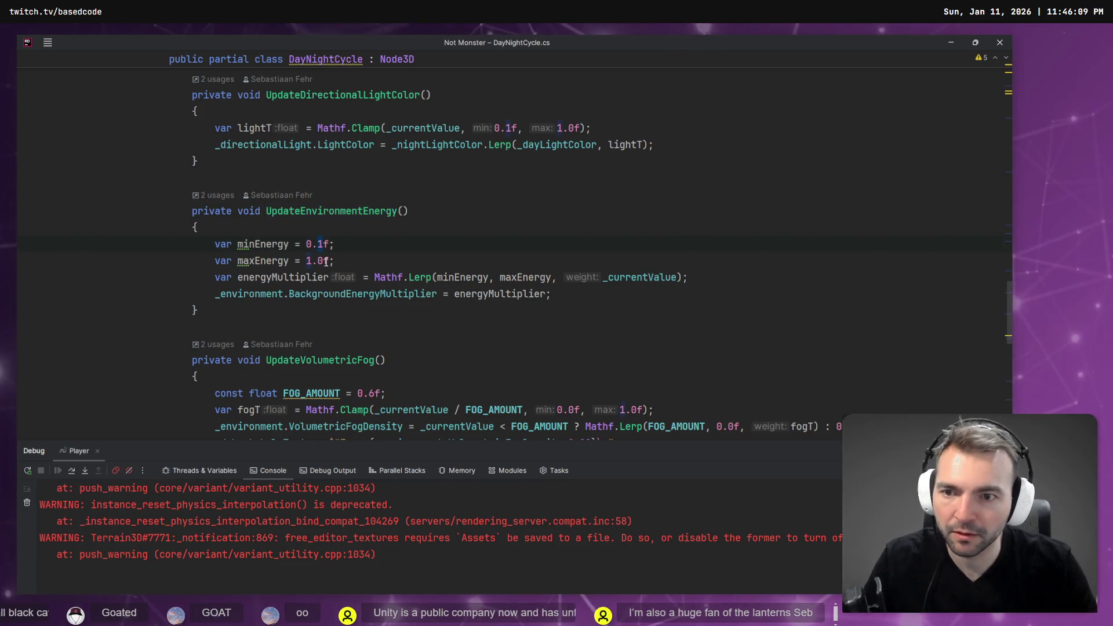
{"action": "key", "text": "alt+Tab"}
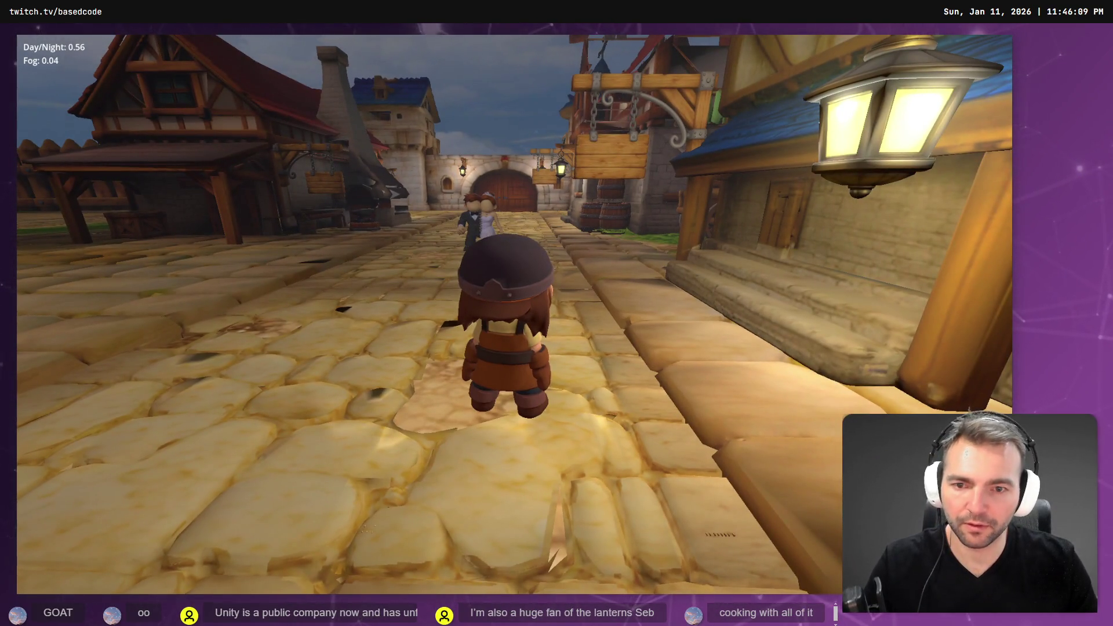
Rebuild and run the game, watch the town fade into foggy night, then stop it.
{"action": "key", "text": "alt+Tab"}
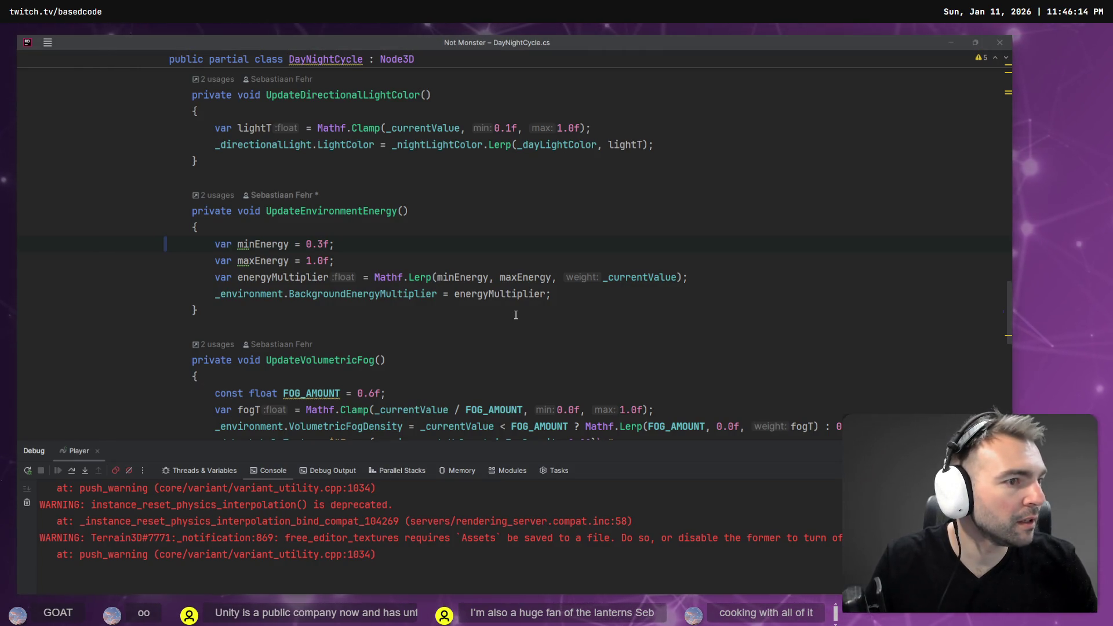
{"action": "key", "text": "alt+Tab"}
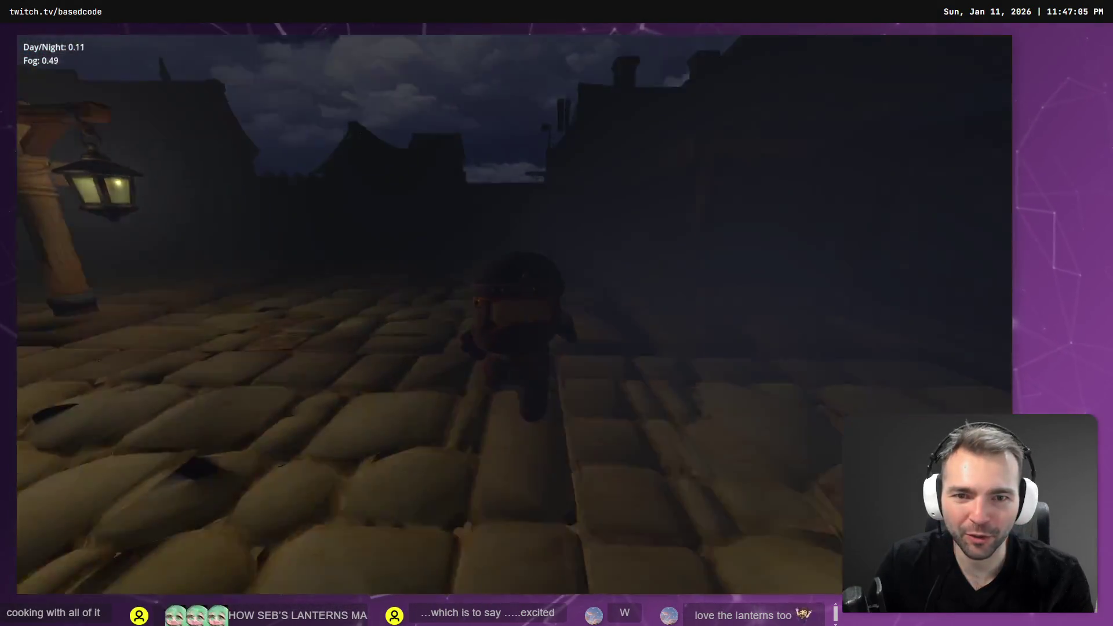
{"action": "key", "text": "F8"}
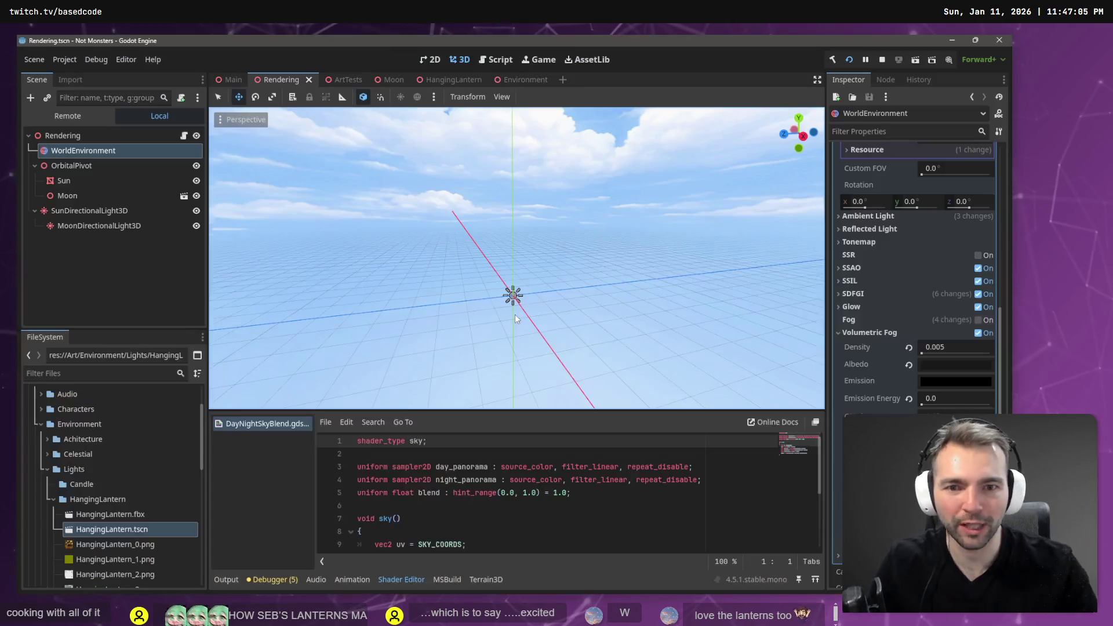
Tint the four HangingLantern OmniLight3D light colours orange-red instead of white.
{"action": "left_click", "coordinate": [513, 80]}
{"action": "left_click", "coordinate": [443, 80]}
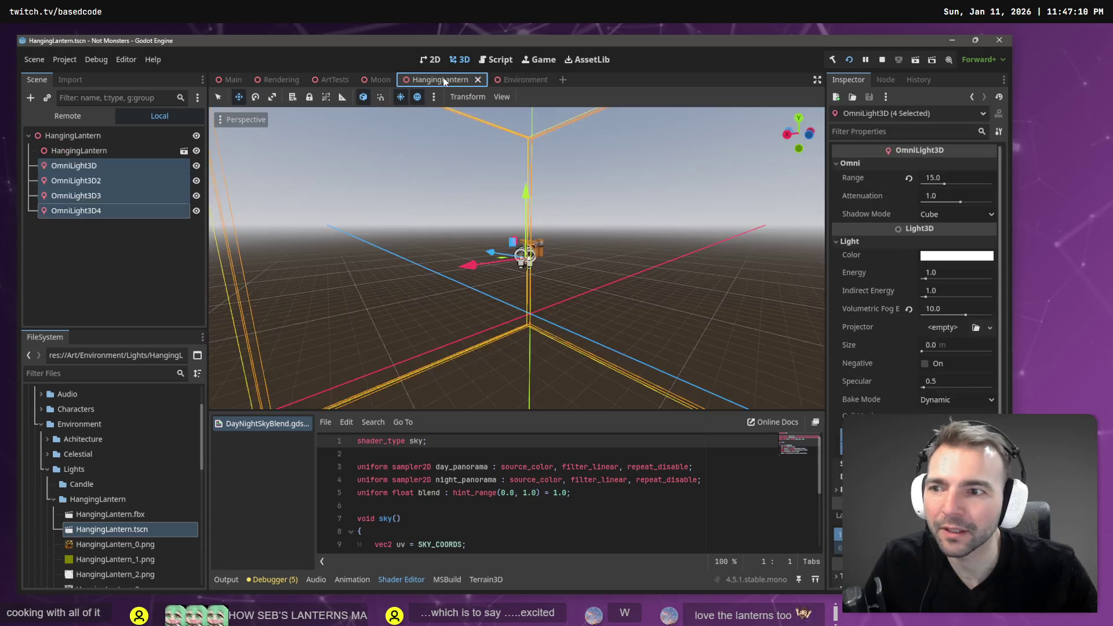
{"action": "left_click", "coordinate": [955, 256]}
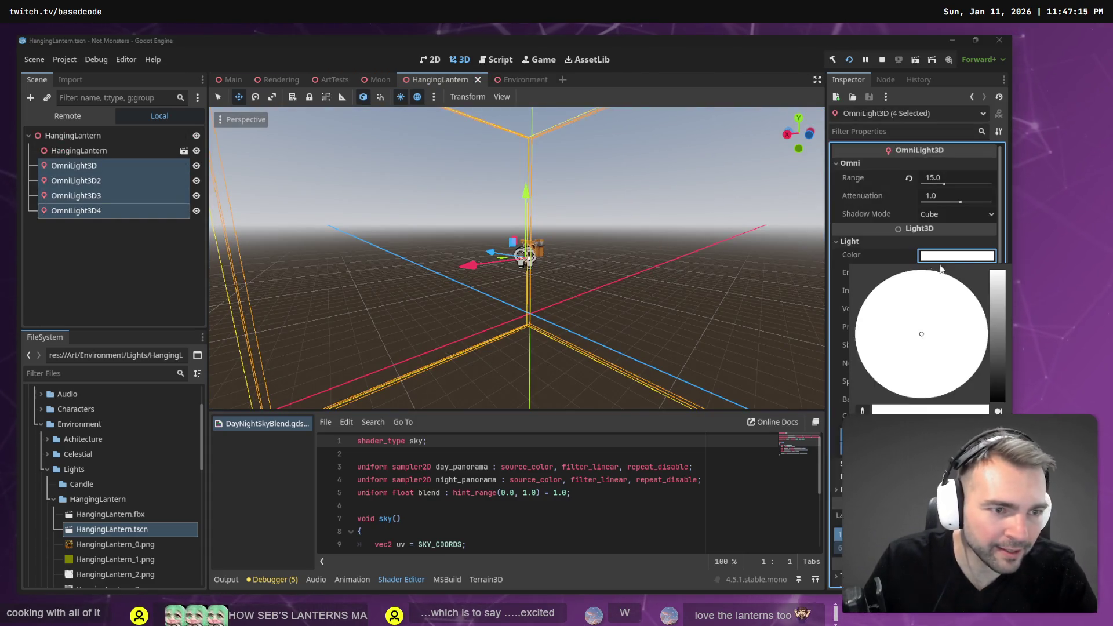
{"action": "mouse_move", "coordinate": [1002, 347]}
{"action": "left_mouse_down"}
{"action": "mouse_move", "coordinate": [997, 293]}
{"action": "mouse_move", "coordinate": [997, 318]}
{"action": "left_mouse_up"}
{"action": "left_click_drag", "start_coordinate": [952, 372], "coordinate": [955, 360]}
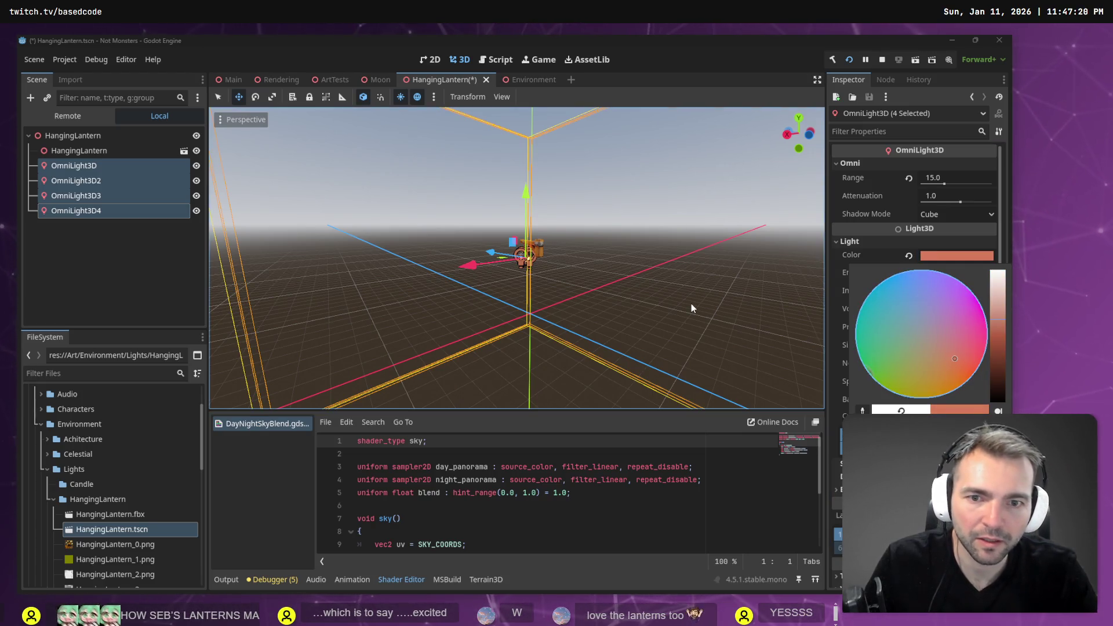
Save the lantern scene and launch the game.
{"action": "left_click", "coordinate": [457, 83]}
{"action": "key", "text": "ctrl+s"}
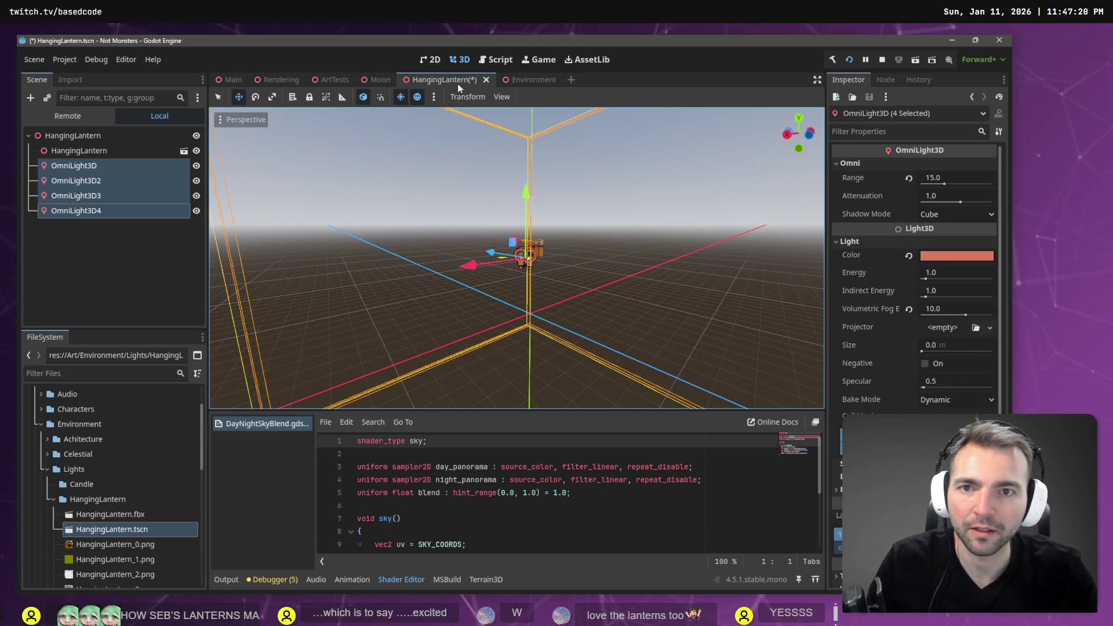
{"action": "key", "text": "F5"}
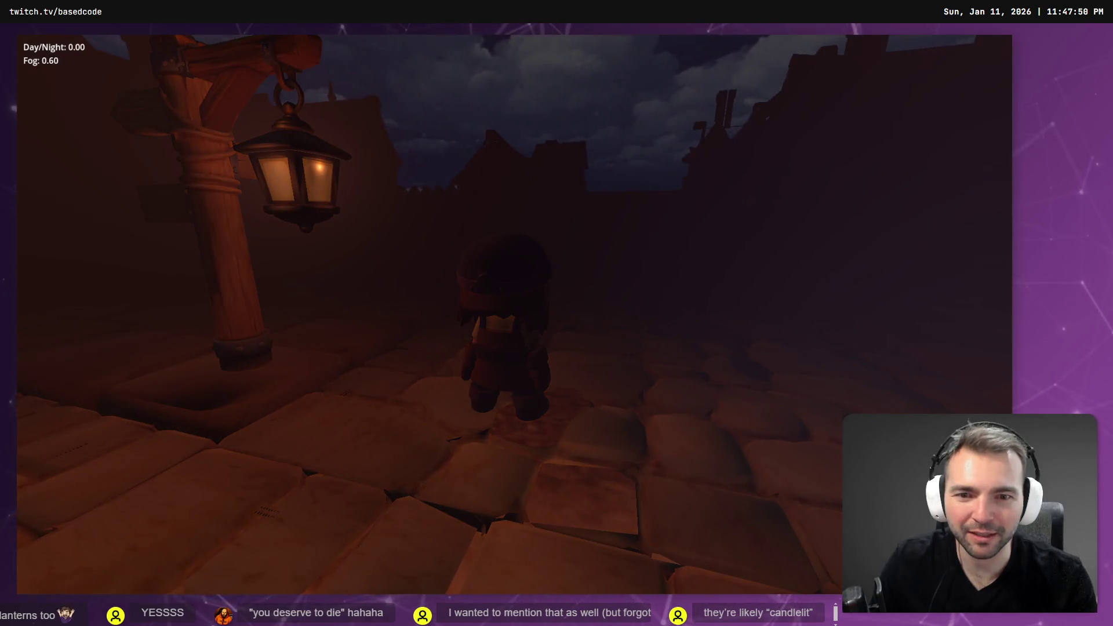
Stop the running game and switch to the Rendering scene.
{"action": "key", "text": "F8"}
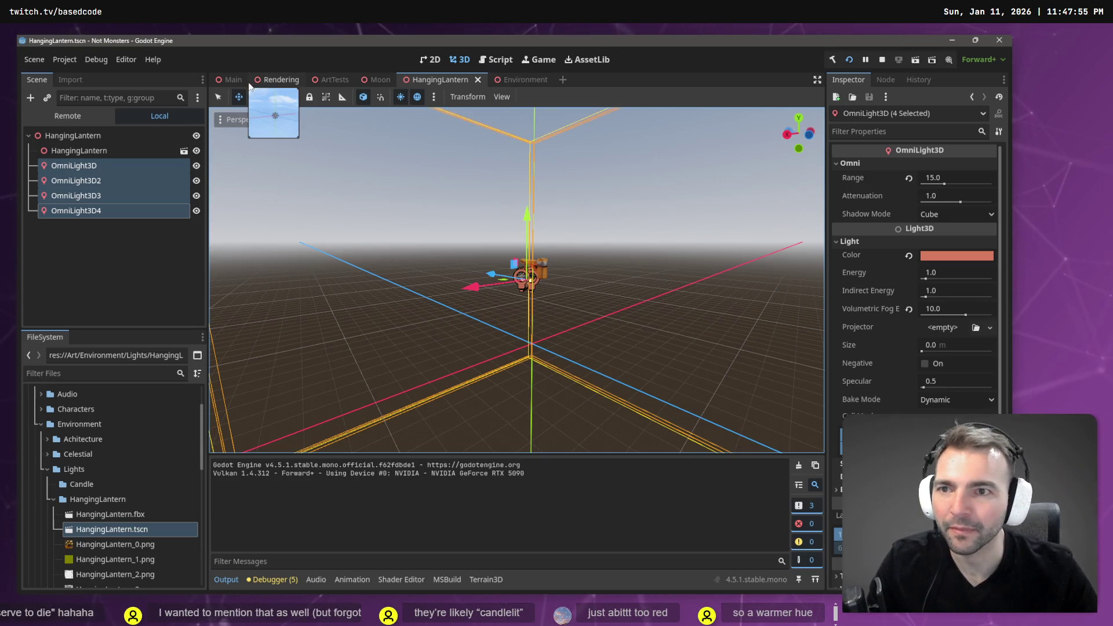
{"action": "left_click", "coordinate": [280, 82]}
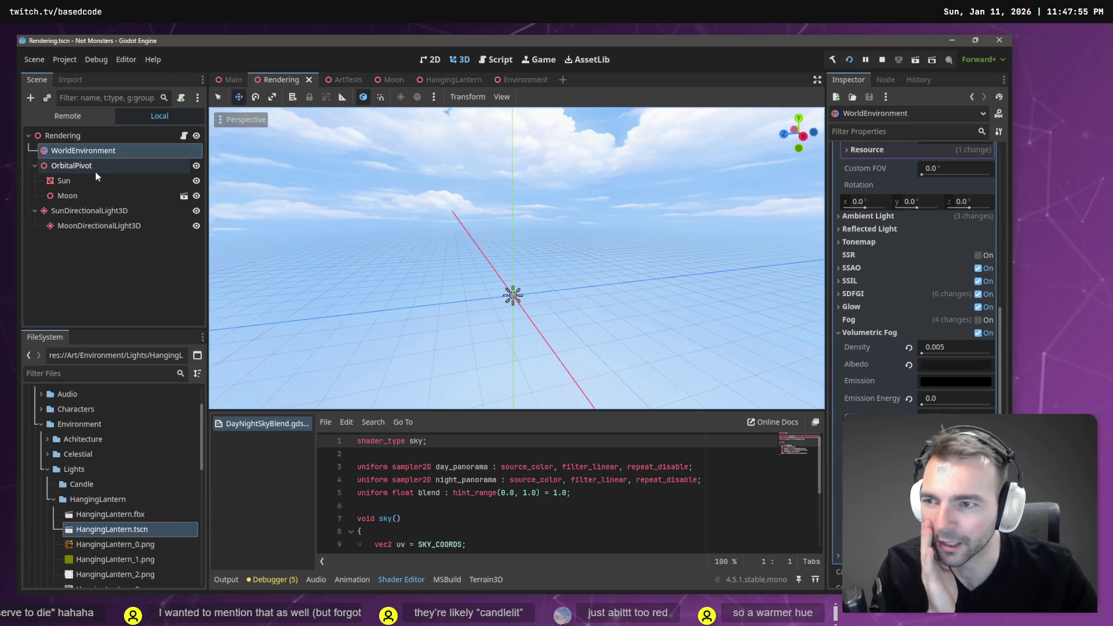
Adjust the WorldEnvironment volumetric fog settings and save the Rendering scene.
{"action": "scroll", "coordinate": [930, 337], "scroll_direction": "down", "scroll_amount": 2}
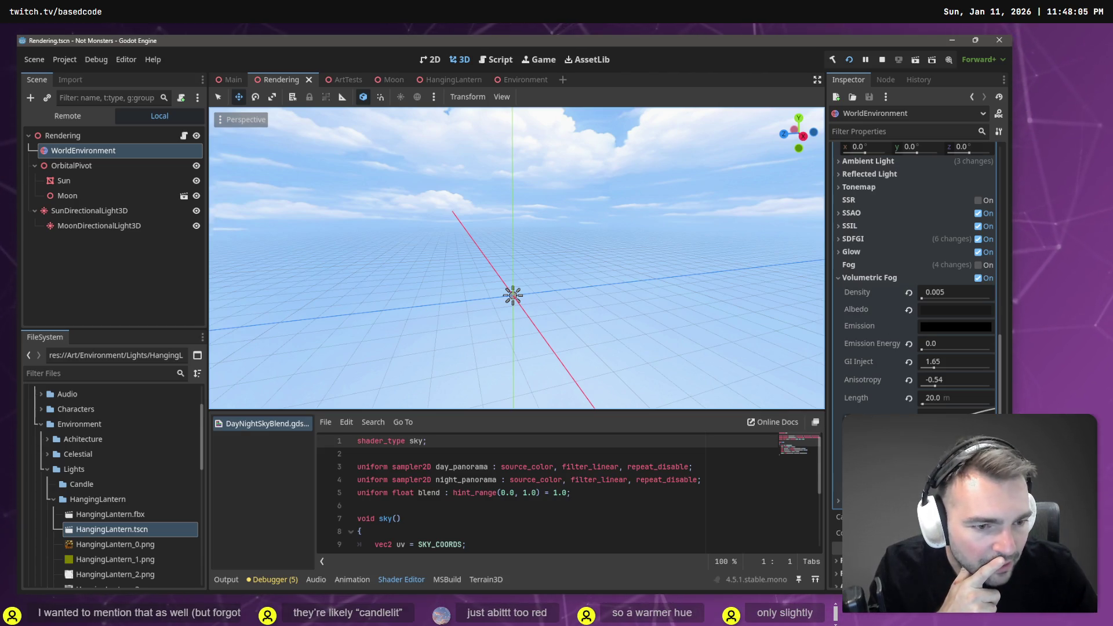
{"action": "mouse_move", "coordinate": [863, 452]}
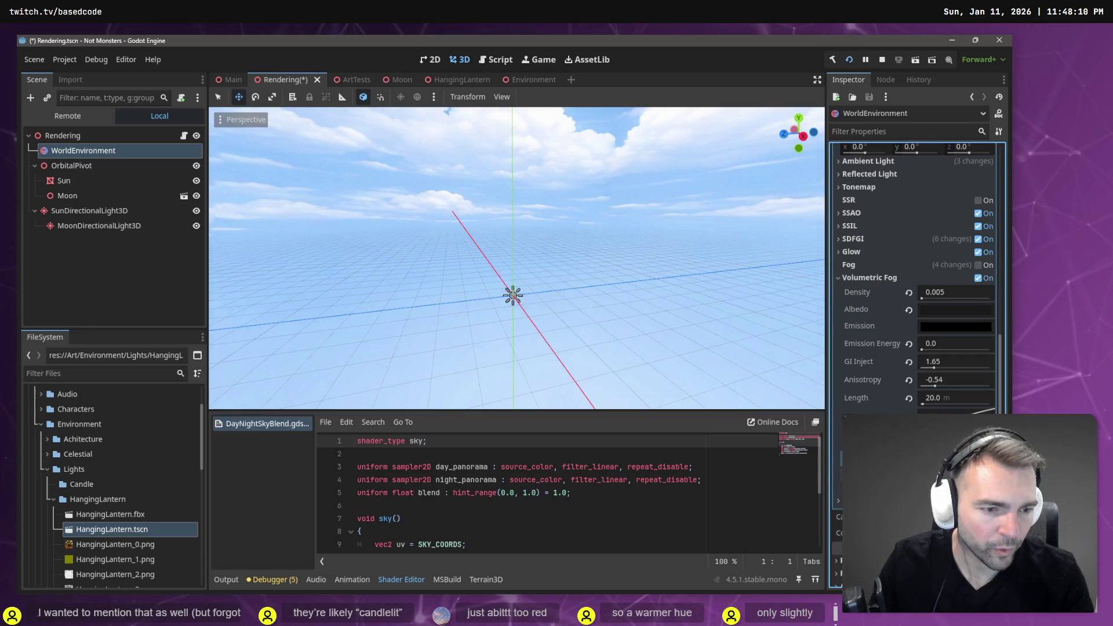
{"action": "key", "text": "ctrl+s"}
Run the game, orbit the camera around the character in the dark town, then stop it.
{"action": "key", "text": "F5"}
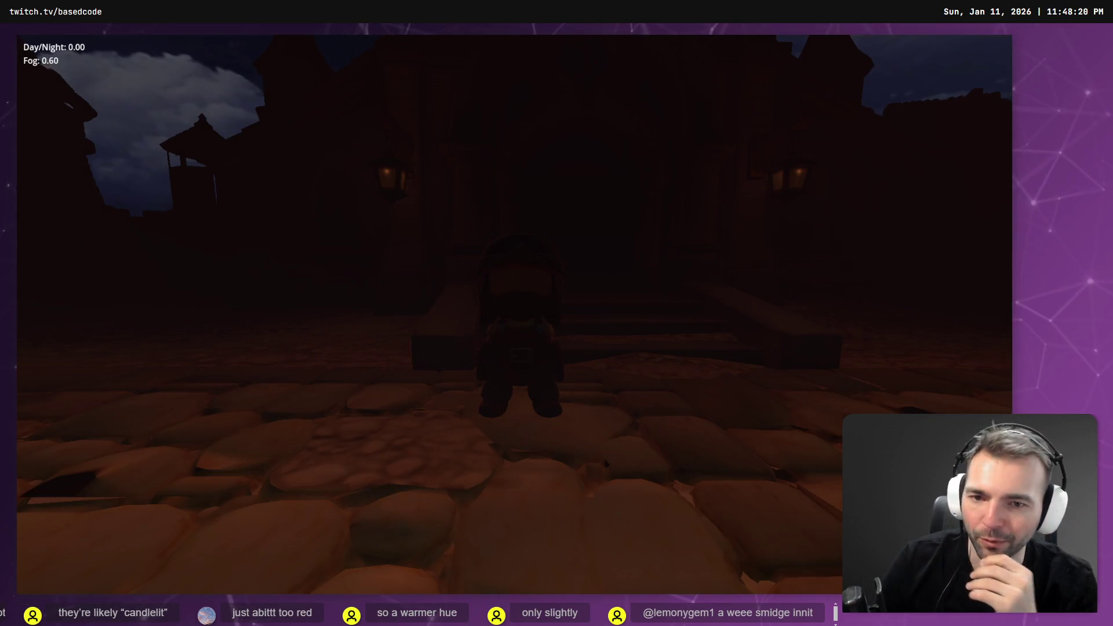
{"action": "left_click_drag", "start_coordinate": [514, 313], "coordinate": [341, 313]}
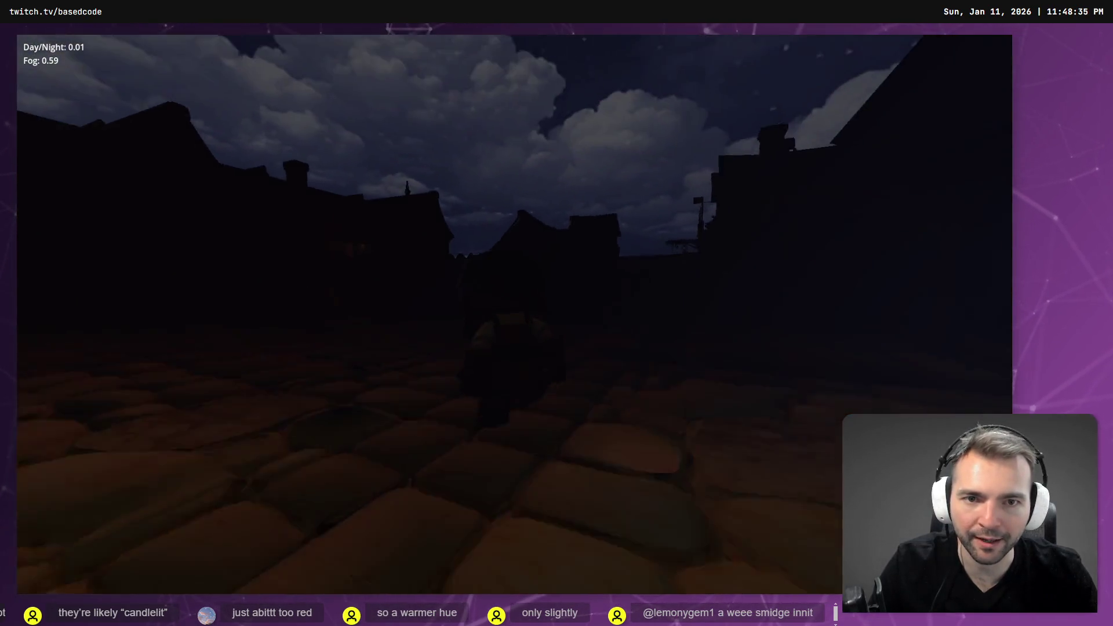
{"action": "key", "text": "F8"}
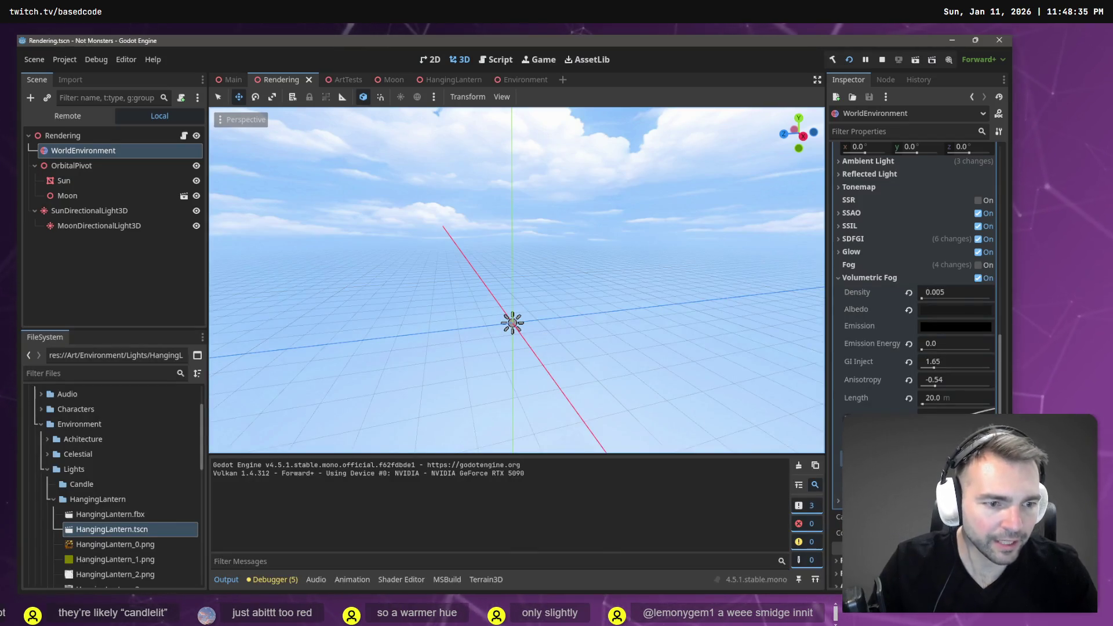
Commit the new volumetric fog Sky Affect value and run the game again.
{"action": "key", "text": "Return"}
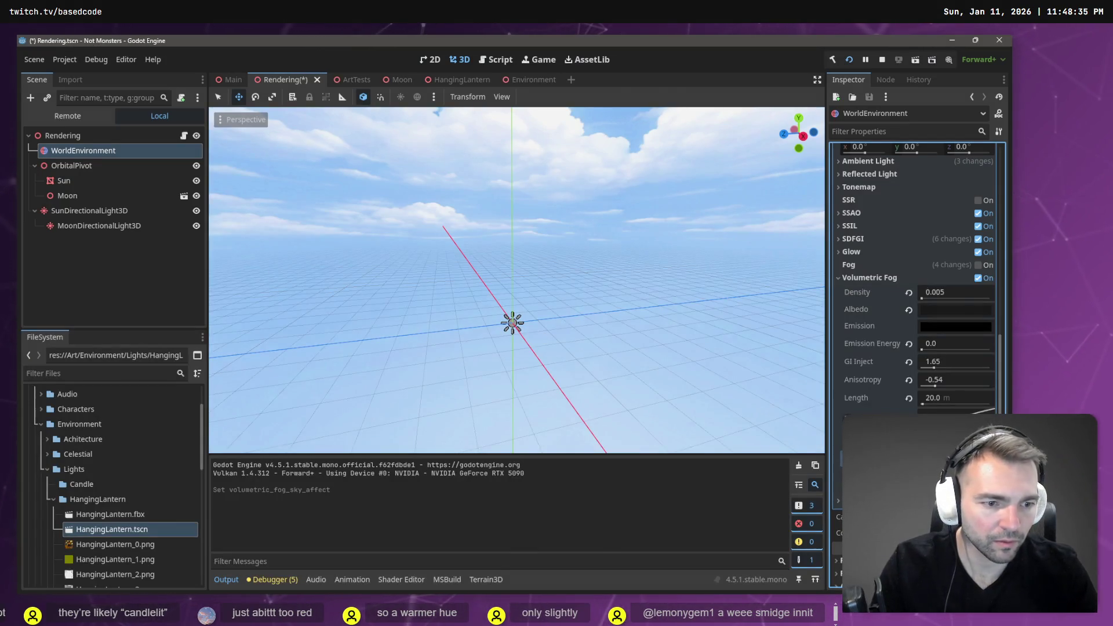
{"action": "key", "text": "F6"}
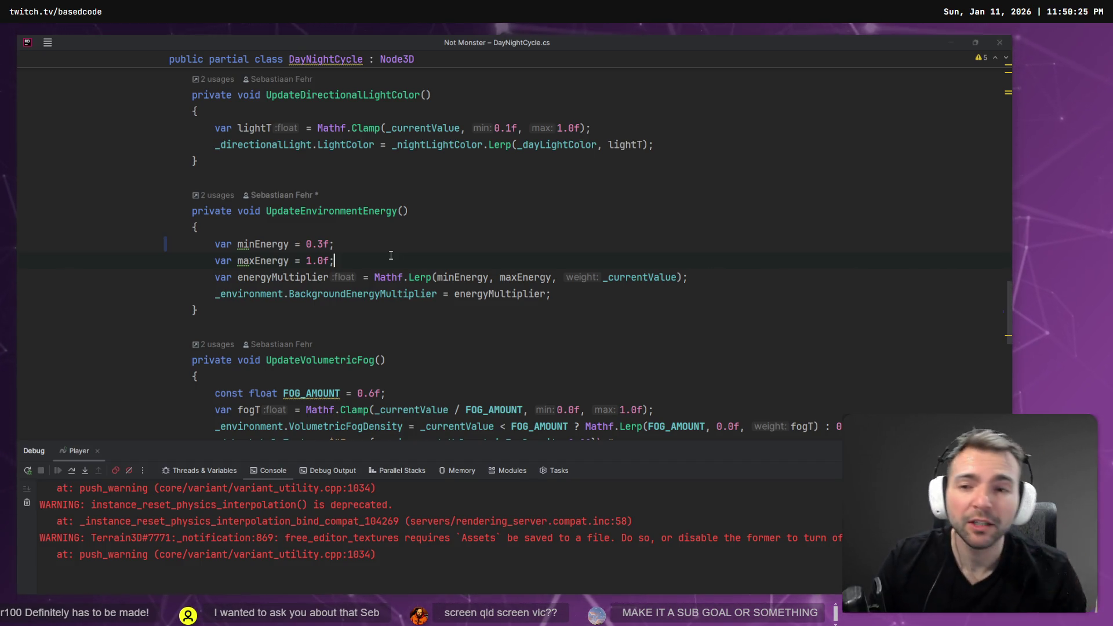
{"action": "key", "text": "alt+Tab"}
{"action": "key", "text": "w"}
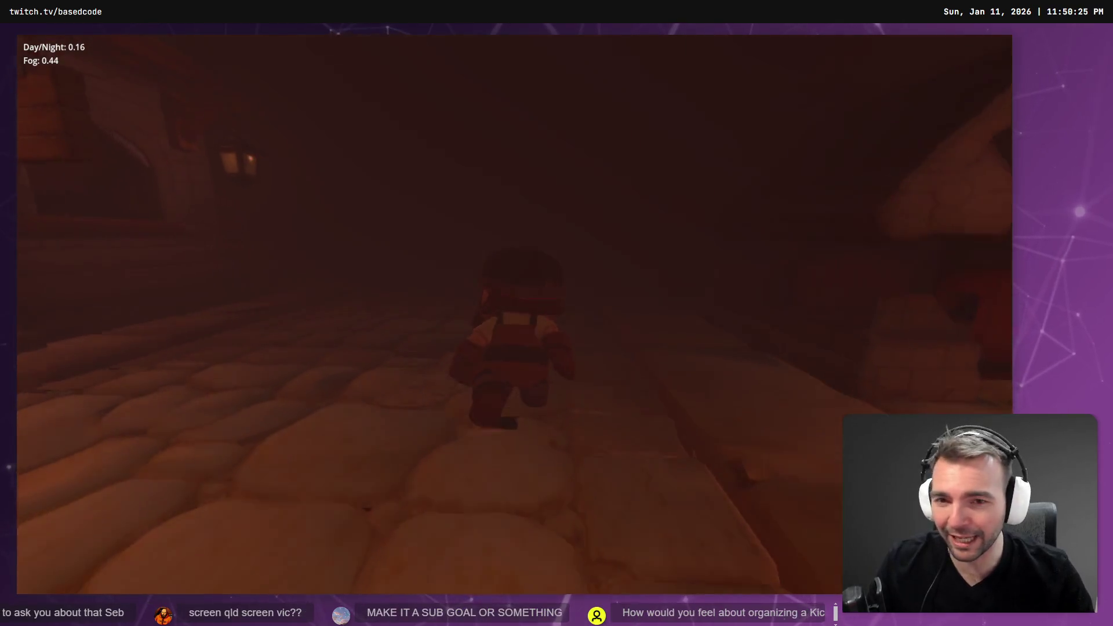
Run the character past the two townsfolk through the foggy street, then stop the game.
{"action": "key", "text": "w"}
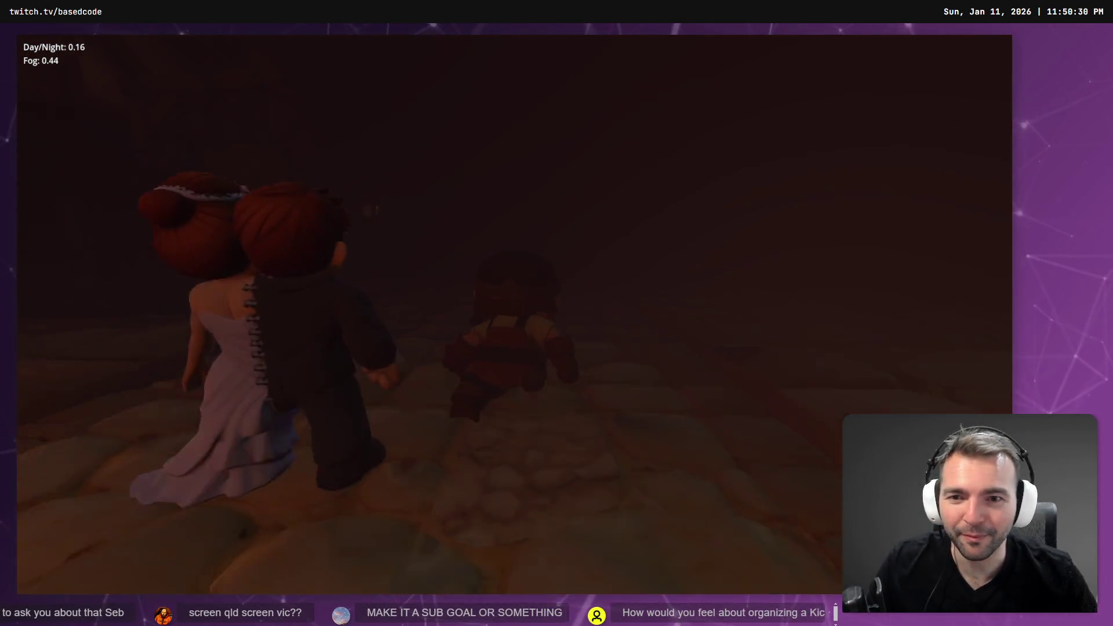
{"action": "key", "text": "w"}
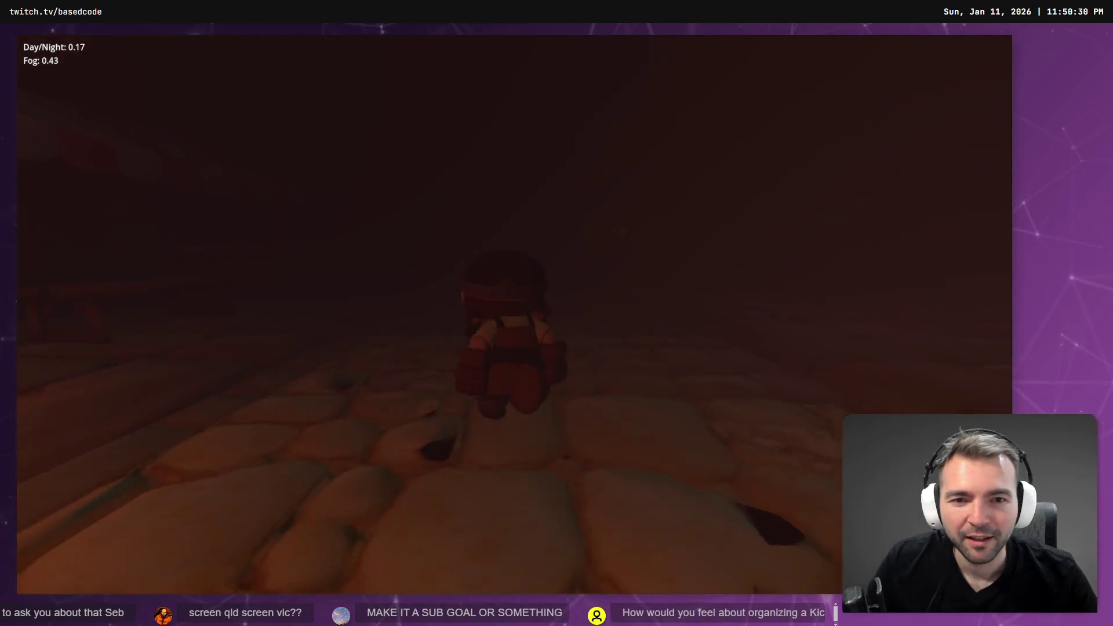
{"action": "key", "text": "w"}
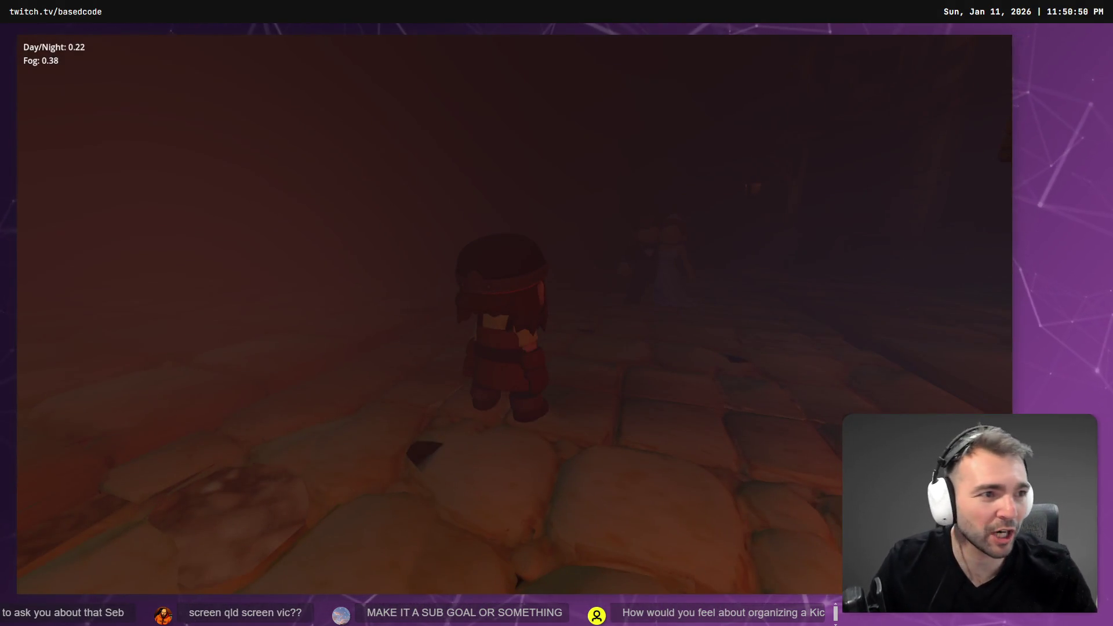
{"action": "key", "text": "Escape"}
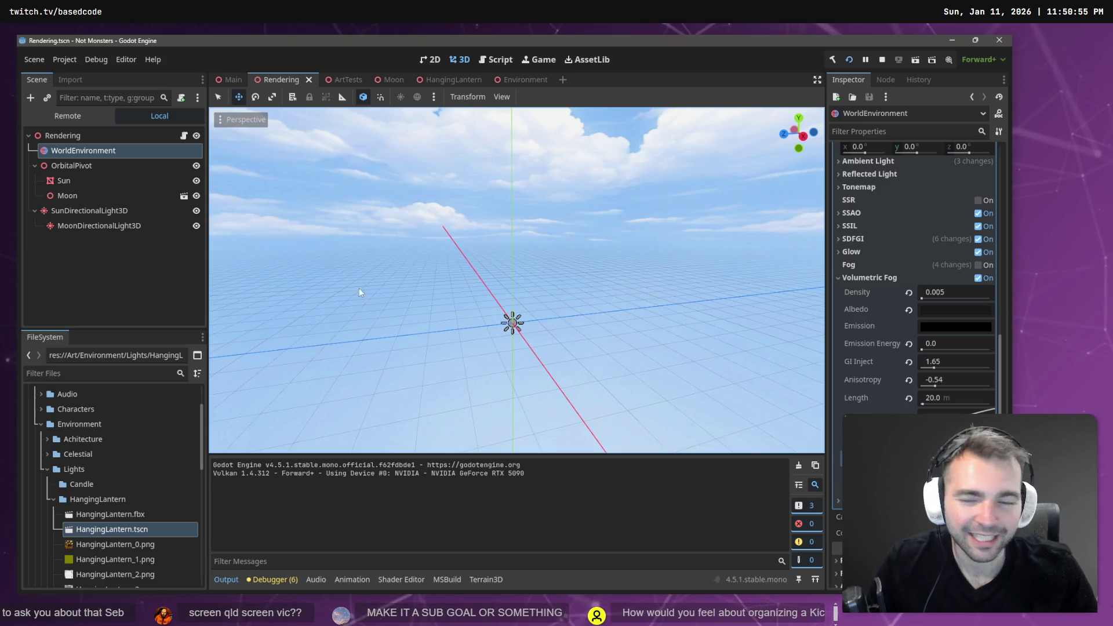
Change the HangingLantern lights to a brighter warm orange-yellow and relaunch the game.
{"action": "left_click", "coordinate": [440, 80]}
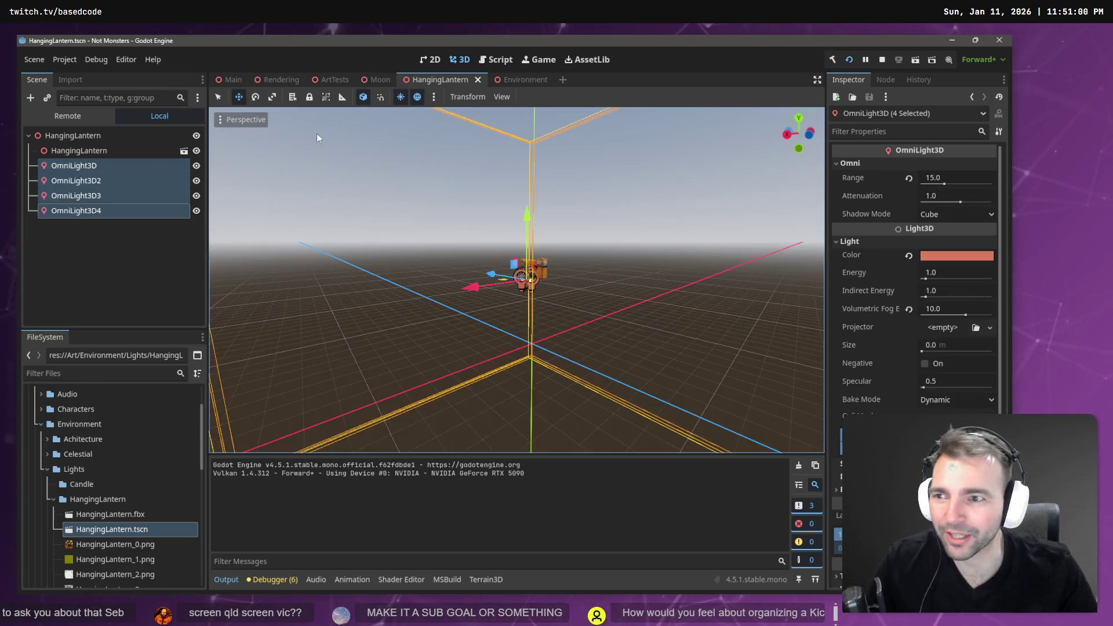
{"action": "left_click", "coordinate": [948, 261]}
{"action": "left_click", "coordinate": [960, 366]}
{"action": "left_click", "coordinate": [941, 382]}
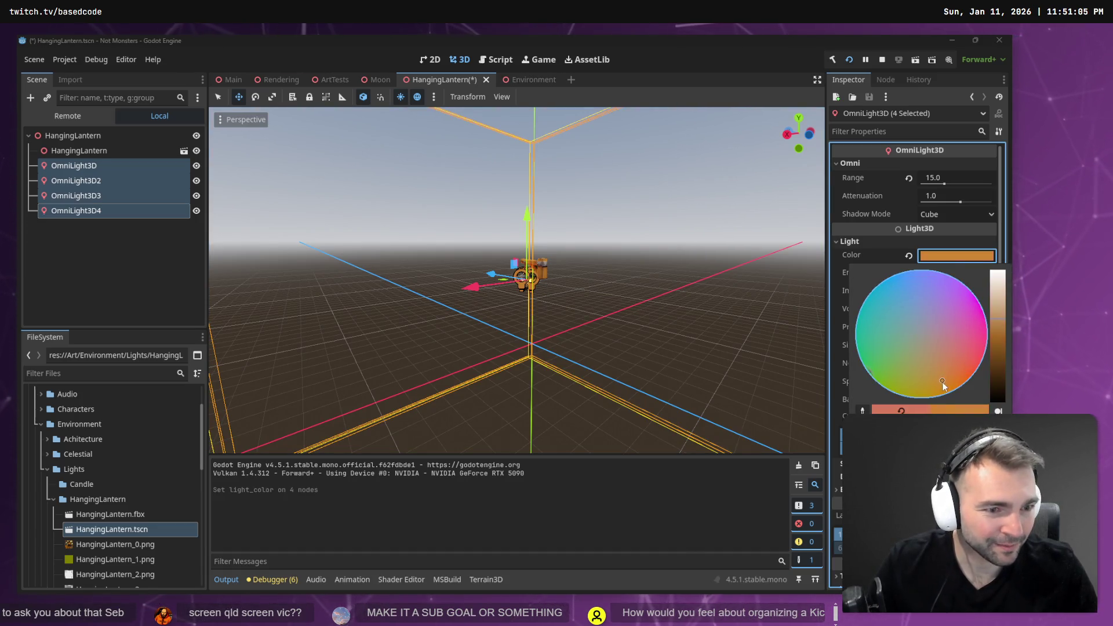
{"action": "left_click", "coordinate": [1001, 308]}
{"action": "left_click_drag", "start_coordinate": [1002, 307], "coordinate": [1002, 299]}
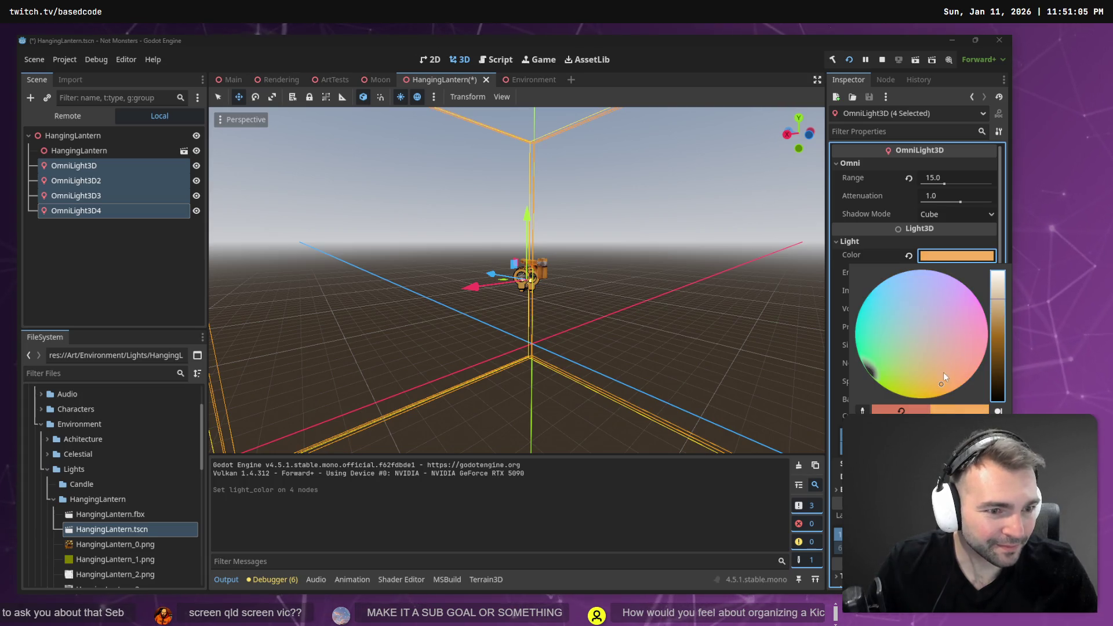
{"action": "left_click", "coordinate": [939, 387]}
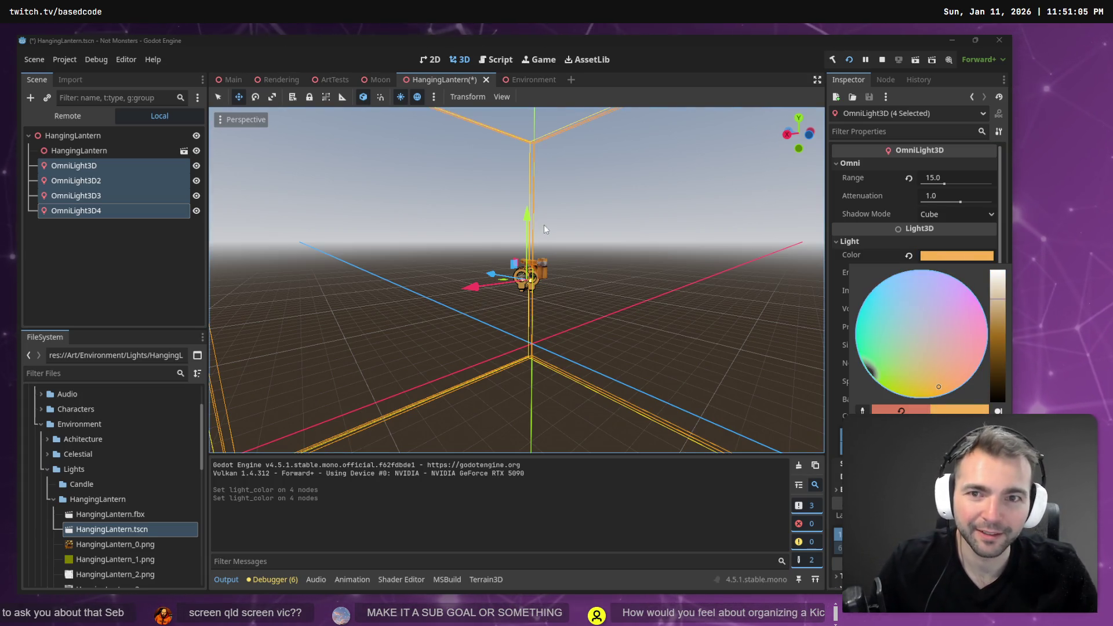
{"action": "key", "text": "F5"}
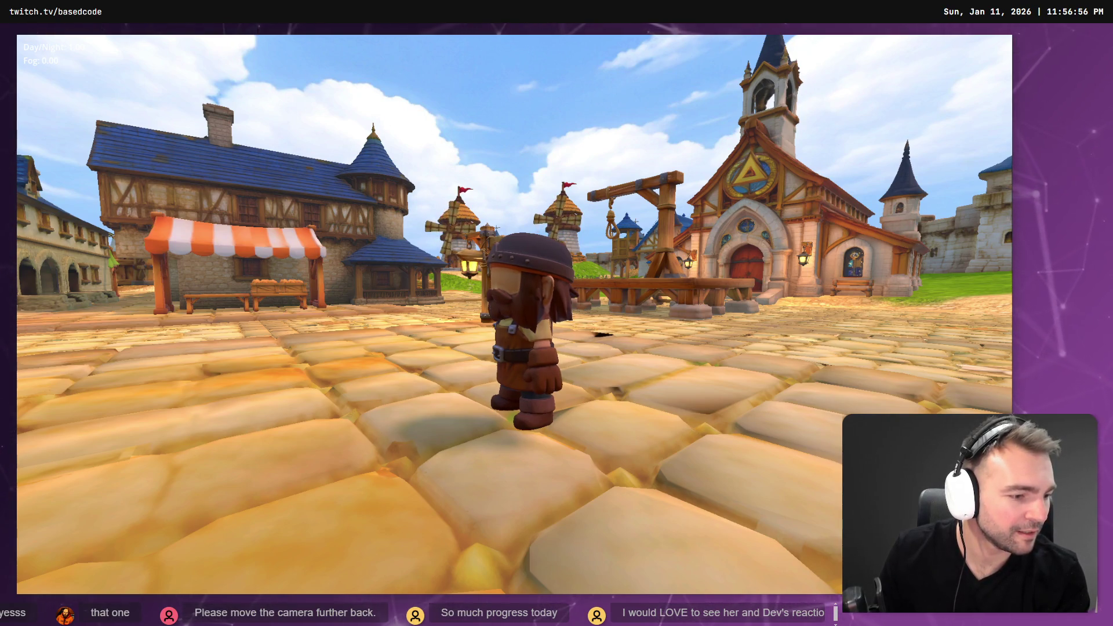
Run the character across the cobblestone plaza toward the church.
{"action": "key", "text": "w"}
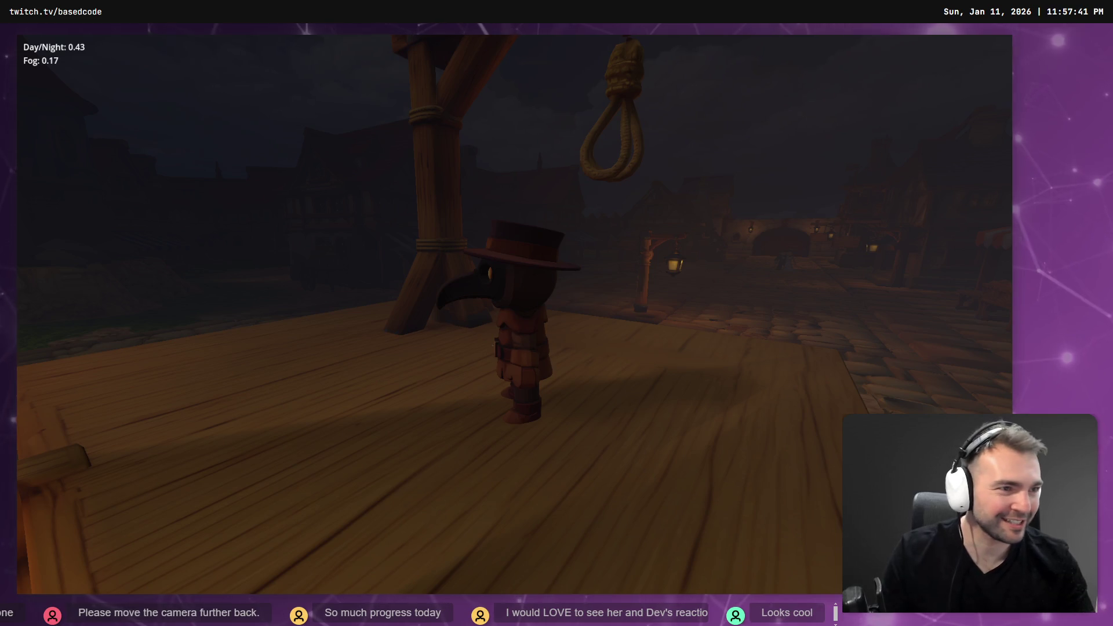
Leave the game and return to the editor's HangingLantern scene.
{"action": "key", "text": "alt+Tab"}
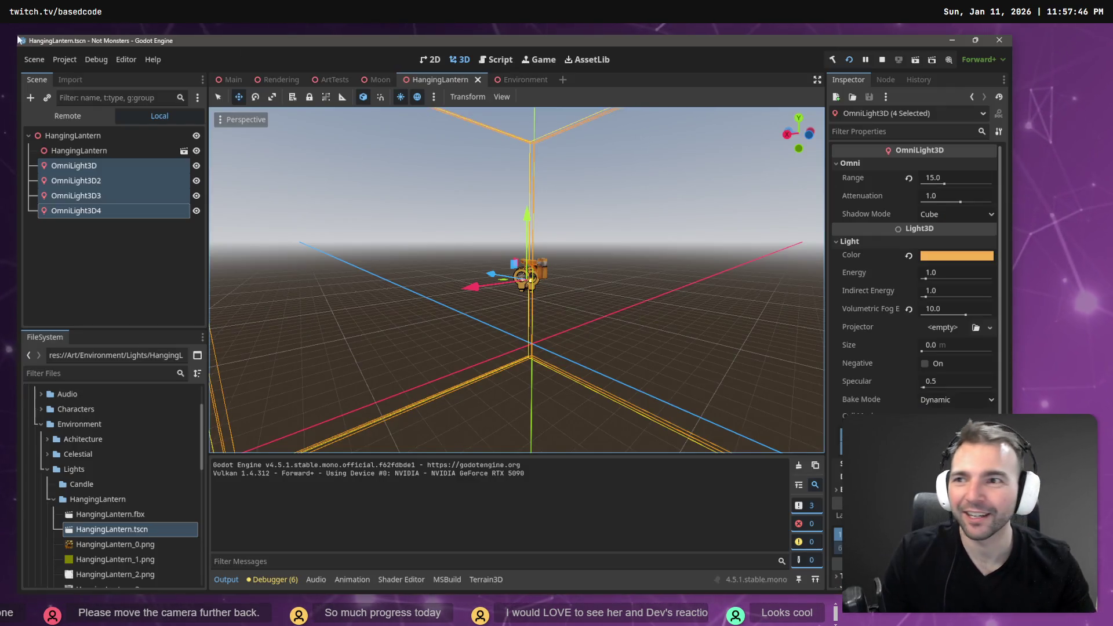
Open the Project Export dialog and close it without exporting.
{"action": "left_click", "coordinate": [36, 60]}
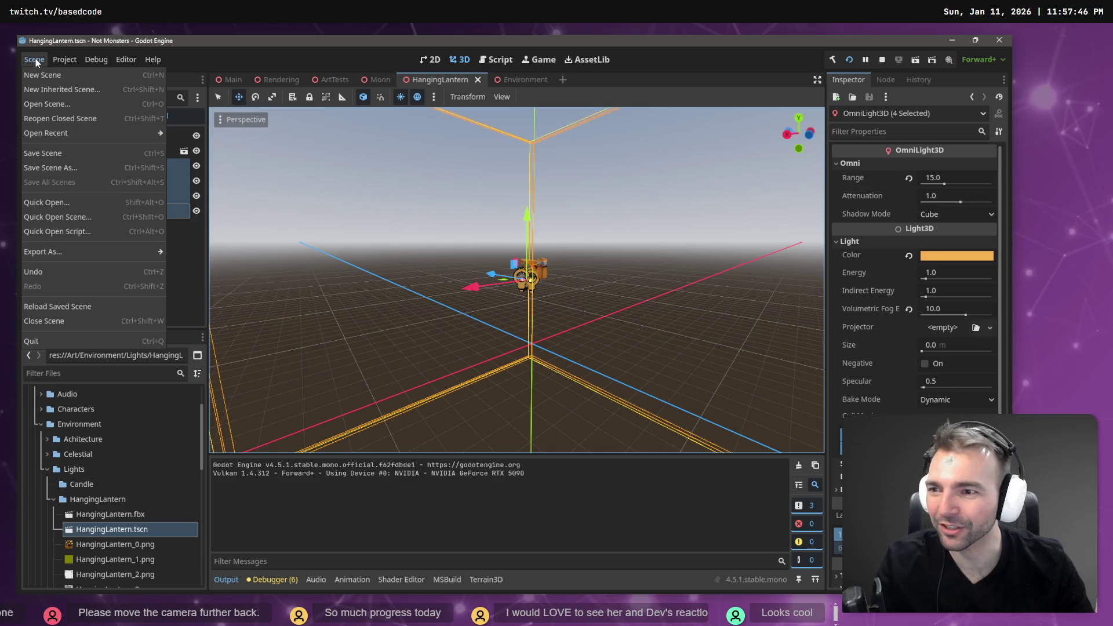
{"action": "mouse_move", "coordinate": [61, 59]}
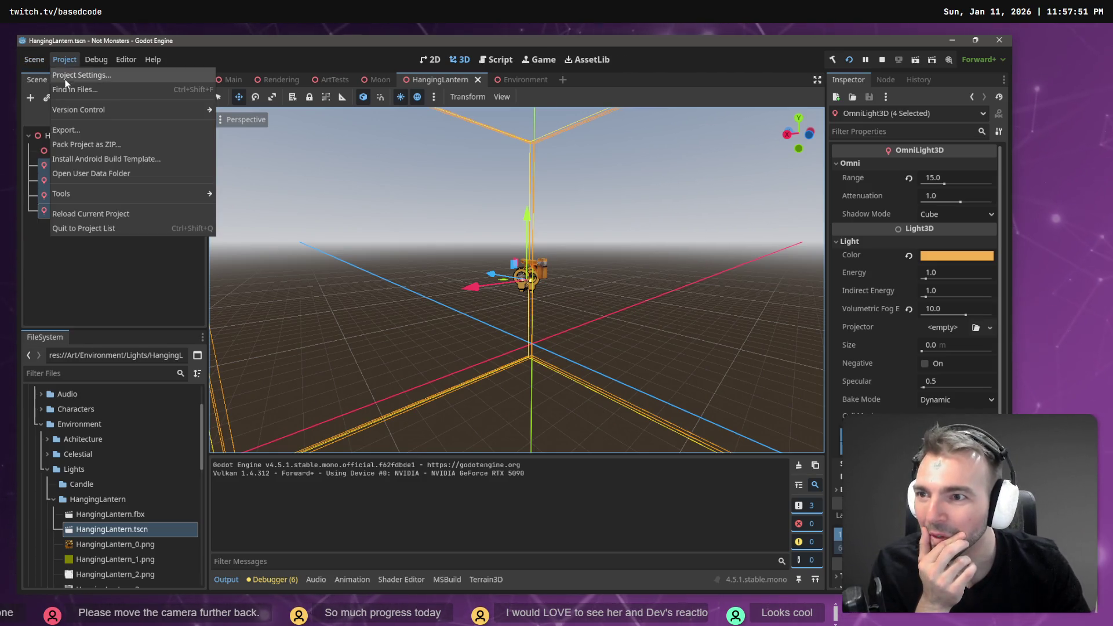
{"action": "left_click", "coordinate": [82, 130]}
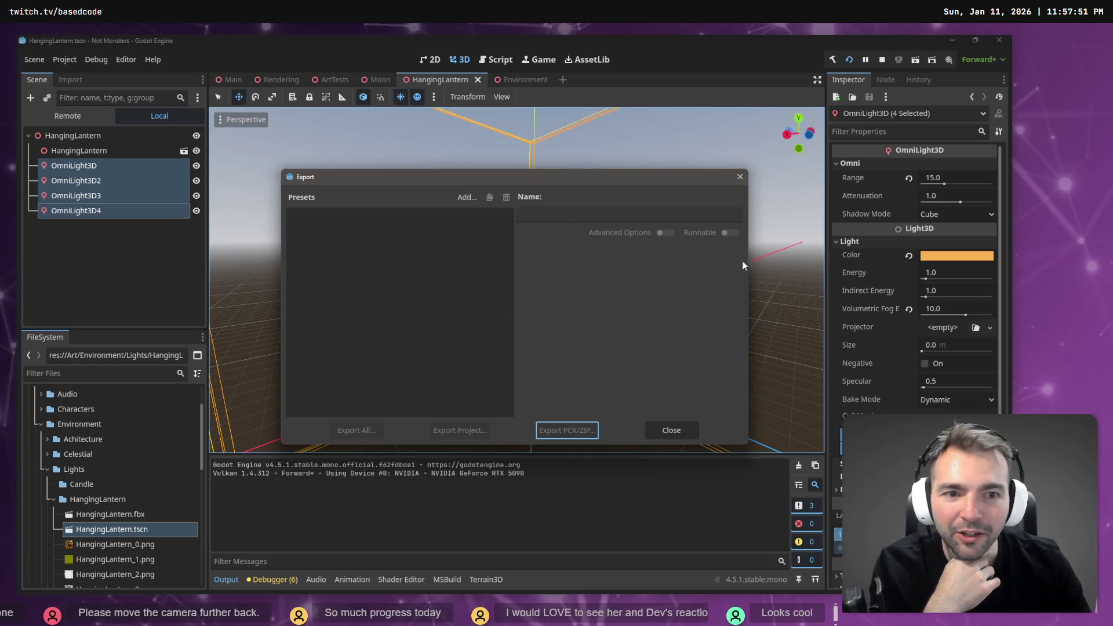
{"action": "left_click", "coordinate": [739, 177]}
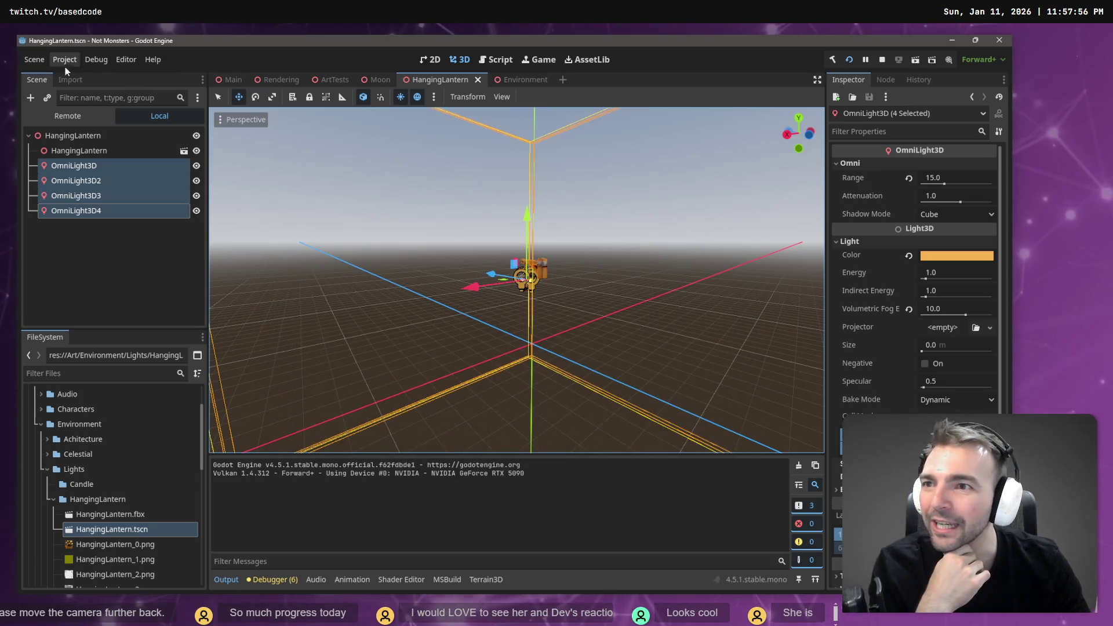
Browse the Scene, Project and Editor menus.
{"action": "left_click", "coordinate": [125, 59]}
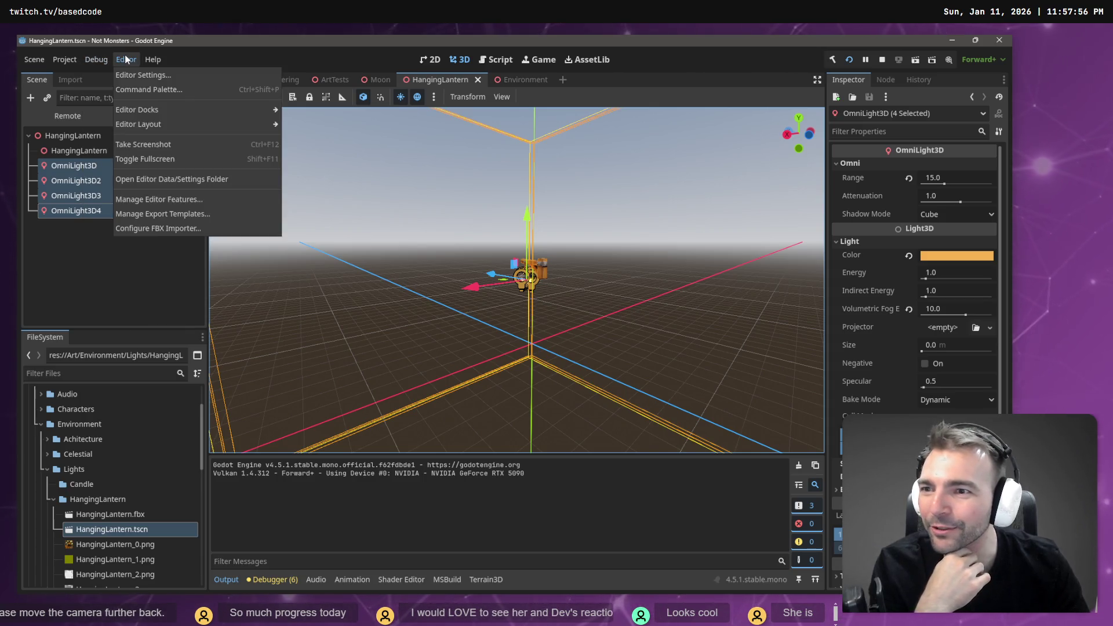
{"action": "mouse_move", "coordinate": [70, 59]}
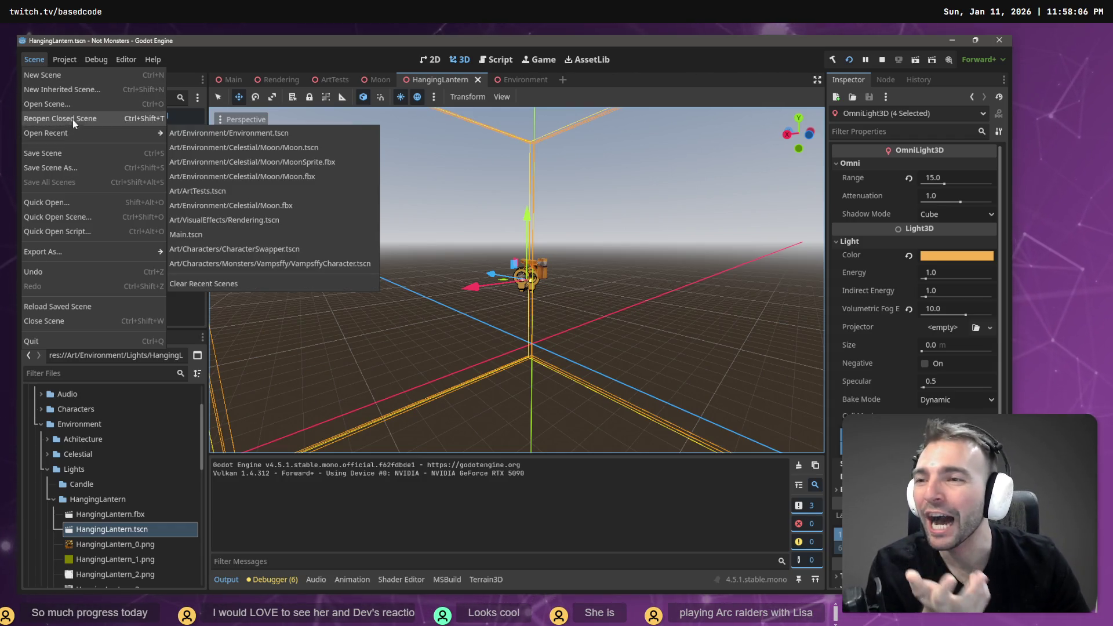
{"action": "mouse_move", "coordinate": [59, 59]}
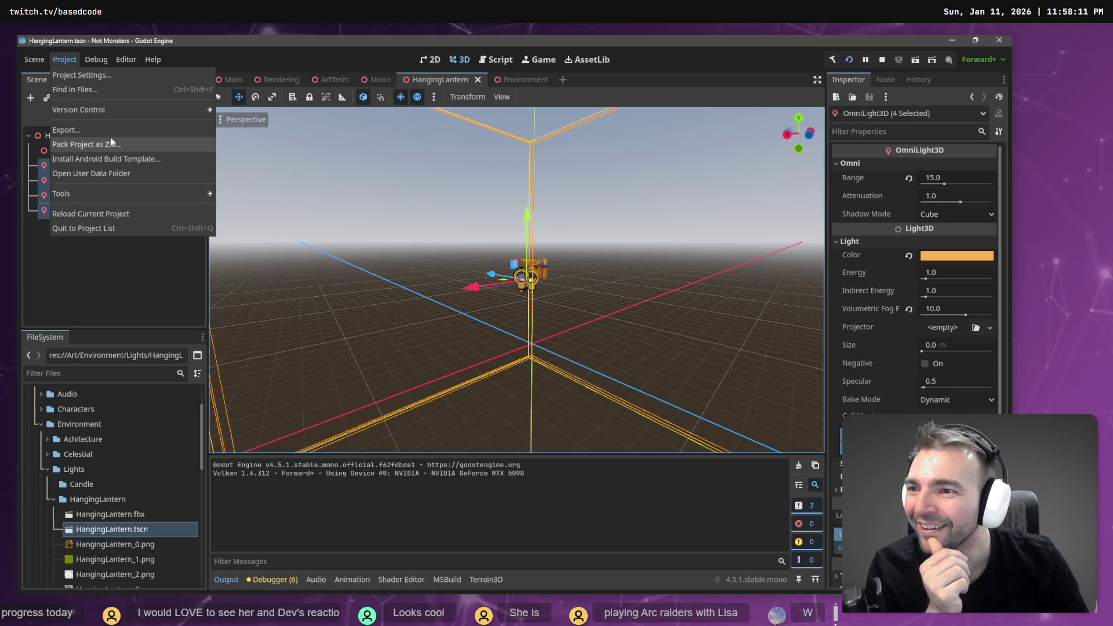
{"action": "mouse_move", "coordinate": [149, 195]}
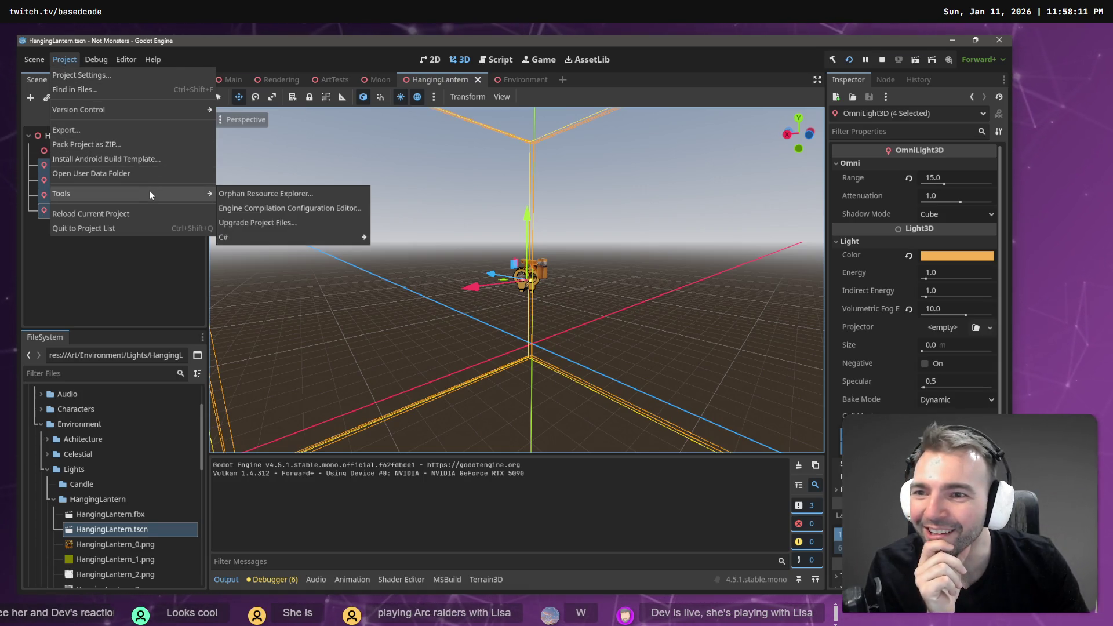
{"action": "mouse_move", "coordinate": [102, 60]}
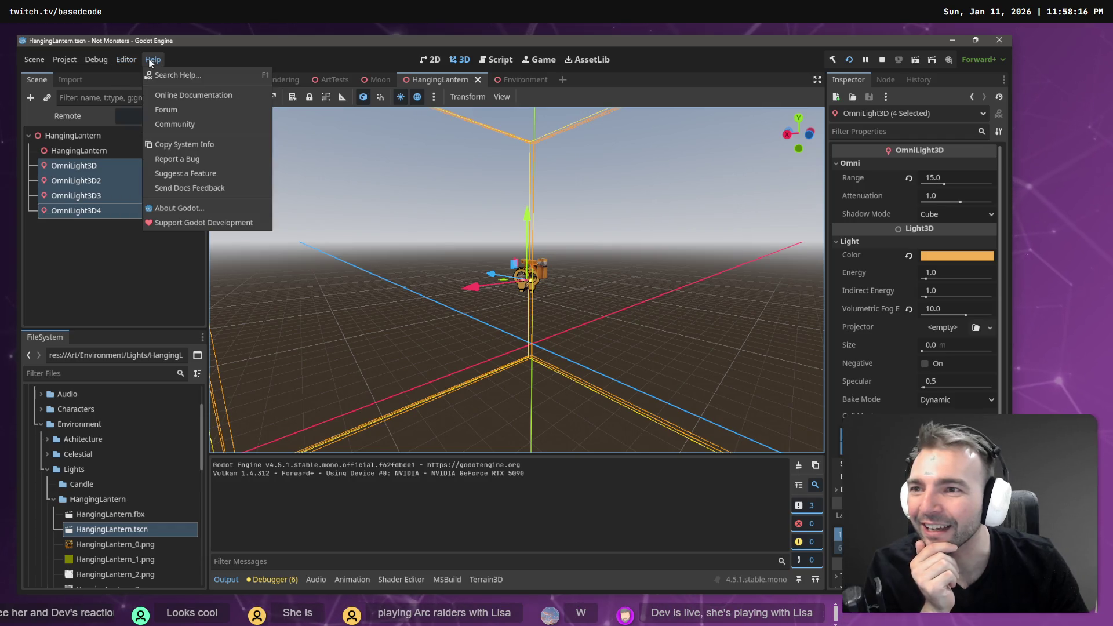
{"action": "mouse_move", "coordinate": [26, 65]}
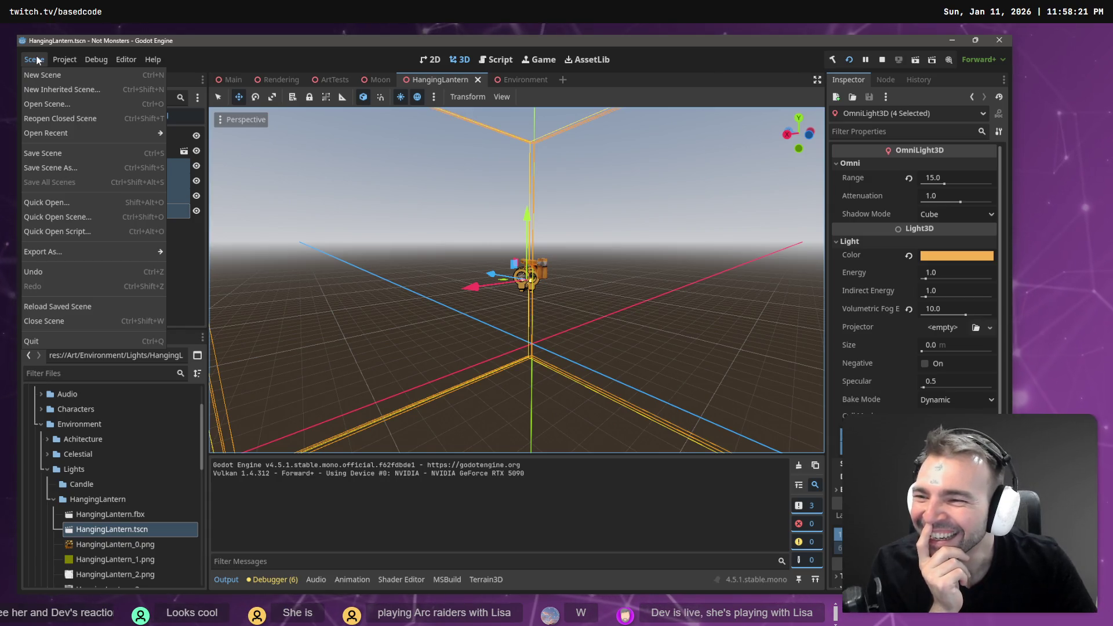
{"action": "mouse_move", "coordinate": [92, 247]}
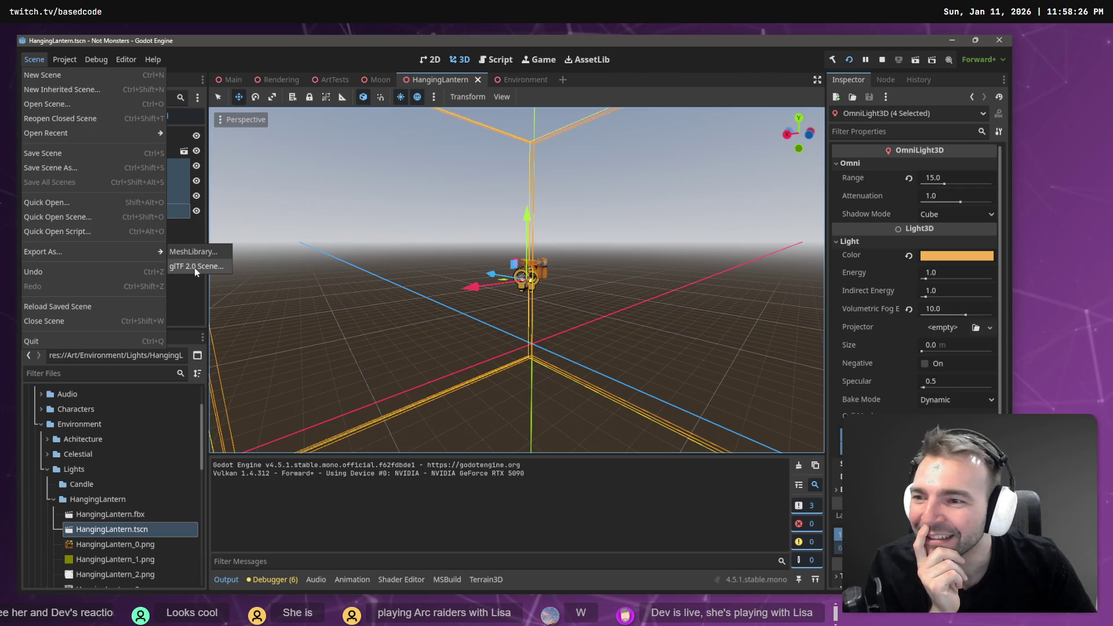
Dismiss the open menu and bring up the Main town scene.
{"action": "left_click", "coordinate": [226, 85]}
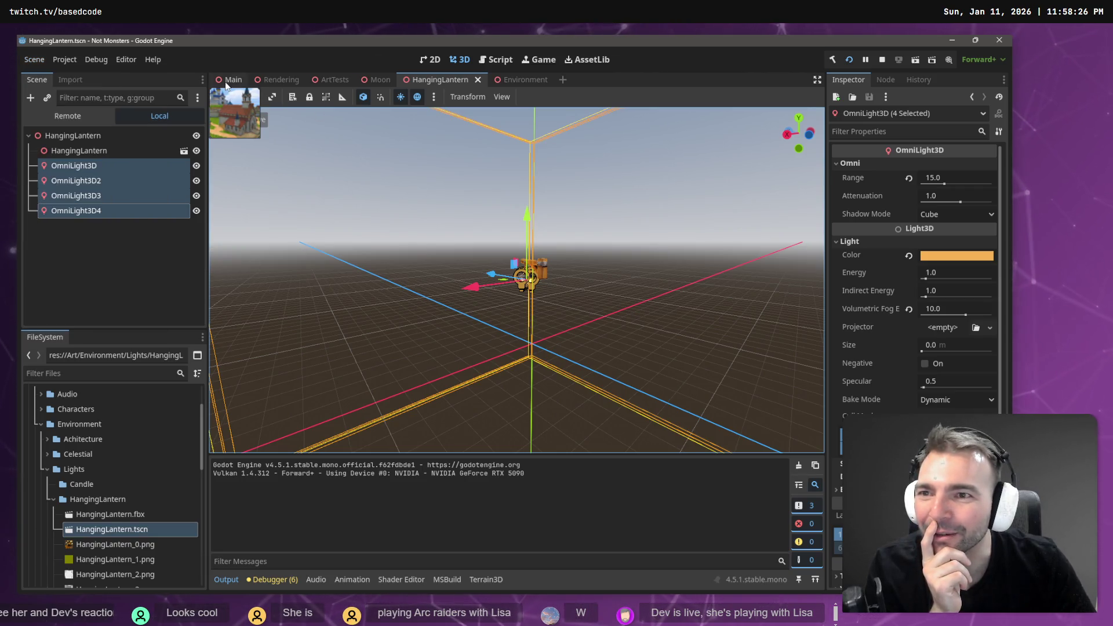
{"action": "left_click", "coordinate": [229, 82]}
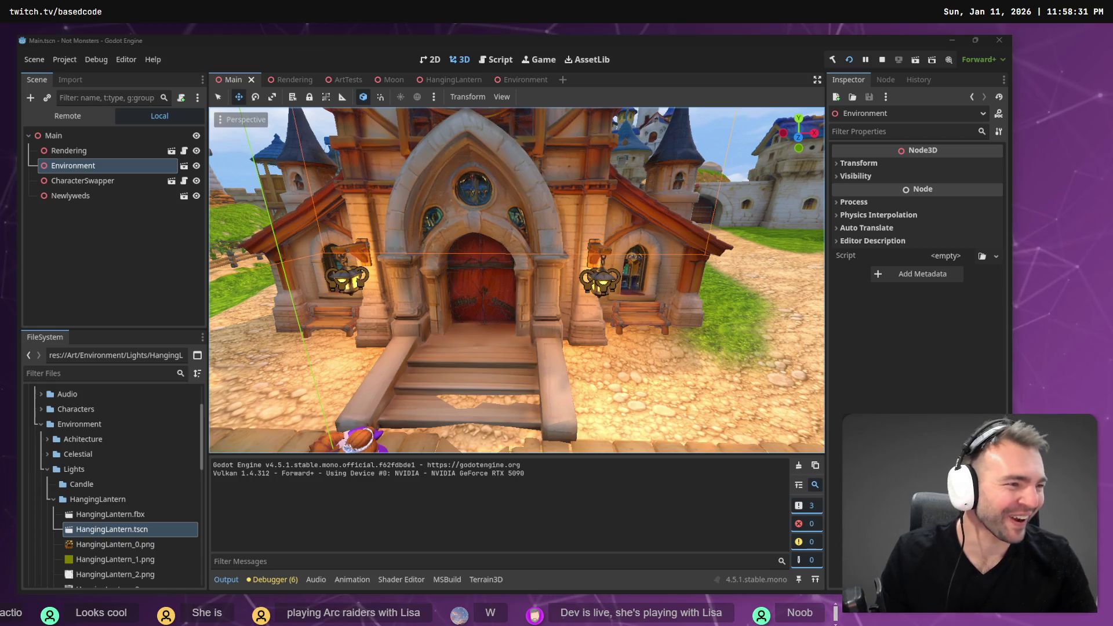
{"action": "key", "text": "alt+Tab"}
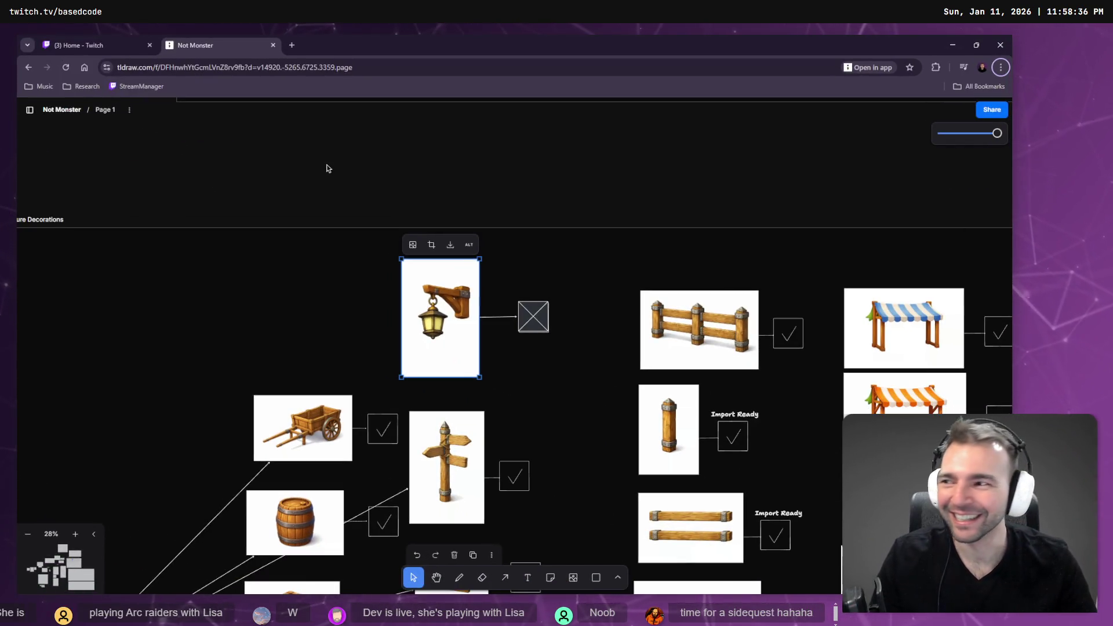
Search Google for 'how to build from godot' and read the AI Overview.
{"action": "key", "text": "ctrl+t"}
{"action": "type", "text": "how to build from godot"}
{"action": "key", "text": "Return"}
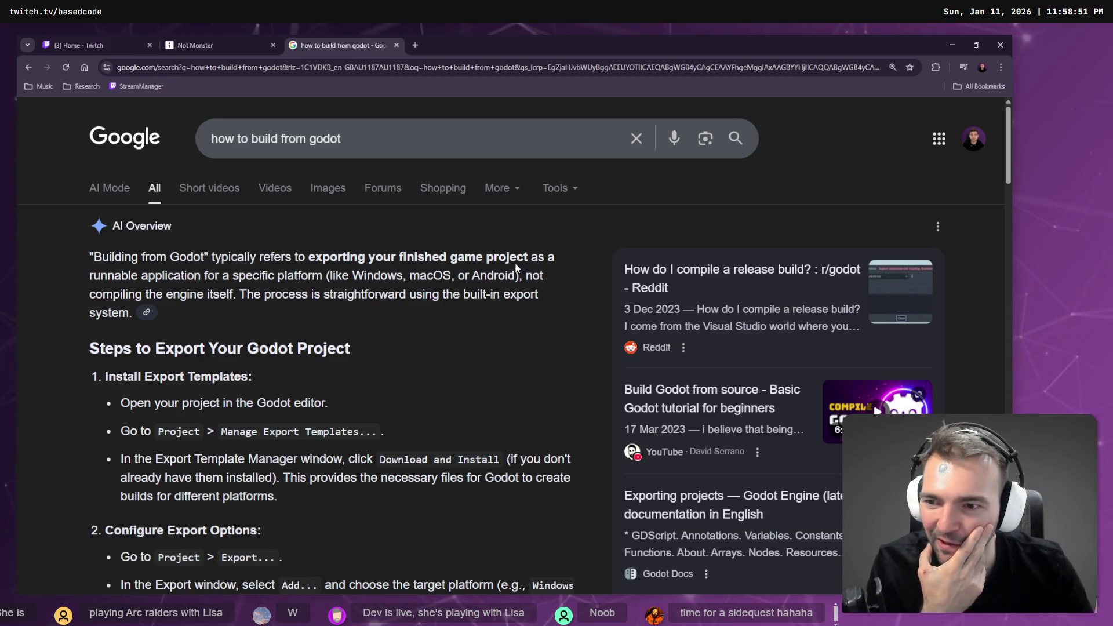
{"action": "scroll", "coordinate": [516, 267], "scroll_direction": "down", "scroll_amount": 1}
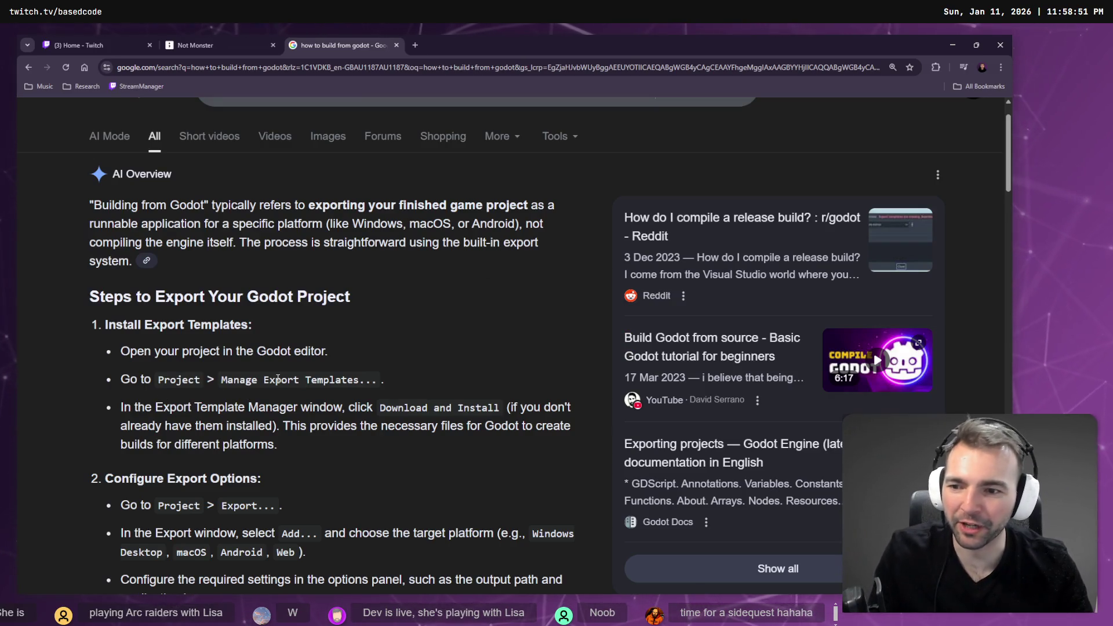
{"action": "scroll", "coordinate": [279, 377], "scroll_direction": "down", "scroll_amount": 1}
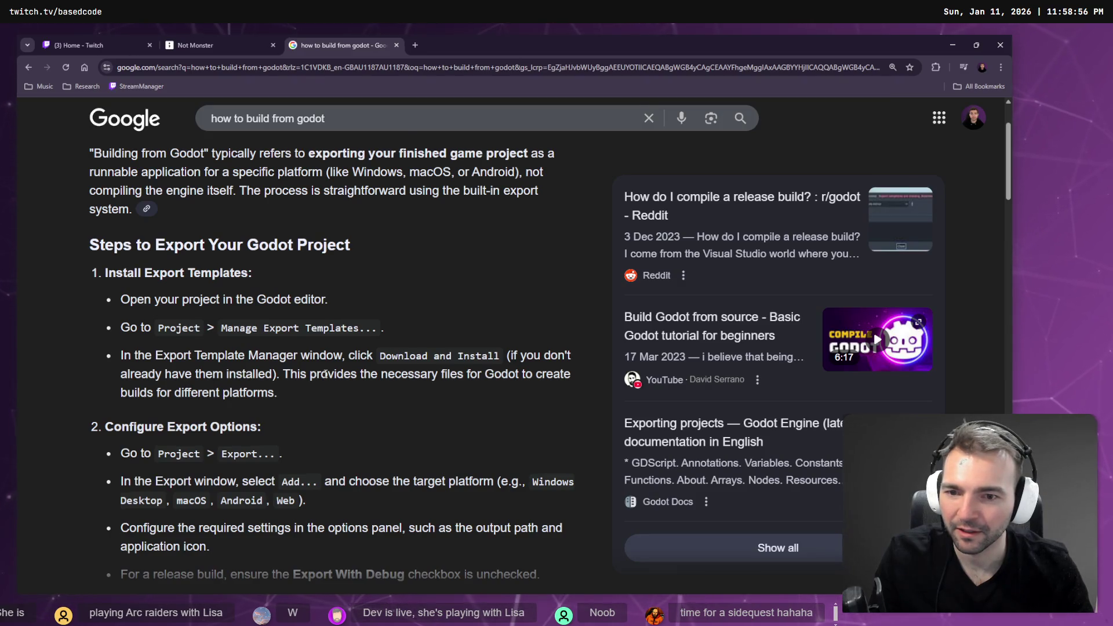
Briefly check Godot's Project Settings, then return to the search results.
{"action": "key", "text": "alt+Tab"}
{"action": "left_click", "coordinate": [65, 59]}
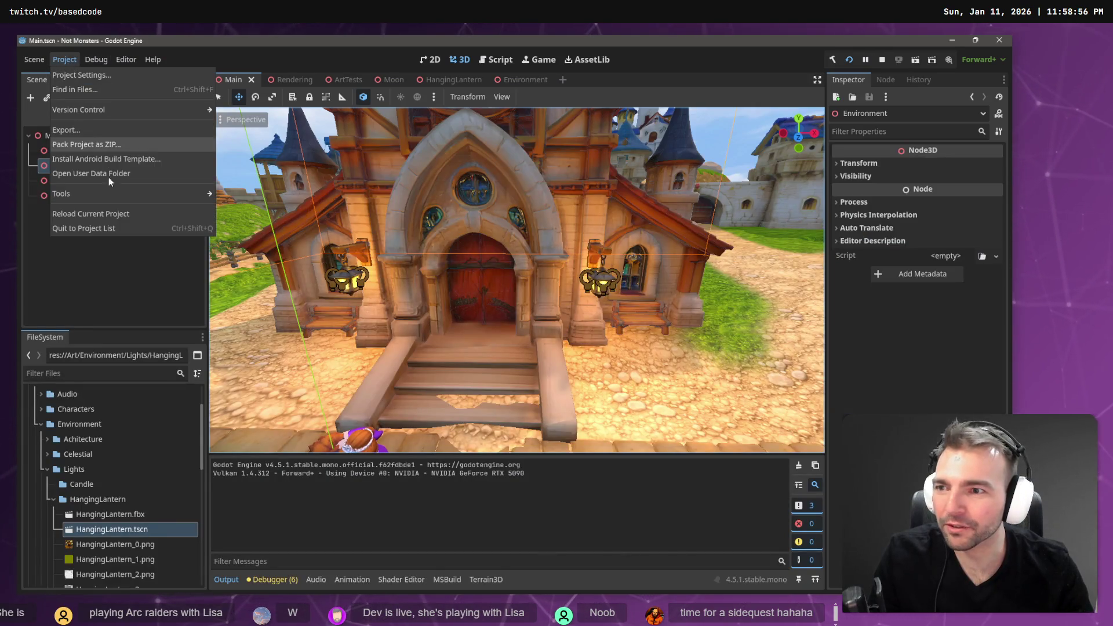
{"action": "mouse_move", "coordinate": [65, 58]}
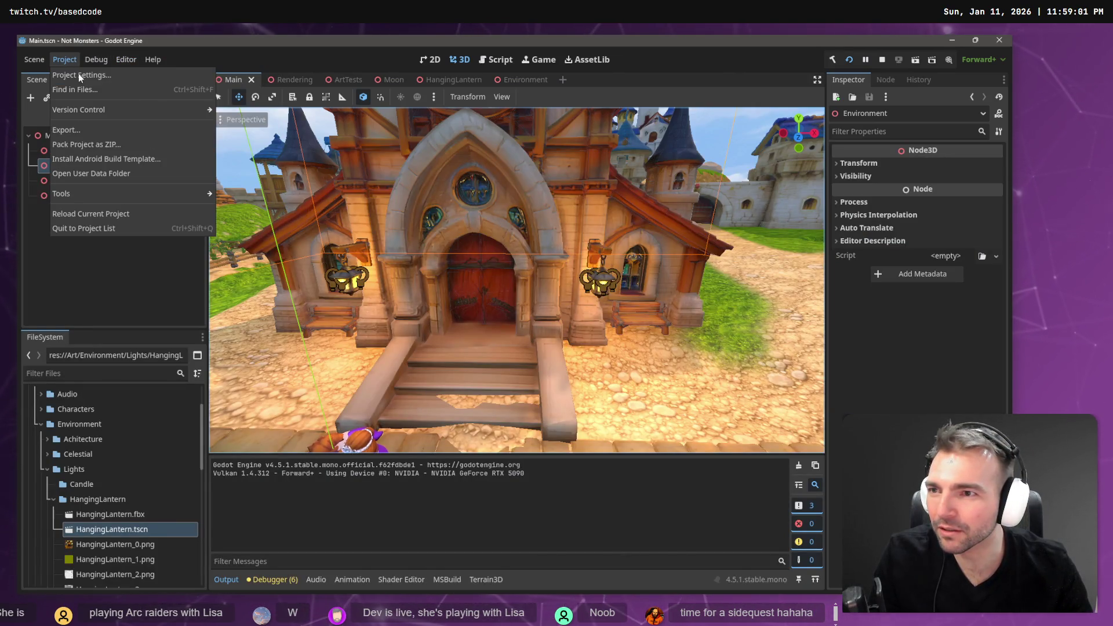
{"action": "left_click", "coordinate": [82, 78]}
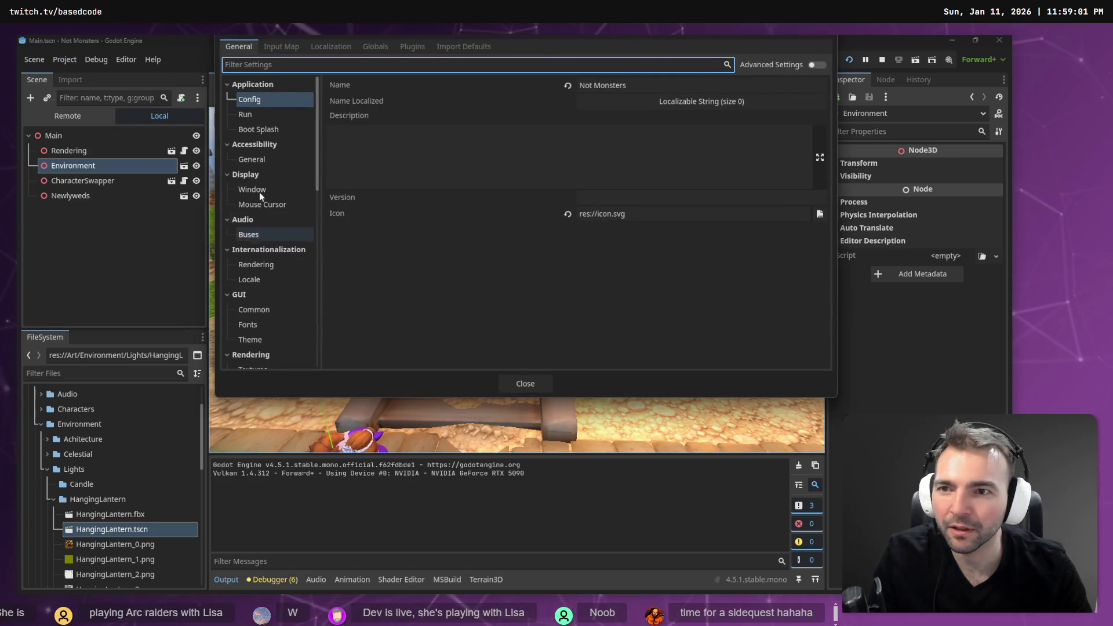
{"action": "key", "text": "alt+Tab"}
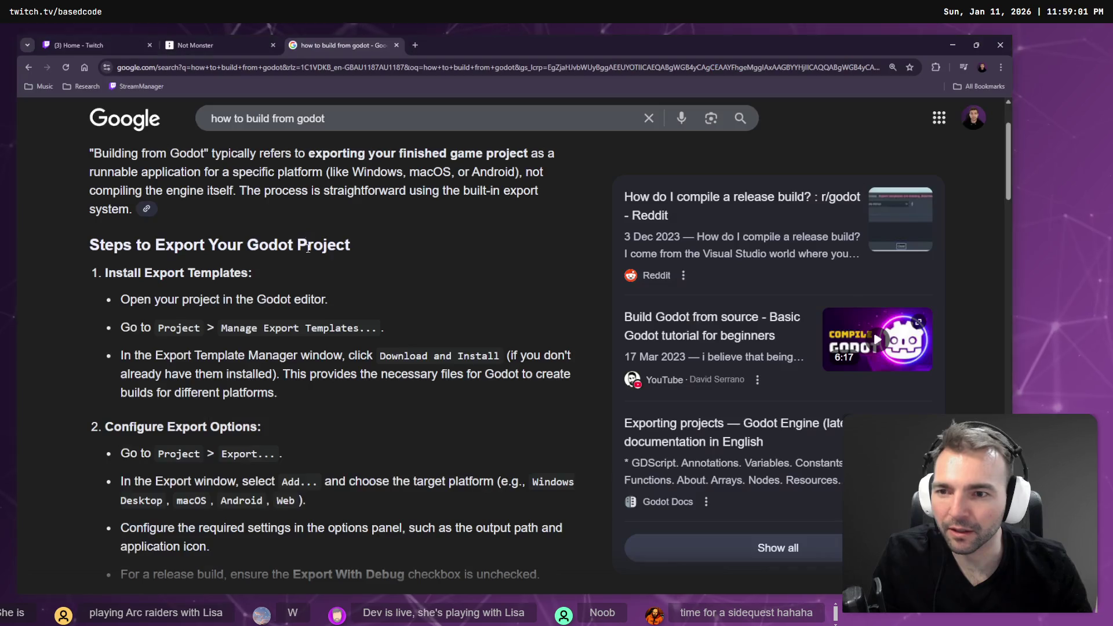
Open the 'Godot Beginner Tutorial: Export Game EXE' video and play it at 2x speed.
{"action": "scroll", "coordinate": [278, 335], "scroll_direction": "down", "scroll_amount": 7}
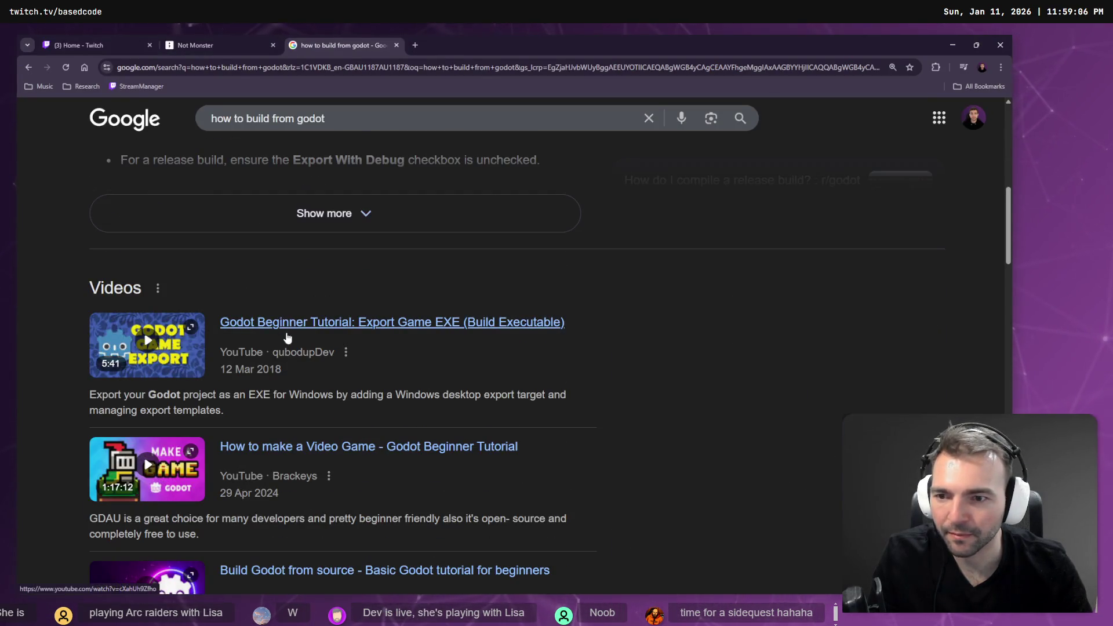
{"action": "left_click", "coordinate": [453, 323]}
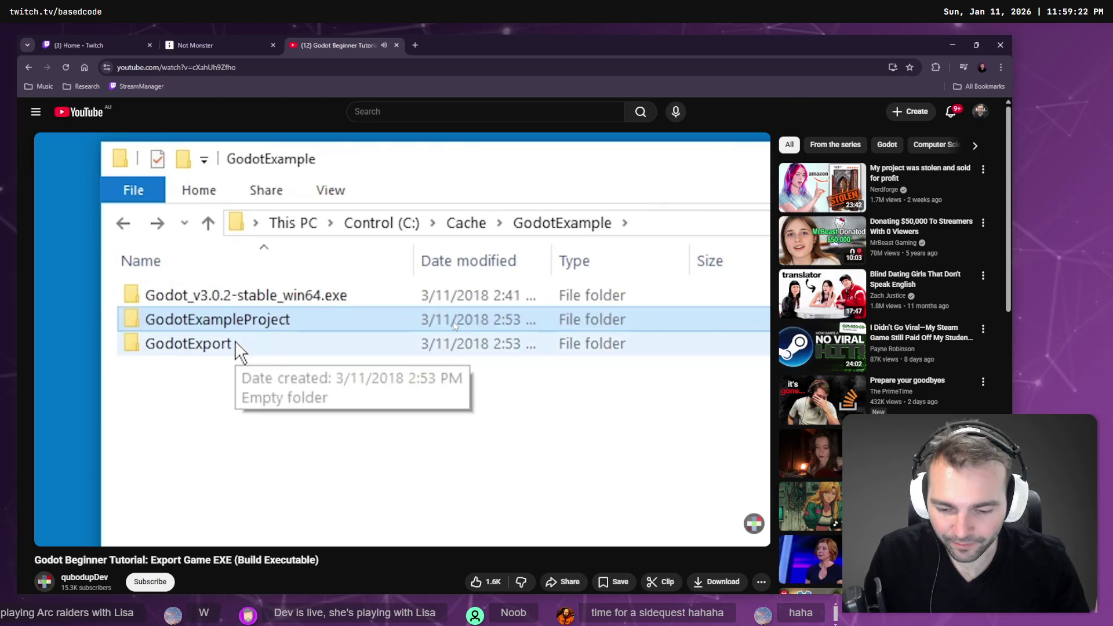
{"action": "left_click_drag", "start_coordinate": [454, 326], "coordinate": [454, 326]}
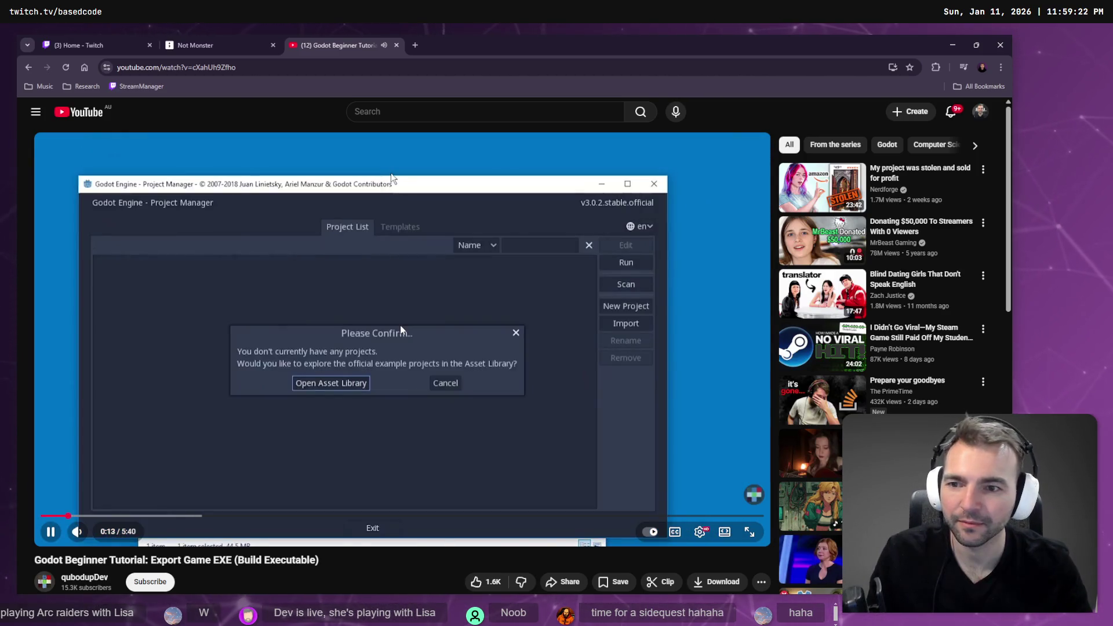